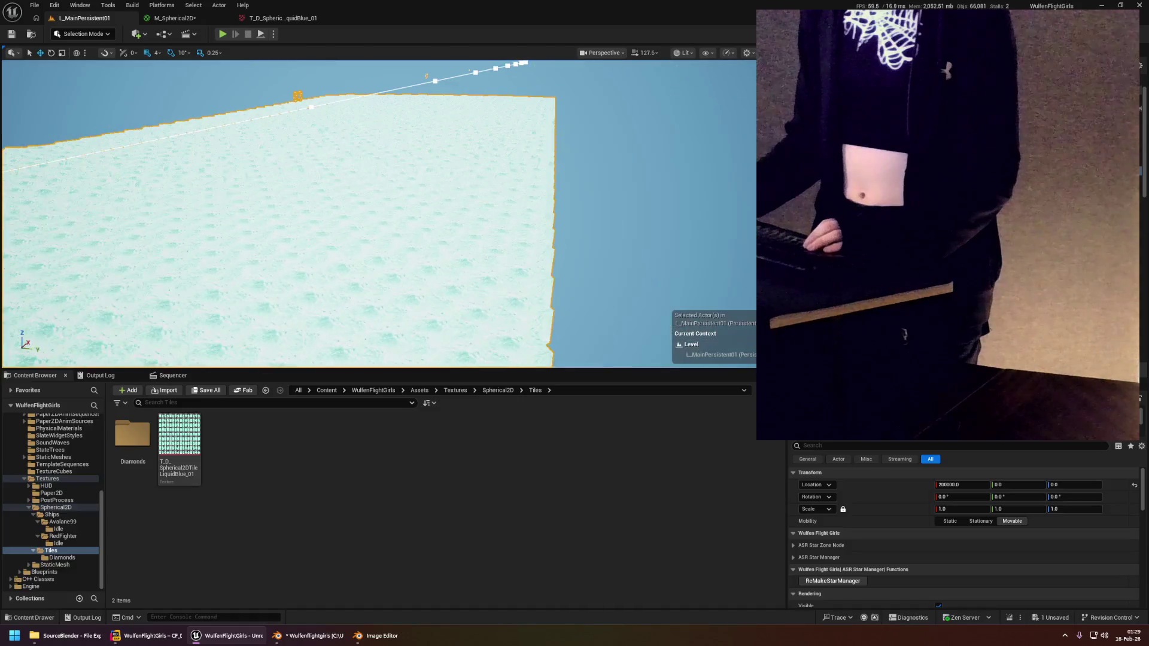
Fly and tilt the camera over the tiled floor, then bring up the M_Spherical2D material graph.
{"action": "left_click_drag", "start_coordinate": [628, 222], "coordinate": [539, 222]}
{"action": "mouse_move", "coordinate": [383, 215]}
{"action": "left_mouse_down"}
{"action": "mouse_move", "coordinate": [359, 203]}
{"action": "mouse_move", "coordinate": [377, 251]}
{"action": "mouse_move", "coordinate": [377, 219]}
{"action": "mouse_move", "coordinate": [359, 233]}
{"action": "mouse_move", "coordinate": [359, 221]}
{"action": "mouse_move", "coordinate": [389, 167]}
{"action": "mouse_move", "coordinate": [438, 168]}
{"action": "left_mouse_up"}
{"action": "left_click", "coordinate": [205, 23]}
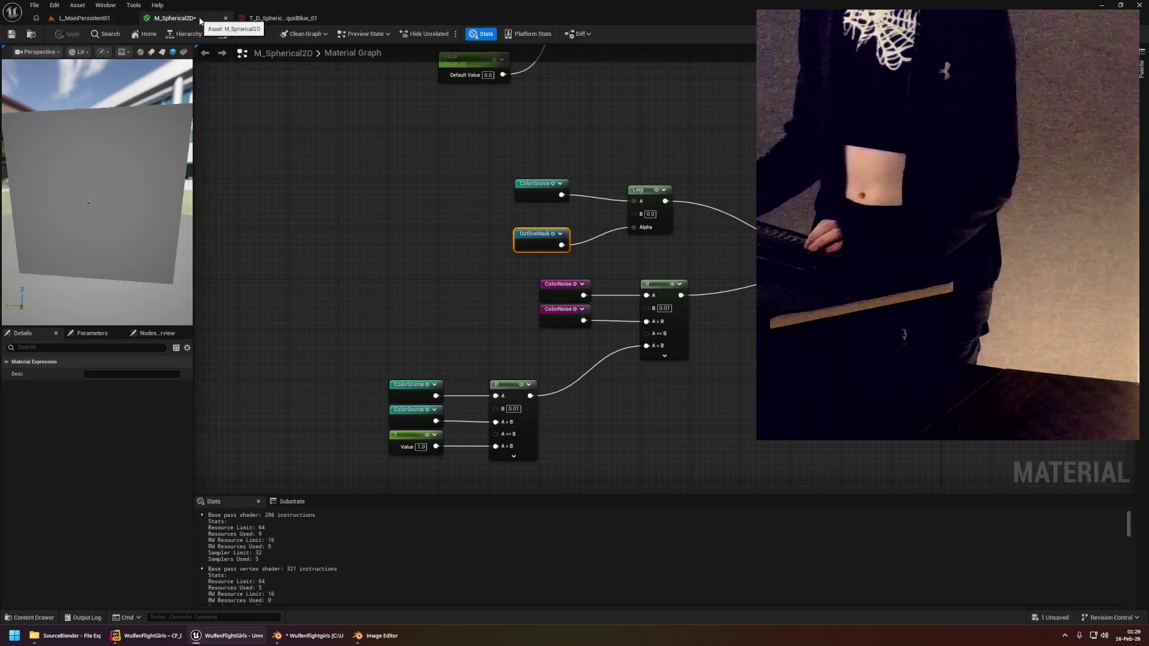
{"action": "left_click_drag", "start_coordinate": [604, 171], "coordinate": [521, 150]}
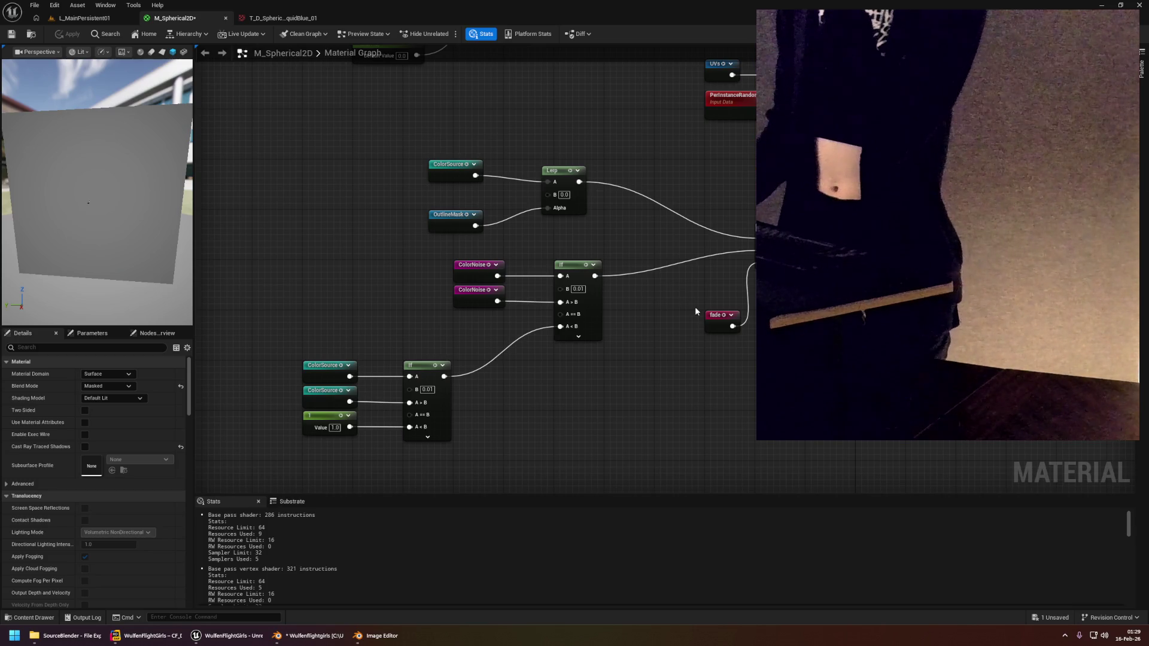
{"action": "scroll", "coordinate": [397, 354], "scroll_direction": "down", "scroll_amount": 3}
Zoom in on the UVsLeft chain and select the upper UVs offset nodes.
{"action": "scroll", "coordinate": [513, 345], "scroll_direction": "up", "scroll_amount": 5}
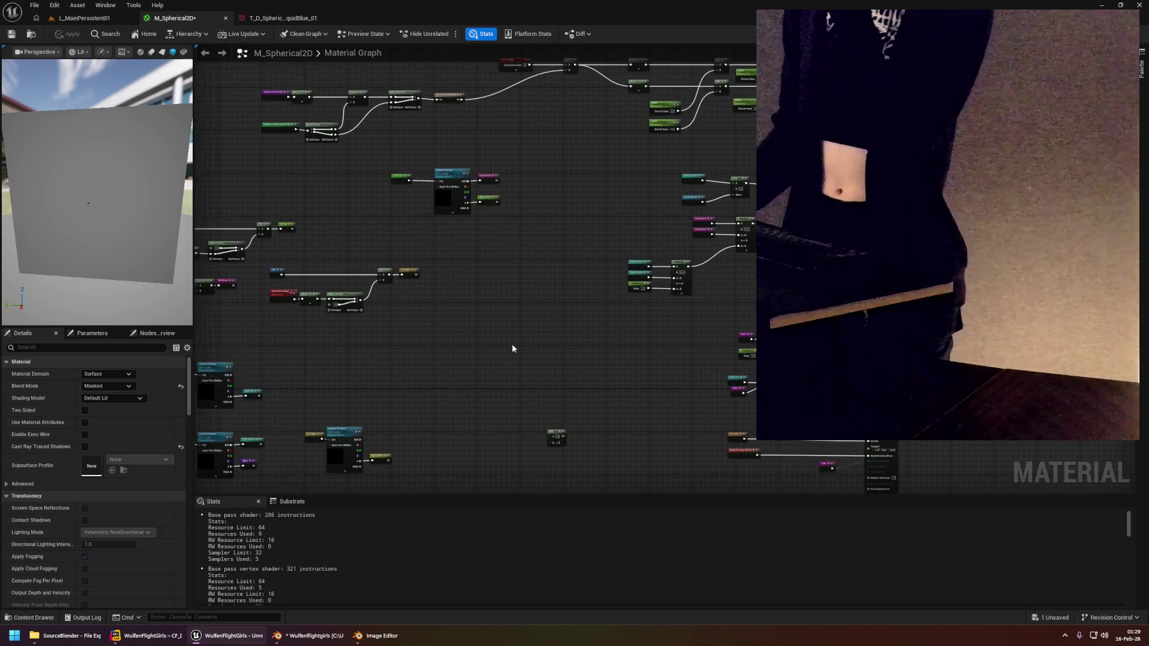
{"action": "scroll", "coordinate": [541, 334], "scroll_direction": "up", "scroll_amount": 2}
{"action": "mouse_move", "coordinate": [542, 335]}
{"action": "left_mouse_down"}
{"action": "mouse_move", "coordinate": [643, 346]}
{"action": "mouse_move", "coordinate": [750, 392]}
{"action": "left_mouse_up"}
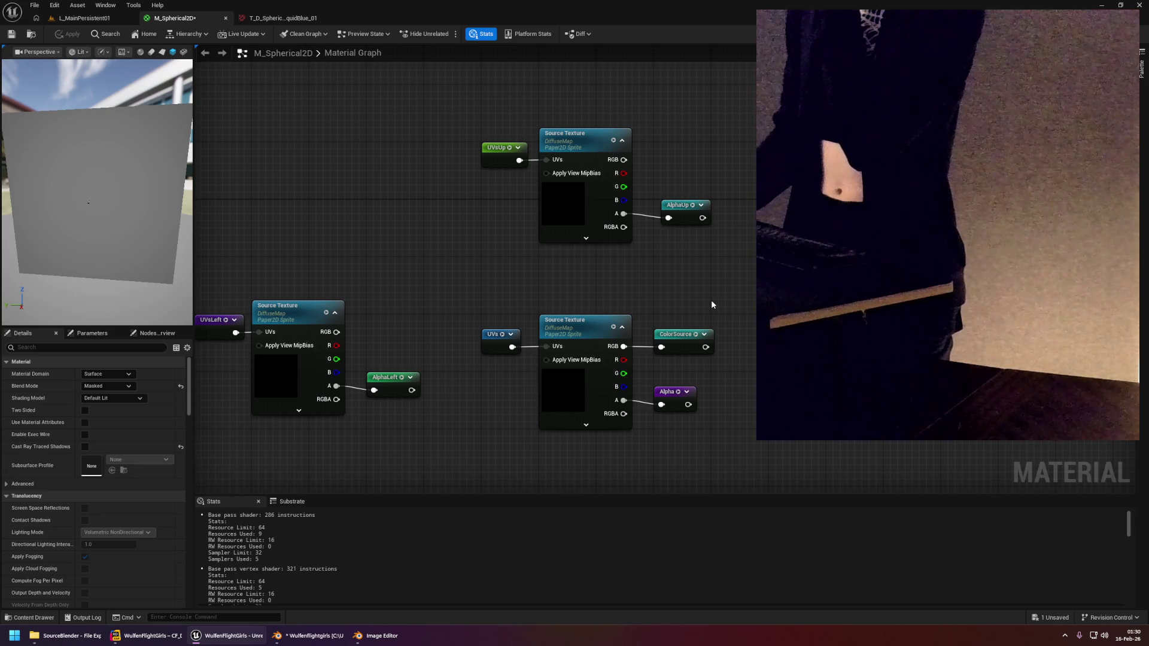
{"action": "left_click_drag", "start_coordinate": [711, 300], "coordinate": [738, 350]}
{"action": "mouse_move", "coordinate": [698, 291]}
{"action": "left_mouse_down"}
{"action": "mouse_move", "coordinate": [615, 377]}
{"action": "mouse_move", "coordinate": [693, 392]}
{"action": "mouse_move", "coordinate": [750, 382]}
{"action": "mouse_move", "coordinate": [740, 423]}
{"action": "left_mouse_up"}
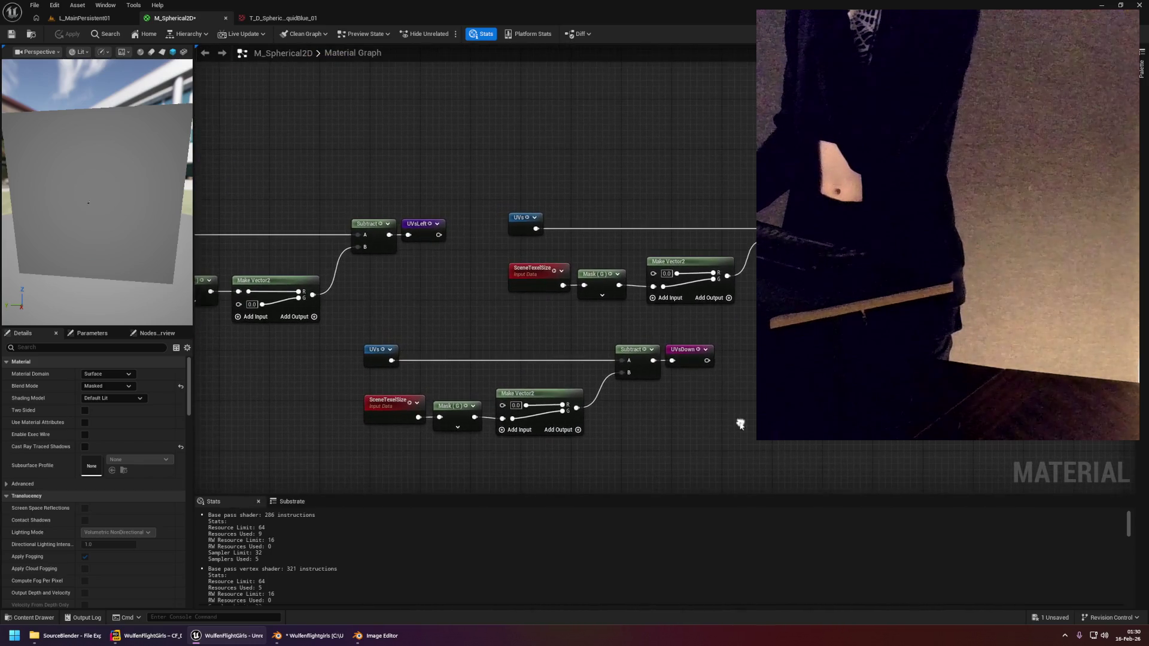
{"action": "left_click_drag", "start_coordinate": [511, 188], "coordinate": [760, 291]}
{"action": "left_click_drag", "start_coordinate": [538, 223], "coordinate": [584, 275]}
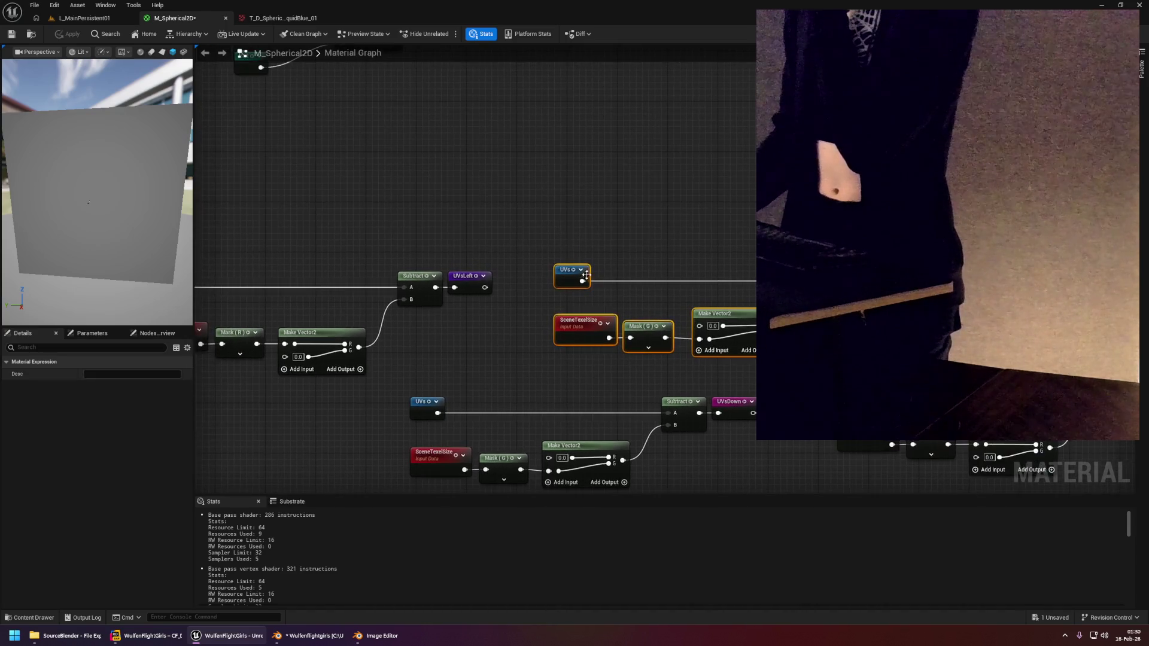
{"action": "key", "text": "space"}
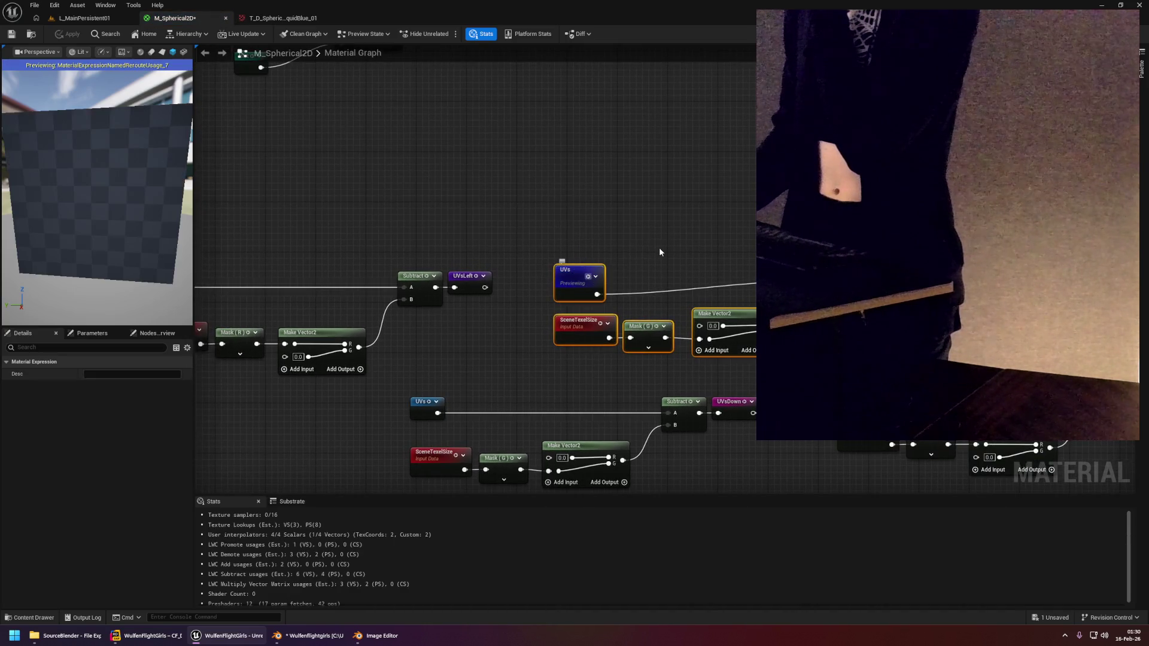
{"action": "key", "text": "space"}
{"action": "left_click", "coordinate": [659, 247]}
Move the upper UVs offset group upward and the lower offset group right and down.
{"action": "mouse_move", "coordinate": [536, 244]}
{"action": "left_mouse_down"}
{"action": "mouse_move", "coordinate": [766, 340]}
{"action": "mouse_move", "coordinate": [763, 359]}
{"action": "left_mouse_up"}
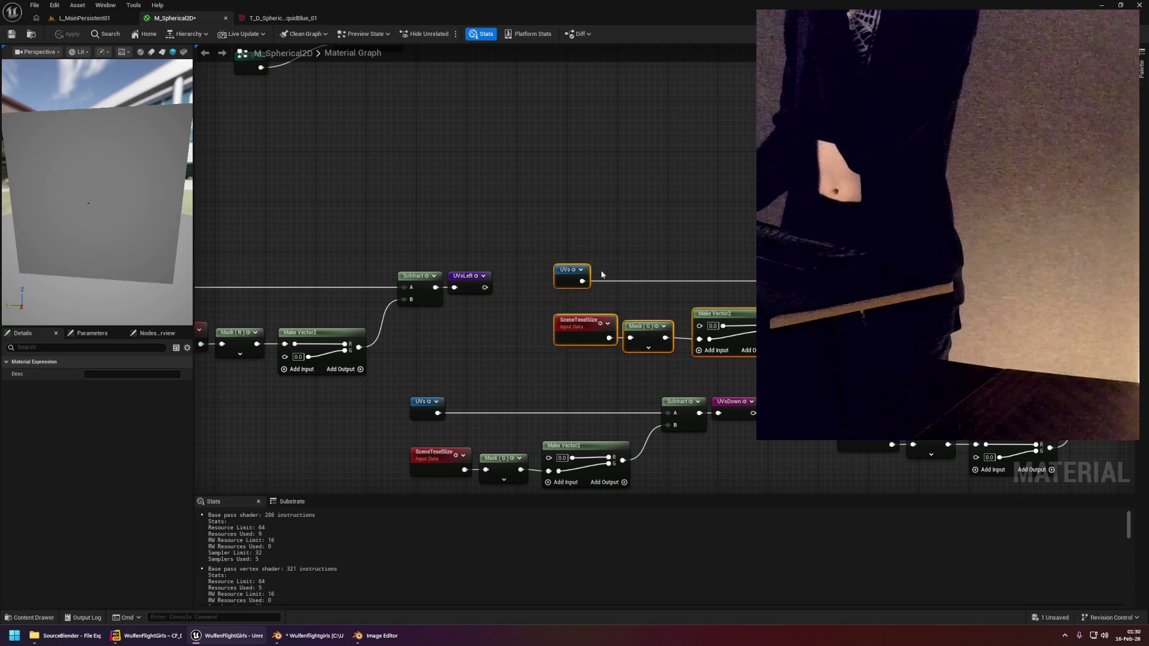
{"action": "left_click_drag", "start_coordinate": [564, 269], "coordinate": [558, 163]}
{"action": "left_click_drag", "start_coordinate": [562, 281], "coordinate": [647, 285]}
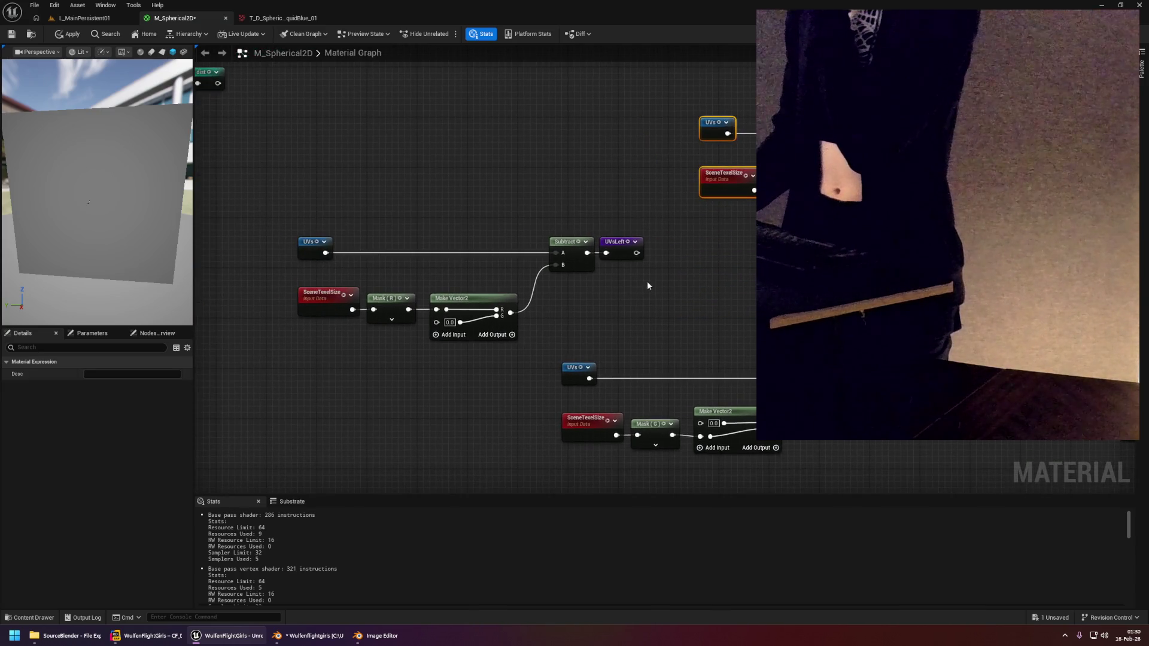
{"action": "left_click", "coordinate": [562, 290]}
{"action": "left_click_drag", "start_coordinate": [562, 290], "coordinate": [548, 234]}
{"action": "mouse_move", "coordinate": [463, 274]}
{"action": "left_mouse_down"}
{"action": "mouse_move", "coordinate": [526, 325]}
{"action": "mouse_move", "coordinate": [712, 395]}
{"action": "left_mouse_up"}
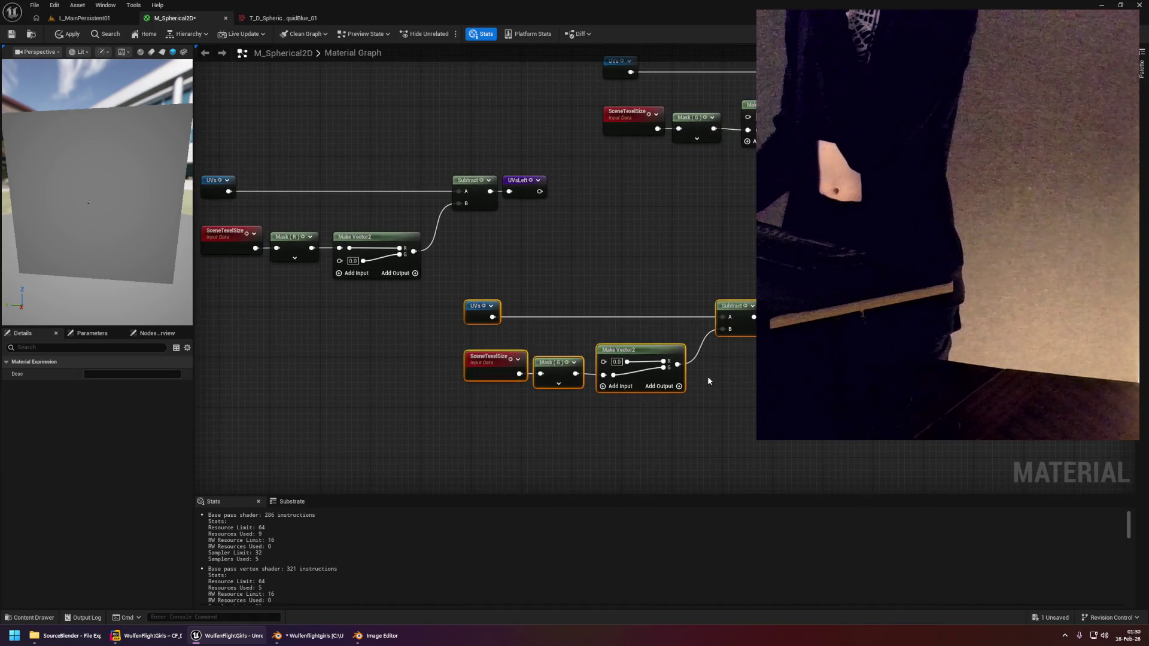
{"action": "mouse_move", "coordinate": [477, 319]}
{"action": "left_mouse_down"}
{"action": "mouse_move", "coordinate": [585, 381]}
{"action": "mouse_move", "coordinate": [600, 406]}
{"action": "left_mouse_up"}
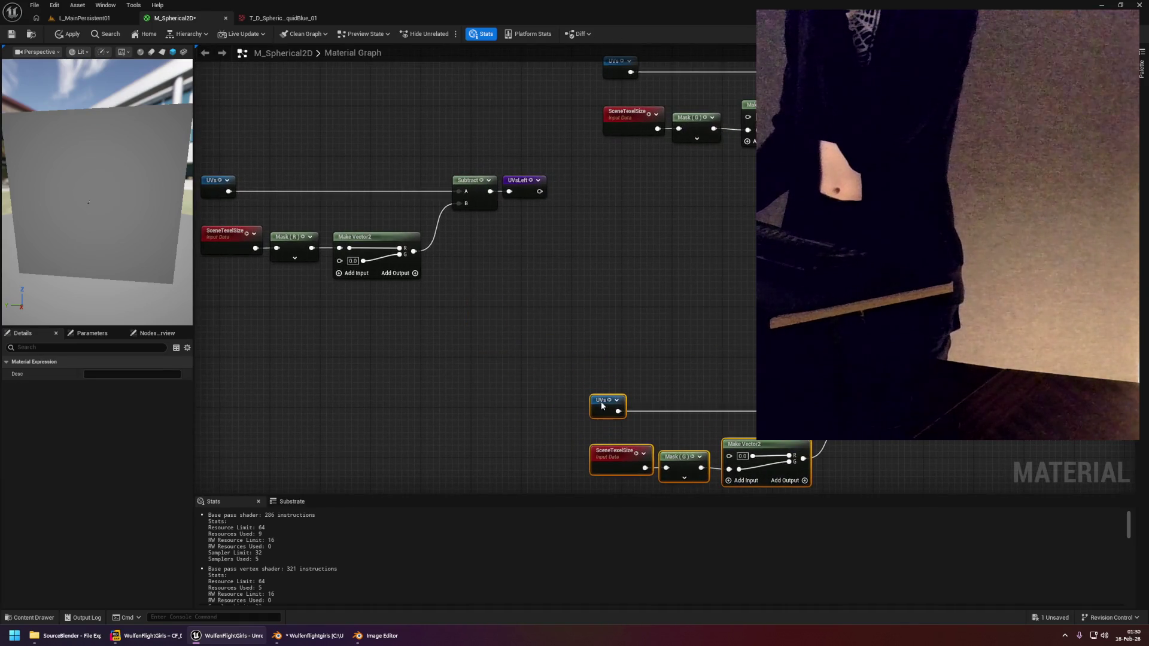
{"action": "left_click", "coordinate": [595, 304]}
Align the UVs, SceneTexelSize and Mask nodes beside Subtract, shifting the UVsLeft chain right and down.
{"action": "mouse_move", "coordinate": [596, 304]}
{"action": "left_mouse_down"}
{"action": "mouse_move", "coordinate": [455, 295]}
{"action": "mouse_move", "coordinate": [503, 297]}
{"action": "left_mouse_up"}
{"action": "left_click_drag", "start_coordinate": [658, 233], "coordinate": [760, 350]}
{"action": "mouse_move", "coordinate": [655, 225]}
{"action": "left_mouse_down"}
{"action": "mouse_move", "coordinate": [599, 206]}
{"action": "mouse_move", "coordinate": [213, 205]}
{"action": "mouse_move", "coordinate": [271, 189]}
{"action": "mouse_move", "coordinate": [564, 321]}
{"action": "mouse_move", "coordinate": [616, 323]}
{"action": "left_mouse_up"}
{"action": "left_click_drag", "start_coordinate": [589, 207], "coordinate": [715, 251]}
{"action": "left_click_drag", "start_coordinate": [659, 290], "coordinate": [496, 338]}
{"action": "left_click", "coordinate": [496, 338]}
Pan up past the Source Texture nodes to the Max chain and inspect the MaxAlphaNeighbor reroute.
{"action": "mouse_move", "coordinate": [779, 220]}
{"action": "left_mouse_down"}
{"action": "mouse_move", "coordinate": [782, 244]}
{"action": "mouse_move", "coordinate": [731, 352]}
{"action": "mouse_move", "coordinate": [743, 375]}
{"action": "mouse_move", "coordinate": [731, 328]}
{"action": "mouse_move", "coordinate": [699, 303]}
{"action": "mouse_move", "coordinate": [664, 308]}
{"action": "mouse_move", "coordinate": [663, 293]}
{"action": "left_mouse_up"}
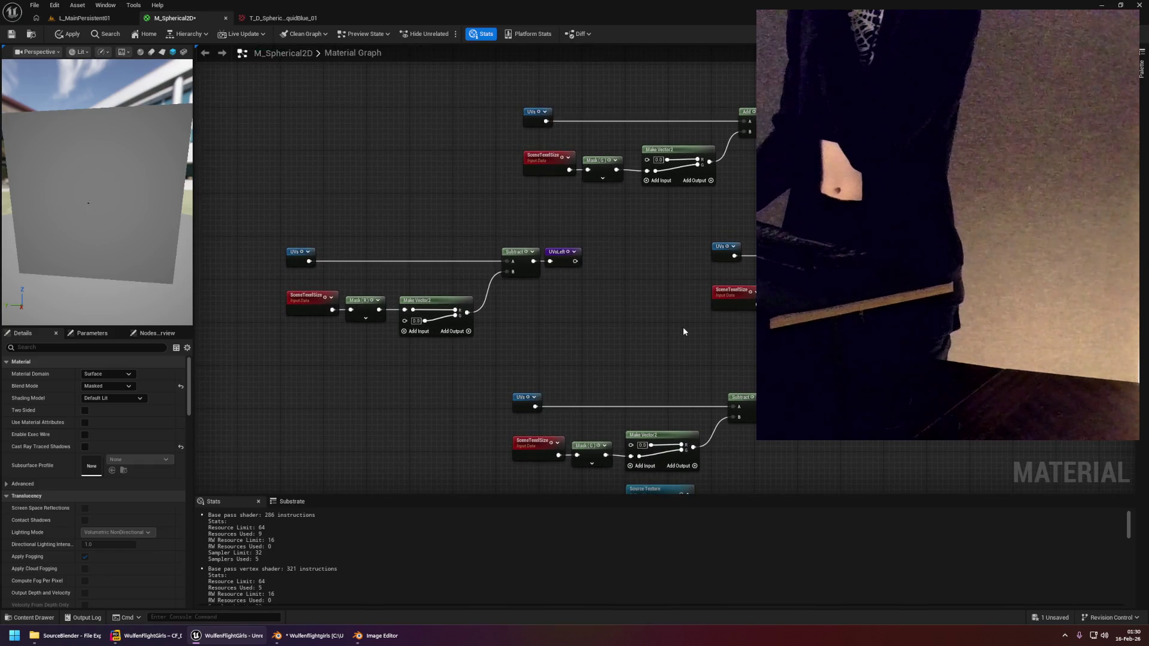
{"action": "mouse_move", "coordinate": [683, 331]}
{"action": "left_mouse_down"}
{"action": "mouse_move", "coordinate": [662, 287]}
{"action": "mouse_move", "coordinate": [723, 359]}
{"action": "mouse_move", "coordinate": [707, 256]}
{"action": "left_mouse_up"}
{"action": "mouse_move", "coordinate": [736, 345]}
{"action": "left_mouse_down"}
{"action": "mouse_move", "coordinate": [736, 248]}
{"action": "mouse_move", "coordinate": [711, 245]}
{"action": "mouse_move", "coordinate": [713, 228]}
{"action": "left_mouse_up"}
{"action": "left_click_drag", "start_coordinate": [725, 293], "coordinate": [698, 258]}
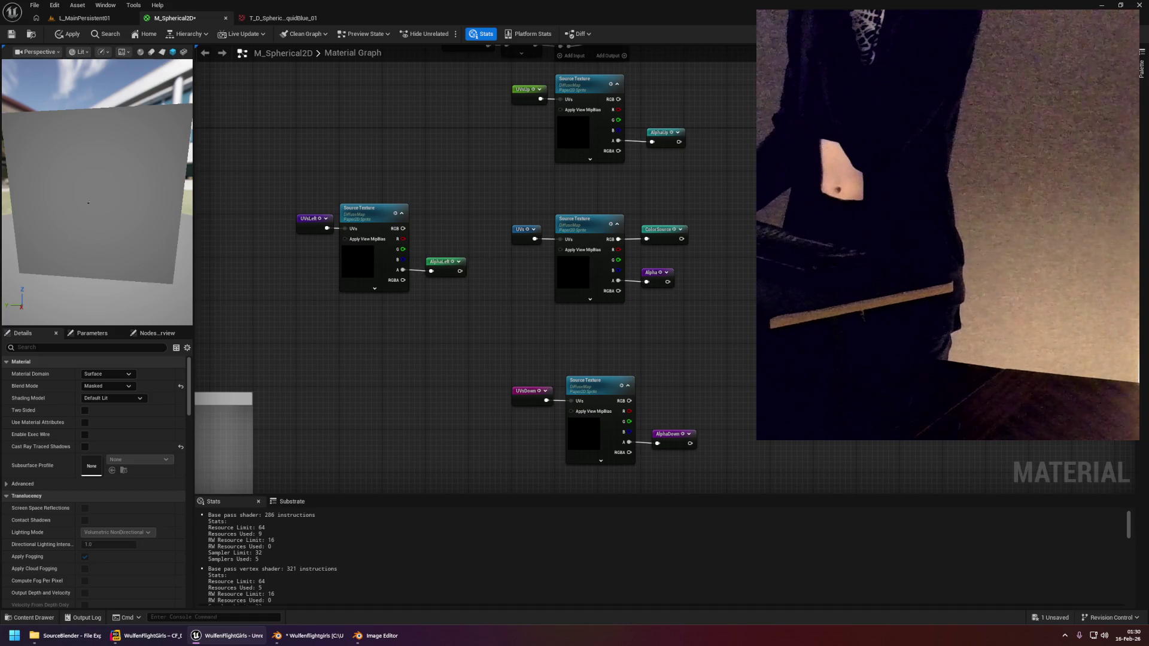
{"action": "left_click_drag", "start_coordinate": [680, 400], "coordinate": [675, 199]}
{"action": "left_click_drag", "start_coordinate": [724, 321], "coordinate": [673, 237]}
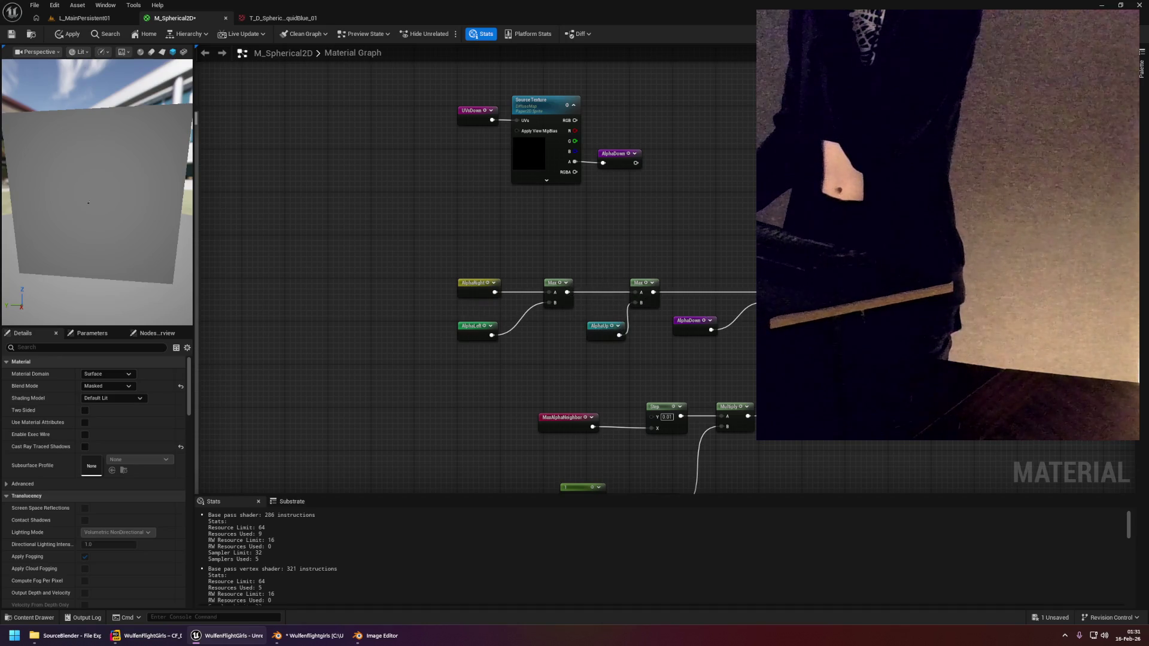
{"action": "left_click", "coordinate": [563, 417]}
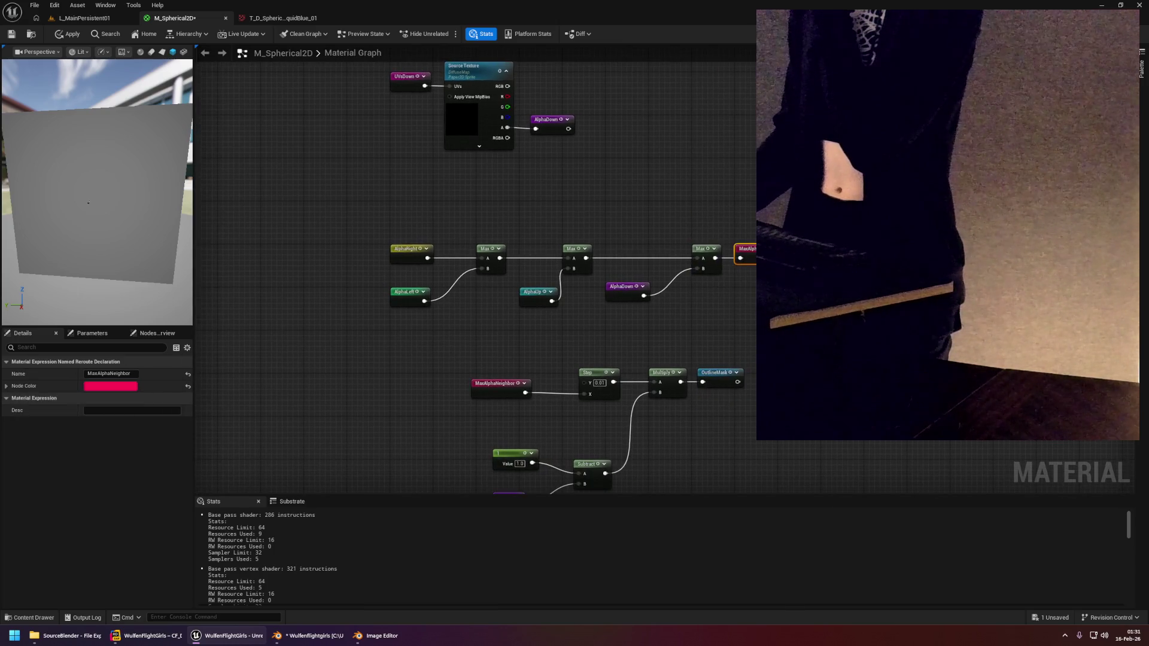
{"action": "key", "text": "Escape"}
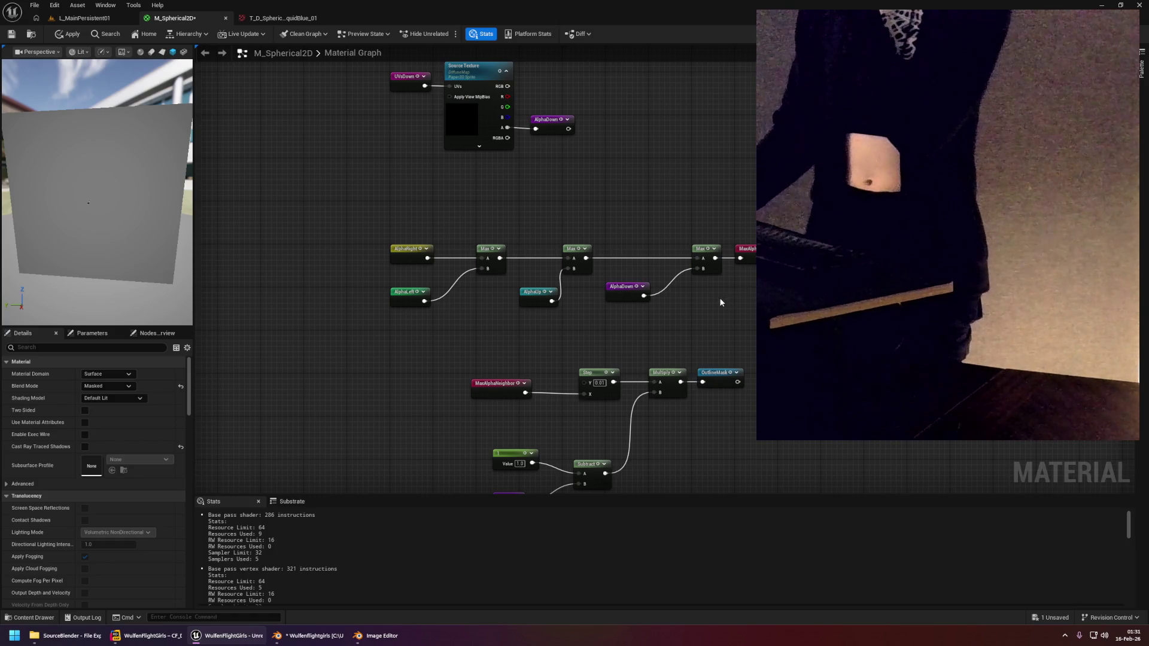
{"action": "left_click_drag", "start_coordinate": [726, 341], "coordinate": [718, 274]}
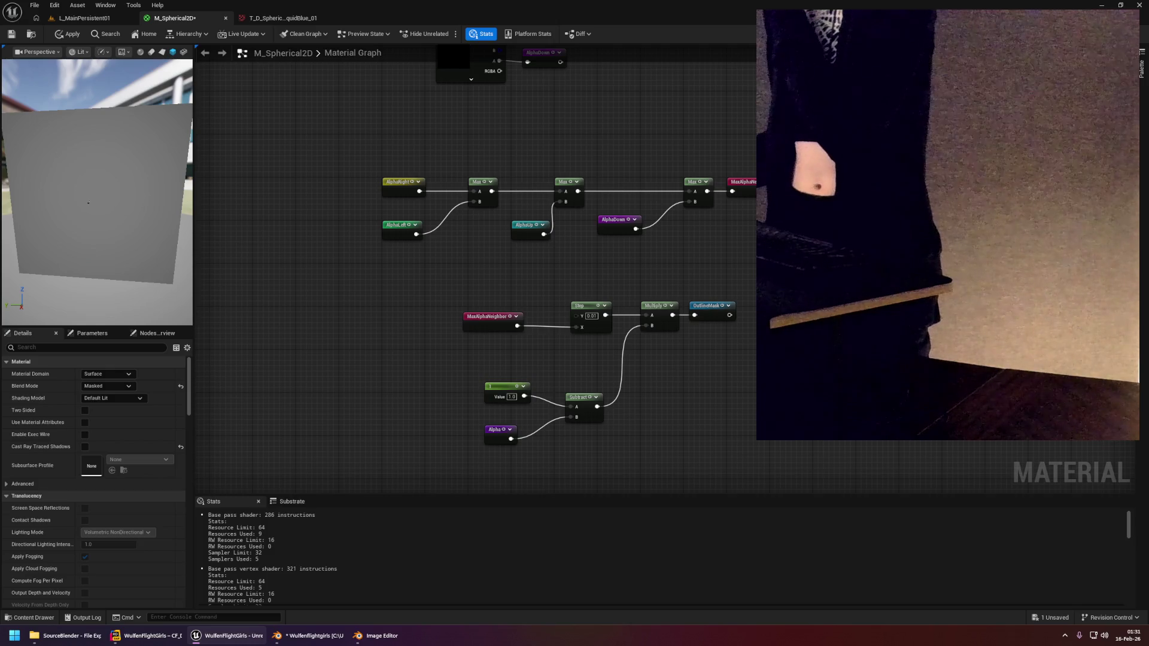
{"action": "mouse_move", "coordinate": [736, 287]}
{"action": "left_mouse_down"}
{"action": "mouse_move", "coordinate": [733, 321]}
{"action": "mouse_move", "coordinate": [670, 326]}
{"action": "mouse_move", "coordinate": [495, 398]}
{"action": "mouse_move", "coordinate": [949, 442]}
{"action": "mouse_move", "coordinate": [620, 393]}
{"action": "mouse_move", "coordinate": [658, 479]}
{"action": "mouse_move", "coordinate": [559, 505]}
{"action": "left_mouse_up"}
Nudge the OutlineMask node slightly upward.
{"action": "mouse_move", "coordinate": [740, 254]}
{"action": "left_mouse_down"}
{"action": "mouse_move", "coordinate": [770, 219]}
{"action": "mouse_move", "coordinate": [744, 258]}
{"action": "left_mouse_up"}
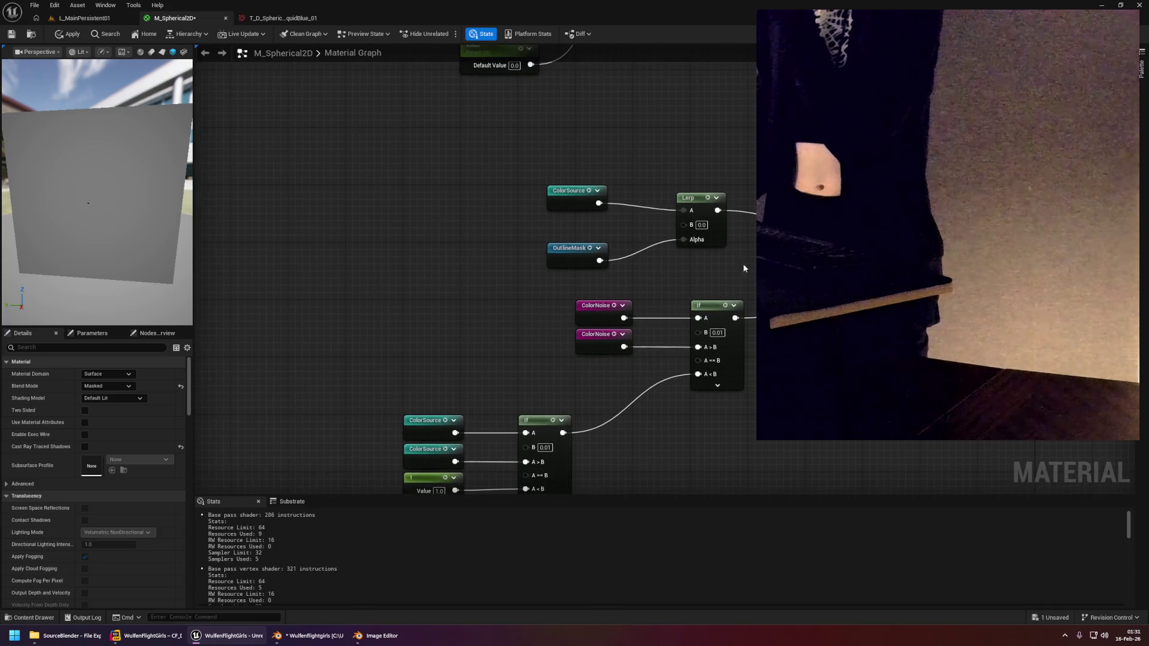
{"action": "left_click_drag", "start_coordinate": [583, 247], "coordinate": [583, 232]}
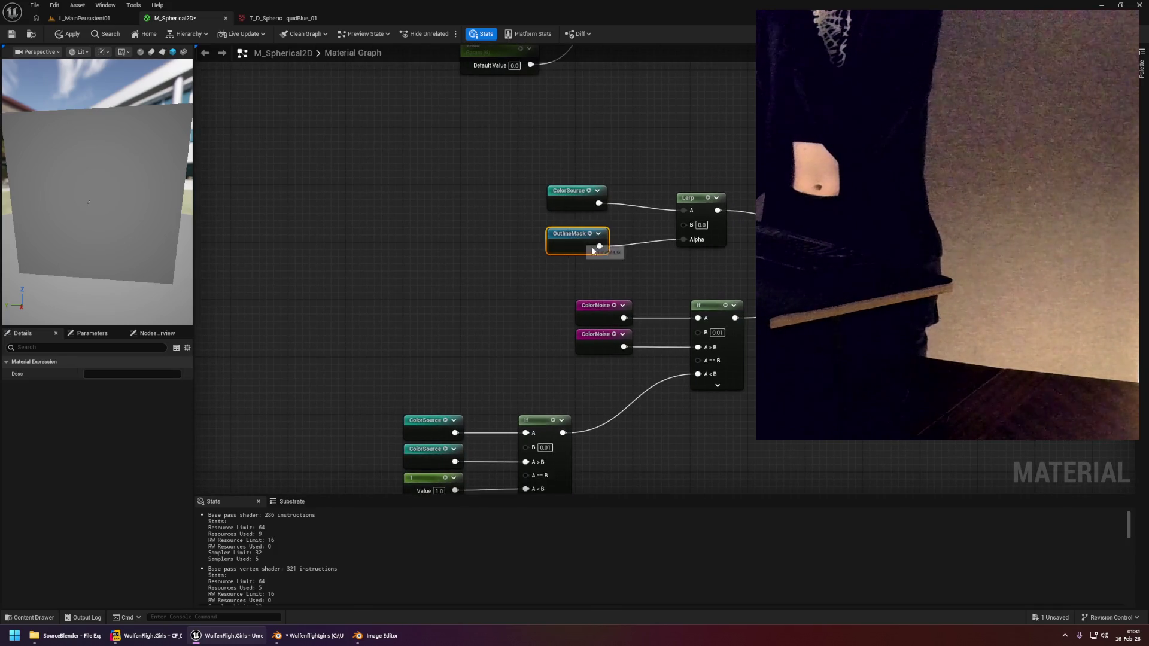
{"action": "left_click", "coordinate": [678, 239]}
Wire ColorNoise's output further into the blend chain and apply the M_Spherical2D material.
{"action": "left_click_drag", "start_coordinate": [718, 221], "coordinate": [655, 170]}
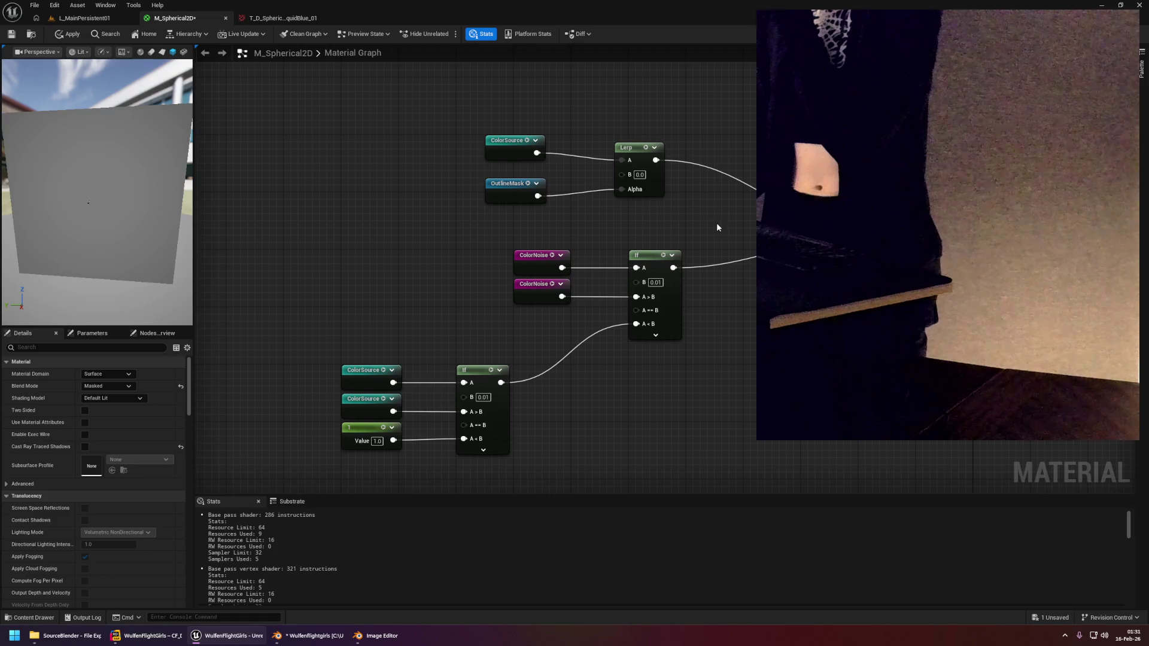
{"action": "left_click_drag", "start_coordinate": [561, 267], "coordinate": [594, 274]}
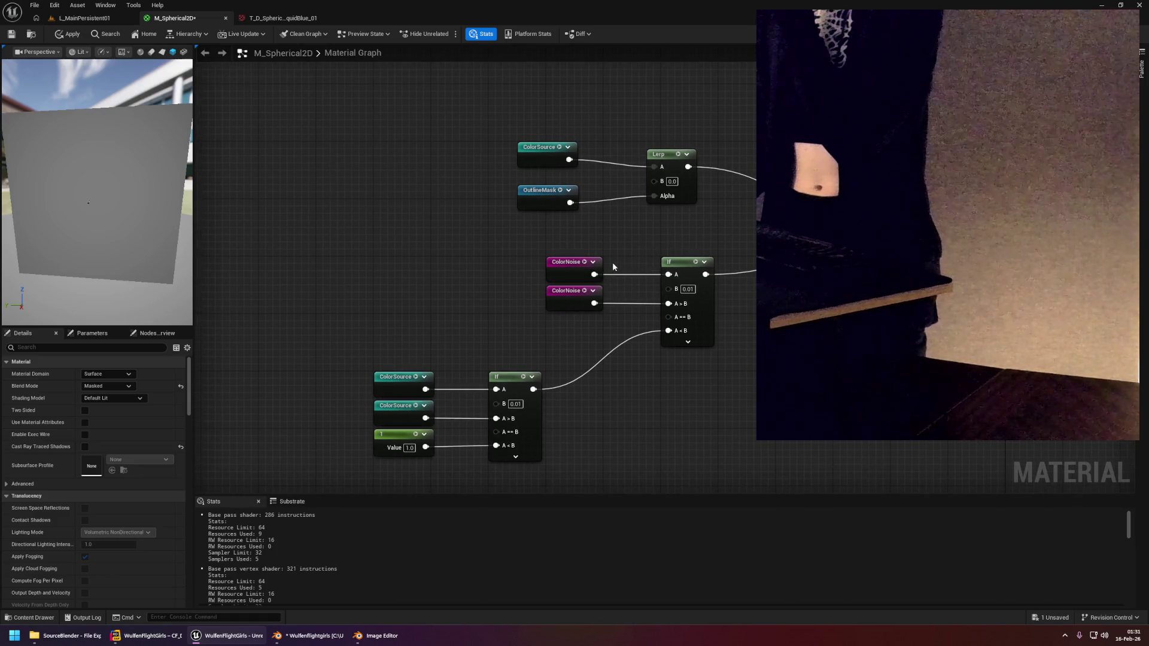
{"action": "left_click_drag", "start_coordinate": [594, 274], "coordinate": [796, 248]}
{"action": "left_click_drag", "start_coordinate": [445, 285], "coordinate": [514, 227]}
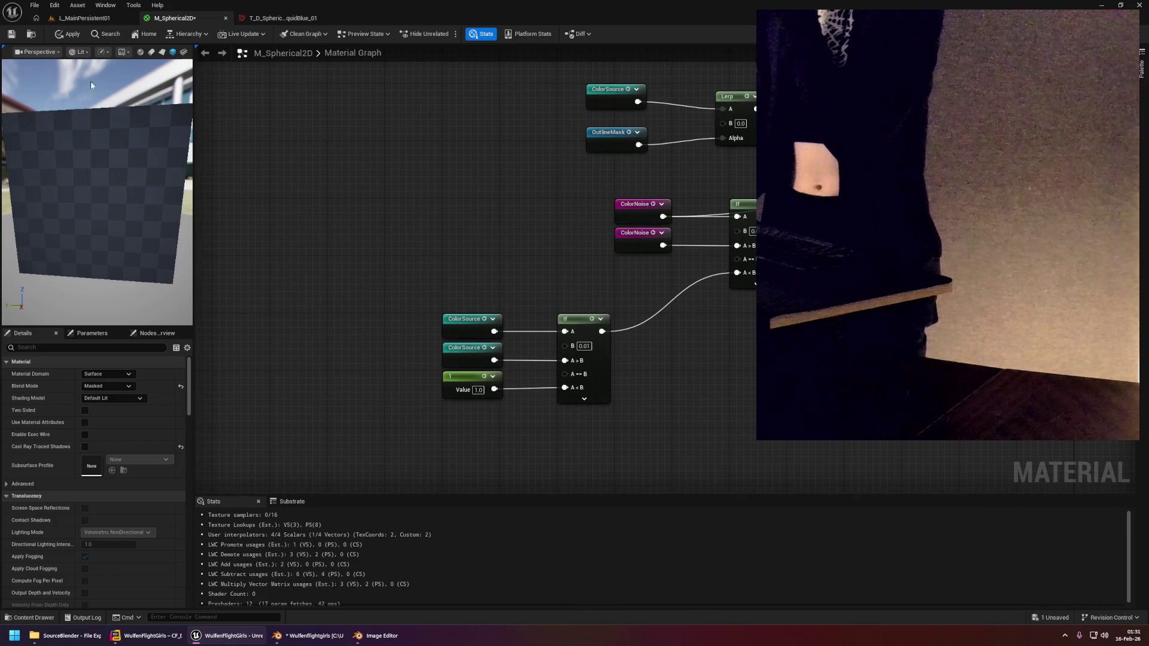
{"action": "left_click", "coordinate": [69, 34]}
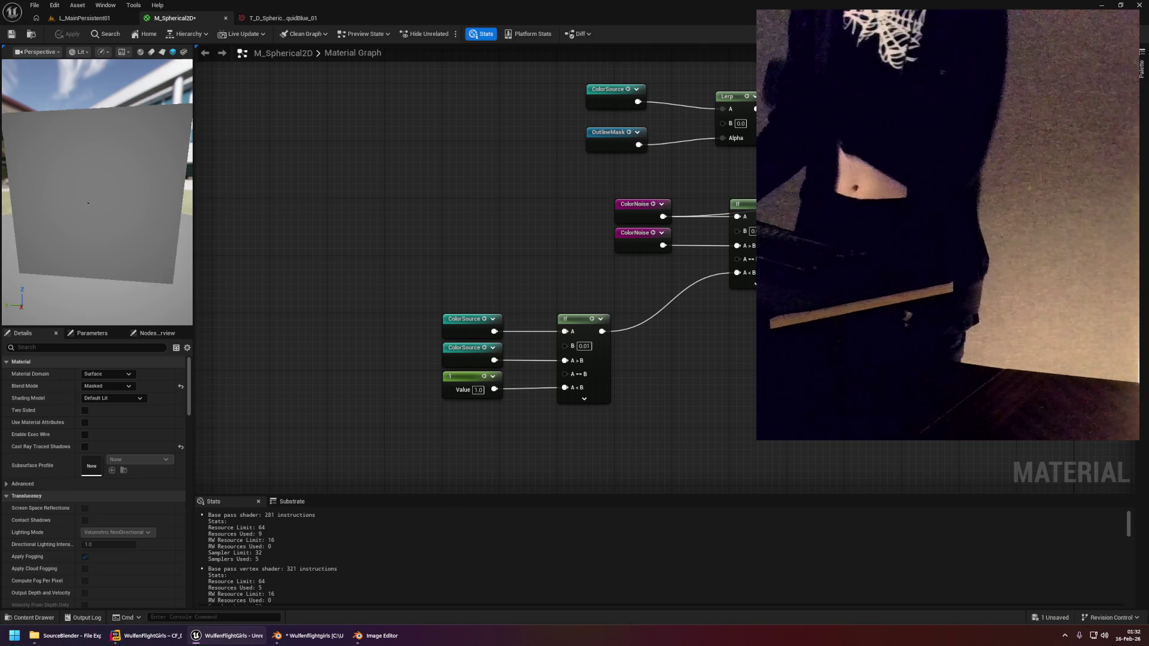
{"action": "left_click", "coordinate": [90, 19]}
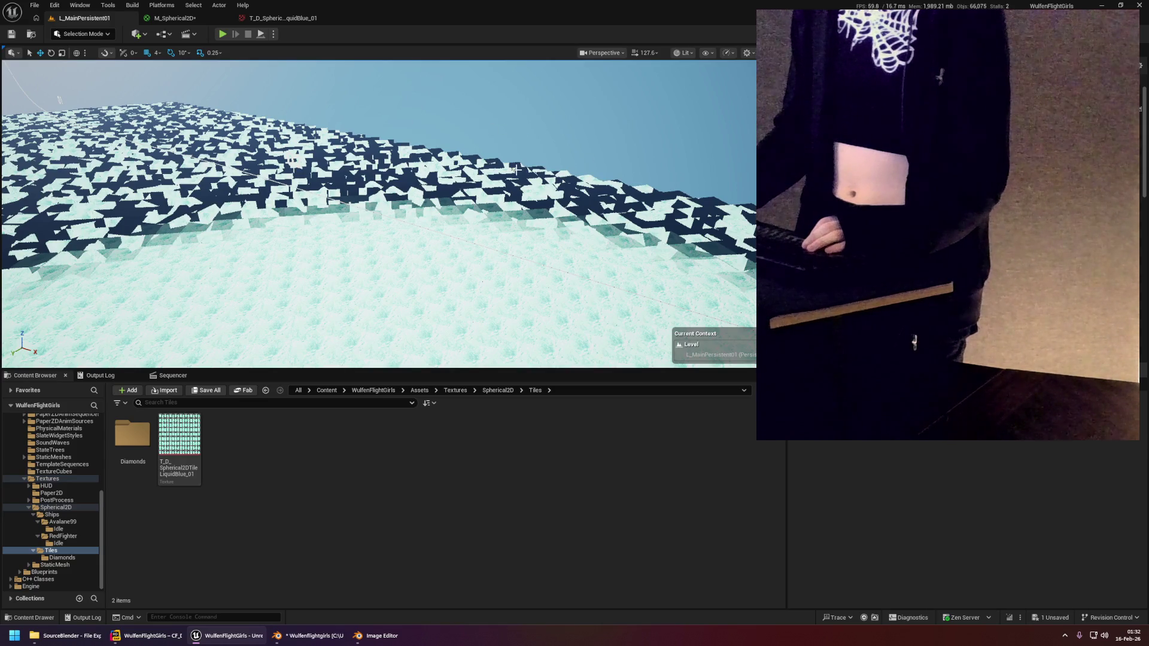
Fly the camera over the level's tiled floor to check the updated rendering.
{"action": "left_click_drag", "start_coordinate": [534, 142], "coordinate": [401, 198]}
{"action": "left_click", "coordinate": [205, 17]}
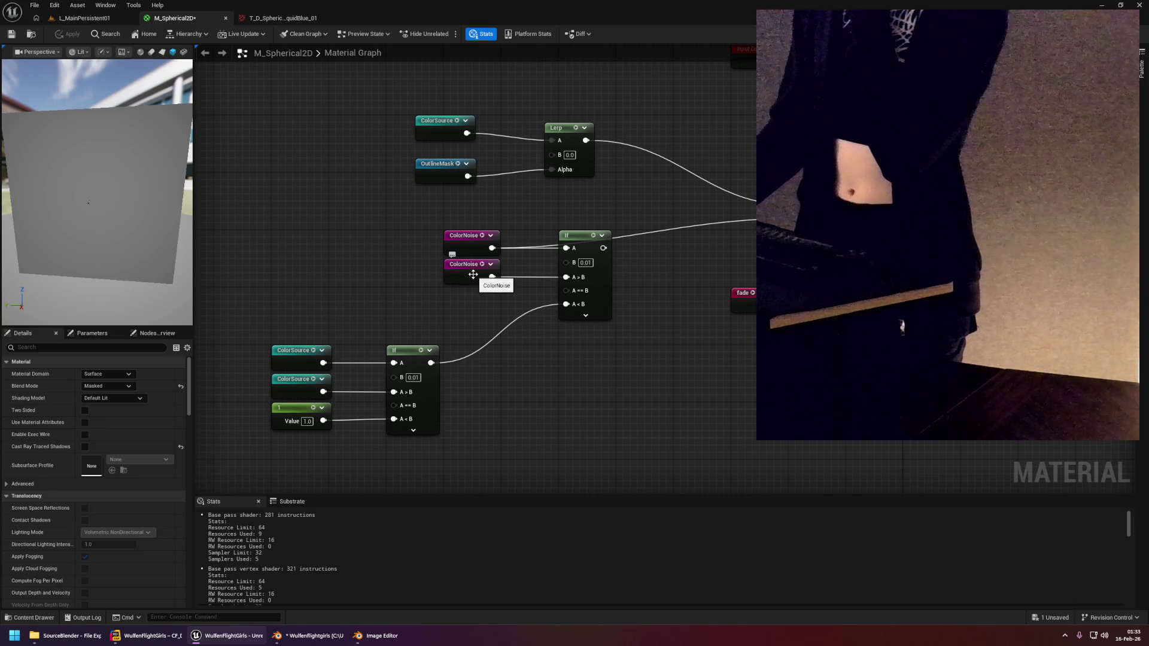
Pan past the UV offsets, Source Texture and Max chain to the material output inputs.
{"action": "left_click_drag", "start_coordinate": [671, 257], "coordinate": [615, 263]}
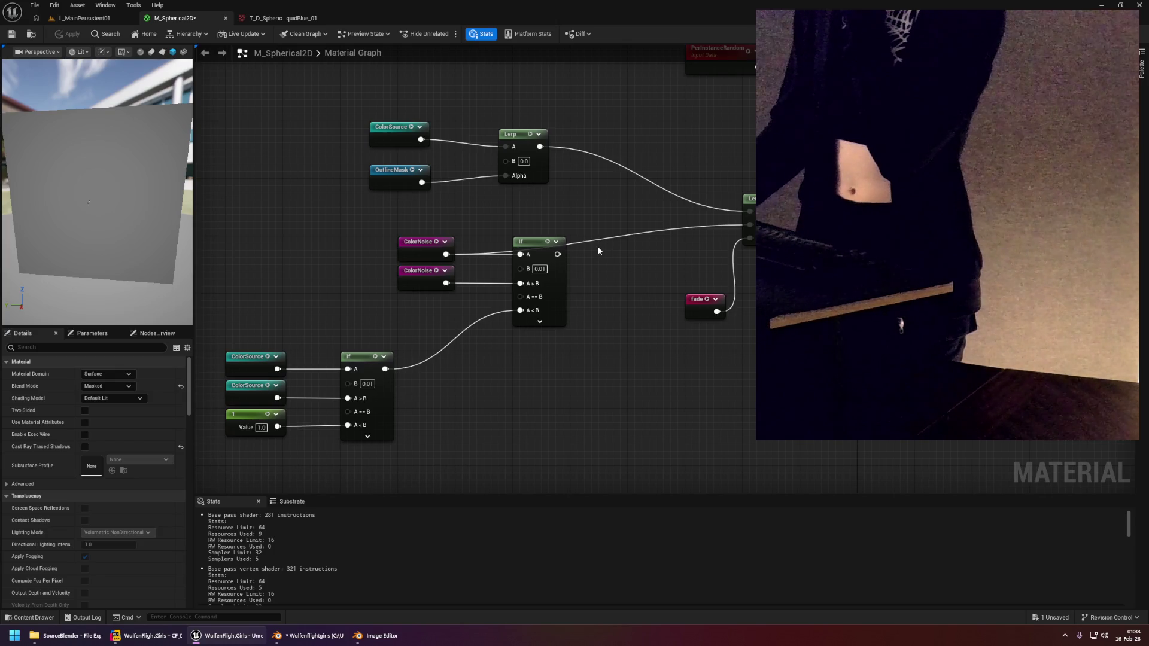
{"action": "mouse_move", "coordinate": [469, 376]}
{"action": "left_mouse_down"}
{"action": "mouse_move", "coordinate": [638, 261]}
{"action": "mouse_move", "coordinate": [531, 267]}
{"action": "mouse_move", "coordinate": [667, 192]}
{"action": "left_mouse_up"}
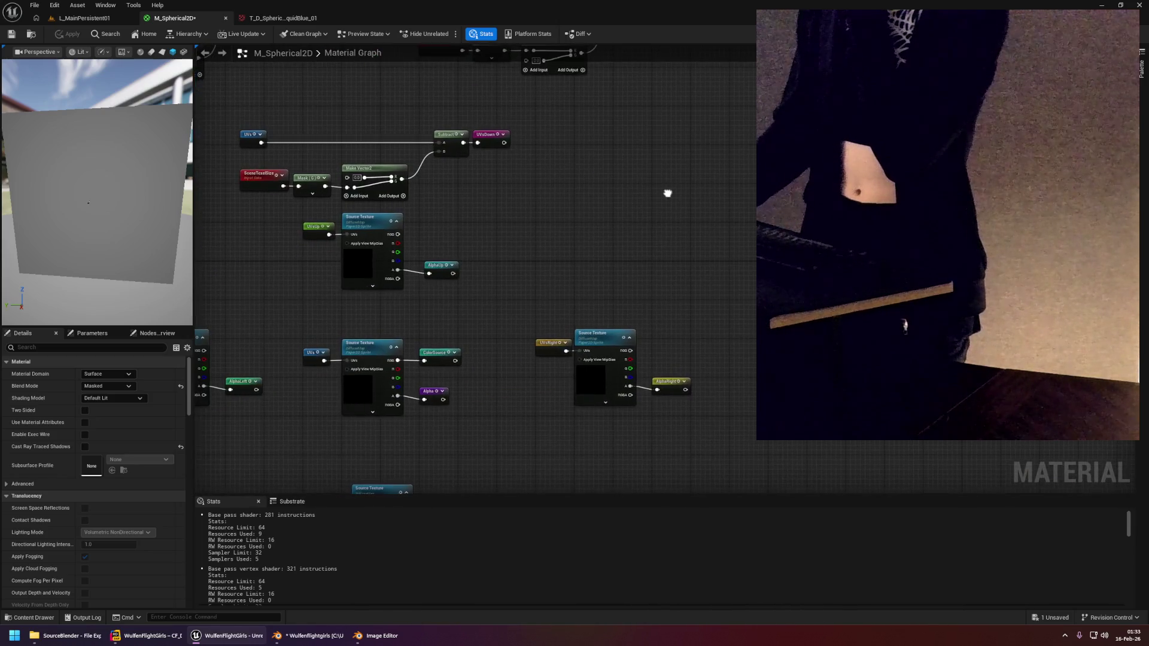
{"action": "left_click_drag", "start_coordinate": [672, 337], "coordinate": [658, 208]}
{"action": "left_click_drag", "start_coordinate": [633, 327], "coordinate": [674, 189]}
{"action": "left_click_drag", "start_coordinate": [665, 287], "coordinate": [660, 228]}
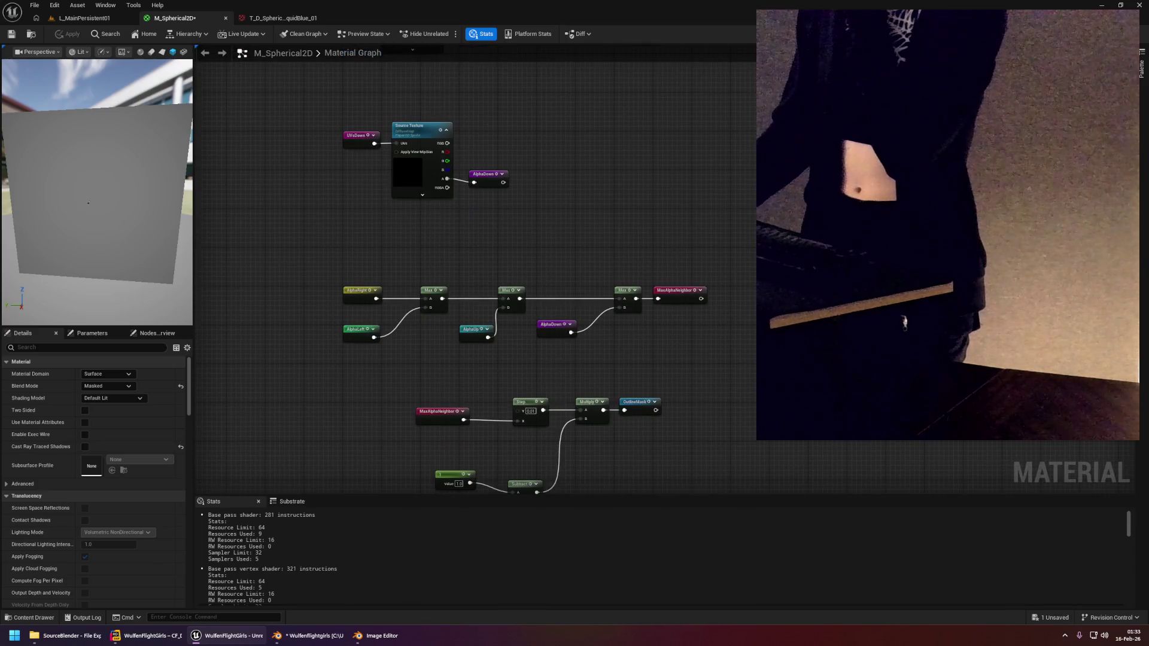
{"action": "mouse_move", "coordinate": [832, 162]}
{"action": "left_mouse_down"}
{"action": "mouse_move", "coordinate": [451, 200]}
{"action": "mouse_move", "coordinate": [386, 334]}
{"action": "mouse_move", "coordinate": [379, 285]}
{"action": "mouse_move", "coordinate": [426, 278]}
{"action": "mouse_move", "coordinate": [489, 318]}
{"action": "mouse_move", "coordinate": [565, 307]}
{"action": "left_mouse_up"}
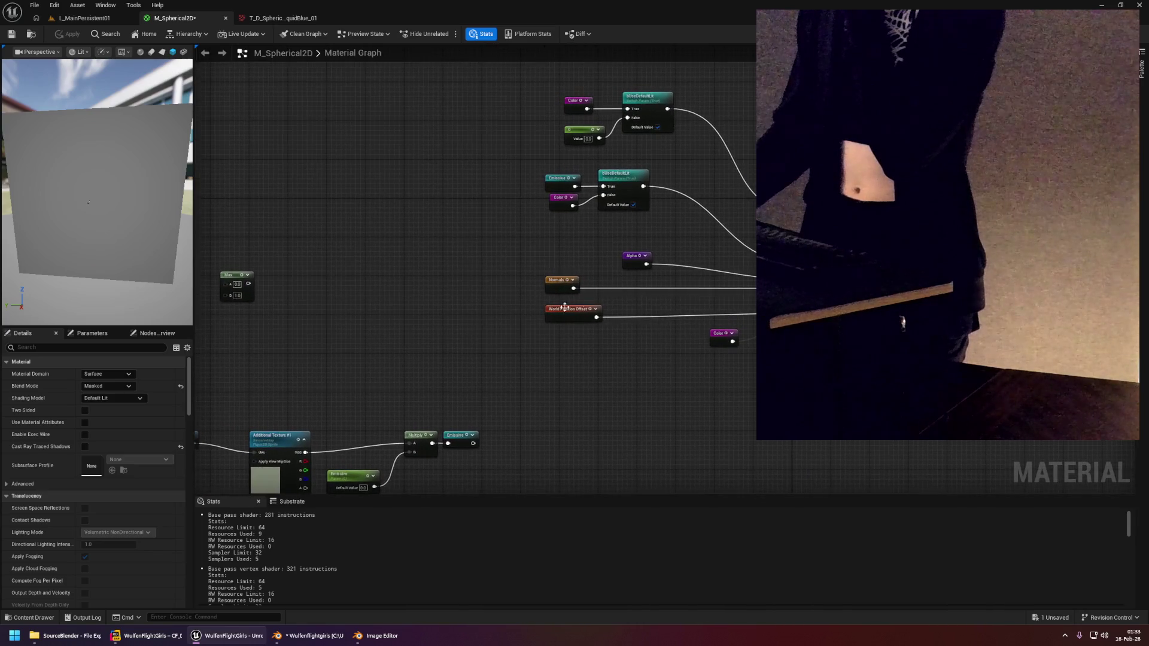
Place an OutlineMask named reroute, connect it in place of the Alpha link, and apply.
{"action": "scroll", "coordinate": [662, 295], "scroll_direction": "up", "scroll_amount": 2}
{"action": "right_click", "coordinate": [659, 220]}
{"action": "type", "text": "ou"}
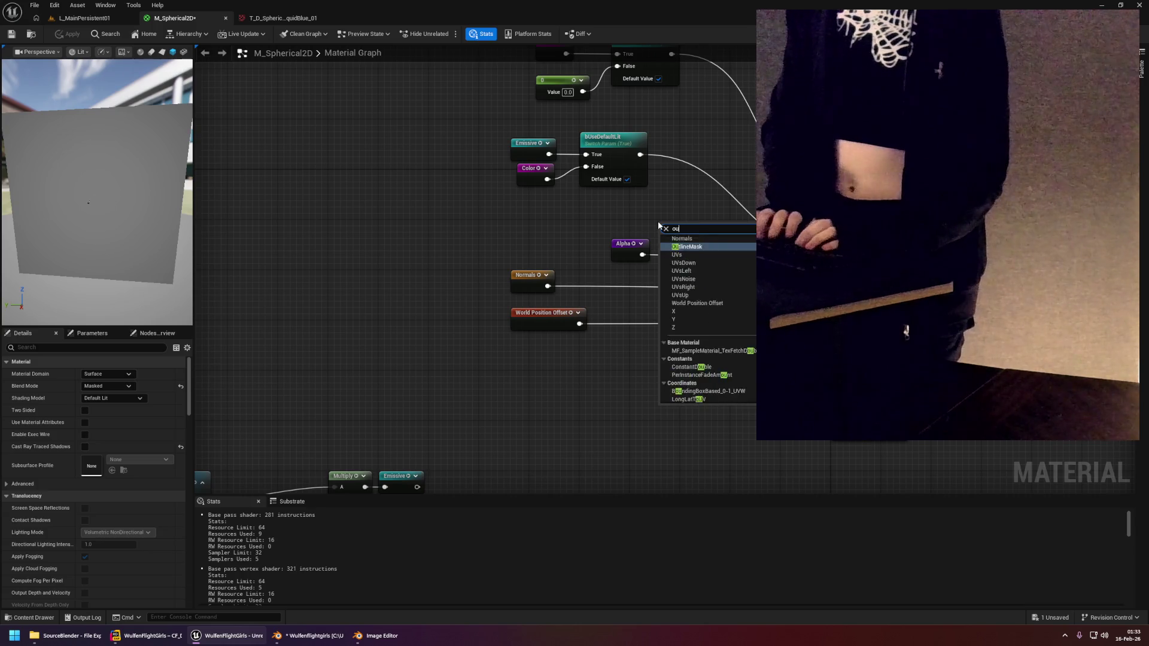
{"action": "key", "text": "Return"}
{"action": "scroll", "coordinate": [707, 226], "scroll_direction": "up", "scroll_amount": 1}
{"action": "left_click_drag", "start_coordinate": [701, 236], "coordinate": [856, 257]}
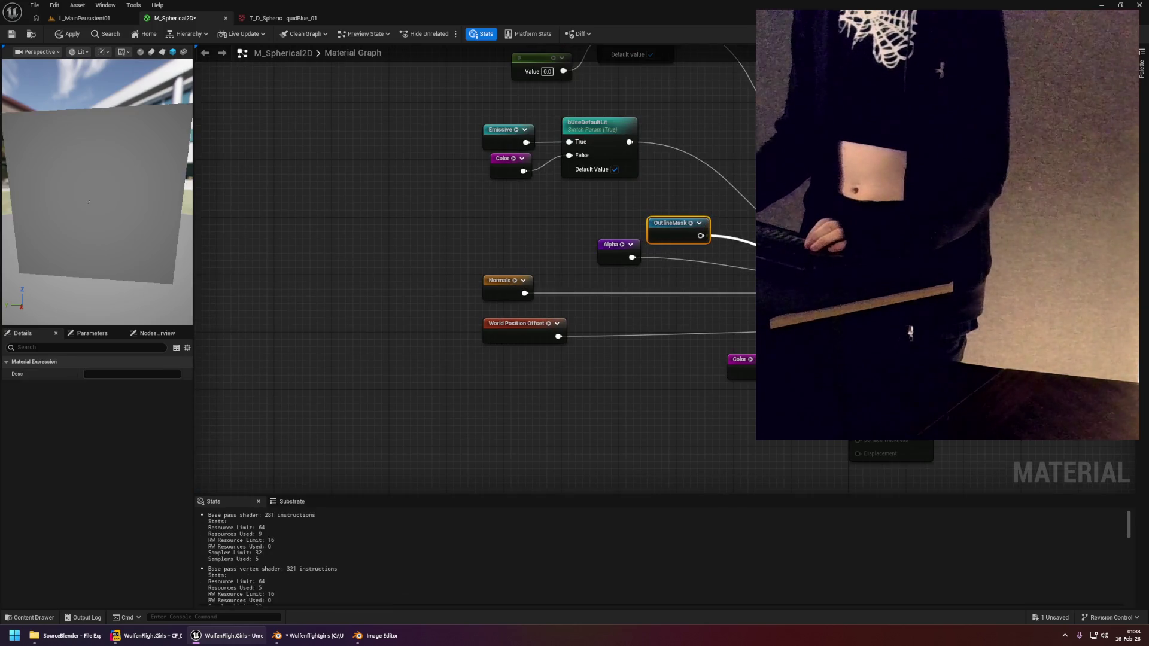
{"action": "left_click", "coordinate": [66, 34]}
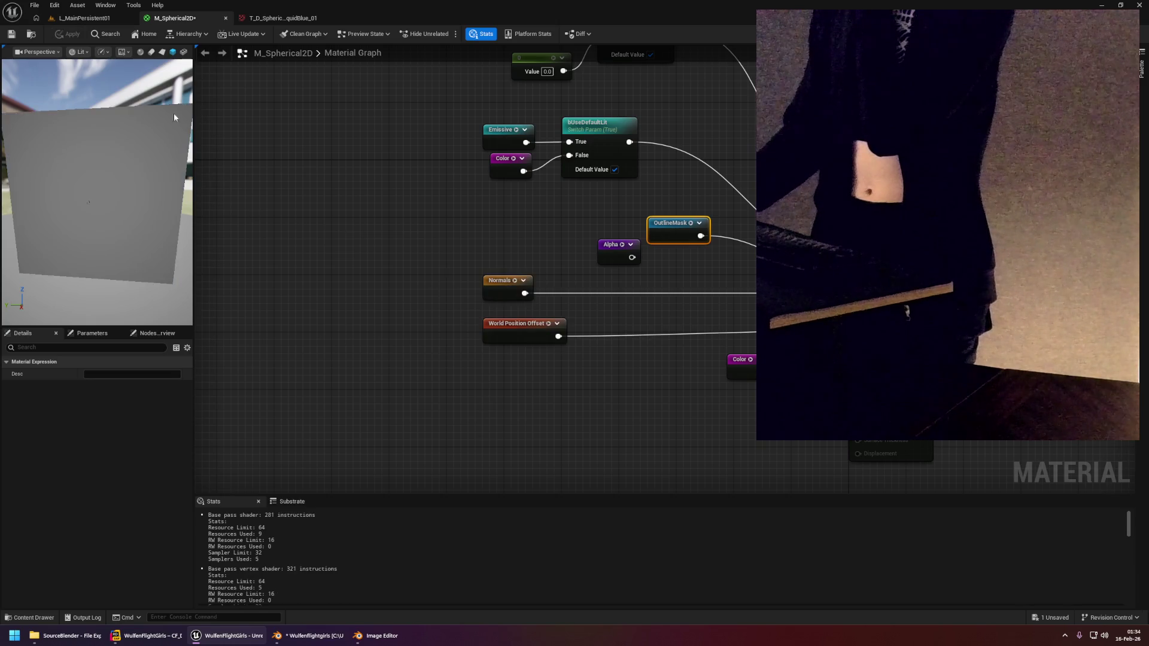
{"action": "left_click", "coordinate": [84, 18]}
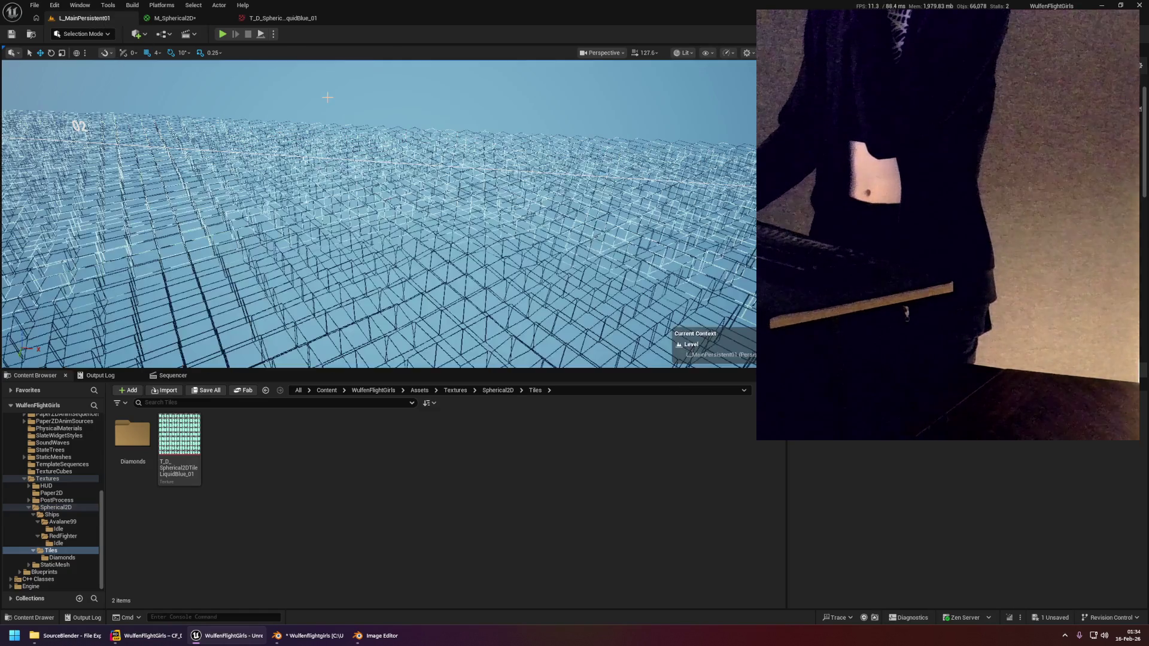
Orbit the level viewport to inspect the wireframe tile grid.
{"action": "left_click_drag", "start_coordinate": [361, 112], "coordinate": [361, 113]}
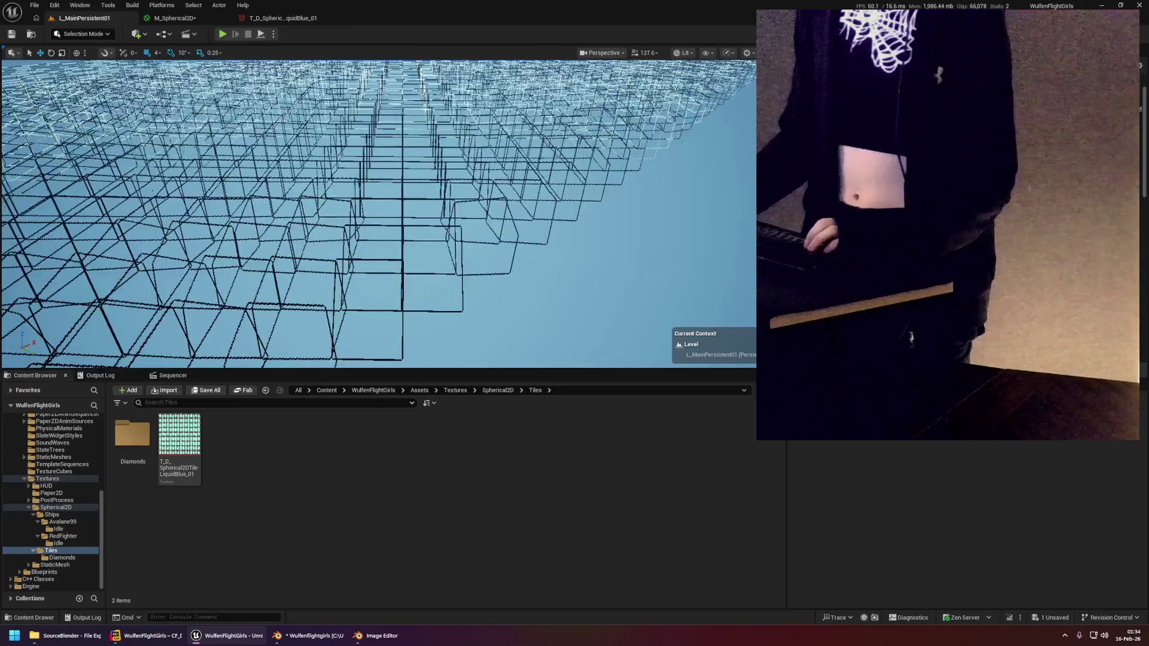
{"action": "left_click_drag", "start_coordinate": [414, 167], "coordinate": [414, 167]}
{"action": "left_click_drag", "start_coordinate": [308, 92], "coordinate": [307, 92]}
In M_Spherical2D, wire the ColorSource/OutlineMask Lerp output into the second Lerp.
{"action": "left_click", "coordinate": [174, 18]}
{"action": "mouse_move", "coordinate": [453, 212]}
{"action": "left_mouse_down"}
{"action": "mouse_move", "coordinate": [642, 245]}
{"action": "mouse_move", "coordinate": [654, 331]}
{"action": "mouse_move", "coordinate": [705, 309]}
{"action": "left_mouse_up"}
{"action": "mouse_move", "coordinate": [815, 276]}
{"action": "left_mouse_down"}
{"action": "mouse_move", "coordinate": [572, 367]}
{"action": "mouse_move", "coordinate": [451, 223]}
{"action": "mouse_move", "coordinate": [638, 249]}
{"action": "mouse_move", "coordinate": [558, 312]}
{"action": "mouse_move", "coordinate": [605, 311]}
{"action": "mouse_move", "coordinate": [607, 375]}
{"action": "mouse_move", "coordinate": [623, 285]}
{"action": "mouse_move", "coordinate": [550, 272]}
{"action": "mouse_move", "coordinate": [537, 287]}
{"action": "left_mouse_up"}
{"action": "mouse_move", "coordinate": [509, 202]}
{"action": "left_mouse_down"}
{"action": "mouse_move", "coordinate": [734, 222]}
{"action": "mouse_move", "coordinate": [771, 248]}
{"action": "left_mouse_up"}
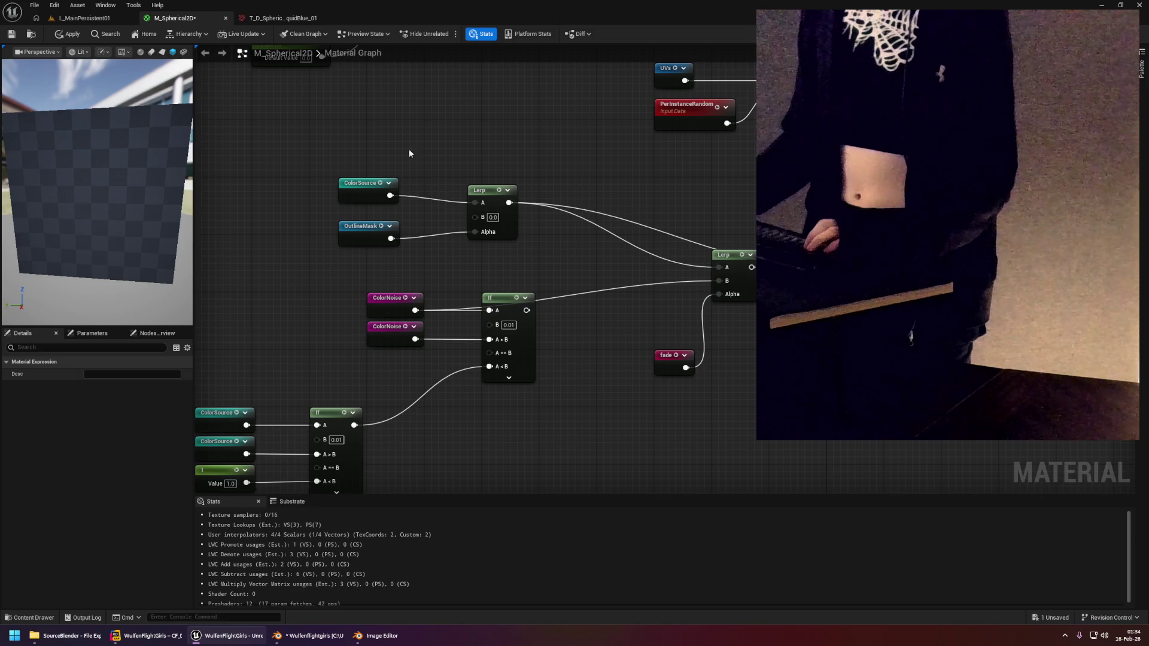
Apply the rewired M_Spherical2D material and let the update finish.
{"action": "left_click", "coordinate": [69, 35]}
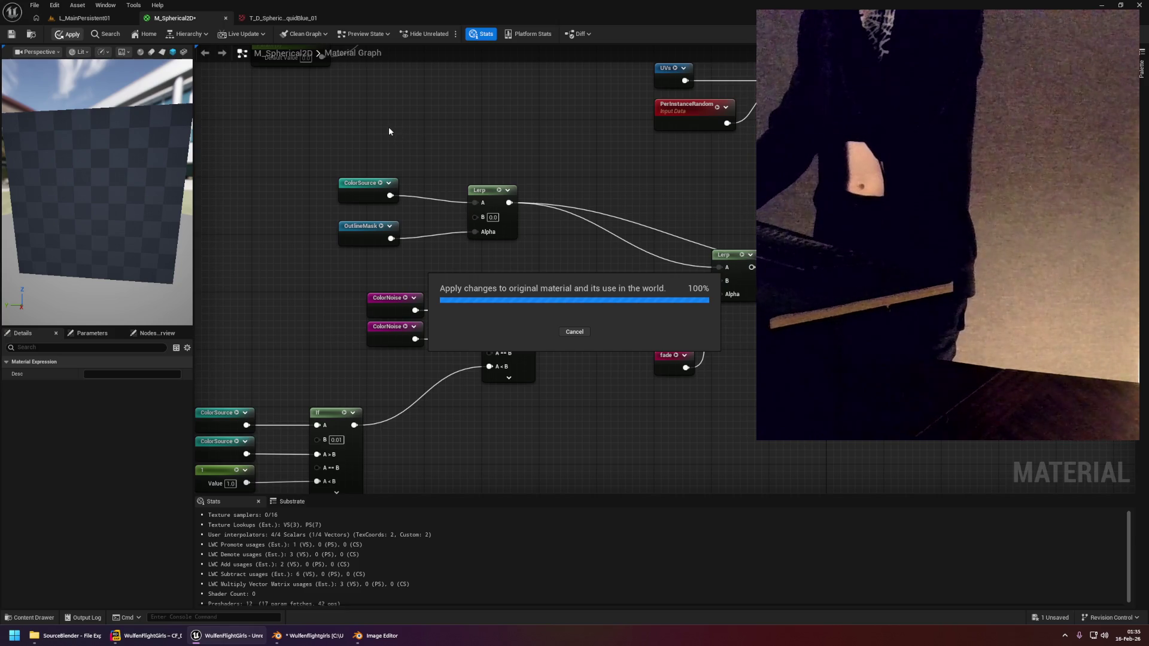
{"action": "left_click", "coordinate": [83, 20]}
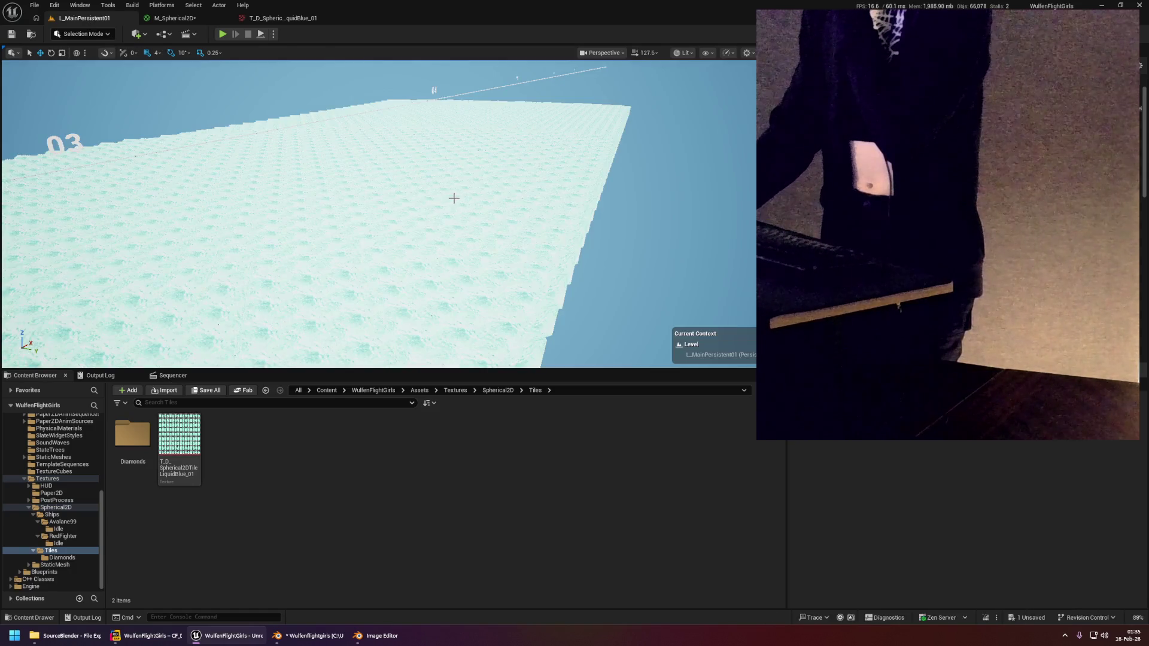
Fly over the pale blue tile floor, then return to the ColorSource/OutlineMask Lerp in the graph.
{"action": "mouse_move", "coordinate": [501, 212]}
{"action": "left_mouse_down"}
{"action": "mouse_move", "coordinate": [502, 198]}
{"action": "mouse_move", "coordinate": [526, 227]}
{"action": "mouse_move", "coordinate": [497, 257]}
{"action": "mouse_move", "coordinate": [480, 235]}
{"action": "left_mouse_up"}
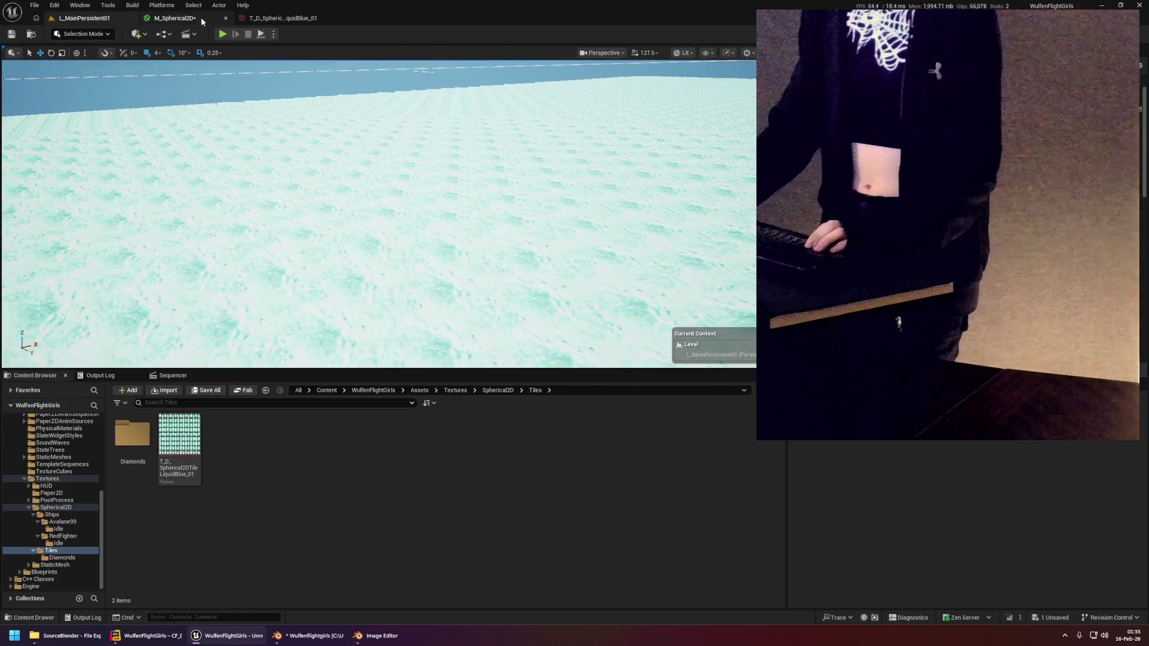
{"action": "left_click", "coordinate": [180, 18]}
{"action": "left_click", "coordinate": [564, 197]}
{"action": "mouse_move", "coordinate": [603, 193]}
{"action": "left_mouse_down"}
{"action": "mouse_move", "coordinate": [661, 179]}
{"action": "mouse_move", "coordinate": [577, 174]}
{"action": "left_mouse_up"}
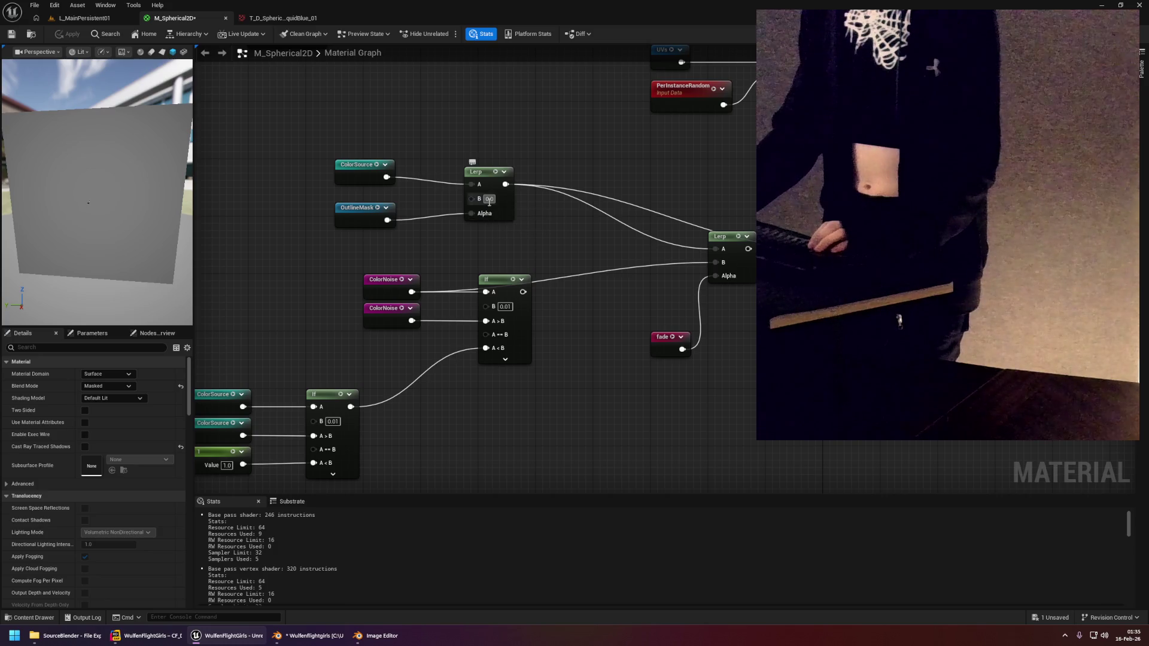
Add a Constant3Vector node to the left of the OutlineMask Lerp.
{"action": "left_click_drag", "start_coordinate": [489, 200], "coordinate": [514, 210]}
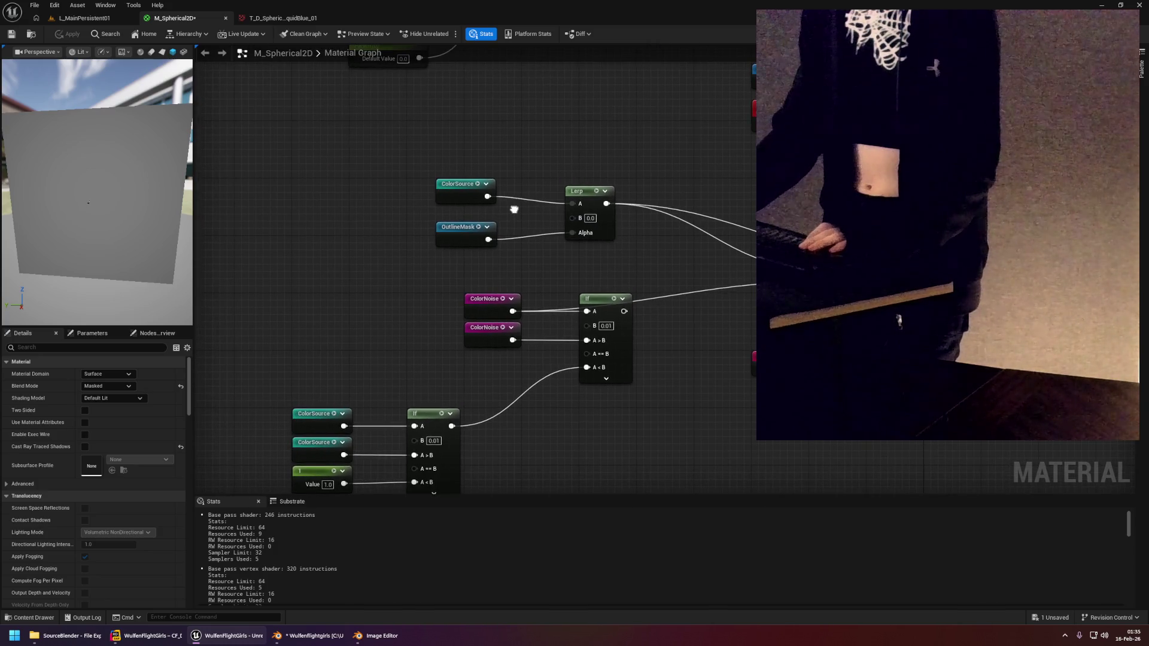
{"action": "left_click_drag", "start_coordinate": [356, 197], "coordinate": [390, 201]}
{"action": "left_click", "coordinate": [395, 204]}
{"action": "left_click_drag", "start_coordinate": [407, 199], "coordinate": [356, 199]}
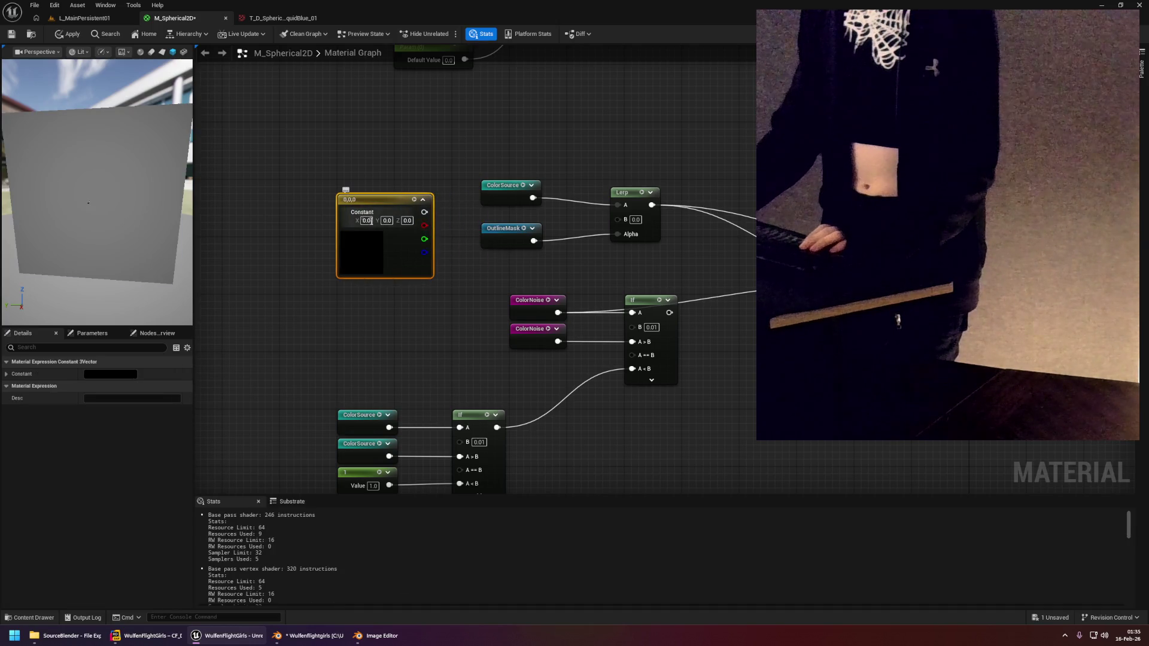
Set the constant to red (FF2301), wire it into Lerp B, and apply the material.
{"action": "double_click", "coordinate": [378, 245]}
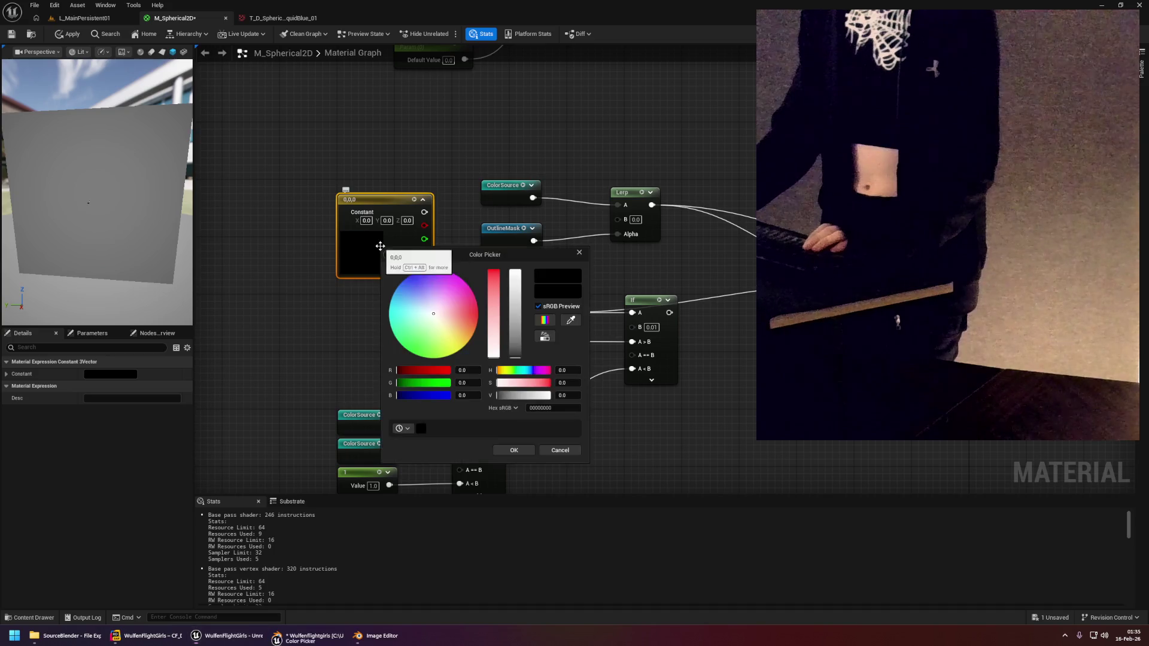
{"action": "left_click", "coordinate": [478, 314]}
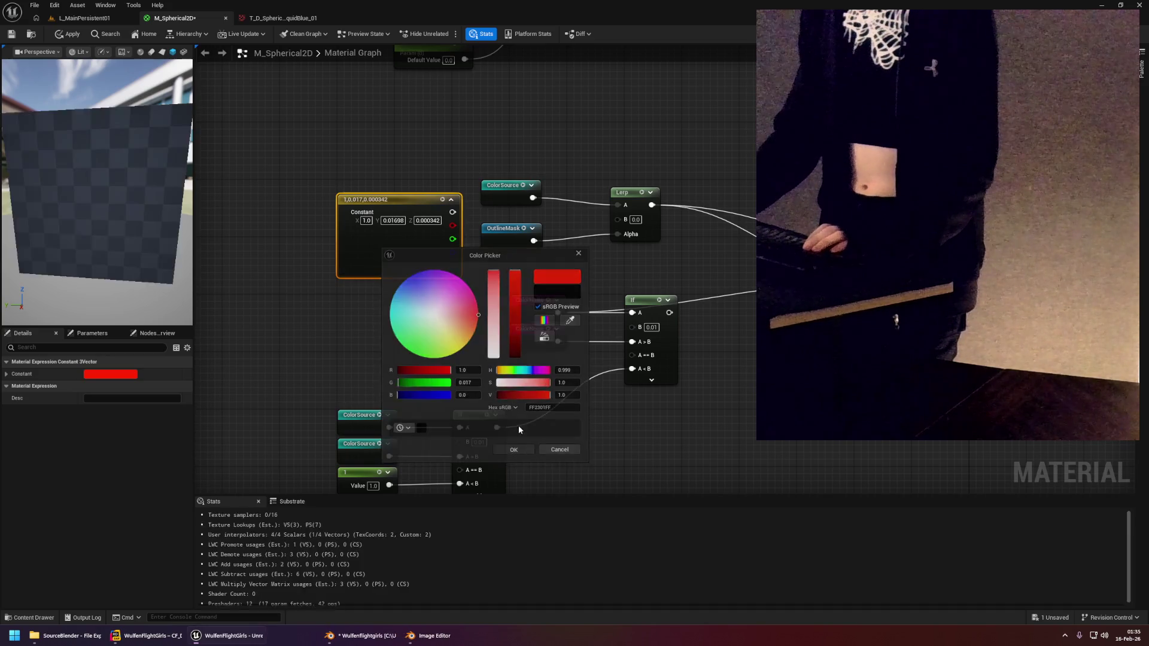
{"action": "left_click", "coordinate": [514, 450]}
{"action": "mouse_move", "coordinate": [453, 212]}
{"action": "left_mouse_down"}
{"action": "mouse_move", "coordinate": [526, 230]}
{"action": "mouse_move", "coordinate": [633, 219]}
{"action": "left_mouse_up"}
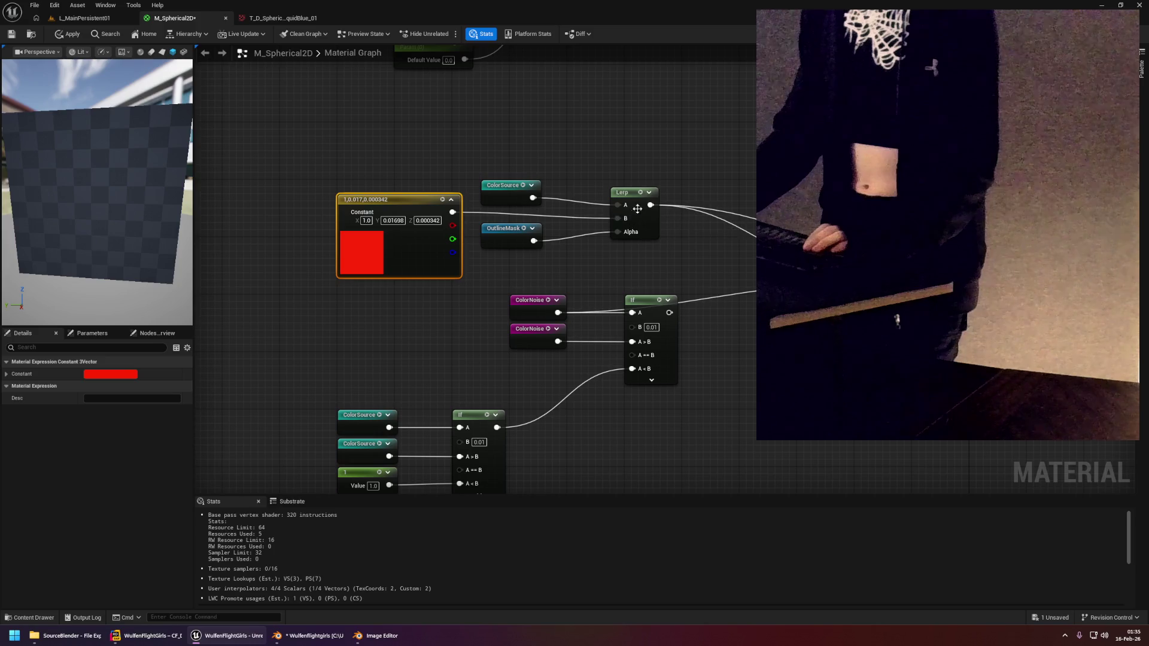
{"action": "left_click", "coordinate": [76, 41]}
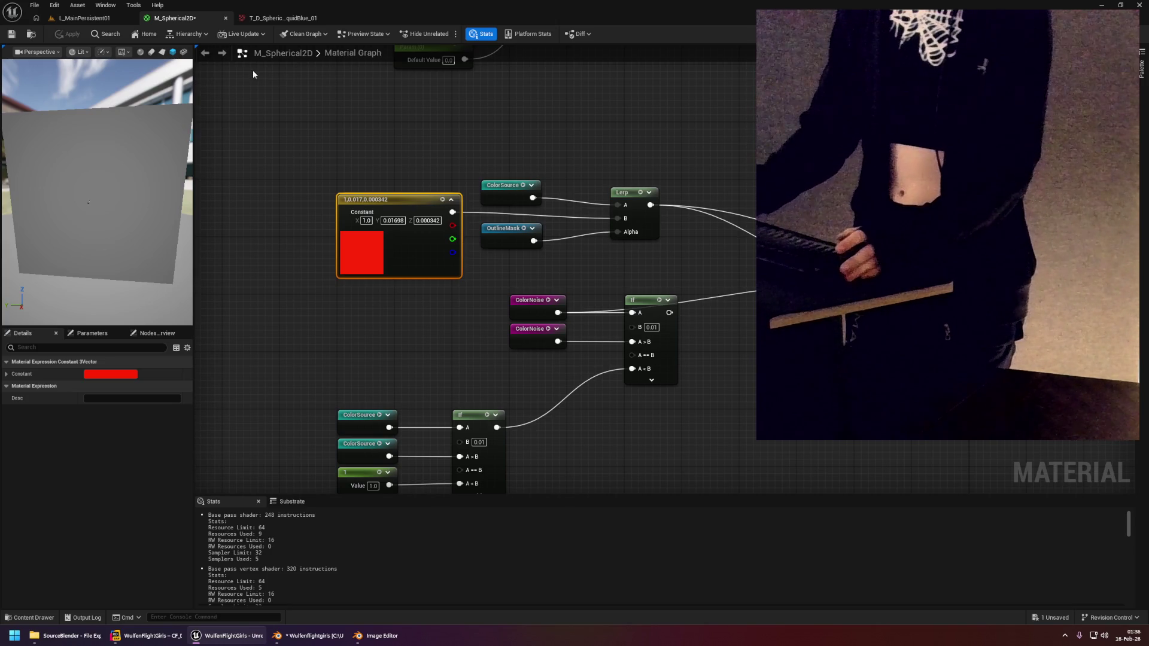
{"action": "left_click", "coordinate": [105, 19]}
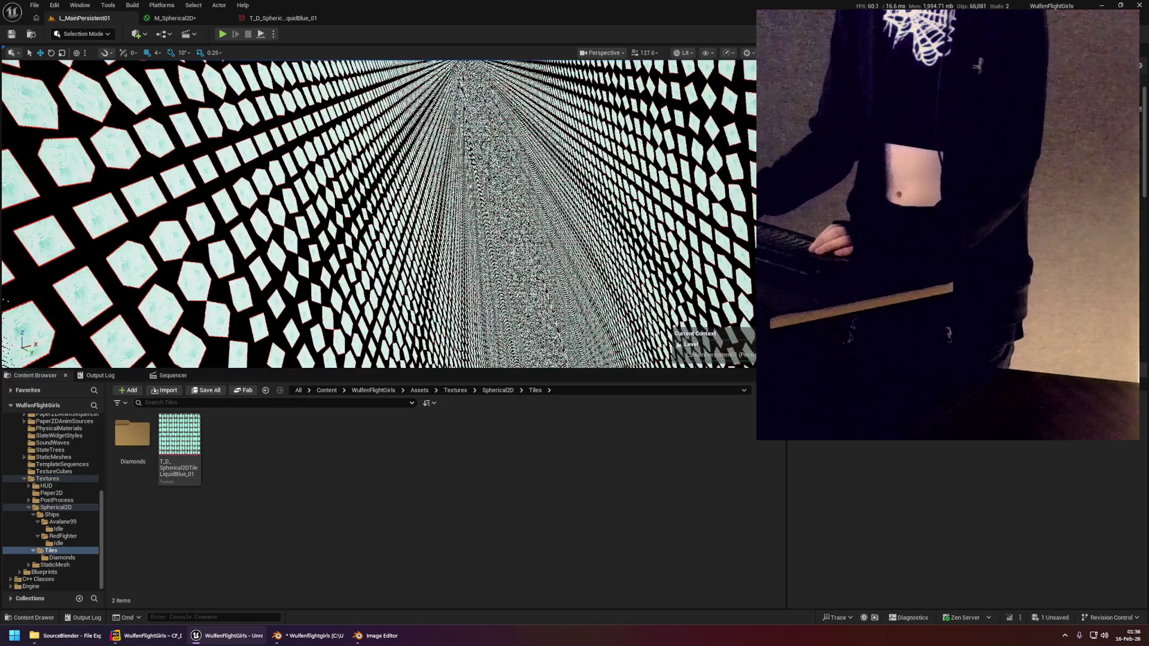
{"action": "right_click", "coordinate": [378, 201]}
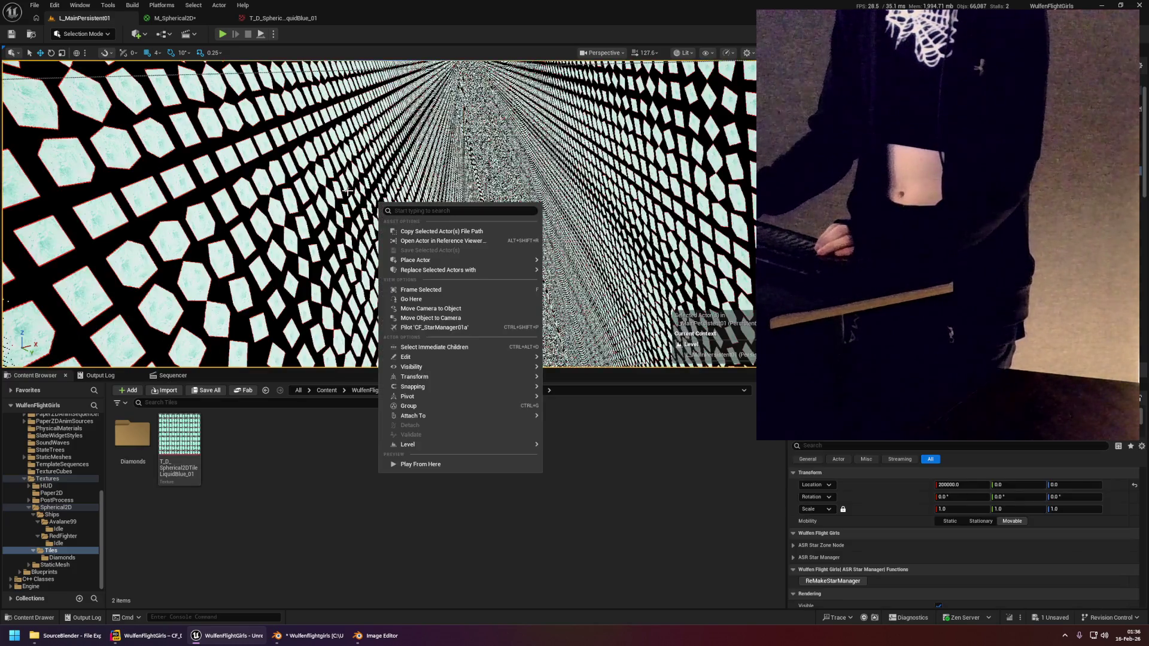
{"action": "left_click", "coordinate": [422, 155]}
{"action": "left_click_drag", "start_coordinate": [378, 215], "coordinate": [411, 170]}
{"action": "left_click", "coordinate": [173, 18]}
{"action": "left_click", "coordinate": [355, 98]}
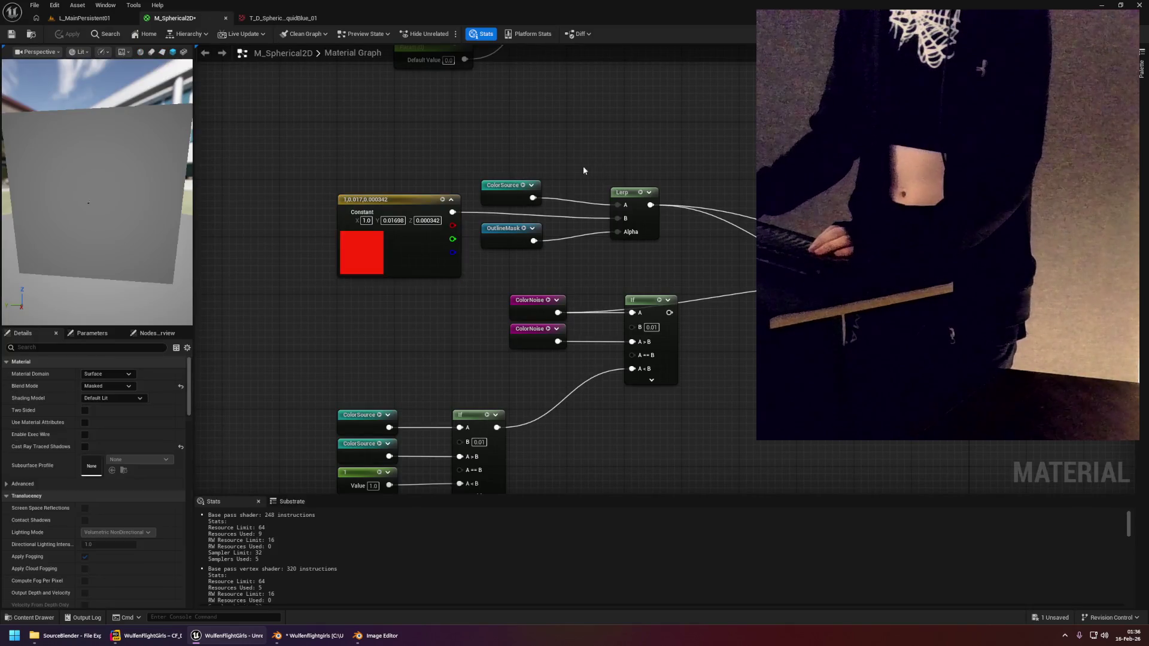
Move ColorSource above and OutlineMask below the red-constant Lerp so its inputs separate.
{"action": "left_click_drag", "start_coordinate": [583, 166], "coordinate": [508, 163]}
{"action": "left_click_drag", "start_coordinate": [437, 192], "coordinate": [429, 163]}
{"action": "mouse_move", "coordinate": [438, 230]}
{"action": "left_mouse_down"}
{"action": "mouse_move", "coordinate": [431, 272]}
{"action": "mouse_move", "coordinate": [435, 256]}
{"action": "left_mouse_up"}
{"action": "left_click", "coordinate": [546, 159]}
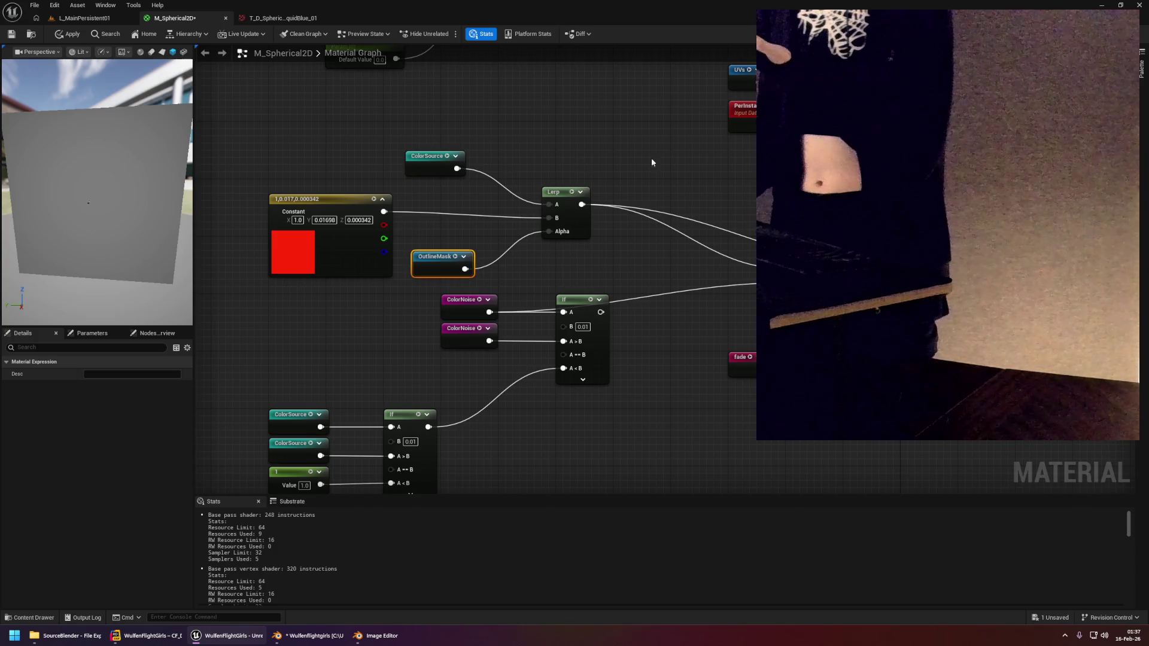
Pan and zoom around the graph to review the switch parameters, ColorSource and If nodes.
{"action": "mouse_move", "coordinate": [579, 204]}
{"action": "left_mouse_down"}
{"action": "mouse_move", "coordinate": [337, 105]}
{"action": "mouse_move", "coordinate": [261, 53]}
{"action": "left_mouse_up"}
{"action": "scroll", "coordinate": [261, 53], "scroll_direction": "down", "scroll_amount": 5}
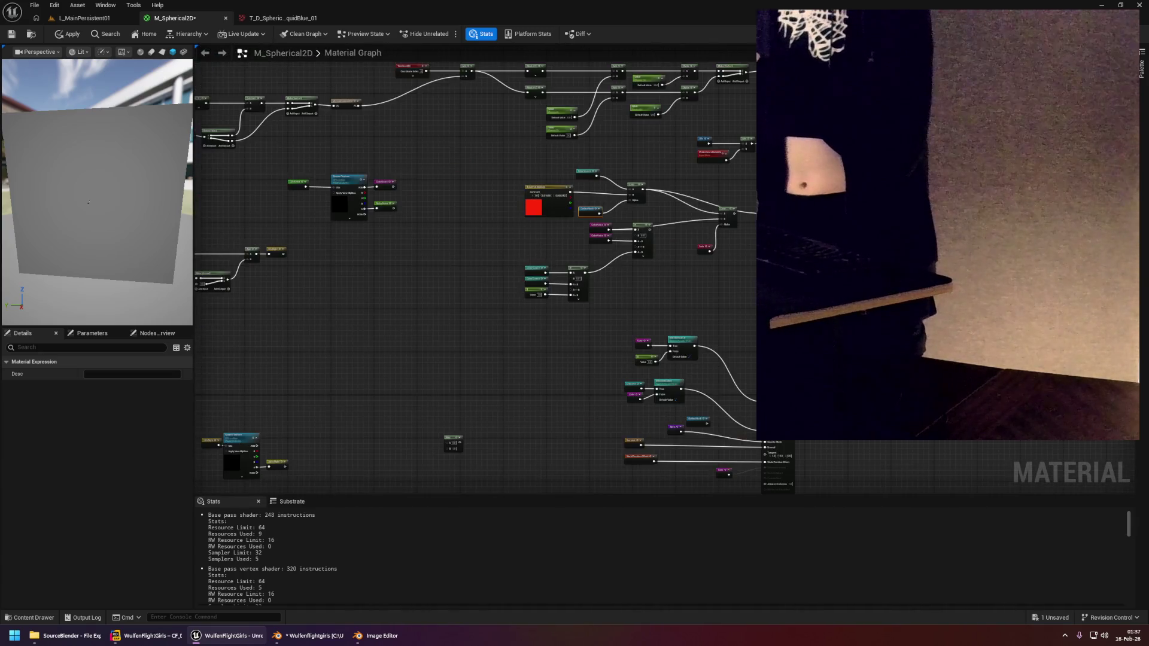
{"action": "scroll", "coordinate": [692, 385], "scroll_direction": "up", "scroll_amount": 5}
{"action": "left_click_drag", "start_coordinate": [692, 385], "coordinate": [712, 264]}
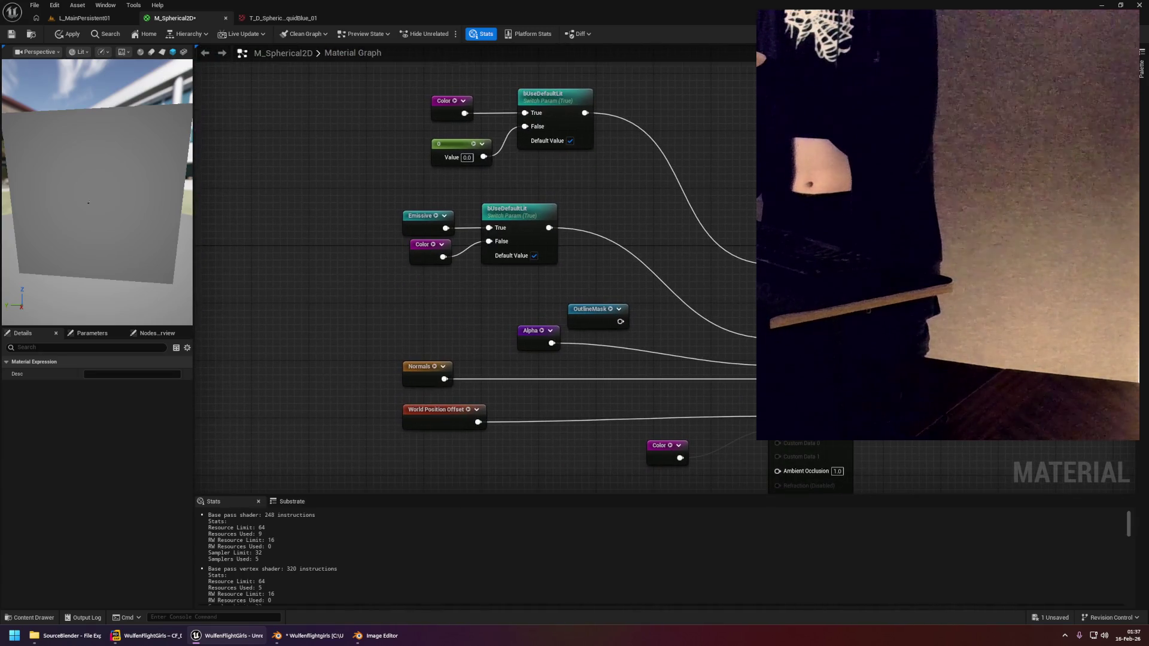
{"action": "scroll", "coordinate": [726, 372], "scroll_direction": "down", "scroll_amount": 1}
{"action": "left_click_drag", "start_coordinate": [639, 252], "coordinate": [728, 376]}
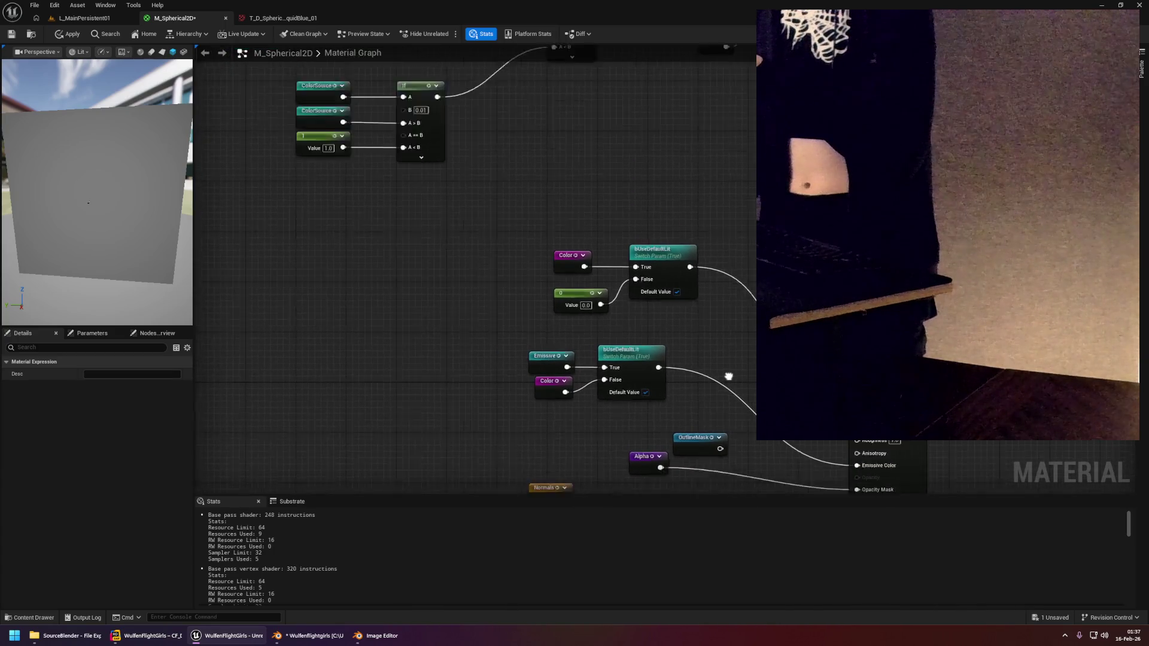
{"action": "scroll", "coordinate": [729, 377], "scroll_direction": "down", "scroll_amount": 4}
{"action": "scroll", "coordinate": [737, 250], "scroll_direction": "up", "scroll_amount": 5}
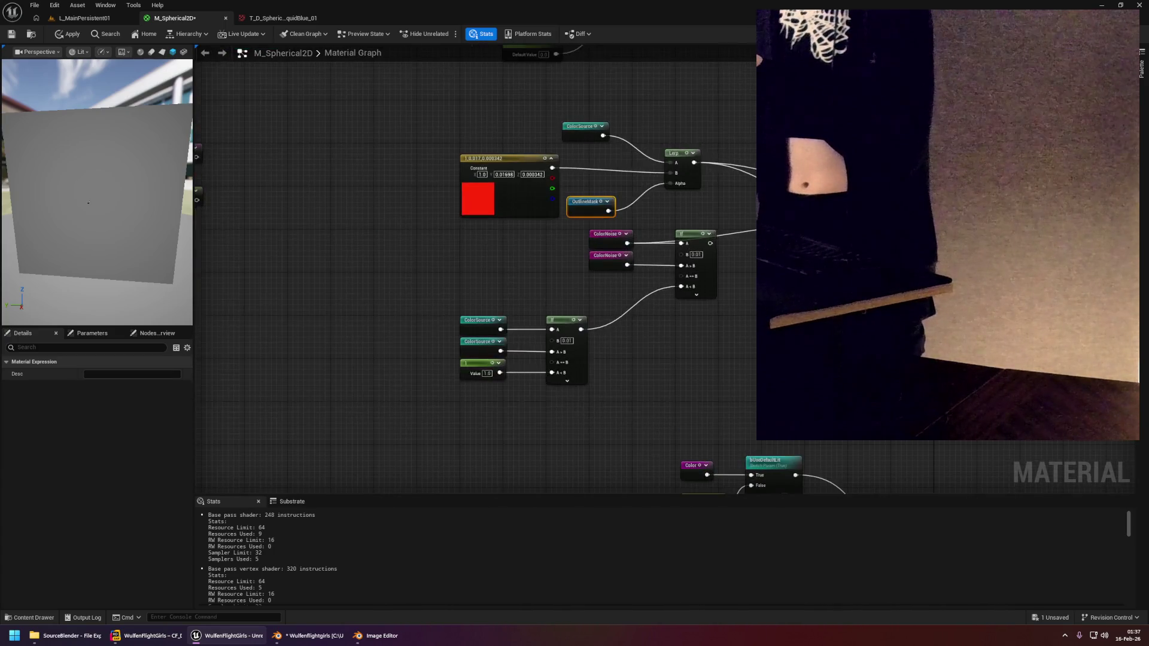
{"action": "scroll", "coordinate": [736, 248], "scroll_direction": "up", "scroll_amount": 2}
{"action": "left_click", "coordinate": [738, 257]}
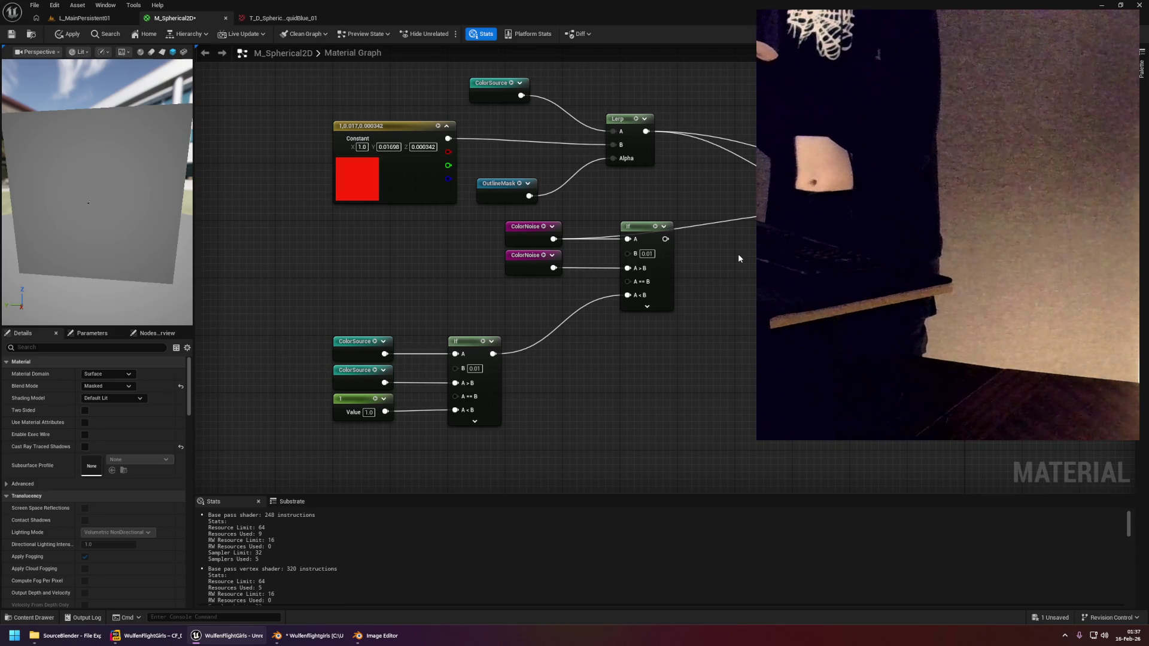
{"action": "left_click_drag", "start_coordinate": [442, 279], "coordinate": [453, 278]}
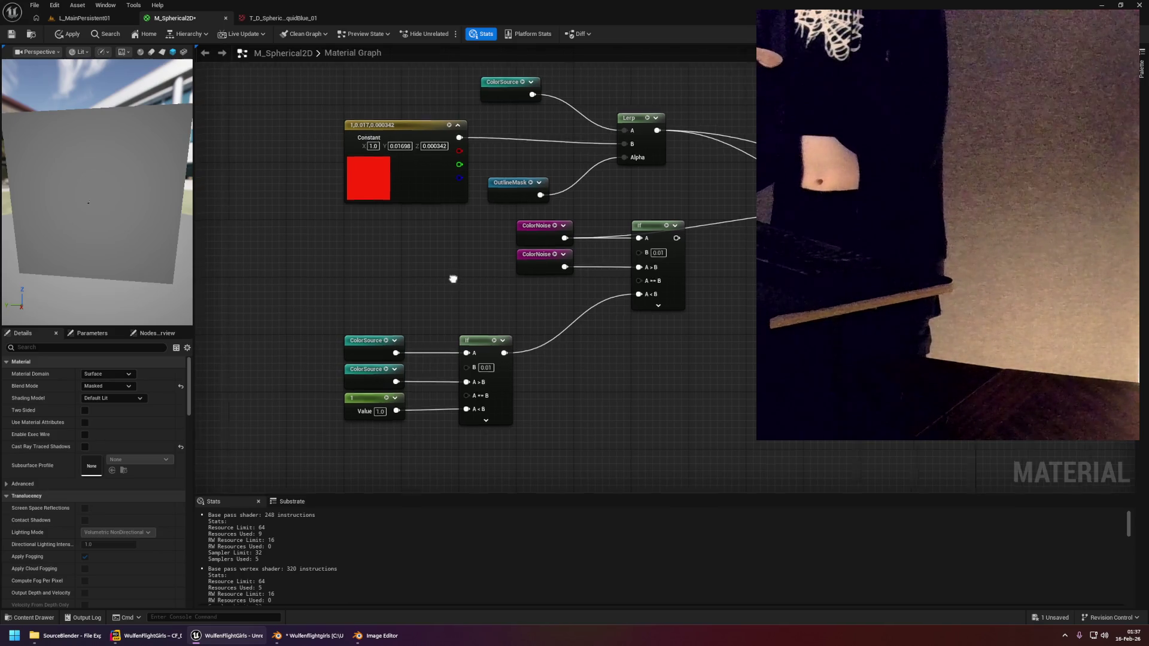
Pan across the graph to review the OutlineMask computation and texture nodes.
{"action": "scroll", "coordinate": [453, 279], "scroll_direction": "down", "scroll_amount": 5}
{"action": "left_click_drag", "start_coordinate": [680, 383], "coordinate": [681, 210]}
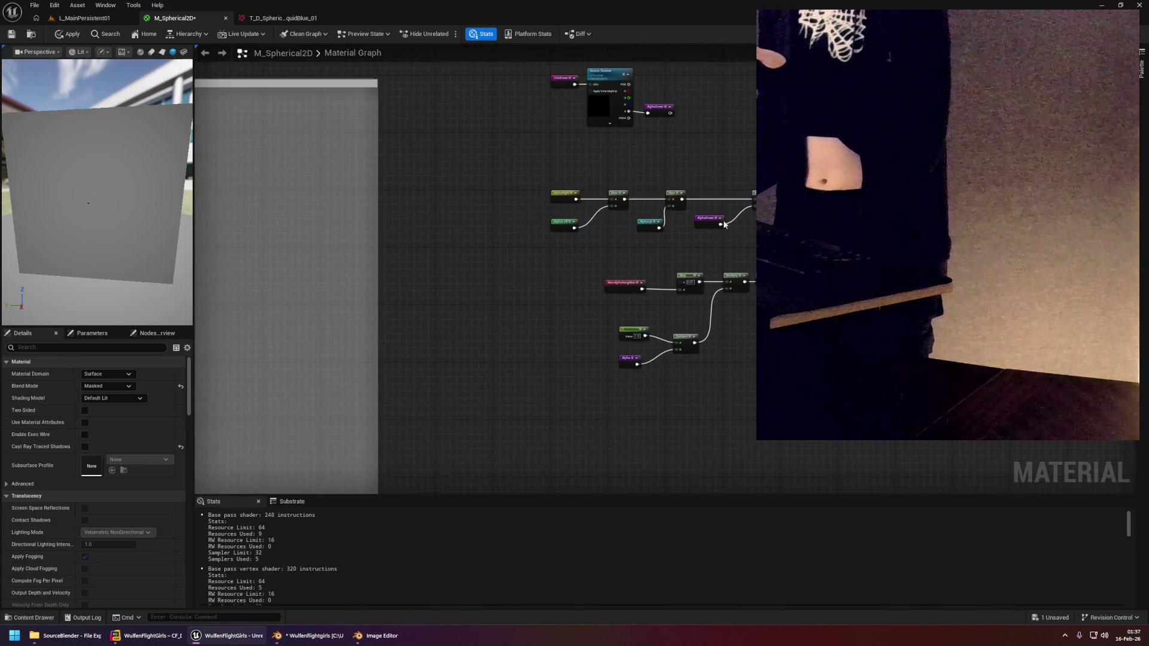
{"action": "scroll", "coordinate": [748, 269], "scroll_direction": "up", "scroll_amount": 3}
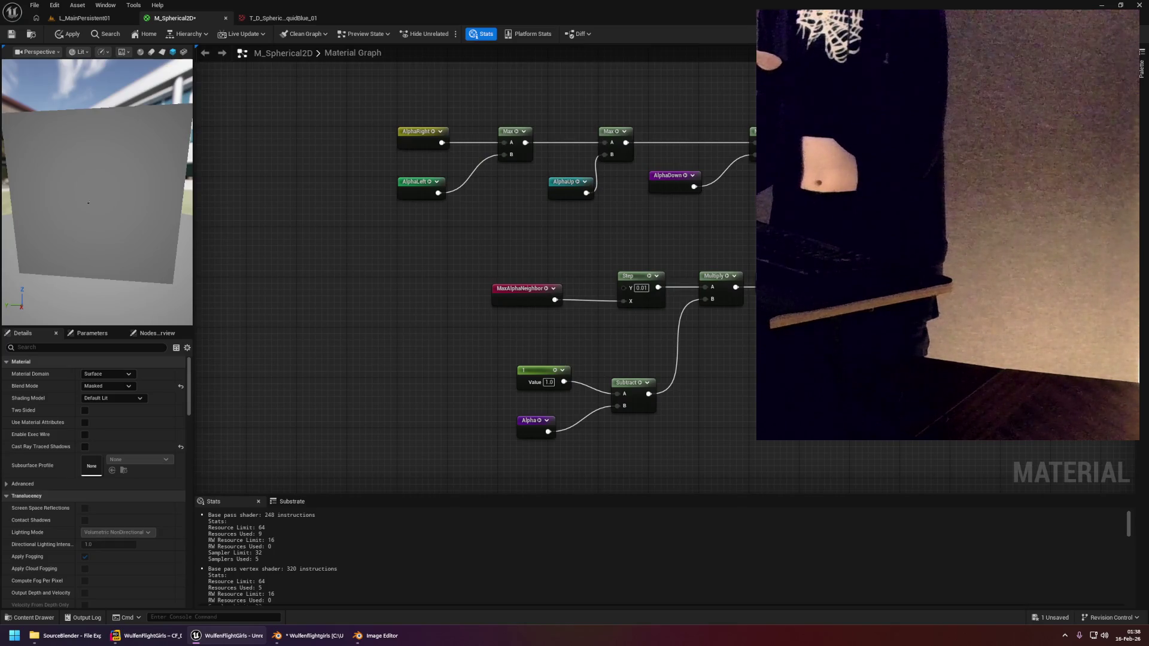
{"action": "left_click_drag", "start_coordinate": [778, 183], "coordinate": [724, 195]}
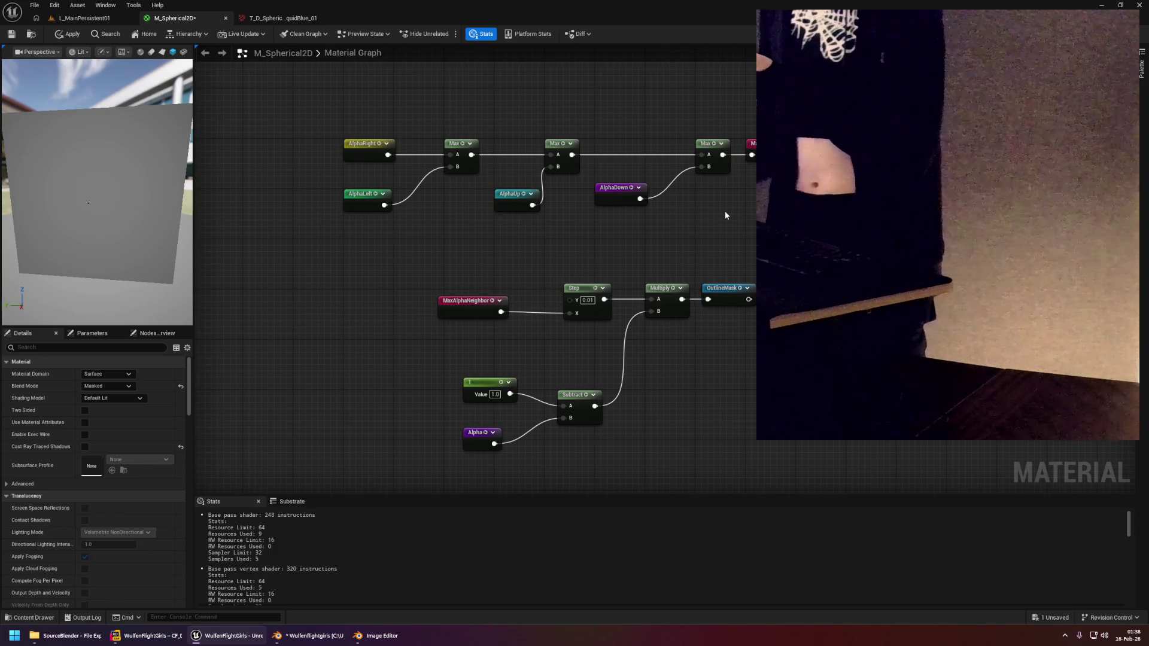
{"action": "mouse_move", "coordinate": [724, 211]}
{"action": "left_mouse_down"}
{"action": "mouse_move", "coordinate": [498, 167]}
{"action": "mouse_move", "coordinate": [215, 223]}
{"action": "mouse_move", "coordinate": [23, 292]}
{"action": "left_mouse_up"}
Review the Emissive, Normals and WPO nodes and the fade node beside the material output.
{"action": "mouse_move", "coordinate": [572, 150]}
{"action": "left_mouse_down"}
{"action": "mouse_move", "coordinate": [596, 251]}
{"action": "mouse_move", "coordinate": [572, 252]}
{"action": "left_mouse_up"}
{"action": "scroll", "coordinate": [605, 321], "scroll_direction": "down", "scroll_amount": 3}
{"action": "scroll", "coordinate": [605, 321], "scroll_direction": "up", "scroll_amount": 3}
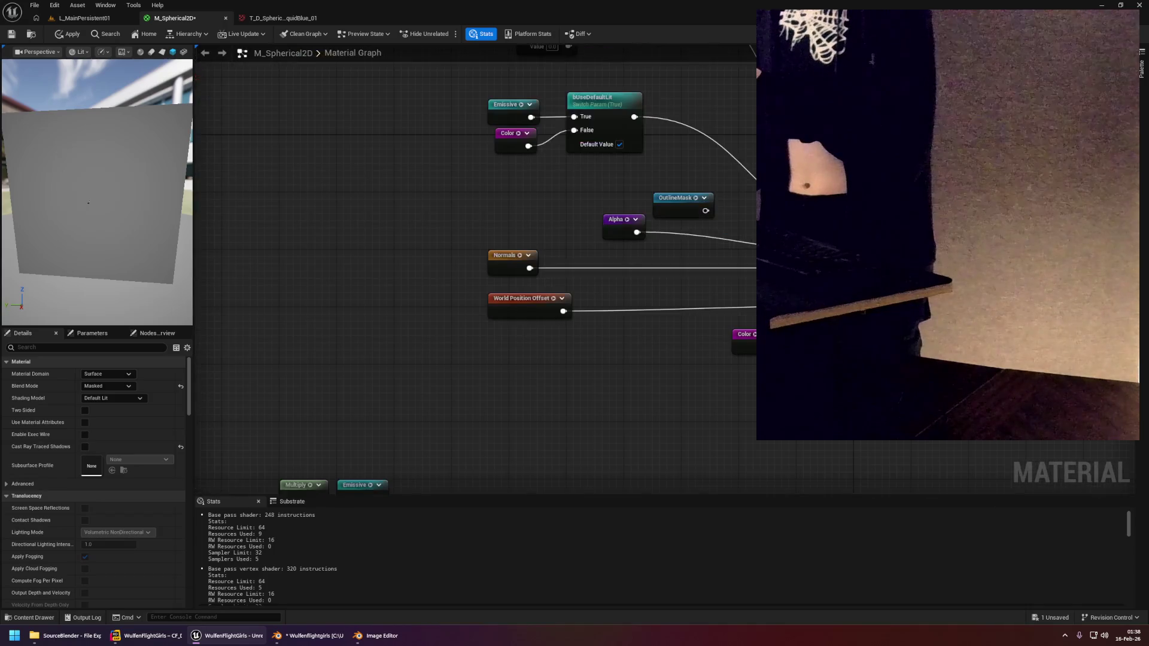
{"action": "scroll", "coordinate": [623, 263], "scroll_direction": "down", "scroll_amount": 3}
{"action": "left_click_drag", "start_coordinate": [622, 263], "coordinate": [778, 335]}
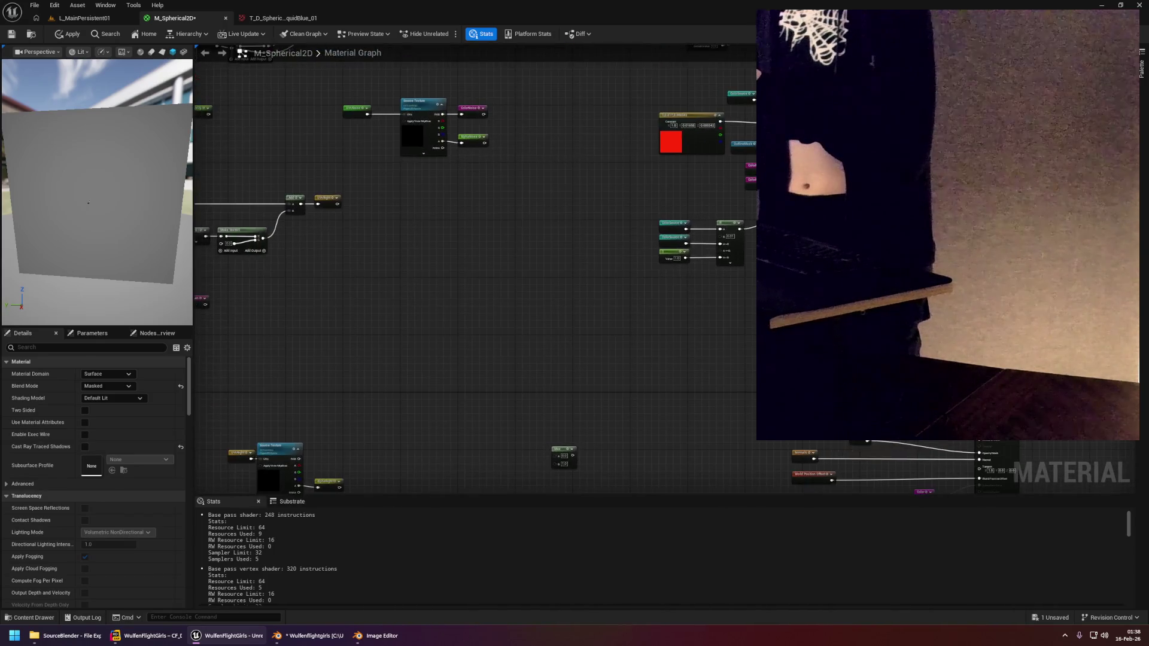
{"action": "scroll", "coordinate": [635, 143], "scroll_direction": "up", "scroll_amount": 3}
{"action": "mouse_move", "coordinate": [634, 143]}
{"action": "left_mouse_down"}
{"action": "mouse_move", "coordinate": [581, 178]}
{"action": "mouse_move", "coordinate": [487, 97]}
{"action": "mouse_move", "coordinate": [494, 151]}
{"action": "left_mouse_up"}
{"action": "left_click", "coordinate": [836, 260]}
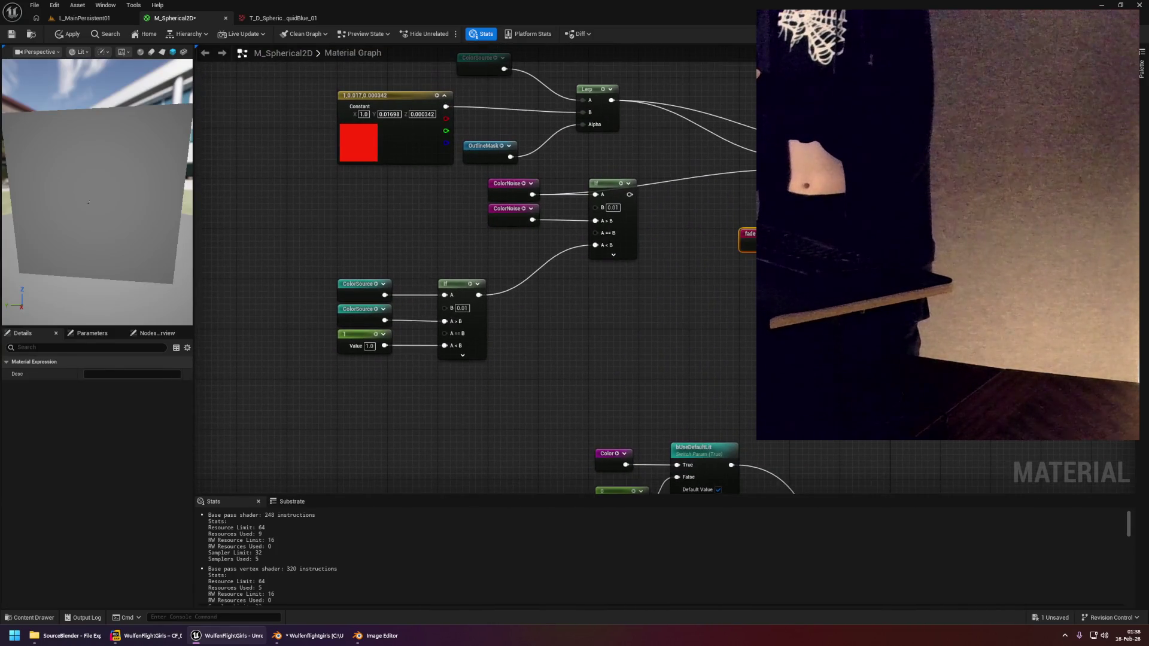
{"action": "key", "text": "Escape"}
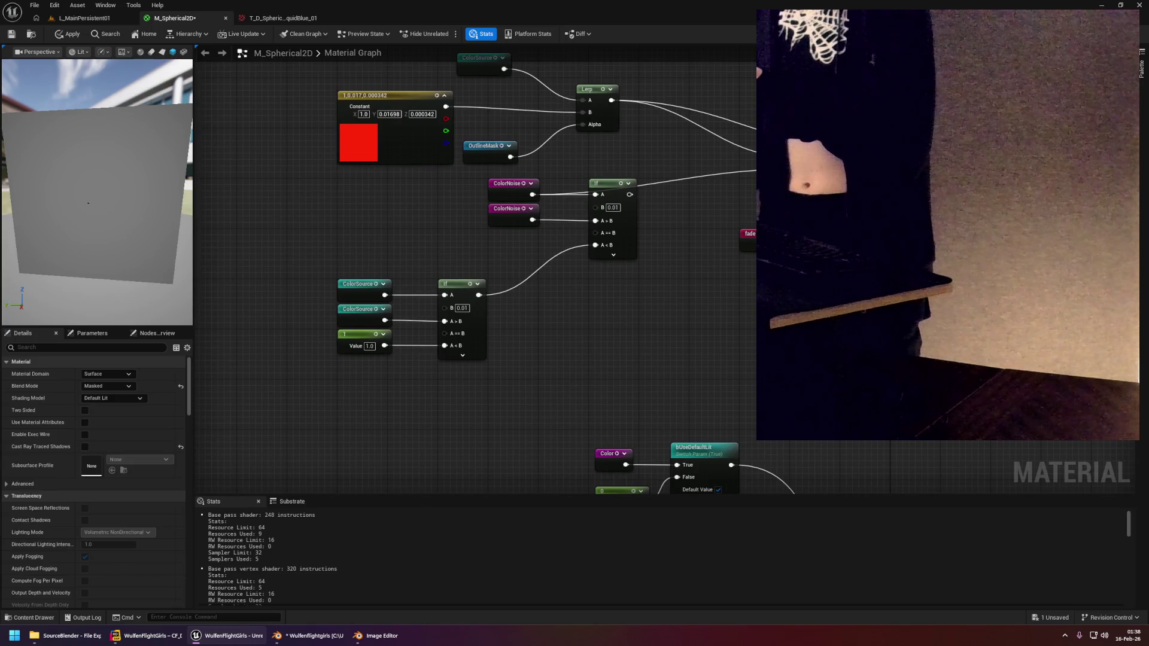
{"action": "scroll", "coordinate": [475, 269], "scroll_direction": "down", "scroll_amount": 3}
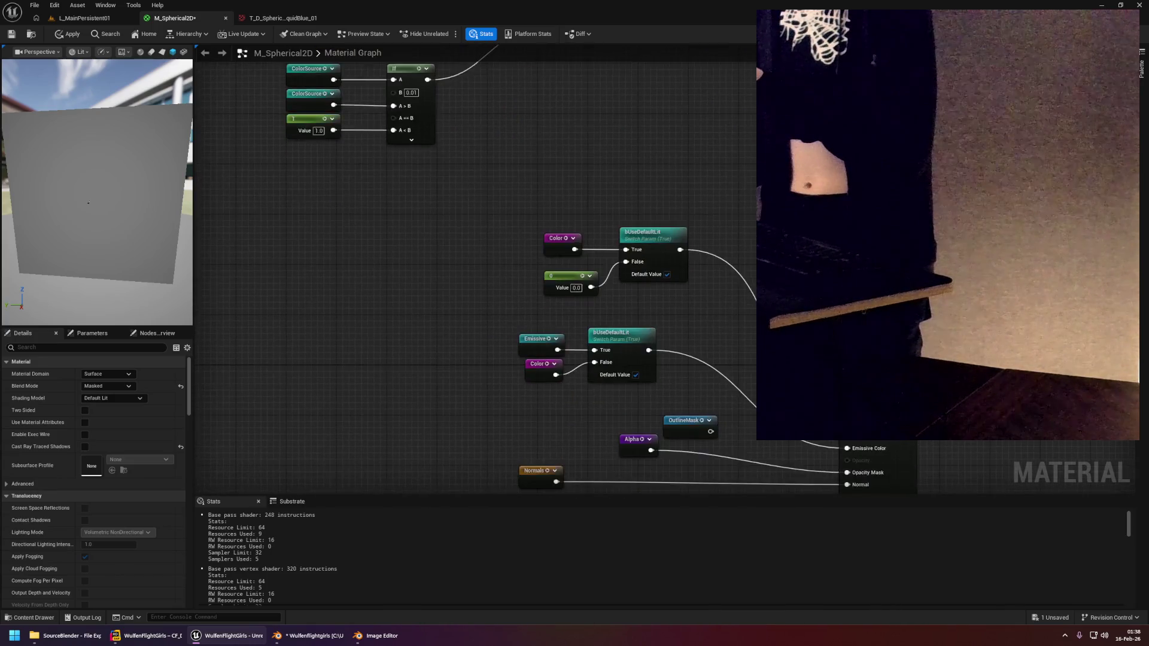
{"action": "scroll", "coordinate": [598, 180], "scroll_direction": "up", "scroll_amount": 3}
{"action": "scroll", "coordinate": [728, 282], "scroll_direction": "up", "scroll_amount": 2}
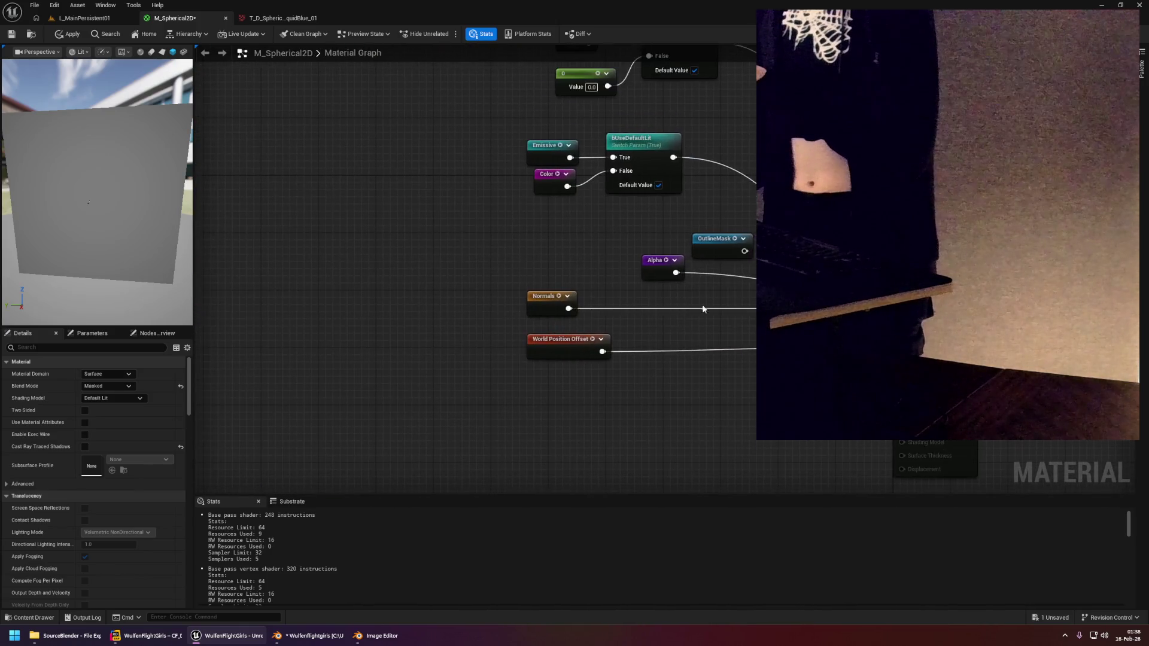
Apply the M_Spherical2D material, review the colour-lerp nodes, then check the tiles in the level.
{"action": "left_click", "coordinate": [66, 35]}
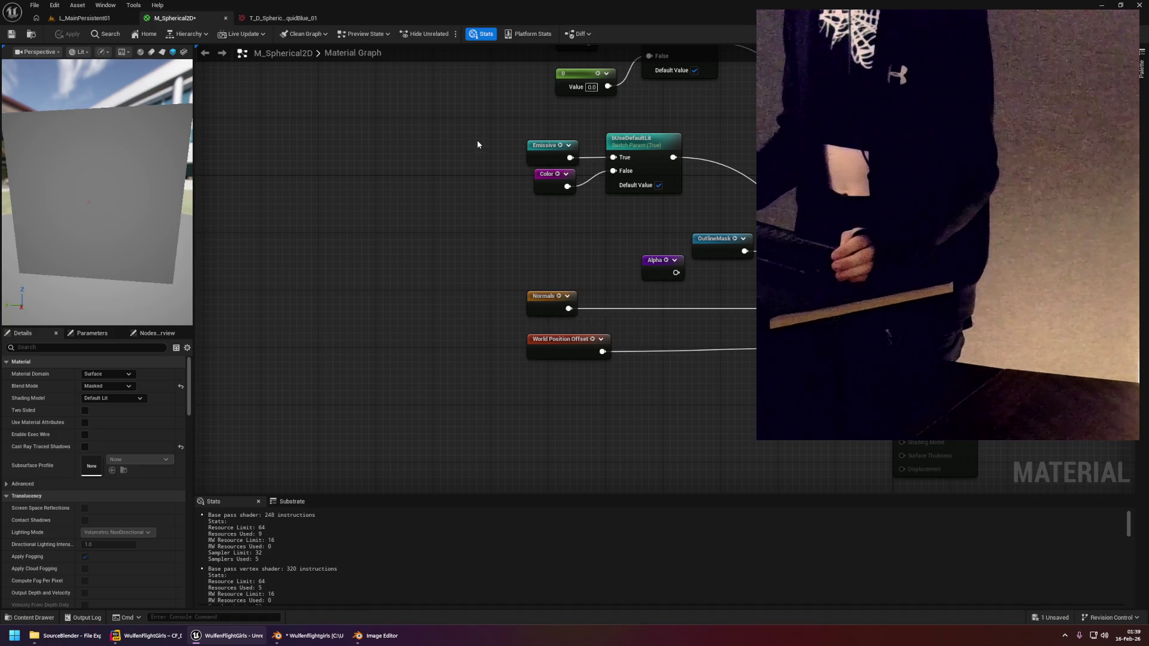
{"action": "scroll", "coordinate": [464, 267], "scroll_direction": "down", "scroll_amount": 5}
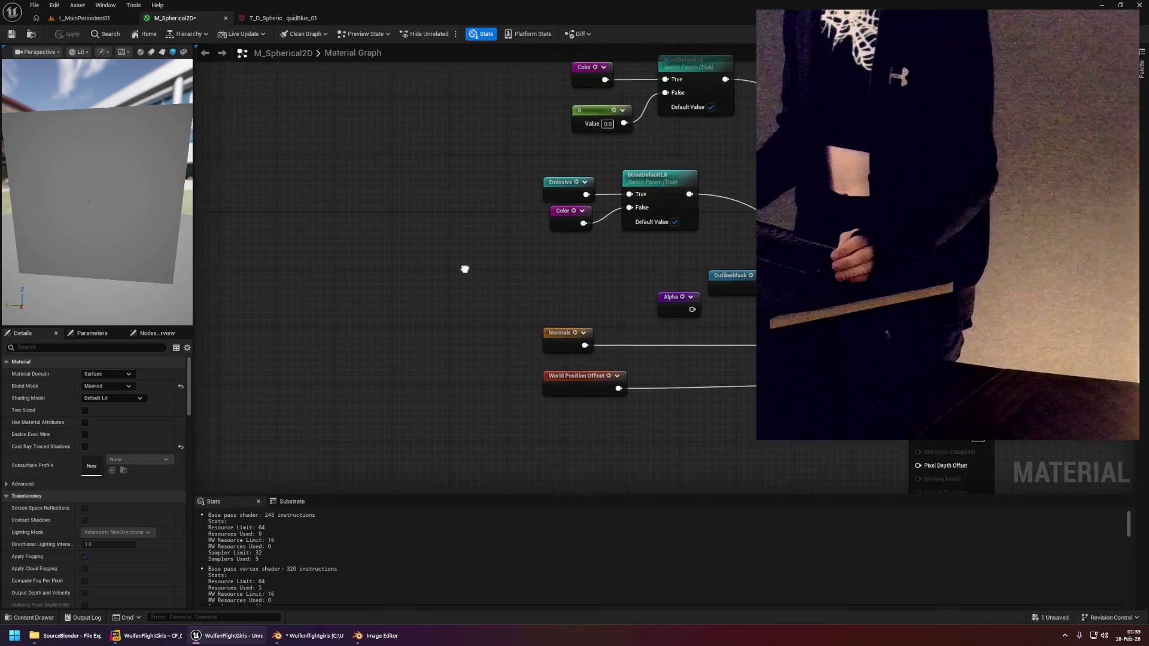
{"action": "scroll", "coordinate": [520, 325], "scroll_direction": "up", "scroll_amount": 5}
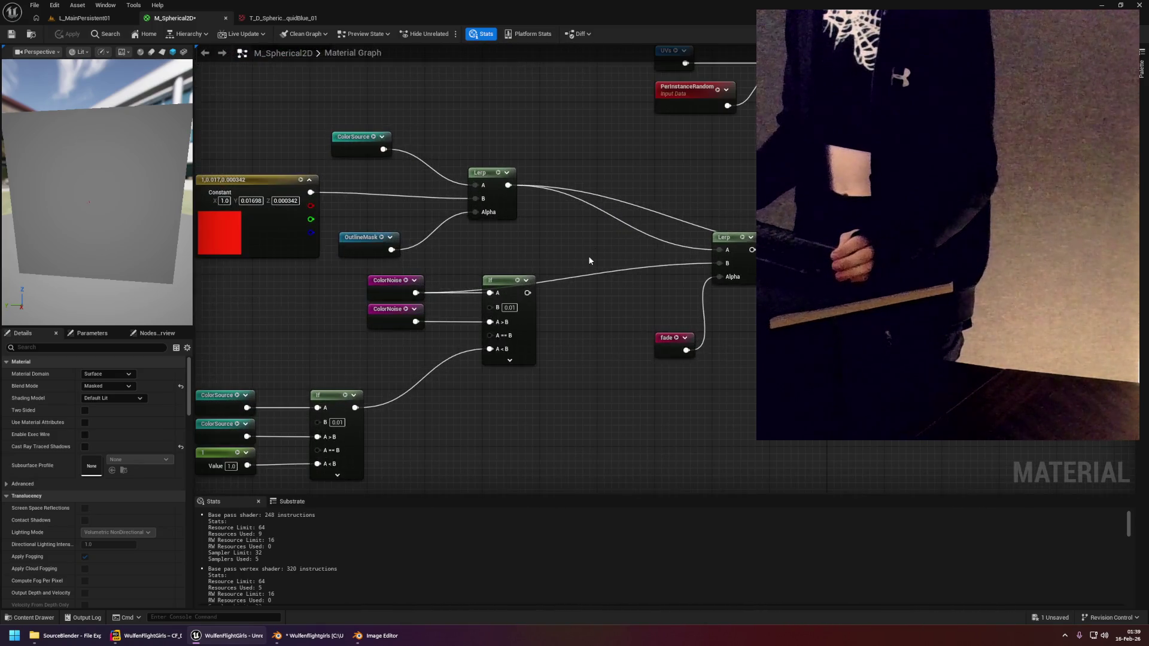
{"action": "mouse_move", "coordinate": [677, 210]}
{"action": "left_mouse_down"}
{"action": "mouse_move", "coordinate": [582, 289]}
{"action": "mouse_move", "coordinate": [634, 323]}
{"action": "left_mouse_up"}
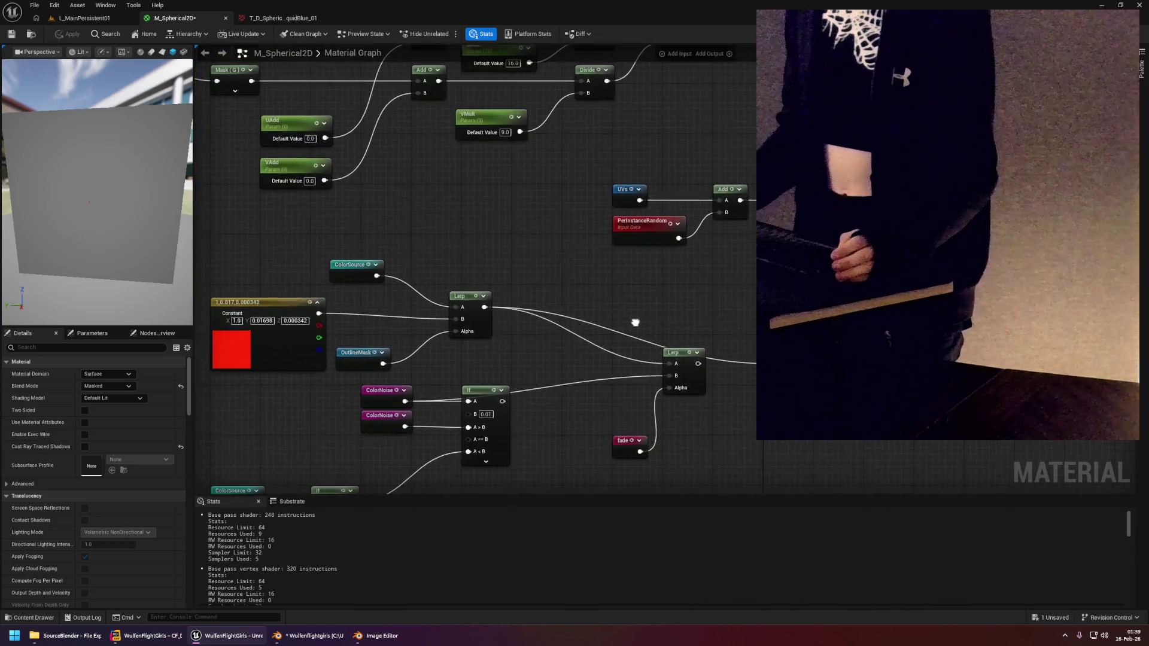
{"action": "left_click", "coordinate": [70, 19]}
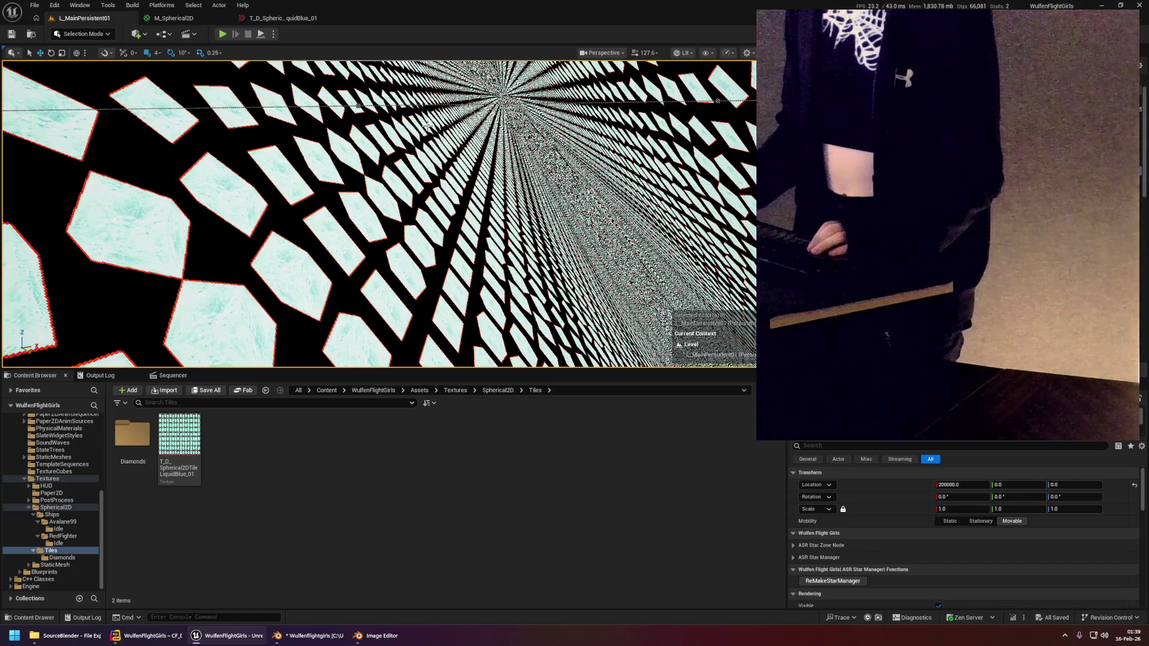
{"action": "left_click_drag", "start_coordinate": [472, 224], "coordinate": [489, 273]}
{"action": "left_click_drag", "start_coordinate": [331, 215], "coordinate": [332, 196]}
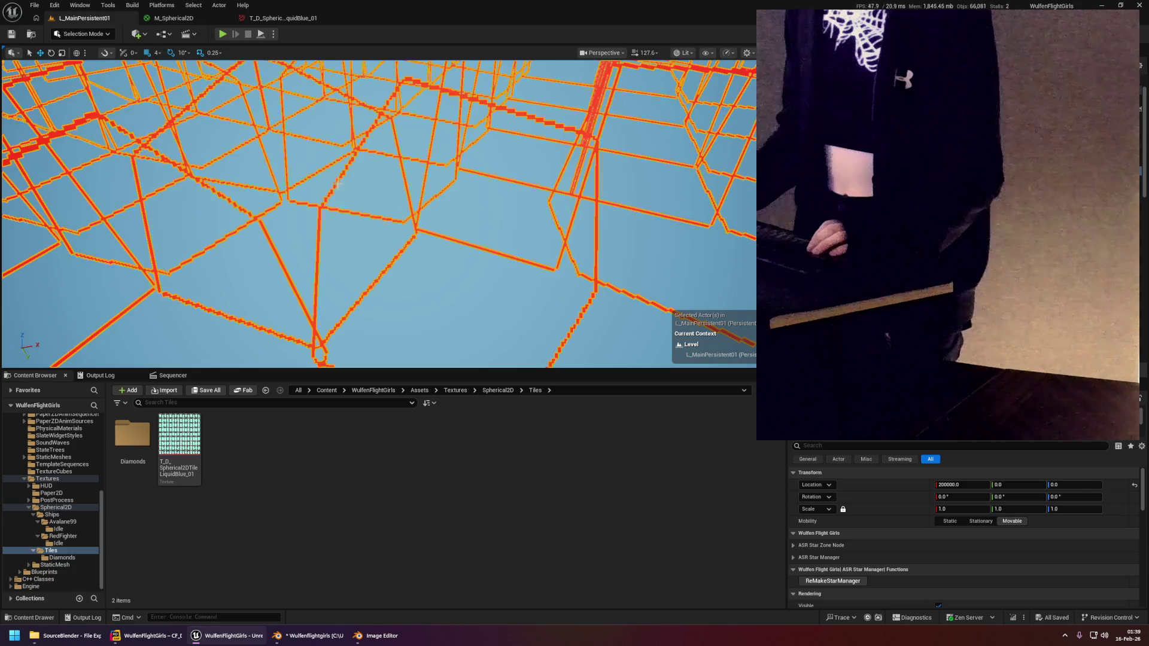
{"action": "scroll", "coordinate": [156, 75], "scroll_direction": "down", "scroll_amount": 5}
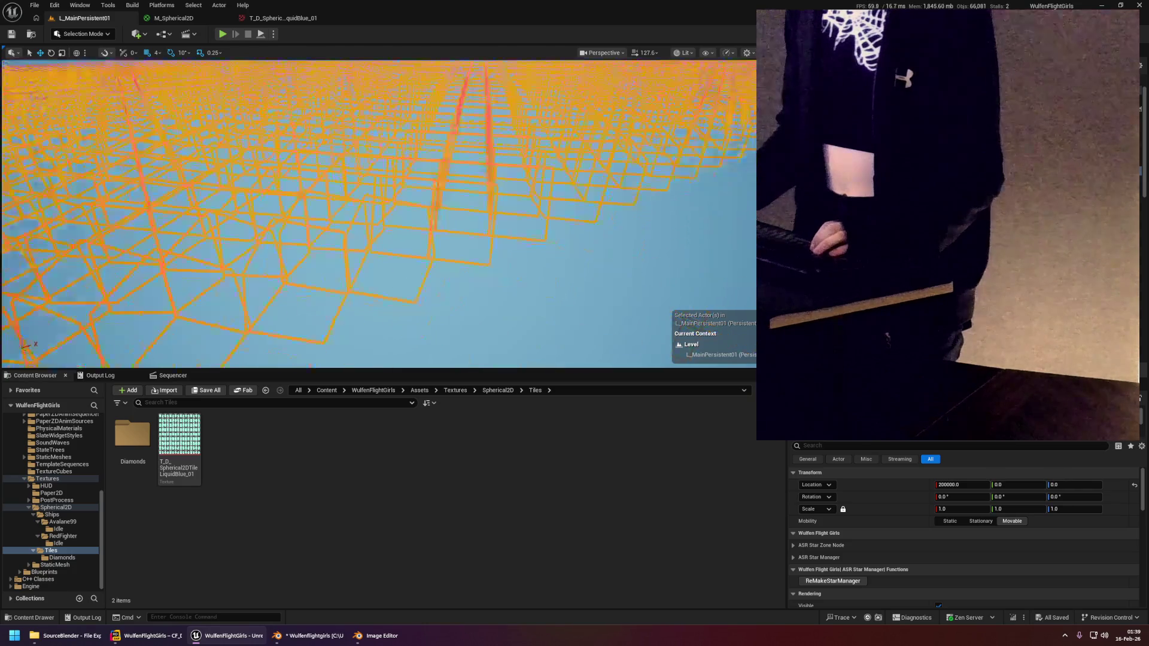
{"action": "left_click", "coordinate": [173, 18]}
{"action": "scroll", "coordinate": [706, 251], "scroll_direction": "down", "scroll_amount": 5}
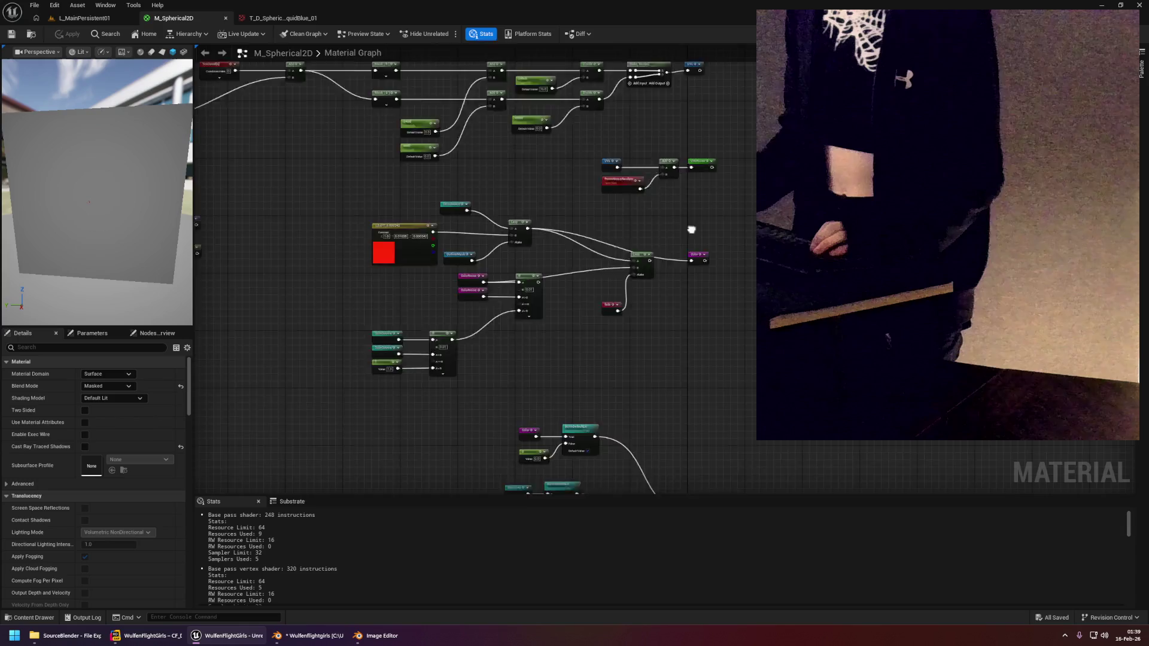
Add an Add node to the graph and place OutlineMask beside it.
{"action": "scroll", "coordinate": [598, 213], "scroll_direction": "up", "scroll_amount": 4}
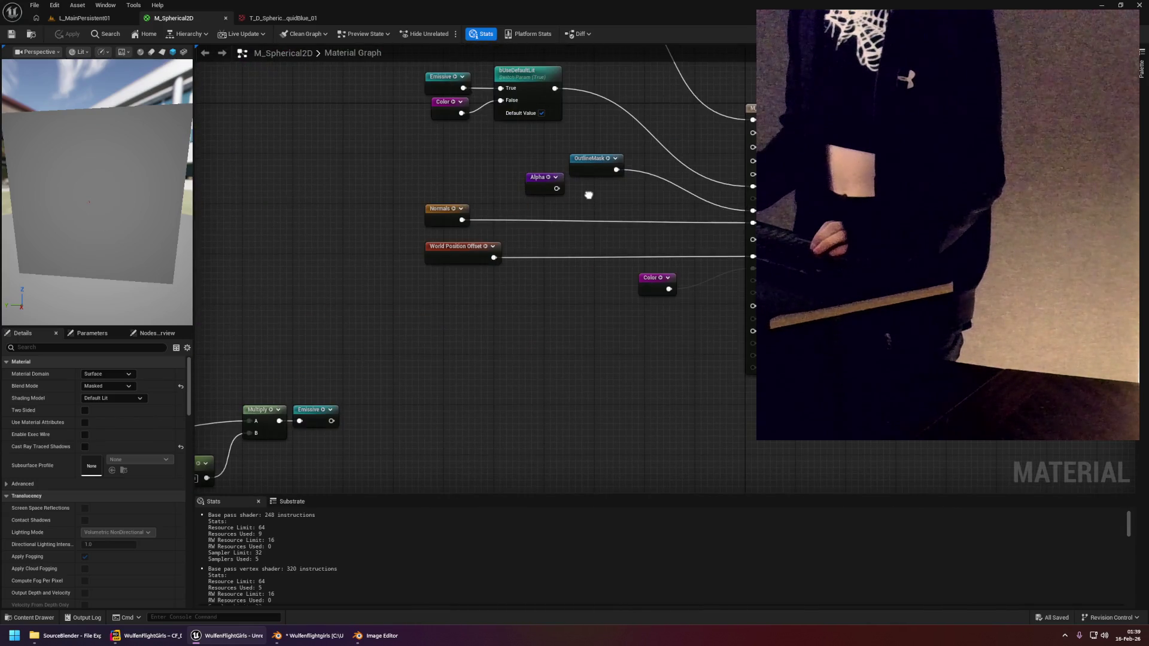
{"action": "right_click", "coordinate": [589, 199]}
{"action": "type", "text": "add"}
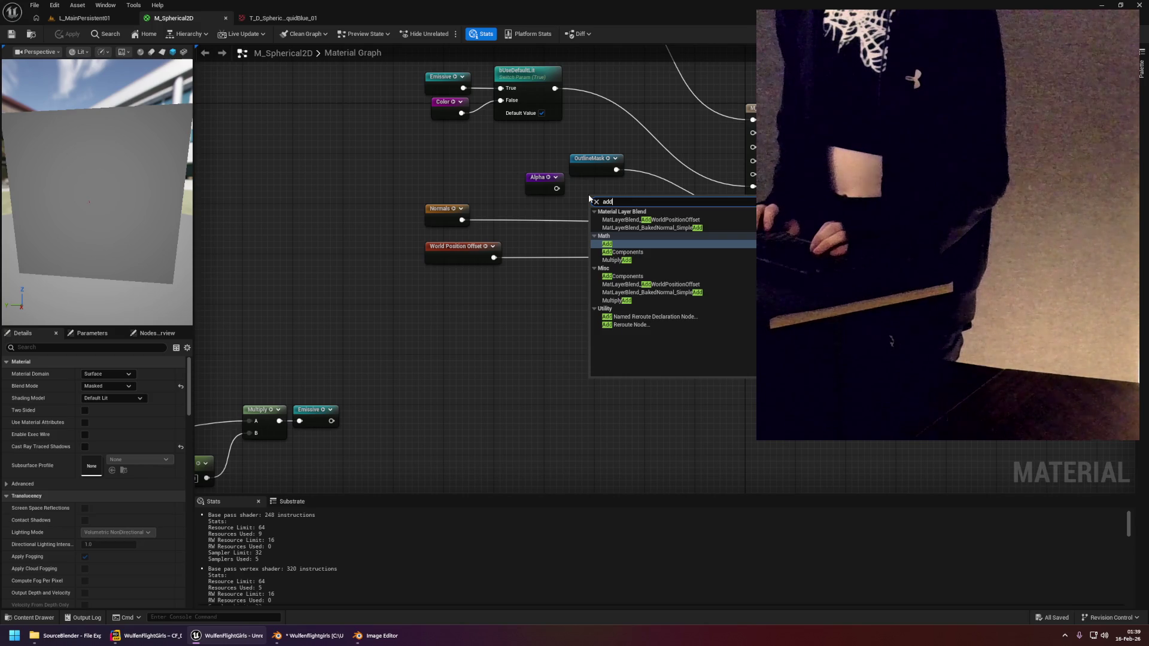
{"action": "key", "text": "Return"}
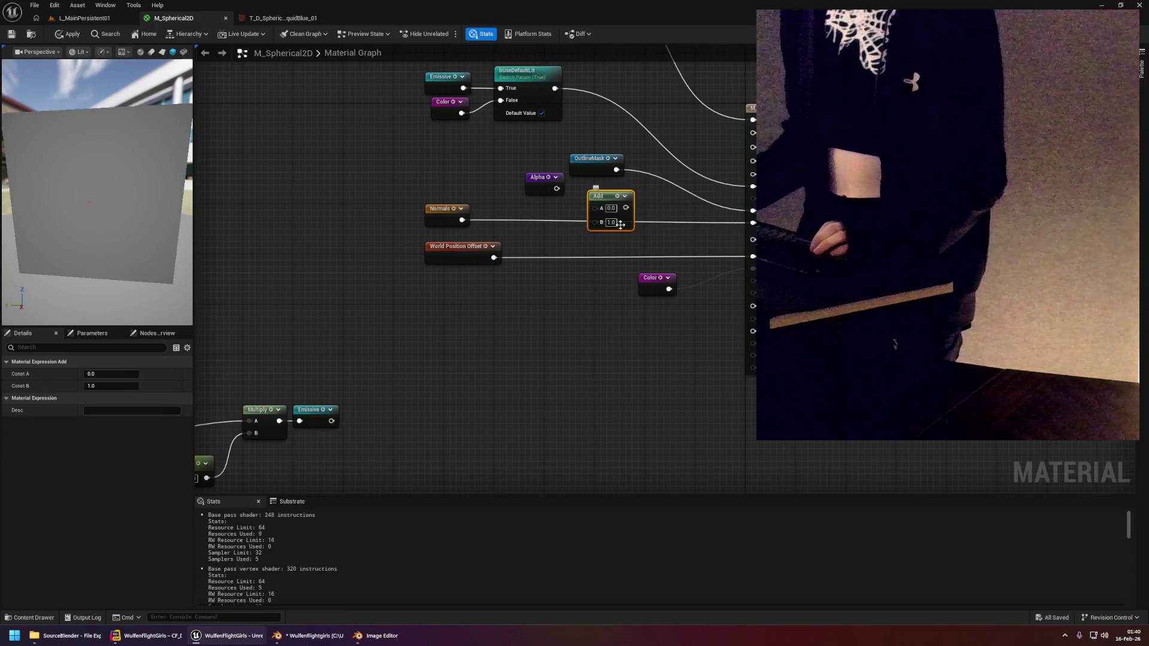
{"action": "scroll", "coordinate": [577, 190], "scroll_direction": "up", "scroll_amount": 1}
{"action": "mouse_move", "coordinate": [604, 164]}
{"action": "left_mouse_down"}
{"action": "mouse_move", "coordinate": [539, 178]}
{"action": "mouse_move", "coordinate": [531, 196]}
{"action": "mouse_move", "coordinate": [591, 222]}
{"action": "mouse_move", "coordinate": [591, 235]}
{"action": "mouse_move", "coordinate": [598, 209]}
{"action": "mouse_move", "coordinate": [587, 193]}
{"action": "mouse_move", "coordinate": [632, 202]}
{"action": "left_mouse_up"}
Attach a Normalize node to the Add output, position it, and apply the material.
{"action": "type", "text": "color"}
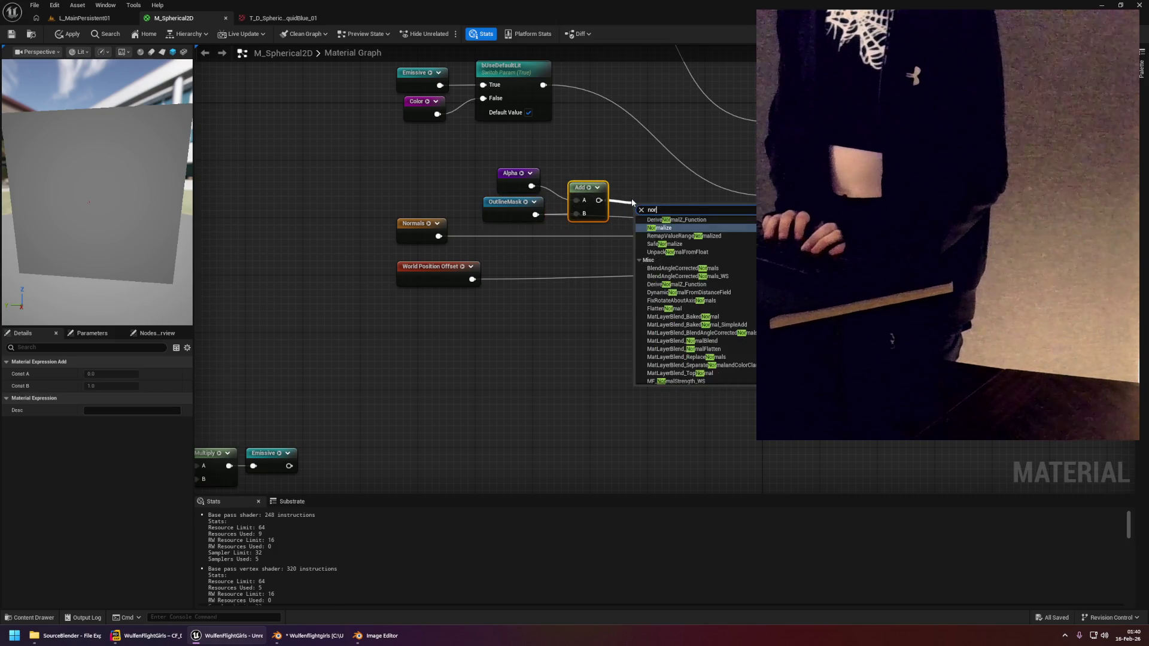
{"action": "key", "text": "Return"}
{"action": "left_click_drag", "start_coordinate": [632, 202], "coordinate": [636, 203]}
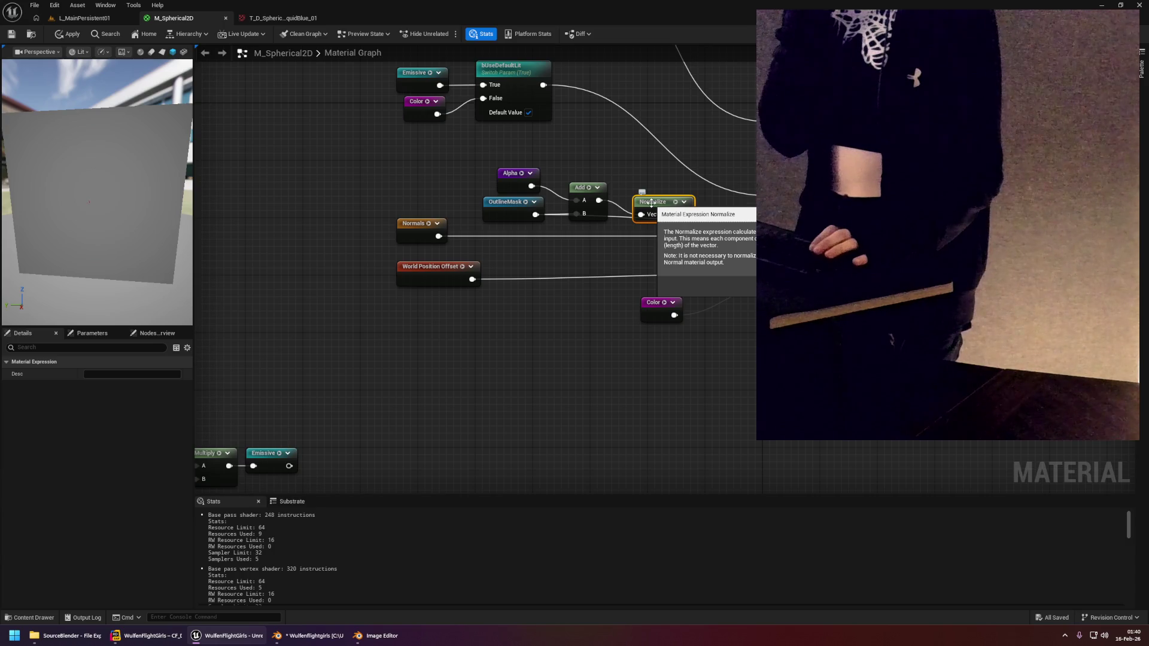
{"action": "mouse_move", "coordinate": [651, 204]}
{"action": "left_mouse_down"}
{"action": "mouse_move", "coordinate": [636, 180]}
{"action": "mouse_move", "coordinate": [754, 221]}
{"action": "mouse_move", "coordinate": [772, 195]}
{"action": "mouse_move", "coordinate": [778, 223]}
{"action": "left_mouse_up"}
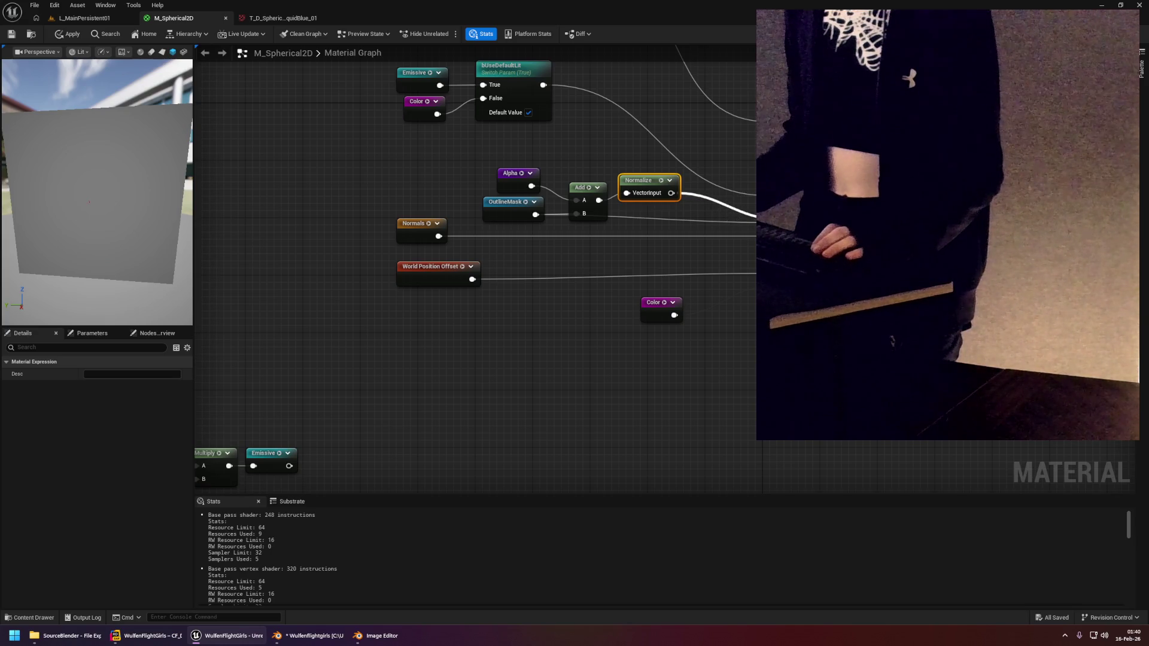
{"action": "left_click", "coordinate": [56, 37]}
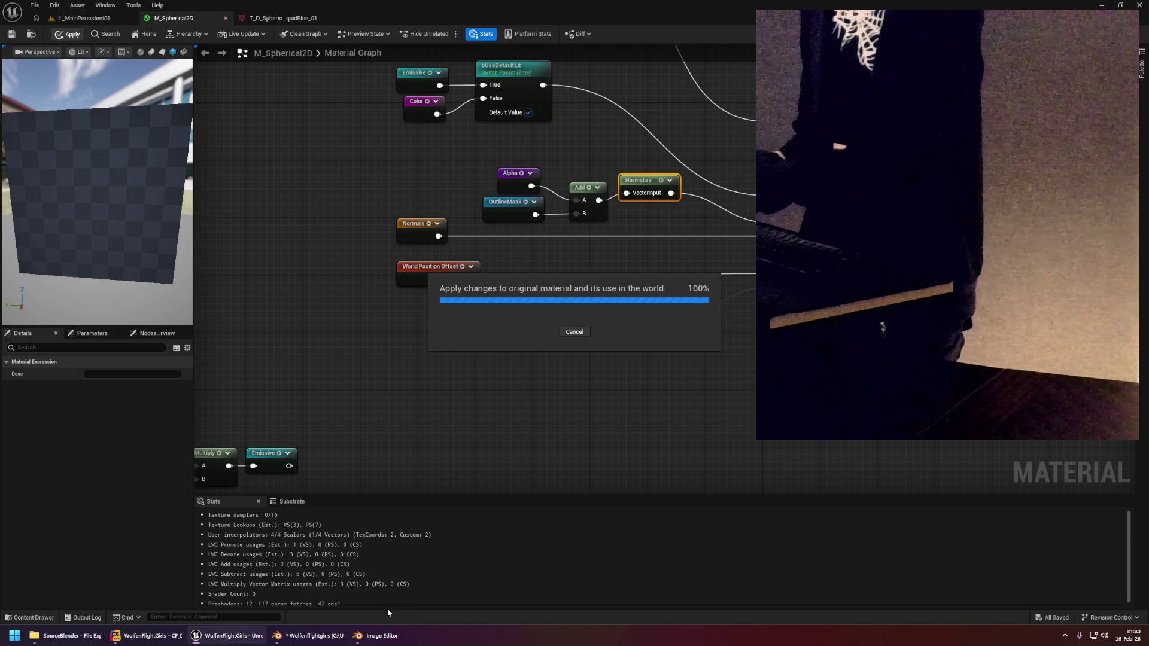
Close Blender without saving, then return to the L_MainPersistent01 level to view the tiles.
{"action": "mouse_move", "coordinate": [293, 634]}
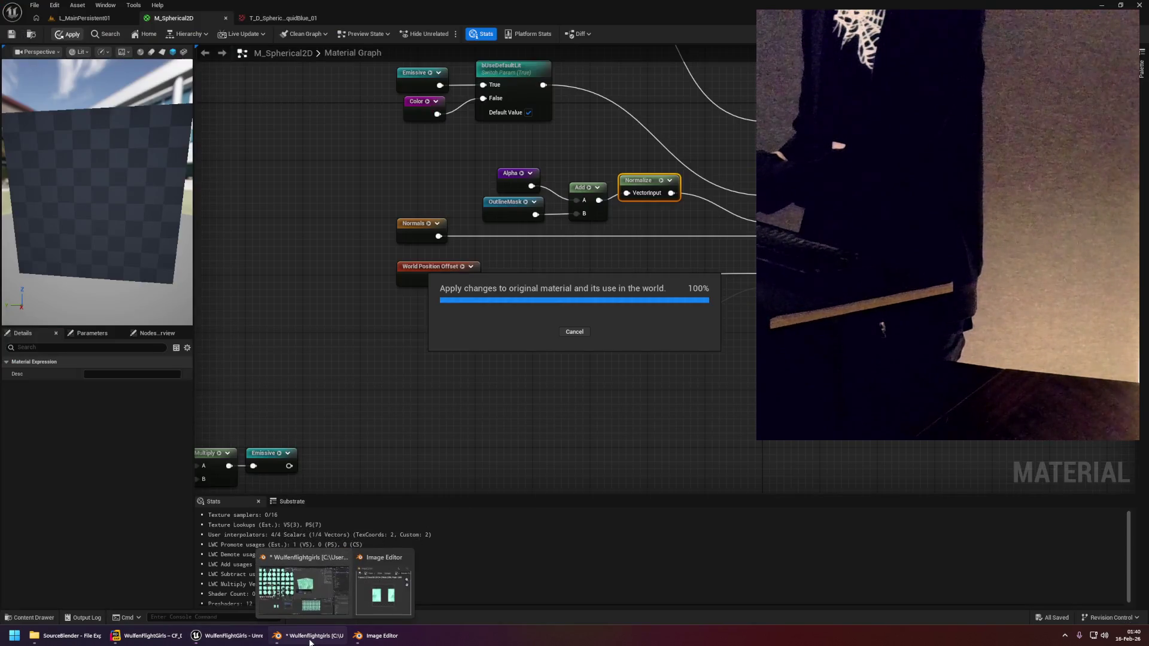
{"action": "left_click", "coordinate": [281, 581]}
{"action": "left_click", "coordinate": [585, 332]}
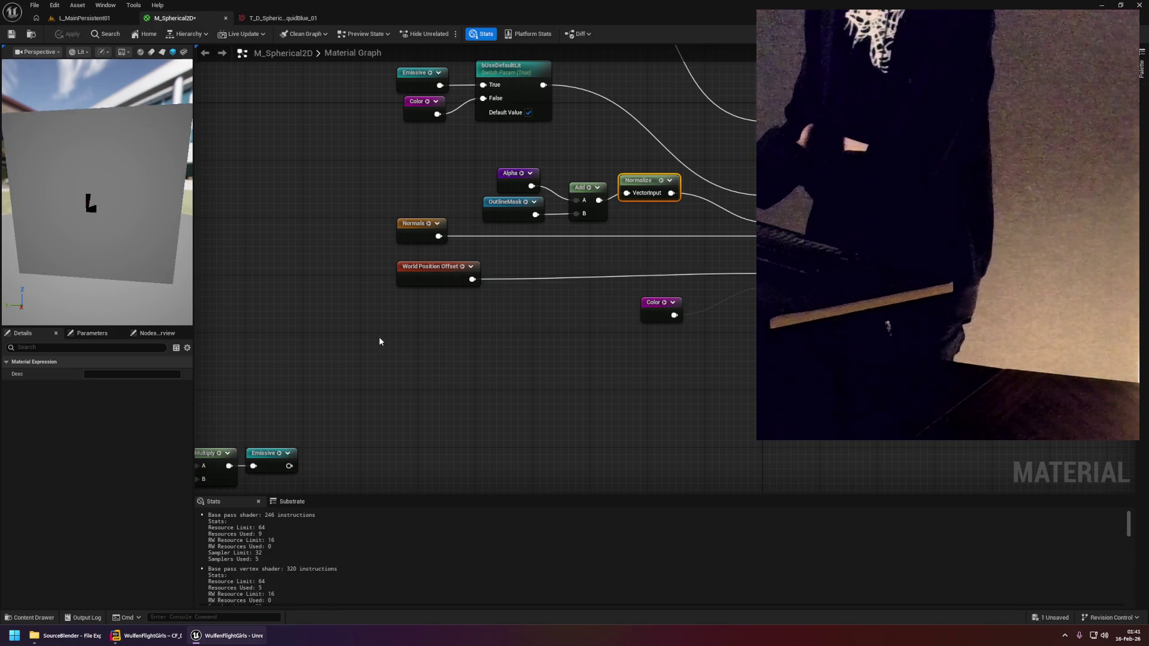
{"action": "left_click", "coordinate": [112, 19]}
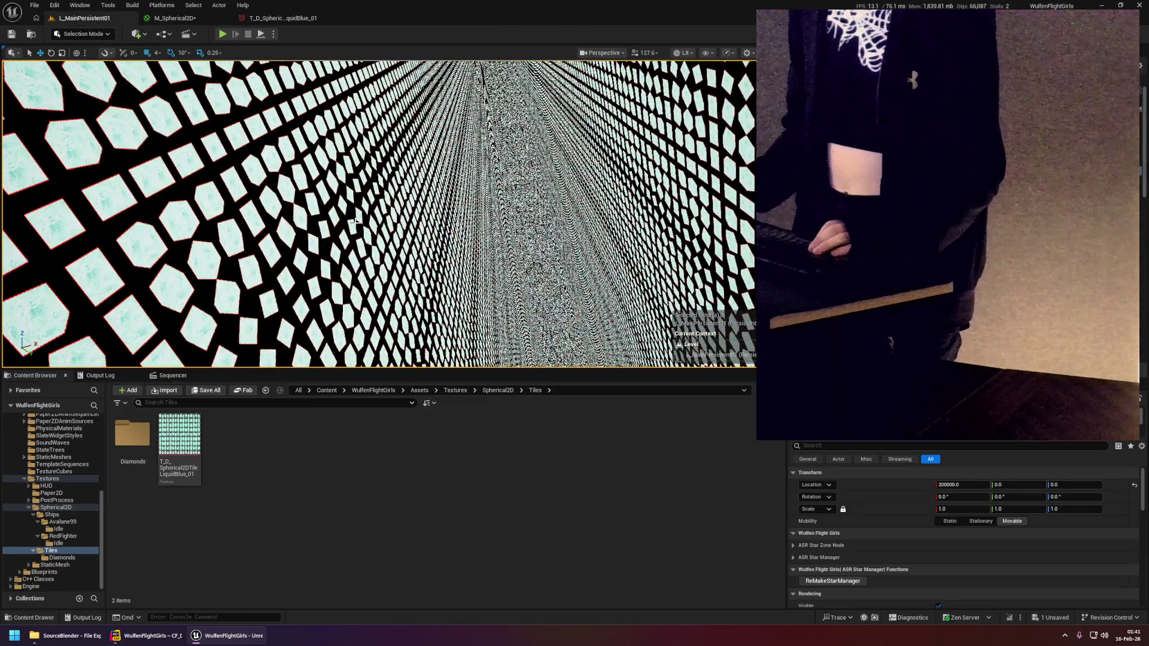
{"action": "left_click_drag", "start_coordinate": [339, 158], "coordinate": [339, 159]}
{"action": "scroll", "coordinate": [339, 158], "scroll_direction": "up", "scroll_amount": 10}
{"action": "left_click_drag", "start_coordinate": [254, 138], "coordinate": [254, 138]}
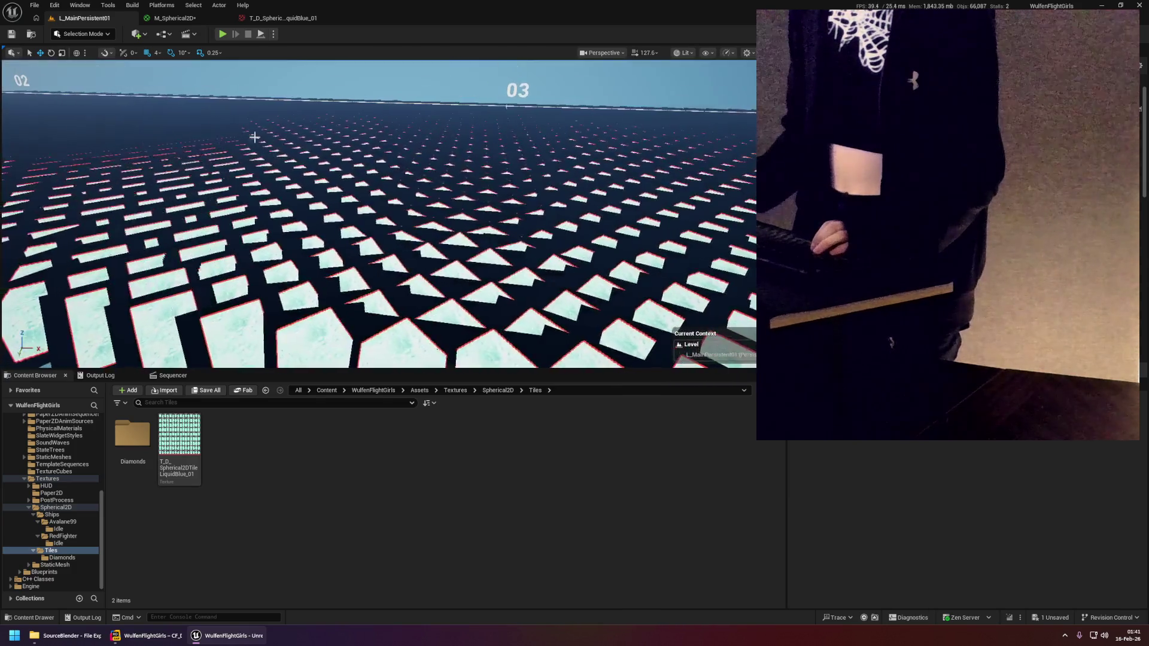
{"action": "left_click", "coordinate": [196, 22]}
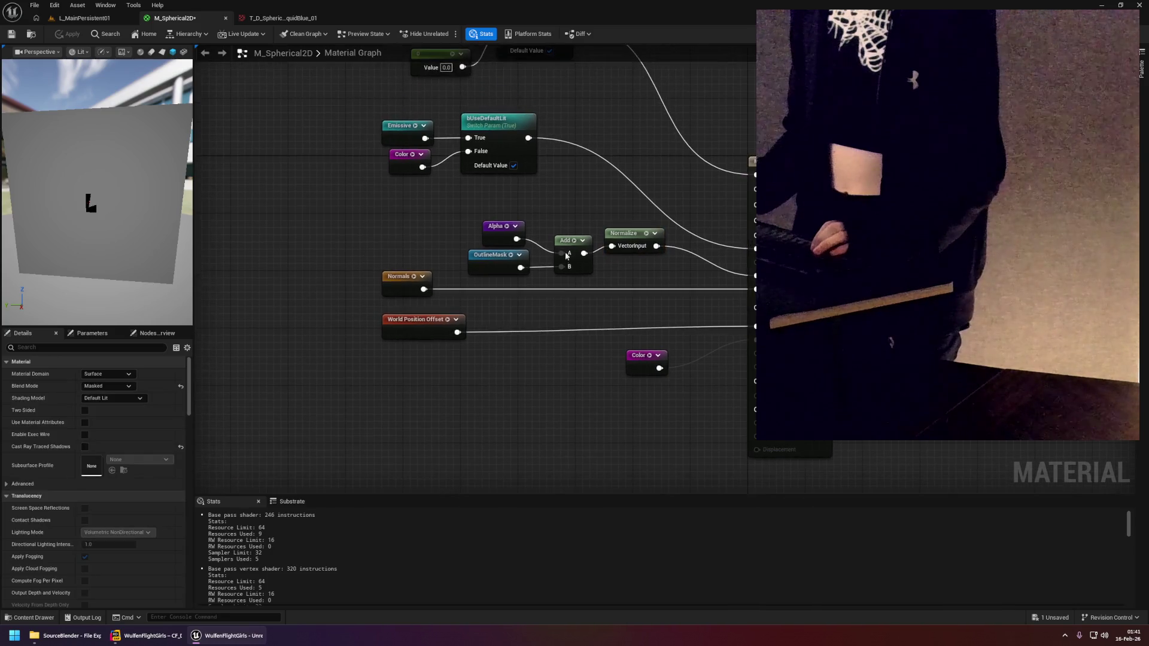
Nudge the Add node into line with its neighbouring nodes.
{"action": "left_click_drag", "start_coordinate": [567, 257], "coordinate": [551, 256]}
{"action": "left_click", "coordinate": [505, 215]}
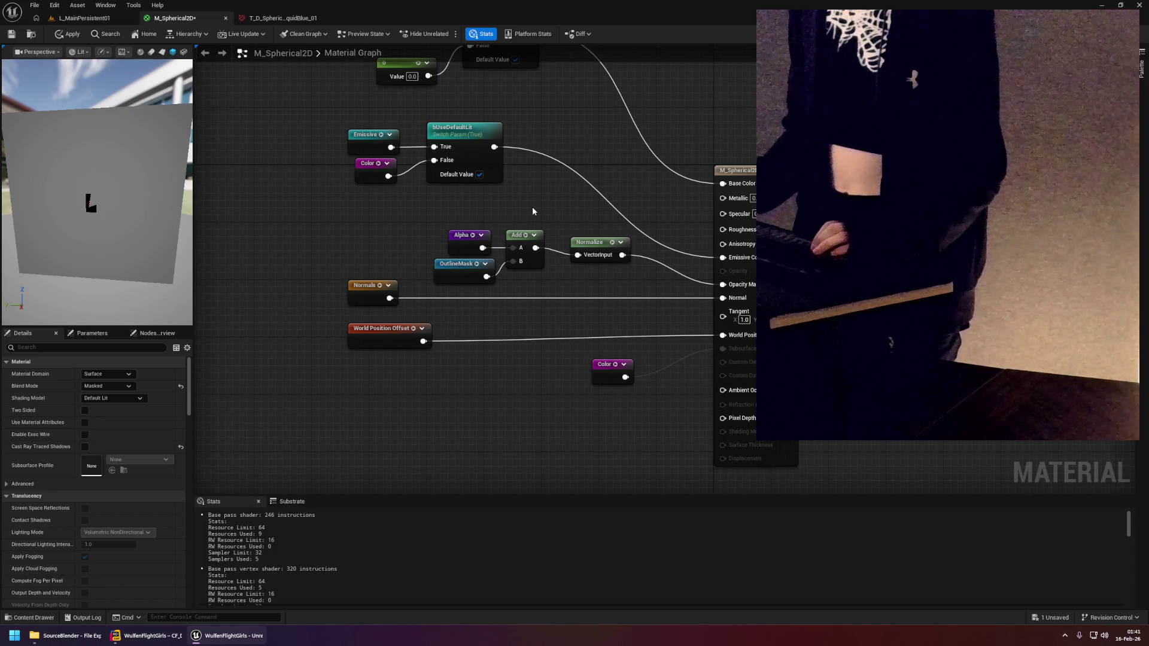
{"action": "scroll", "coordinate": [531, 207], "scroll_direction": "down", "scroll_amount": 8}
{"action": "scroll", "coordinate": [570, 264], "scroll_direction": "up", "scroll_amount": 8}
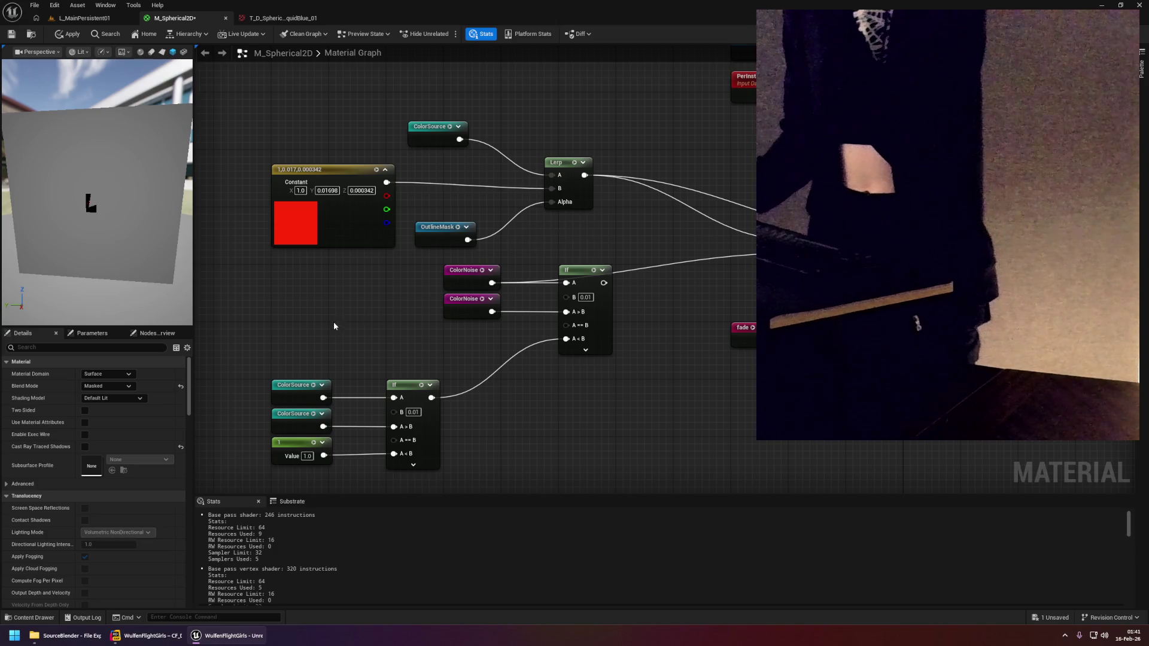
Inspect the Lerp, MaxAlphaNeighbor, Step and Multiply nodes that build OutlineMask.
{"action": "scroll", "coordinate": [359, 323], "scroll_direction": "down", "scroll_amount": 4}
{"action": "scroll", "coordinate": [598, 225], "scroll_direction": "up", "scroll_amount": 2}
{"action": "scroll", "coordinate": [413, 349], "scroll_direction": "up", "scroll_amount": 4}
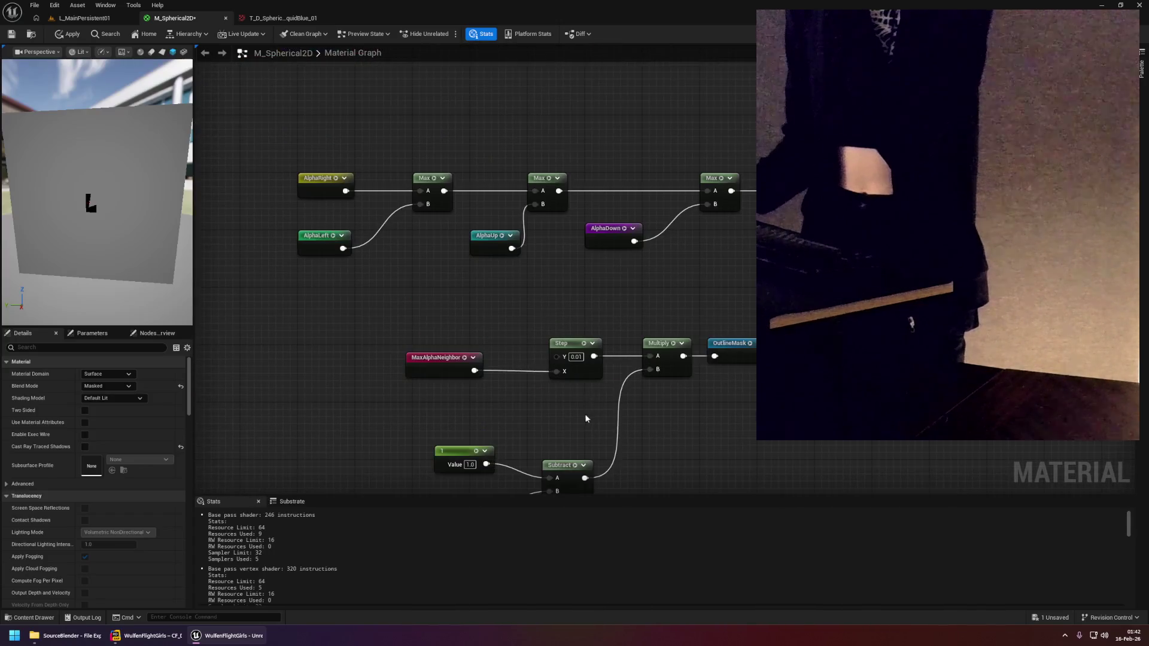
{"action": "left_click_drag", "start_coordinate": [324, 287], "coordinate": [435, 352]}
{"action": "left_click", "coordinate": [436, 351]}
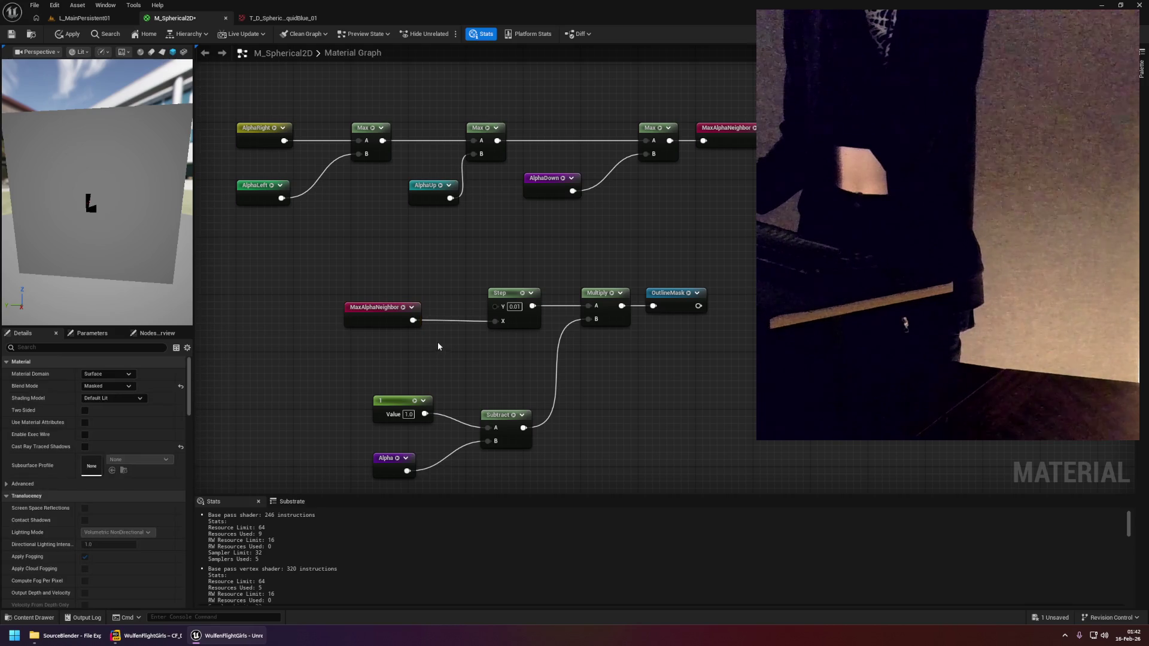
{"action": "scroll", "coordinate": [436, 352], "scroll_direction": "down", "scroll_amount": 4}
{"action": "scroll", "coordinate": [594, 210], "scroll_direction": "up", "scroll_amount": 4}
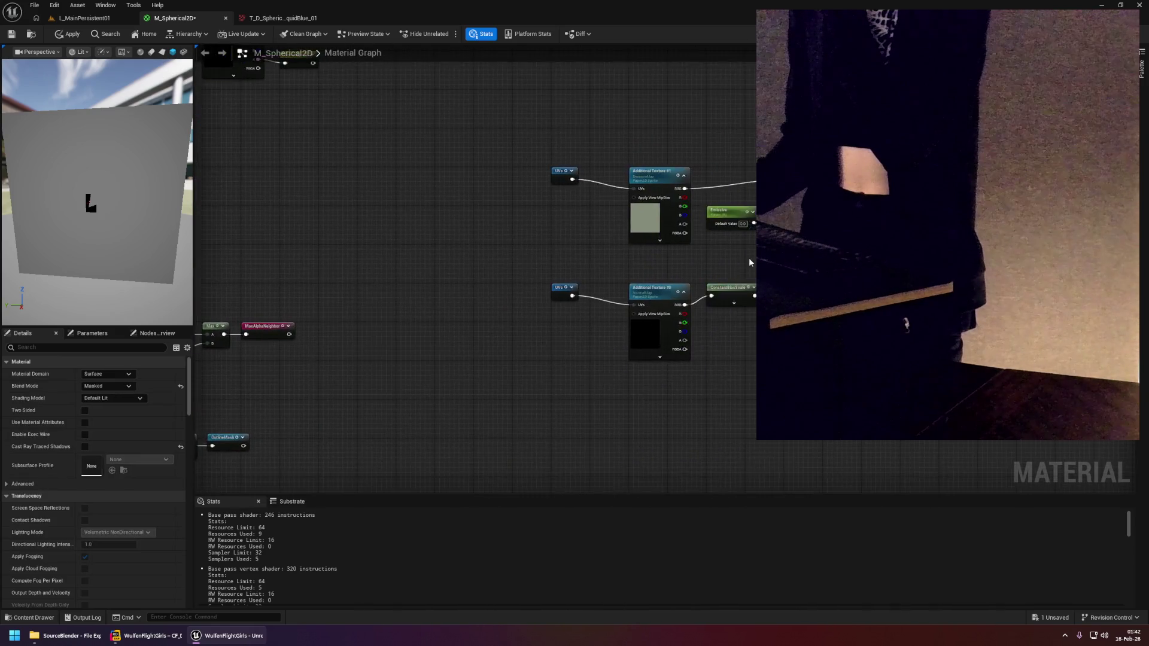
{"action": "right_click", "coordinate": [568, 260]}
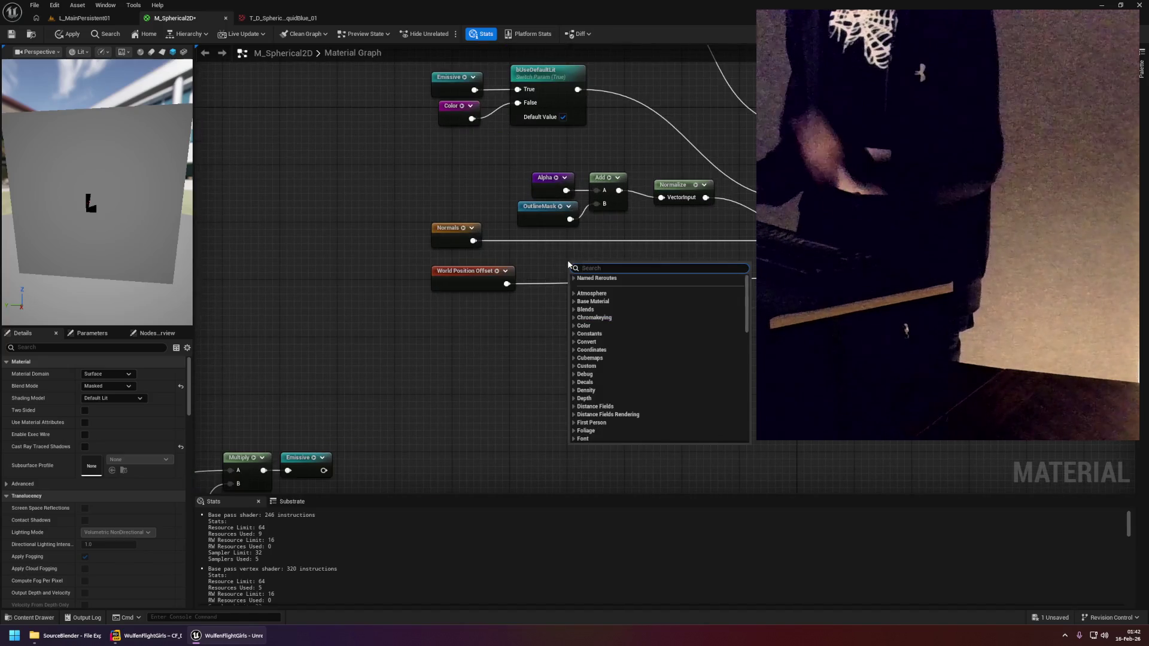
Place a MaxAlphaNeighbor node wired toward the Color output, apply, and view the jet sprite.
{"action": "type", "text": "max"}
{"action": "key", "text": "Up"}
{"action": "key", "text": "Return"}
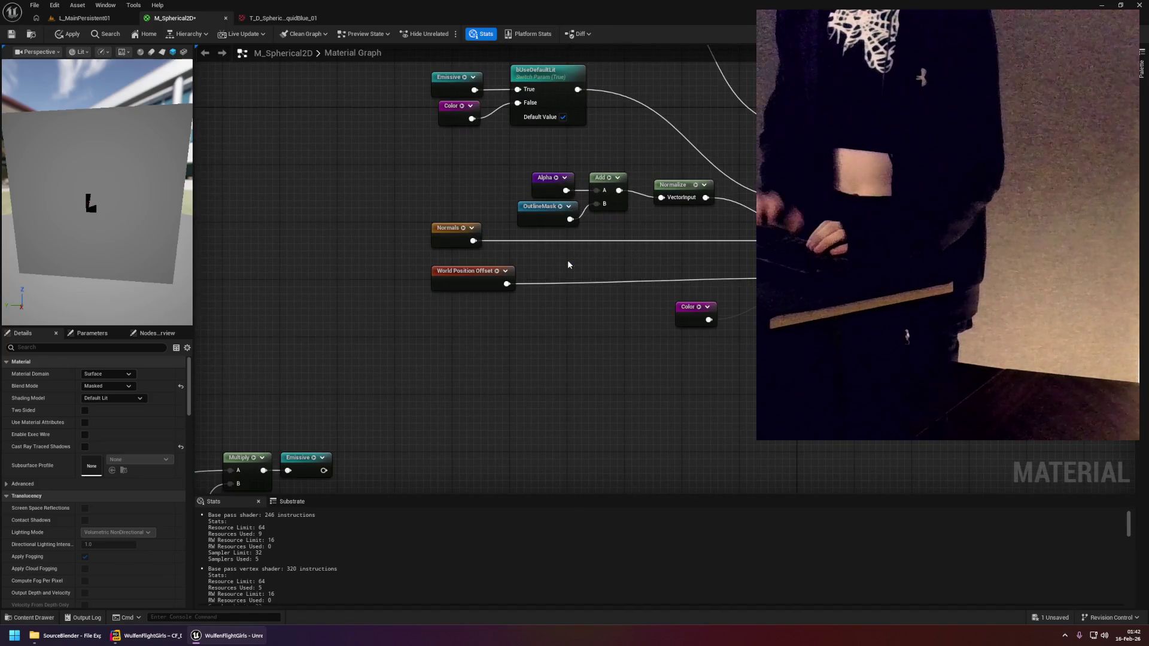
{"action": "mouse_move", "coordinate": [601, 284]}
{"action": "left_mouse_down"}
{"action": "mouse_move", "coordinate": [608, 321]}
{"action": "mouse_move", "coordinate": [679, 318]}
{"action": "left_mouse_up"}
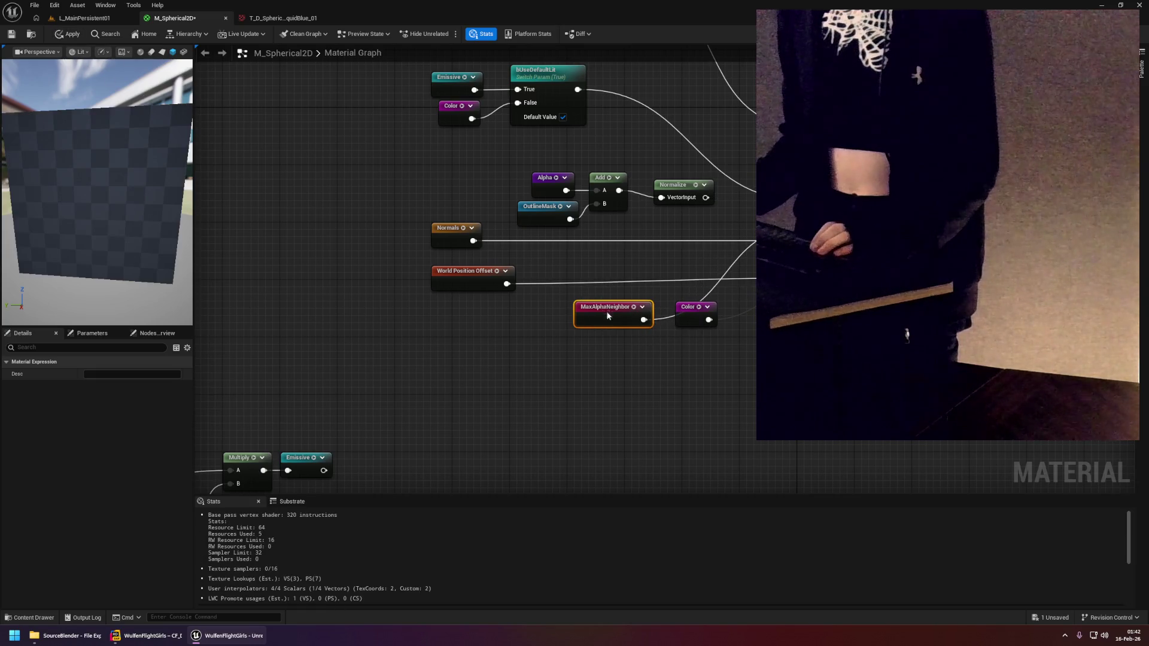
{"action": "left_click_drag", "start_coordinate": [607, 315], "coordinate": [615, 258]}
{"action": "left_click", "coordinate": [68, 34]}
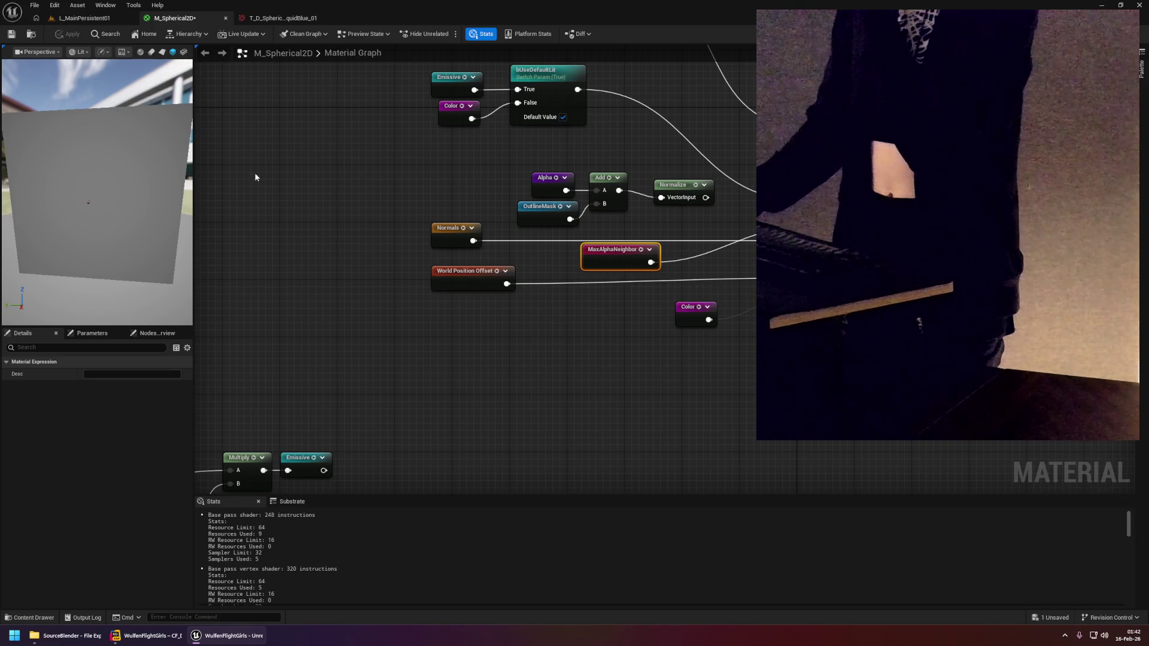
{"action": "left_click", "coordinate": [92, 22]}
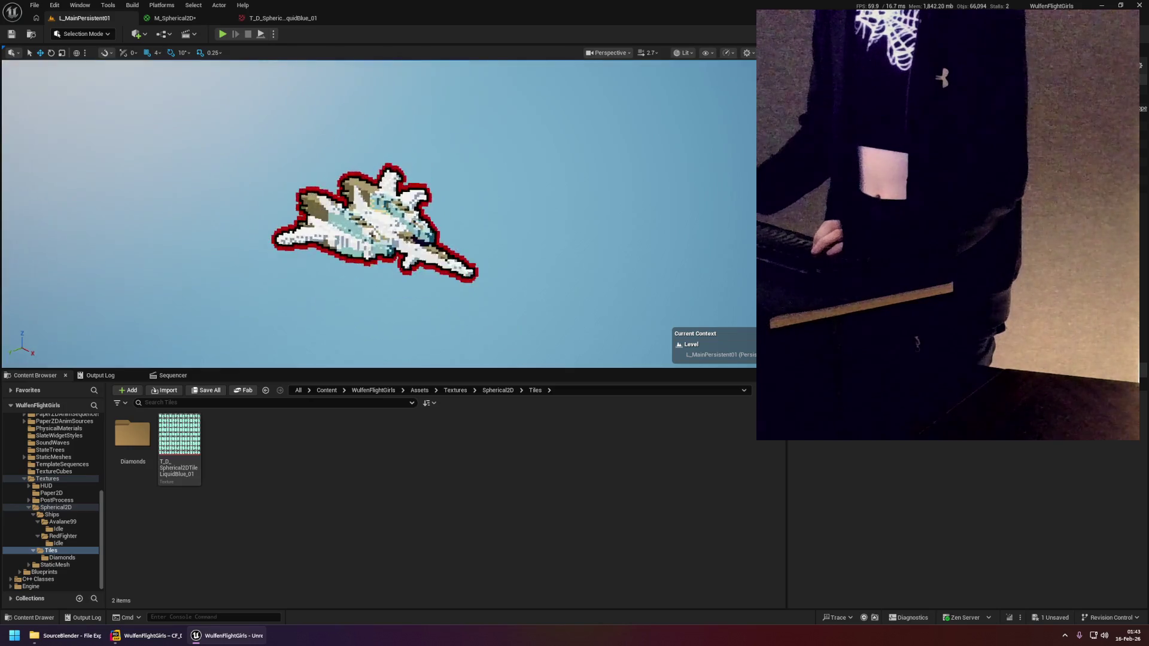
Delete the Alpha, Add, OutlineMask and Normalize nodes from M_Spherical2D.
{"action": "left_click", "coordinate": [245, 19]}
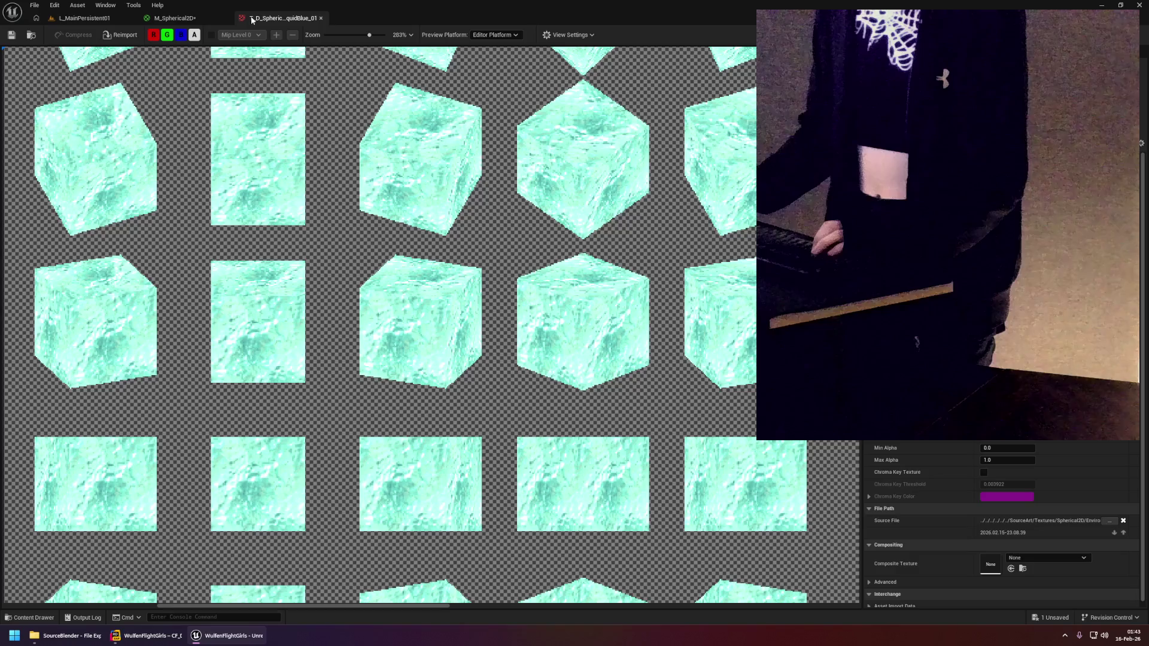
{"action": "left_click", "coordinate": [181, 19]}
{"action": "left_click_drag", "start_coordinate": [509, 162], "coordinate": [683, 218]}
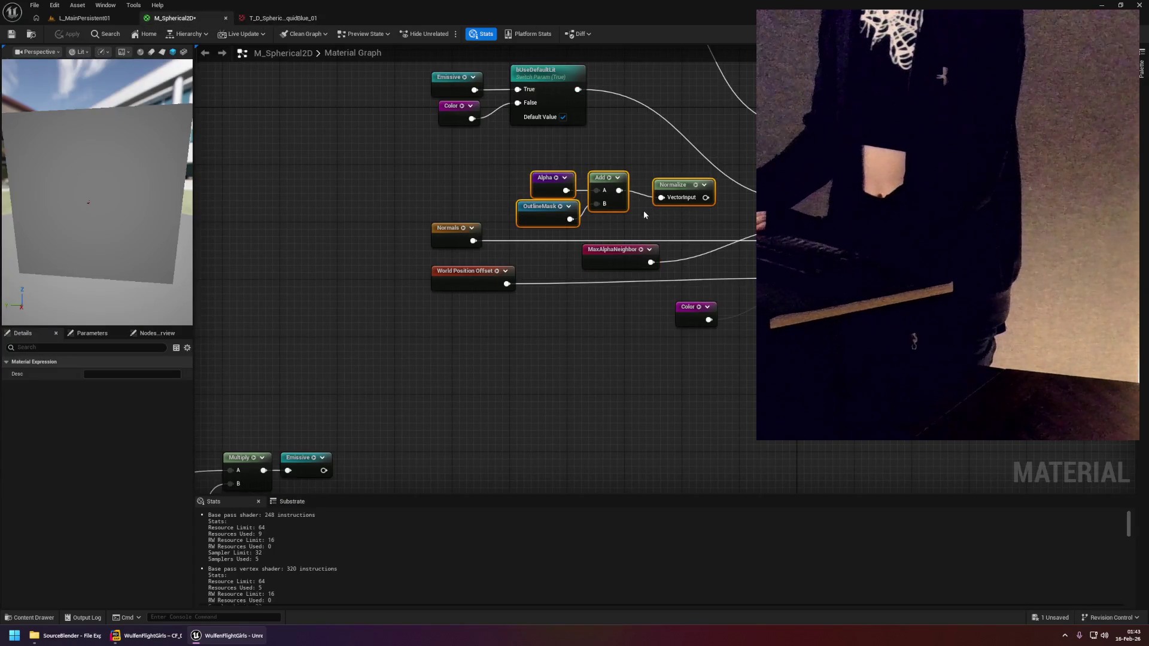
{"action": "key", "text": "Delete"}
Disconnect the red constant from the Lerp's B input and apply the material.
{"action": "left_click", "coordinate": [618, 250]}
{"action": "scroll", "coordinate": [608, 346], "scroll_direction": "down", "scroll_amount": 3}
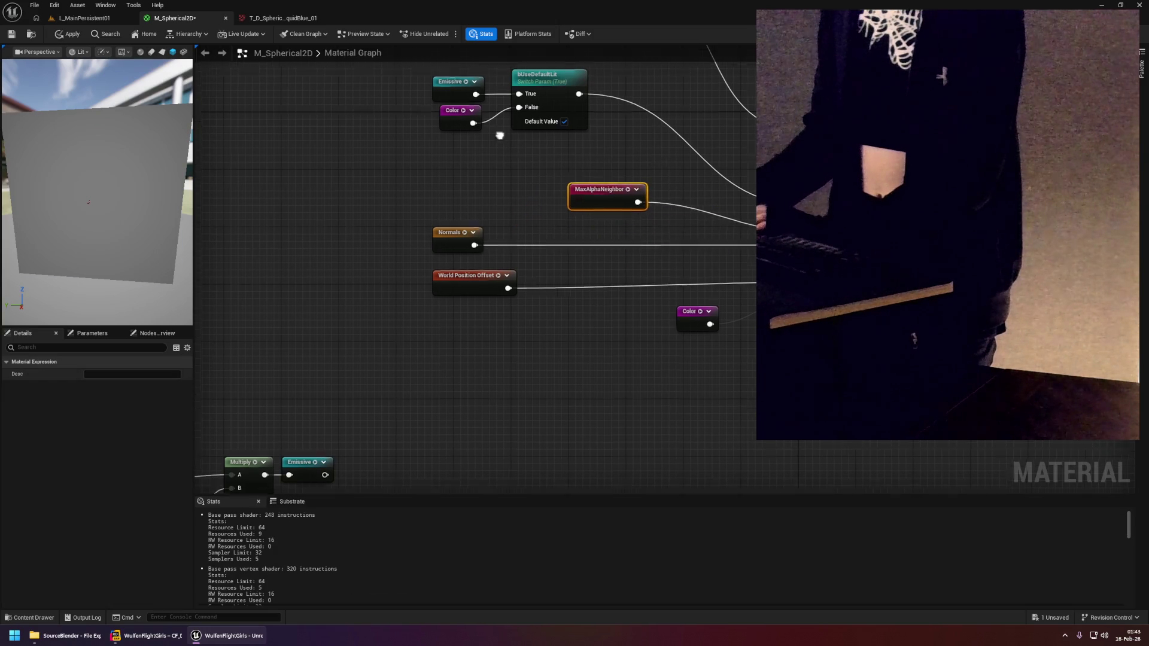
{"action": "left_click_drag", "start_coordinate": [608, 345], "coordinate": [675, 468]}
{"action": "scroll", "coordinate": [602, 185], "scroll_direction": "up", "scroll_amount": 4}
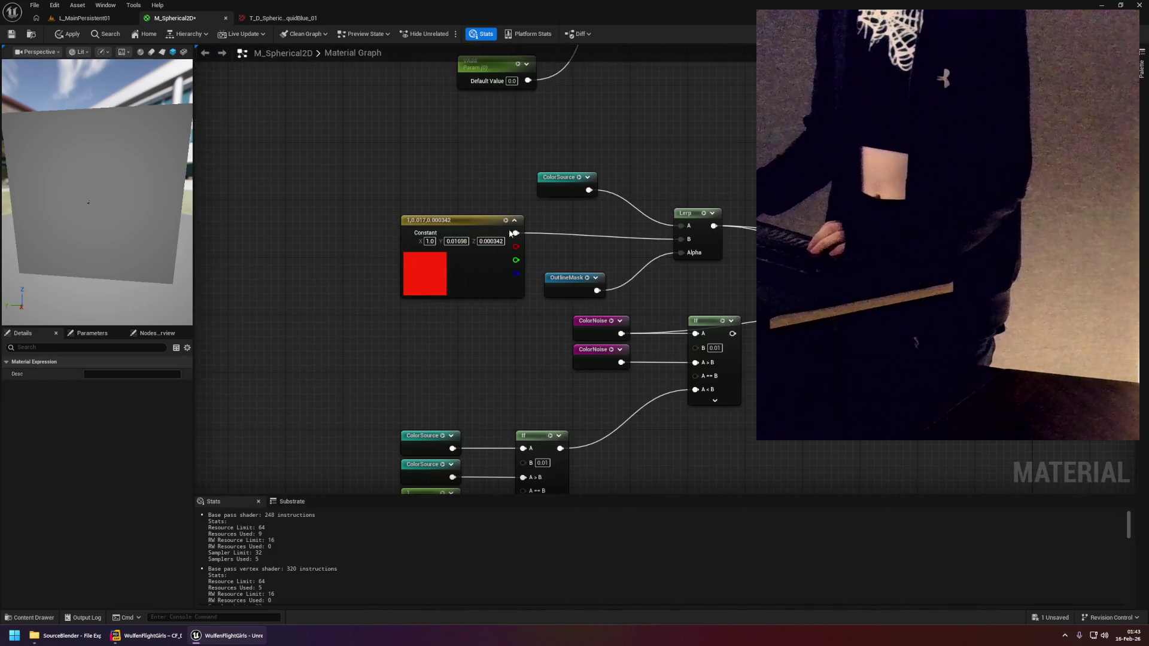
{"action": "left_click", "coordinate": [680, 239], "text": "alt"}
{"action": "left_click", "coordinate": [264, 152]}
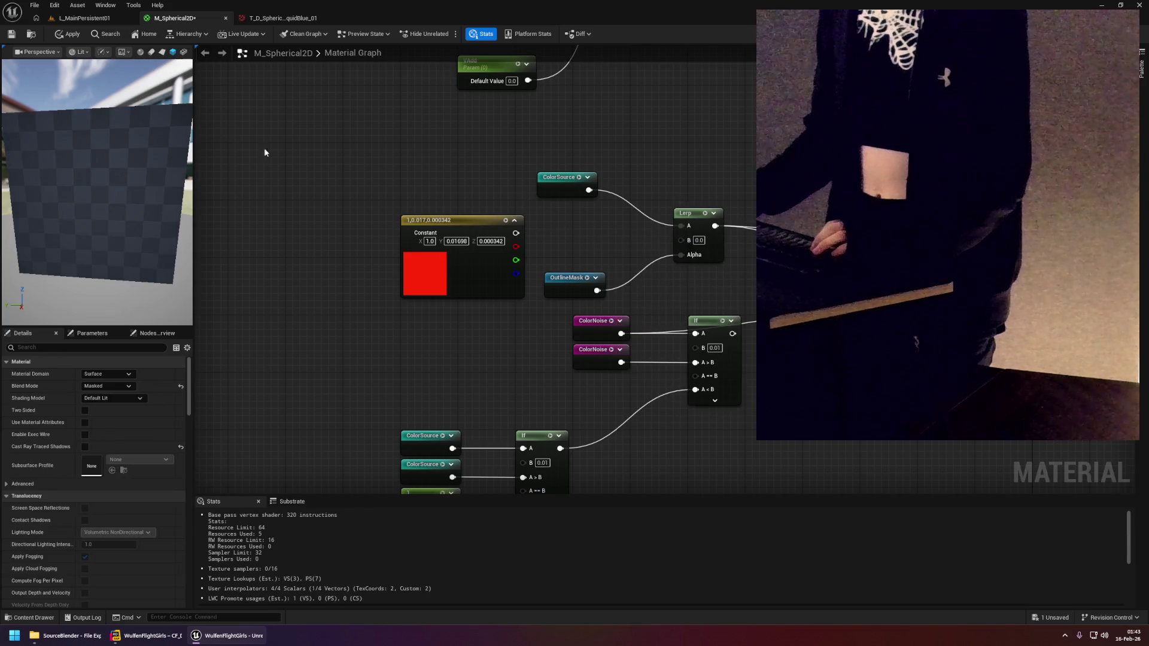
{"action": "left_click_drag", "start_coordinate": [490, 166], "coordinate": [376, 114]}
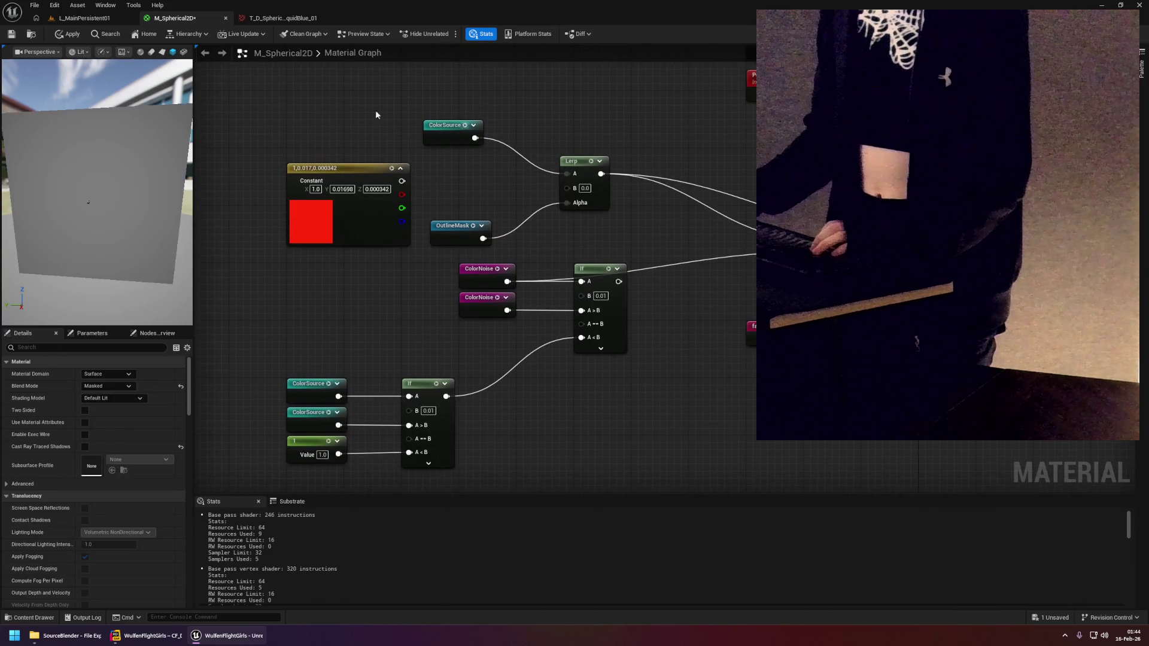
{"action": "left_click", "coordinate": [71, 35]}
{"action": "left_click", "coordinate": [71, 35]}
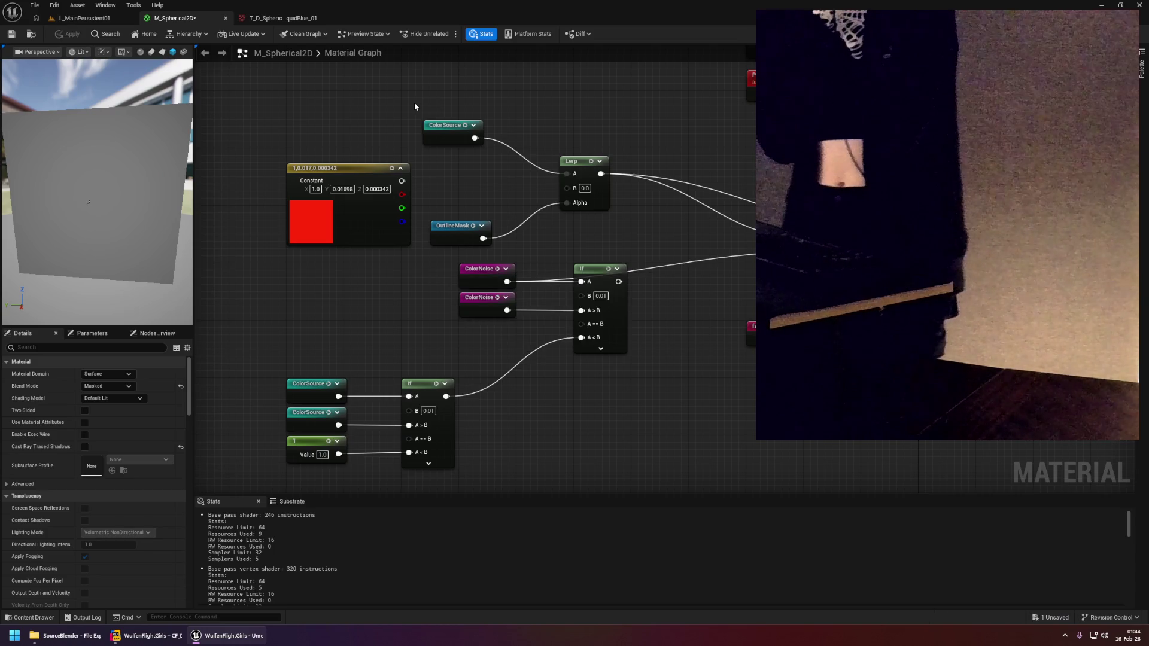
{"action": "left_click", "coordinate": [84, 18]}
{"action": "scroll", "coordinate": [379, 213], "scroll_direction": "up", "scroll_amount": 5}
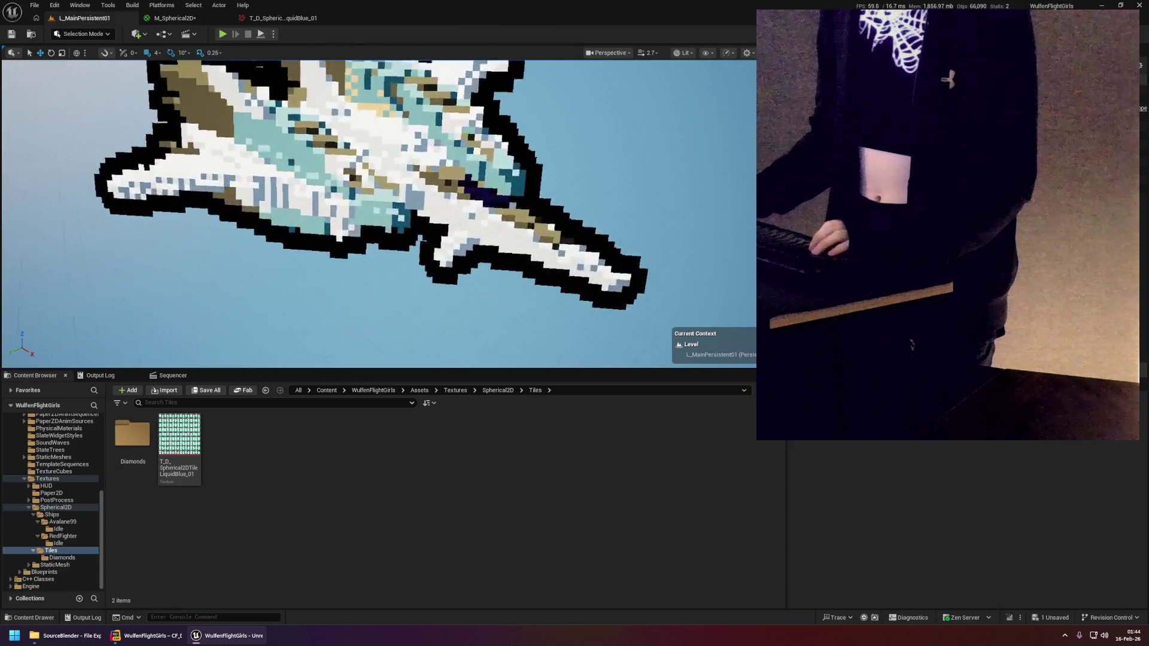
{"action": "scroll", "coordinate": [378, 214], "scroll_direction": "down", "scroll_amount": 3}
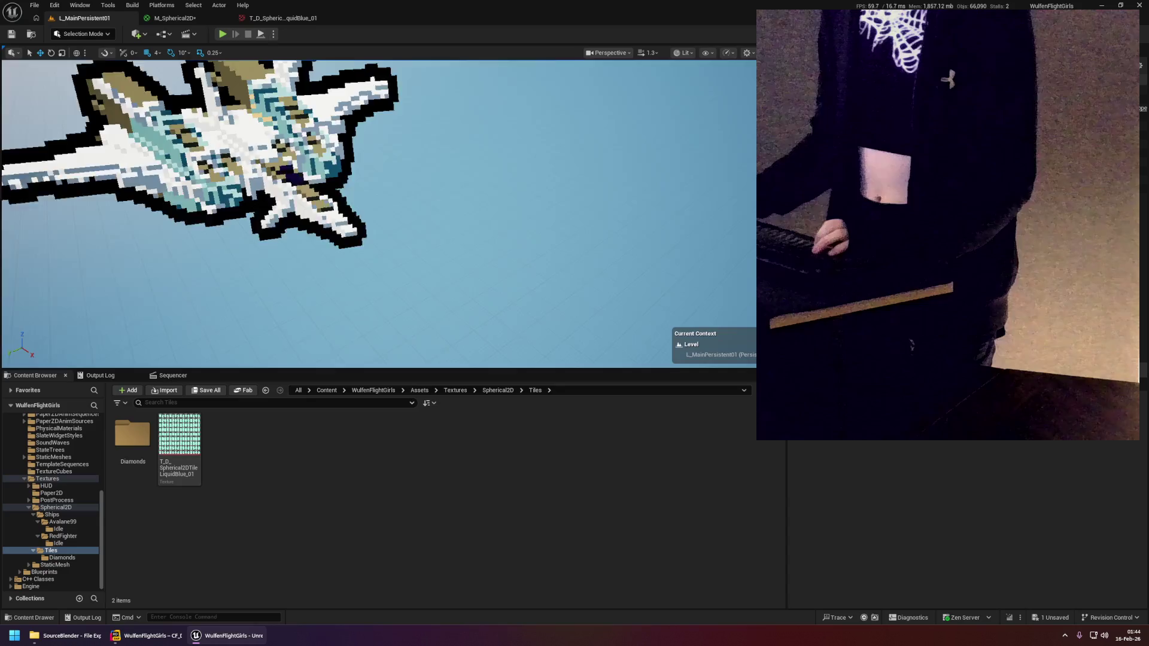
{"action": "scroll", "coordinate": [379, 213], "scroll_direction": "down", "scroll_amount": 2}
{"action": "left_click_drag", "start_coordinate": [379, 214], "coordinate": [462, 172]}
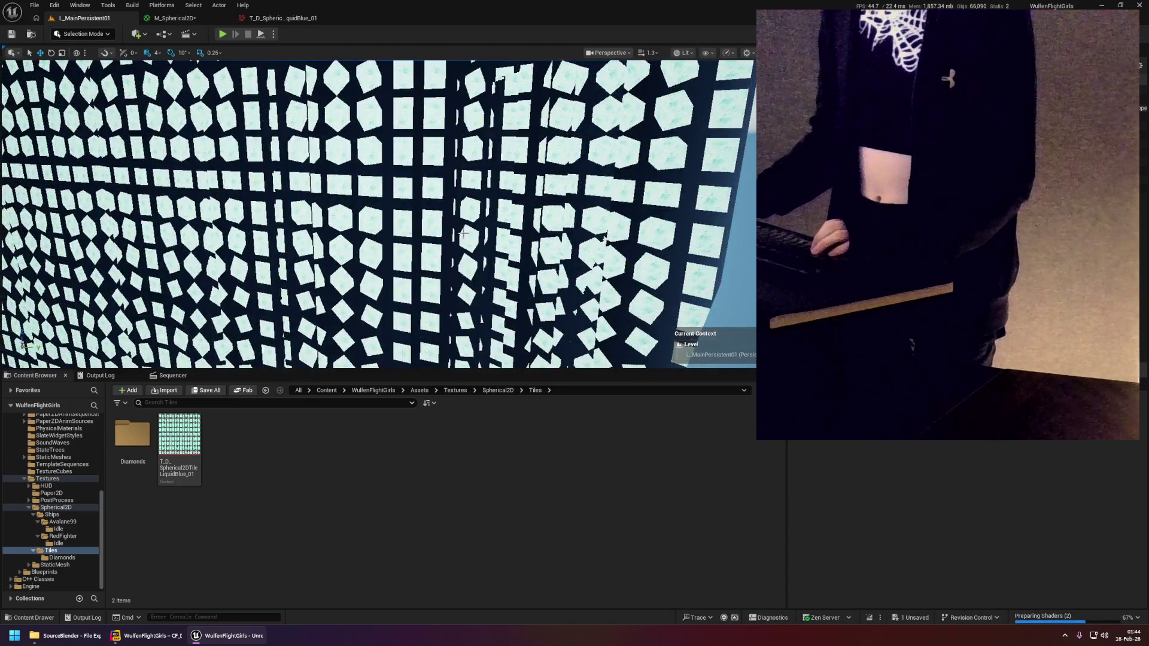
{"action": "scroll", "coordinate": [293, 194], "scroll_direction": "down", "scroll_amount": 5}
{"action": "left_click_drag", "start_coordinate": [294, 195], "coordinate": [335, 184]}
{"action": "scroll", "coordinate": [379, 214], "scroll_direction": "up", "scroll_amount": 3}
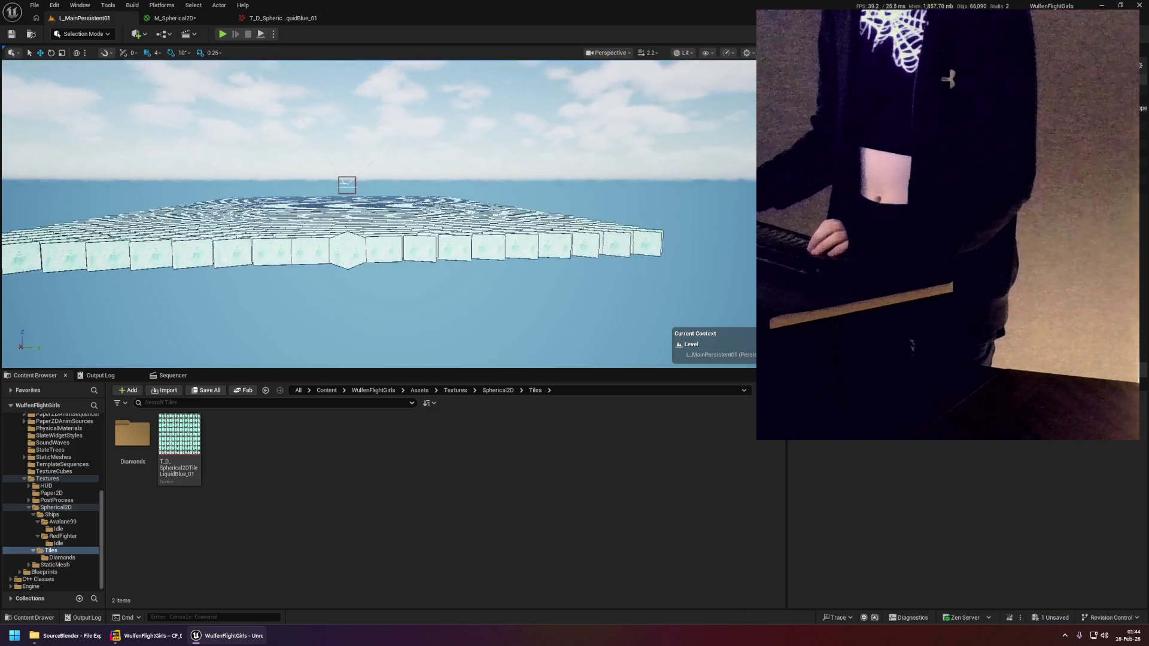
{"action": "scroll", "coordinate": [379, 214], "scroll_direction": "up", "scroll_amount": 4}
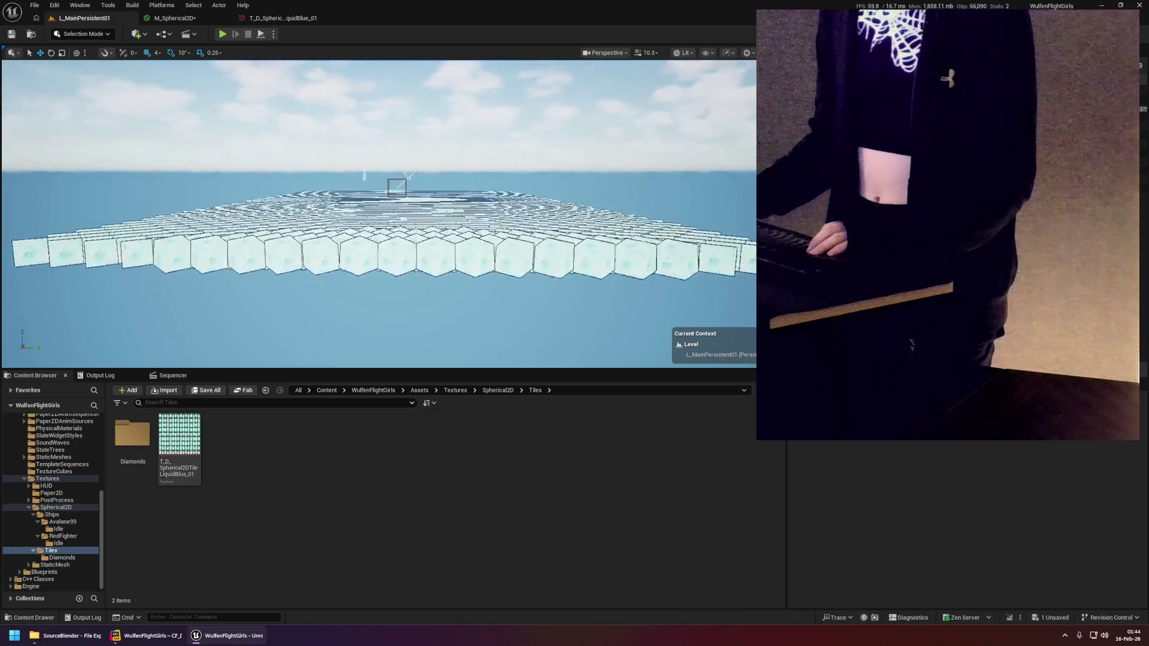
{"action": "scroll", "coordinate": [378, 214], "scroll_direction": "up", "scroll_amount": 3}
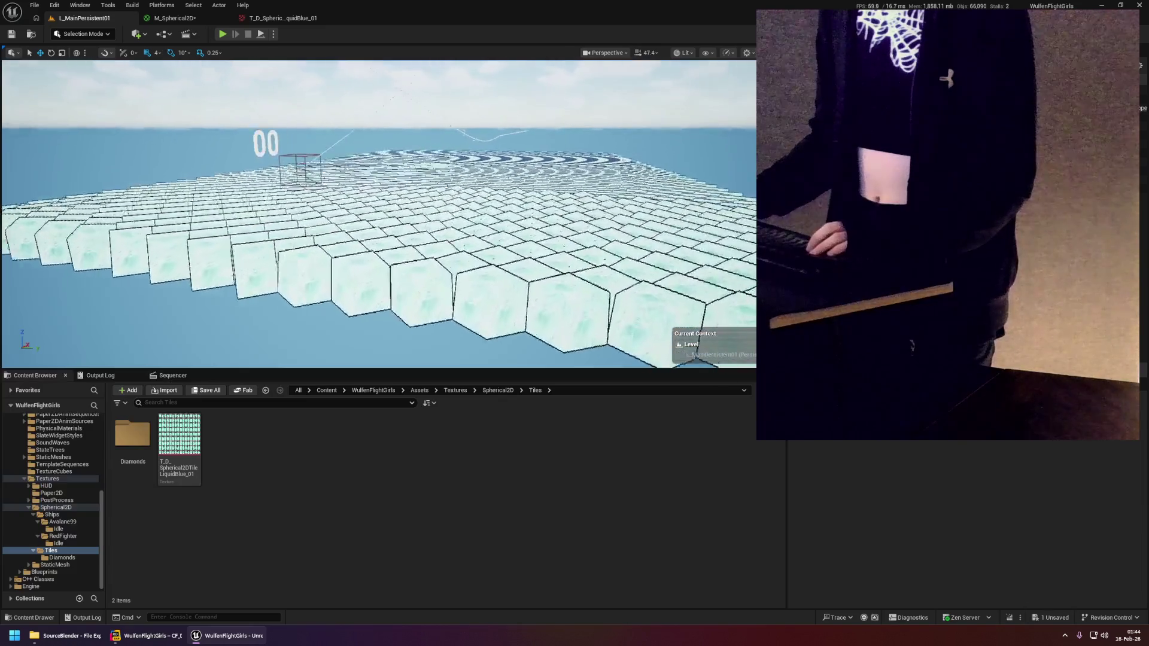
{"action": "scroll", "coordinate": [379, 214], "scroll_direction": "down", "scroll_amount": 5}
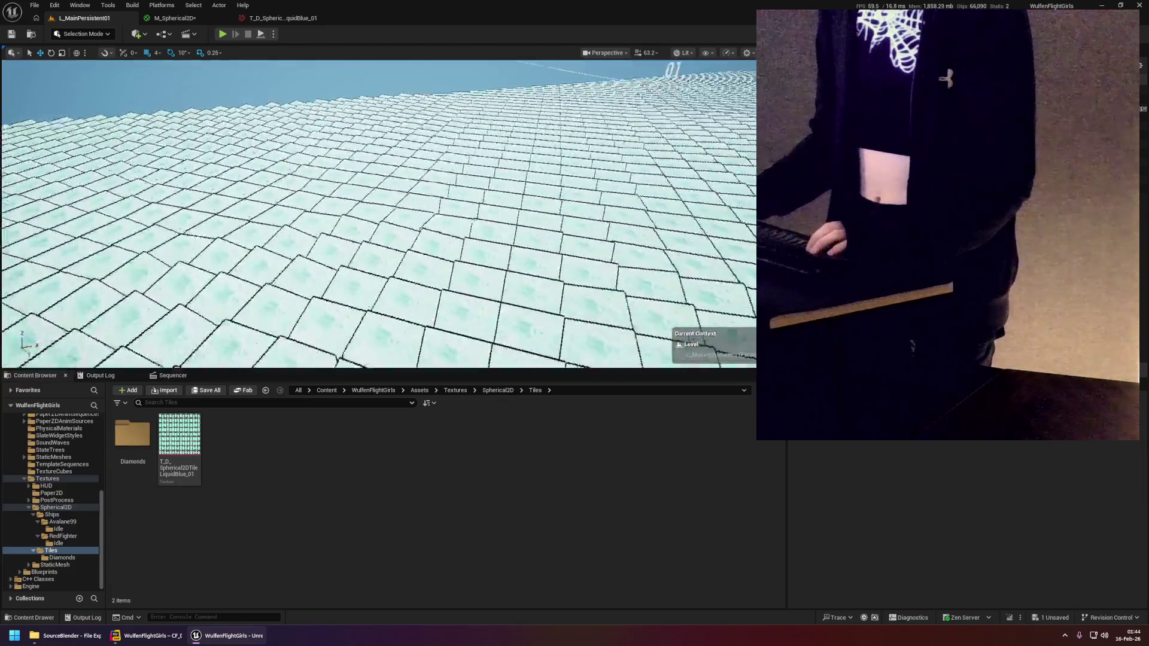
{"action": "scroll", "coordinate": [379, 213], "scroll_direction": "up", "scroll_amount": 5}
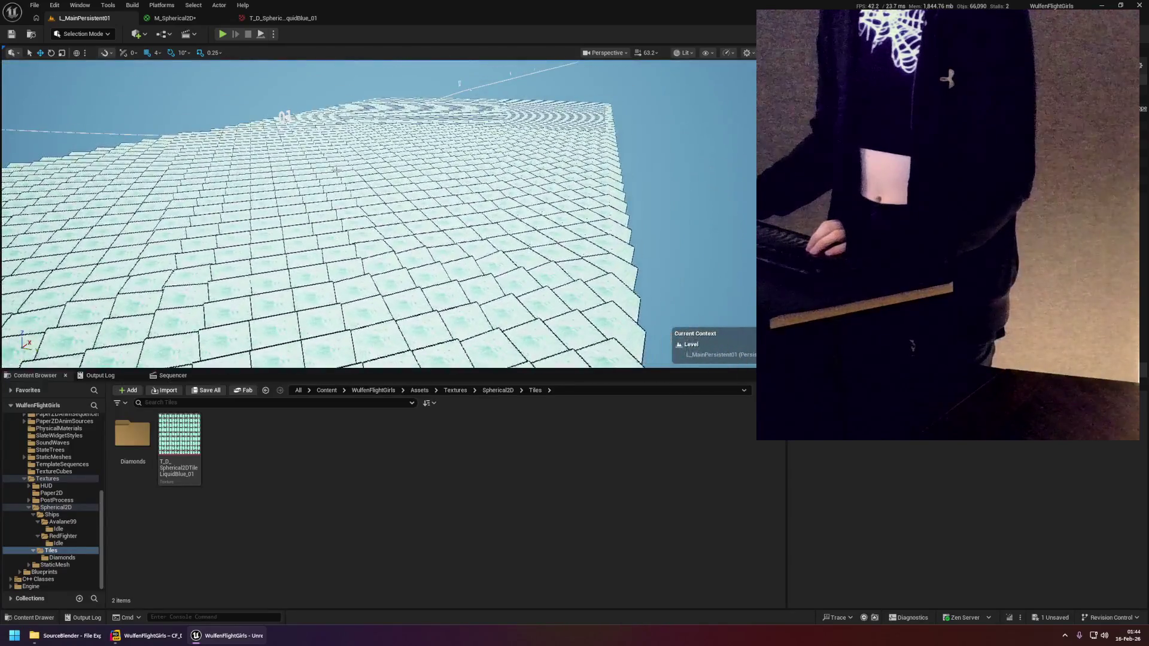
{"action": "left_click", "coordinate": [173, 18]}
{"action": "scroll", "coordinate": [600, 225], "scroll_direction": "down", "scroll_amount": 2}
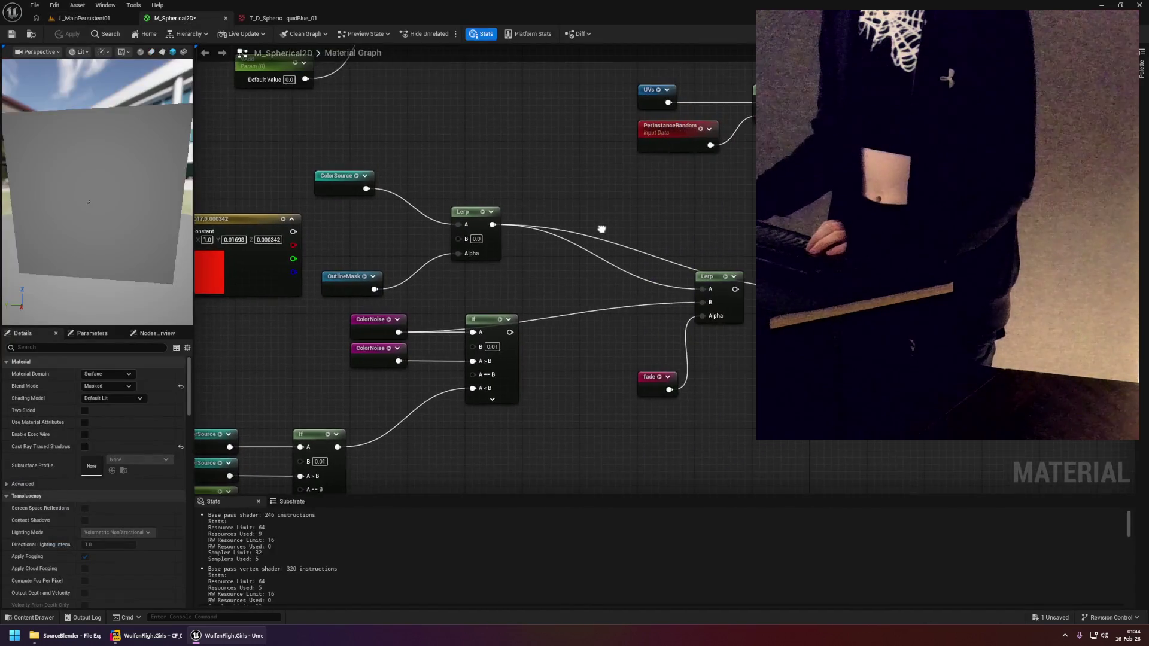
Rearrange the Lerp, OutlineMask and ColorSource nodes and shift the ColorNoise, If and fade group.
{"action": "scroll", "coordinate": [662, 162], "scroll_direction": "up", "scroll_amount": 2}
{"action": "left_click_drag", "start_coordinate": [510, 140], "coordinate": [611, 119]}
{"action": "left_click_drag", "start_coordinate": [399, 182], "coordinate": [513, 153]}
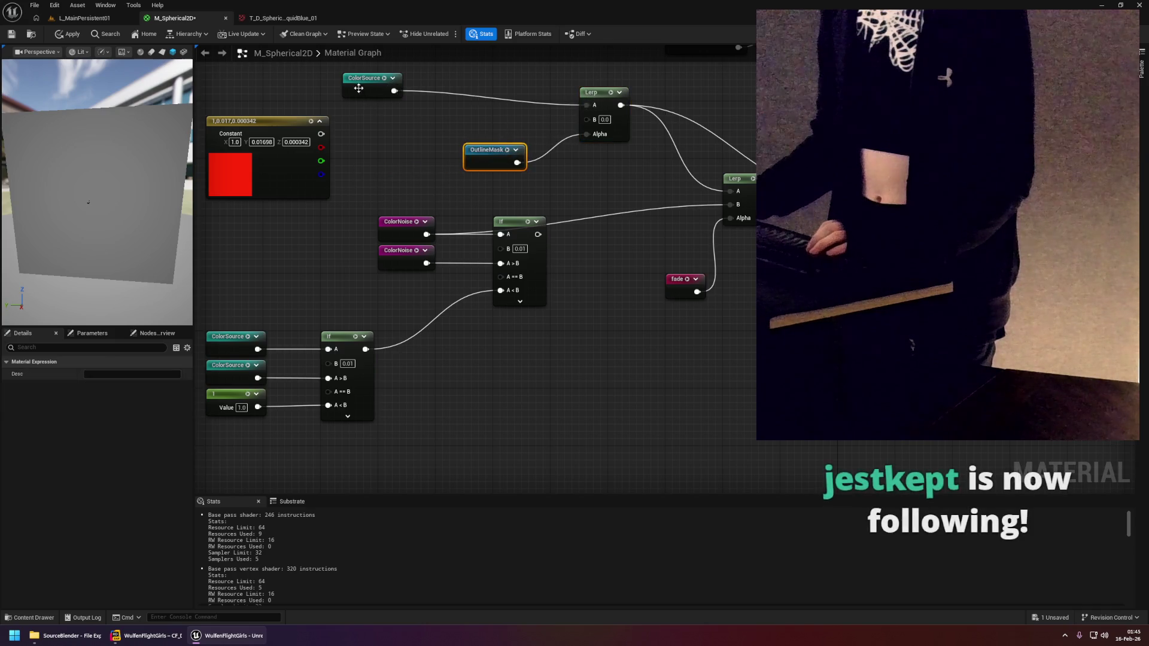
{"action": "left_click_drag", "start_coordinate": [366, 79], "coordinate": [497, 92]}
{"action": "mouse_move", "coordinate": [390, 179]}
{"action": "left_mouse_down"}
{"action": "mouse_move", "coordinate": [508, 225]}
{"action": "mouse_move", "coordinate": [469, 217]}
{"action": "mouse_move", "coordinate": [600, 170]}
{"action": "mouse_move", "coordinate": [394, 218]}
{"action": "left_mouse_up"}
{"action": "left_click", "coordinate": [544, 145], "text": "ctrl"}
{"action": "left_click", "coordinate": [572, 202]}
{"action": "left_click", "coordinate": [392, 188]}
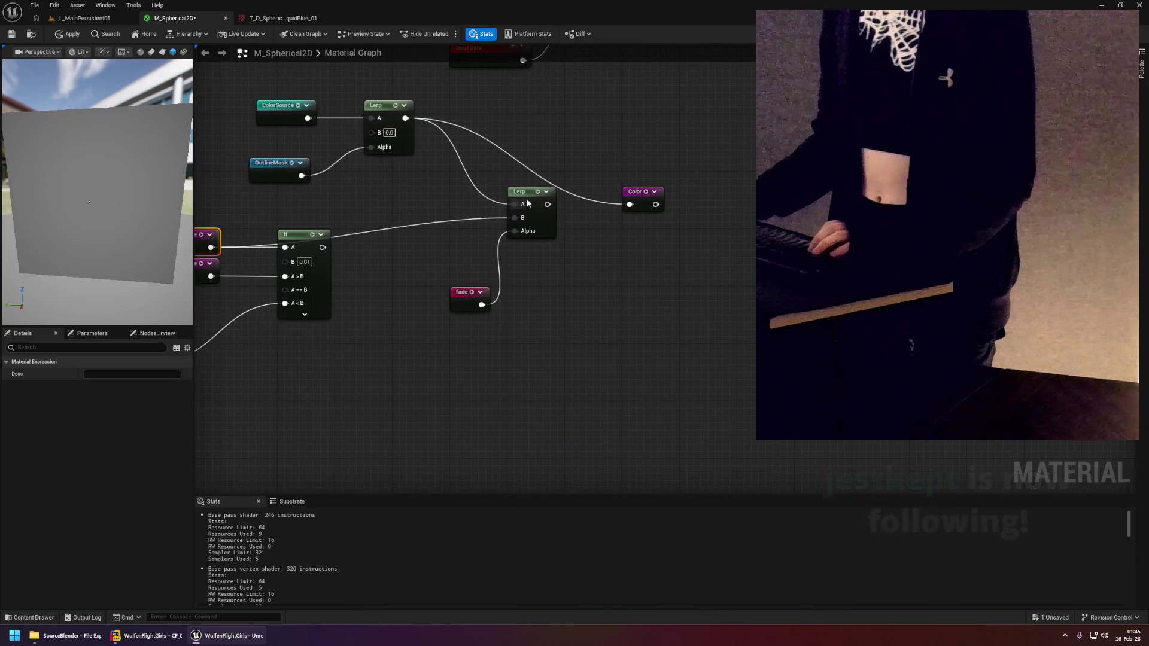
{"action": "left_click", "coordinate": [530, 190]}
{"action": "left_click_drag", "start_coordinate": [448, 188], "coordinate": [738, 136]}
{"action": "scroll", "coordinate": [352, 209], "scroll_direction": "down", "scroll_amount": 1}
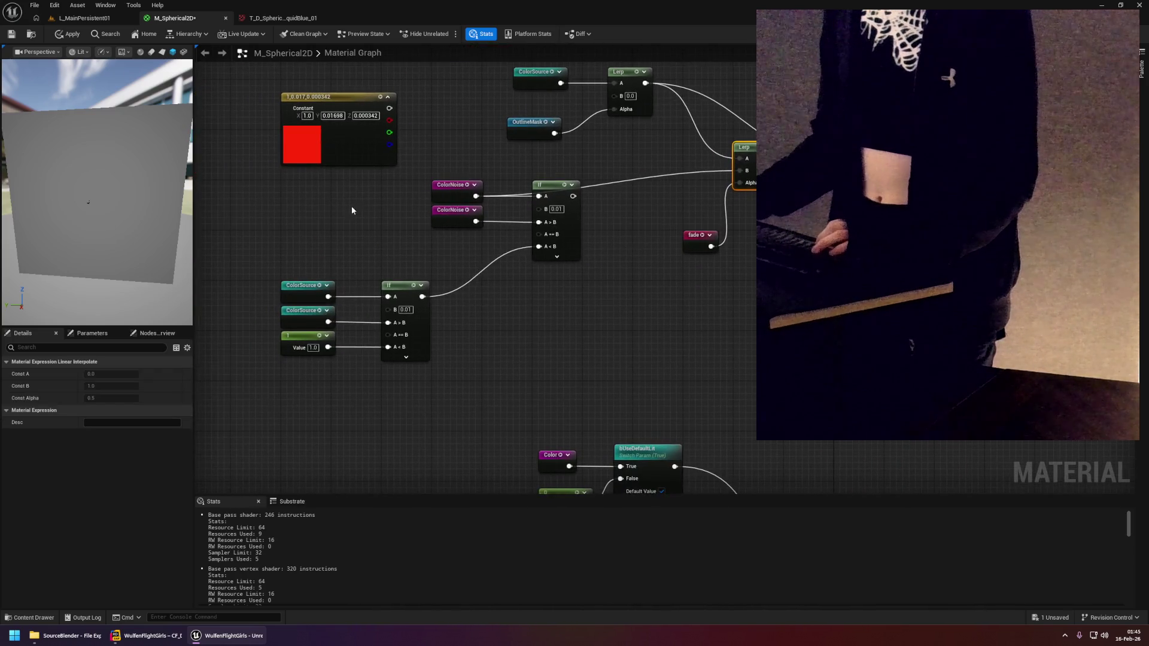
{"action": "mouse_move", "coordinate": [310, 190]}
{"action": "left_mouse_down"}
{"action": "mouse_move", "coordinate": [700, 328]}
{"action": "mouse_move", "coordinate": [742, 333]}
{"action": "left_mouse_up"}
{"action": "mouse_move", "coordinate": [764, 171]}
{"action": "left_mouse_down"}
{"action": "mouse_move", "coordinate": [676, 253]}
{"action": "mouse_move", "coordinate": [729, 205]}
{"action": "mouse_move", "coordinate": [638, 266]}
{"action": "left_mouse_up"}
Add a new Lerp taking the first Lerp at A and feeding the Color node.
{"action": "right_click", "coordinate": [653, 217]}
{"action": "type", "text": "lerp"}
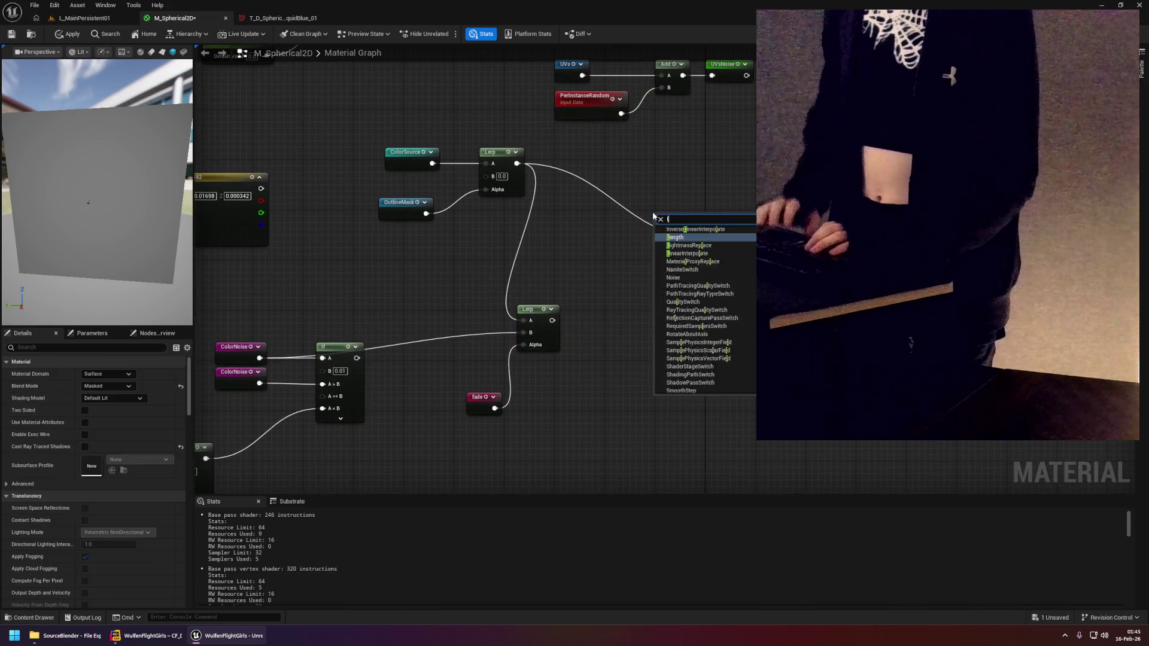
{"action": "key", "text": "Return"}
{"action": "left_click_drag", "start_coordinate": [664, 223], "coordinate": [558, 187]}
{"action": "mouse_move", "coordinate": [448, 142]}
{"action": "left_mouse_down"}
{"action": "mouse_move", "coordinate": [551, 191]}
{"action": "mouse_move", "coordinate": [673, 228]}
{"action": "left_mouse_up"}
{"action": "left_click_drag", "start_coordinate": [392, 298], "coordinate": [589, 213]}
Wire a copied fade into the new Lerp's Alpha and ColorNoise into B, then apply and save.
{"action": "left_click", "coordinate": [598, 328]}
{"action": "key", "text": "ctrl+c"}
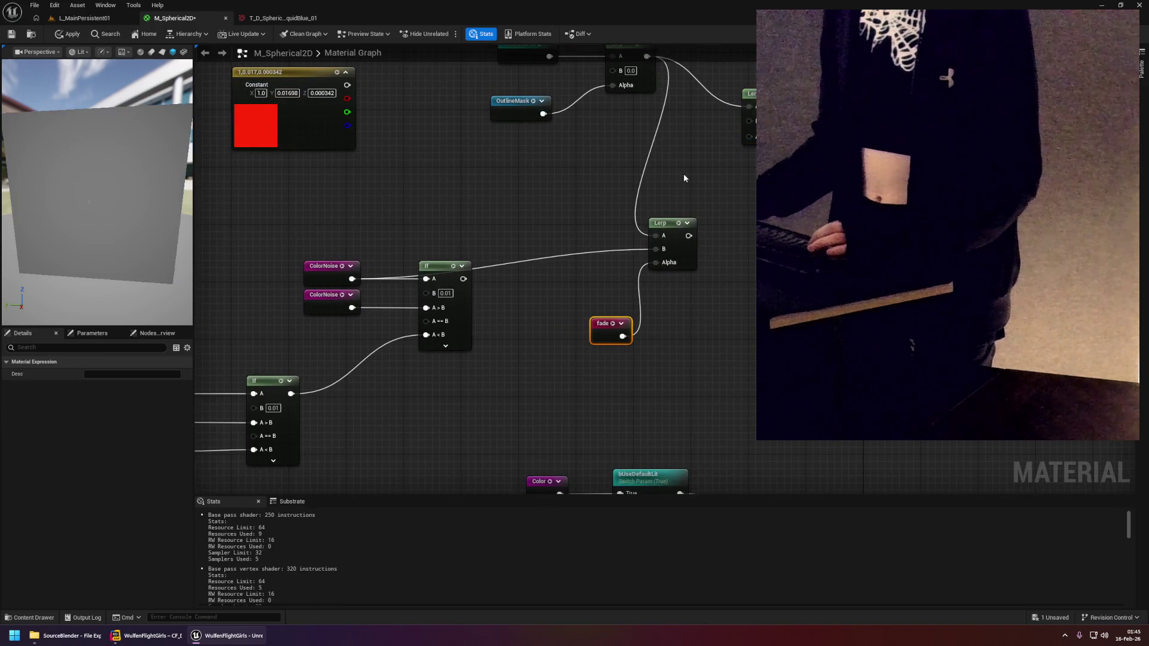
{"action": "key", "text": "ctrl+v"}
{"action": "left_click_drag", "start_coordinate": [697, 196], "coordinate": [738, 145]}
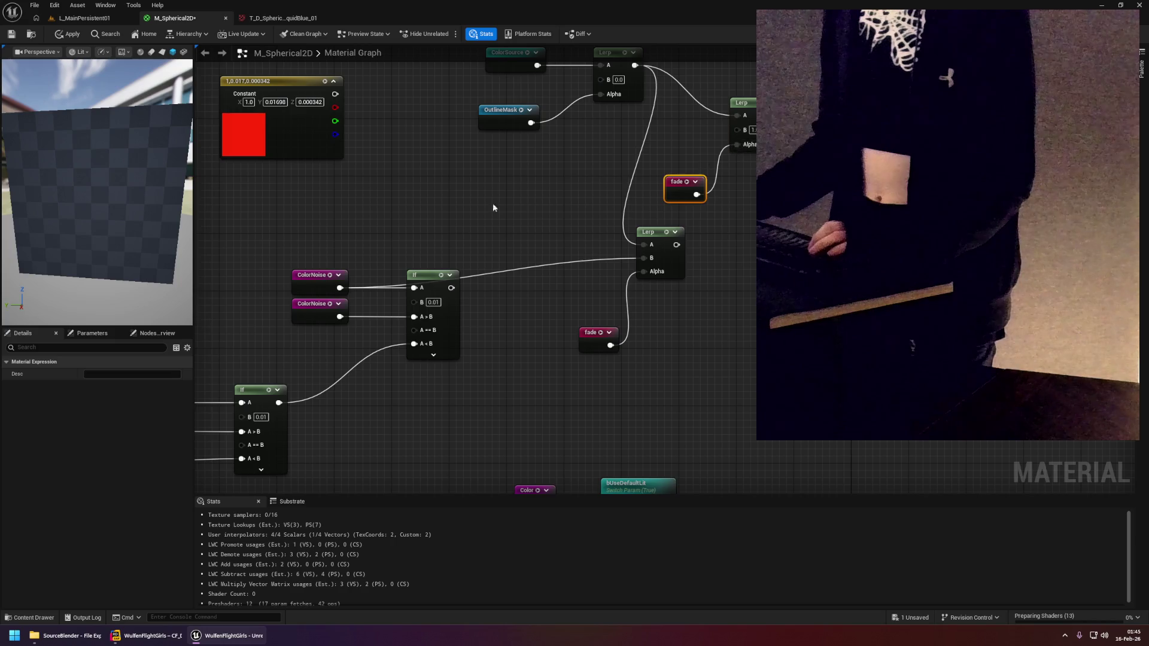
{"action": "left_click_drag", "start_coordinate": [341, 268], "coordinate": [427, 264]}
{"action": "key", "text": "ctrl+v"}
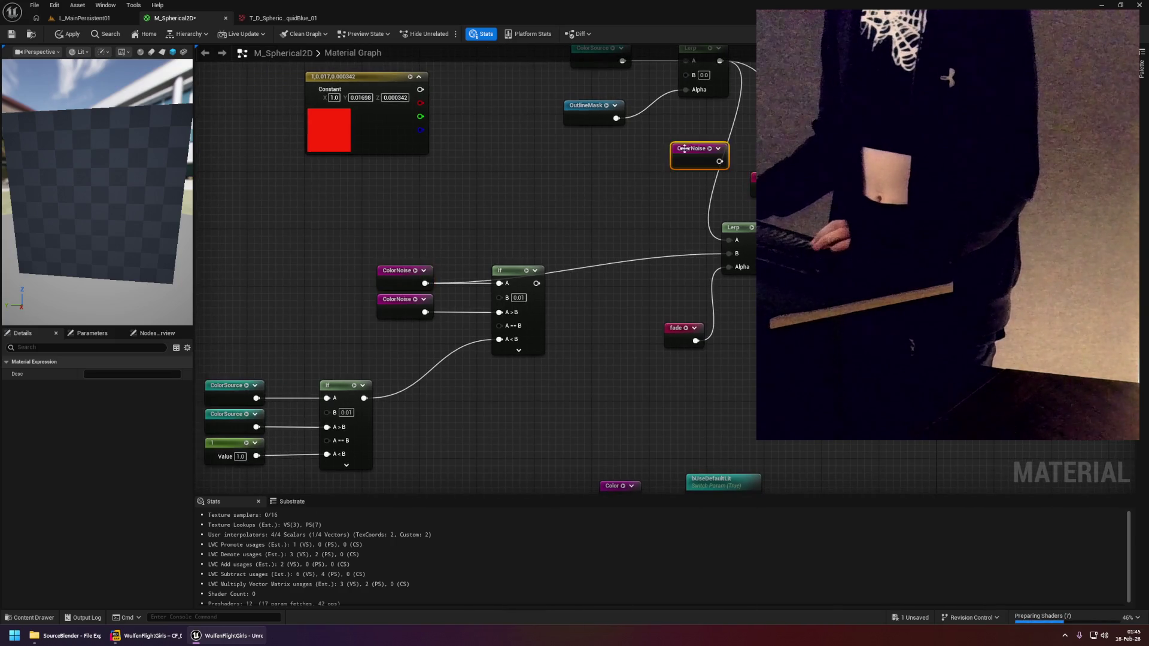
{"action": "left_click_drag", "start_coordinate": [512, 303], "coordinate": [700, 274]}
{"action": "left_click_drag", "start_coordinate": [538, 251], "coordinate": [646, 212]}
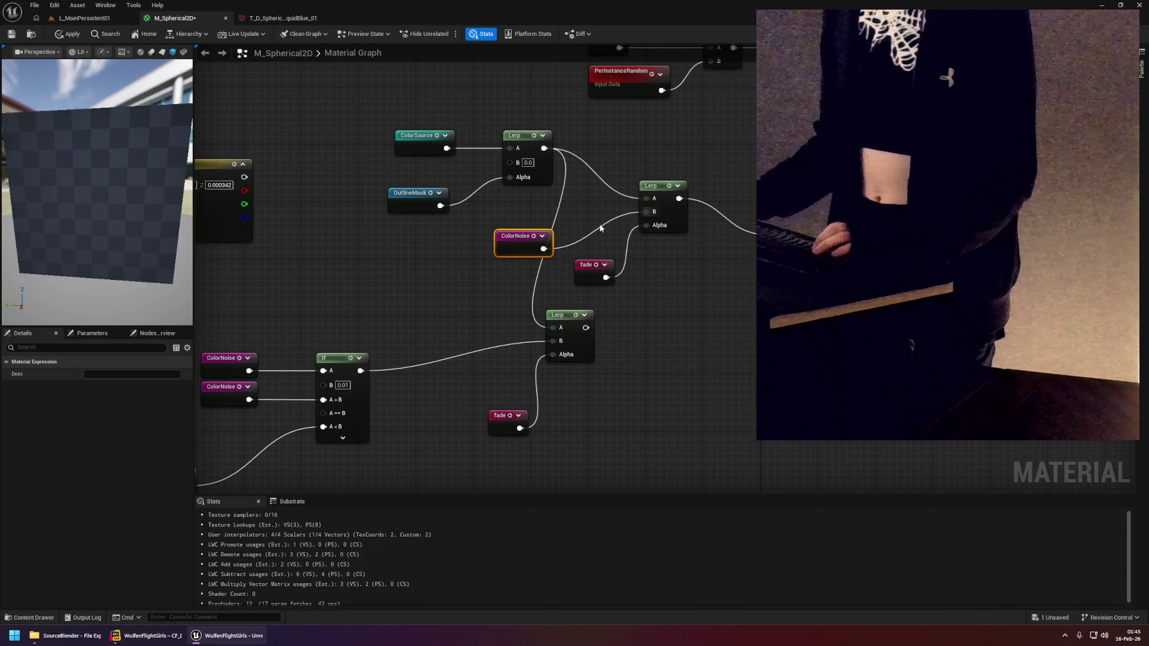
{"action": "left_click_drag", "start_coordinate": [530, 241], "coordinate": [602, 219]}
{"action": "left_click_drag", "start_coordinate": [589, 266], "coordinate": [590, 252]}
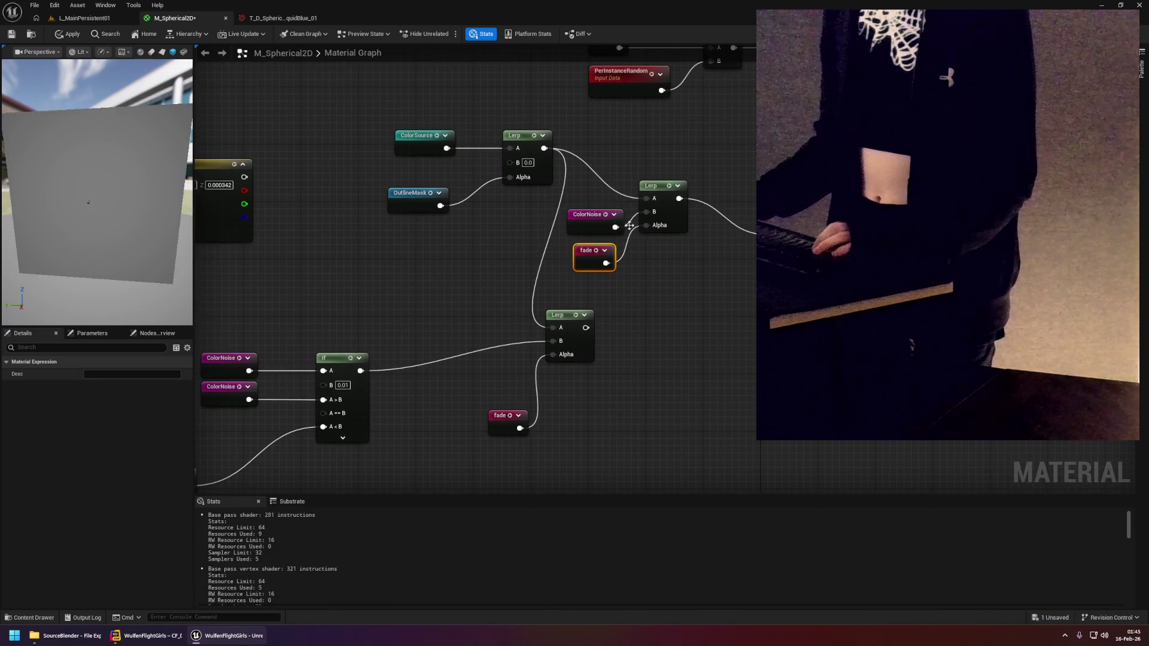
{"action": "left_click", "coordinate": [66, 35]}
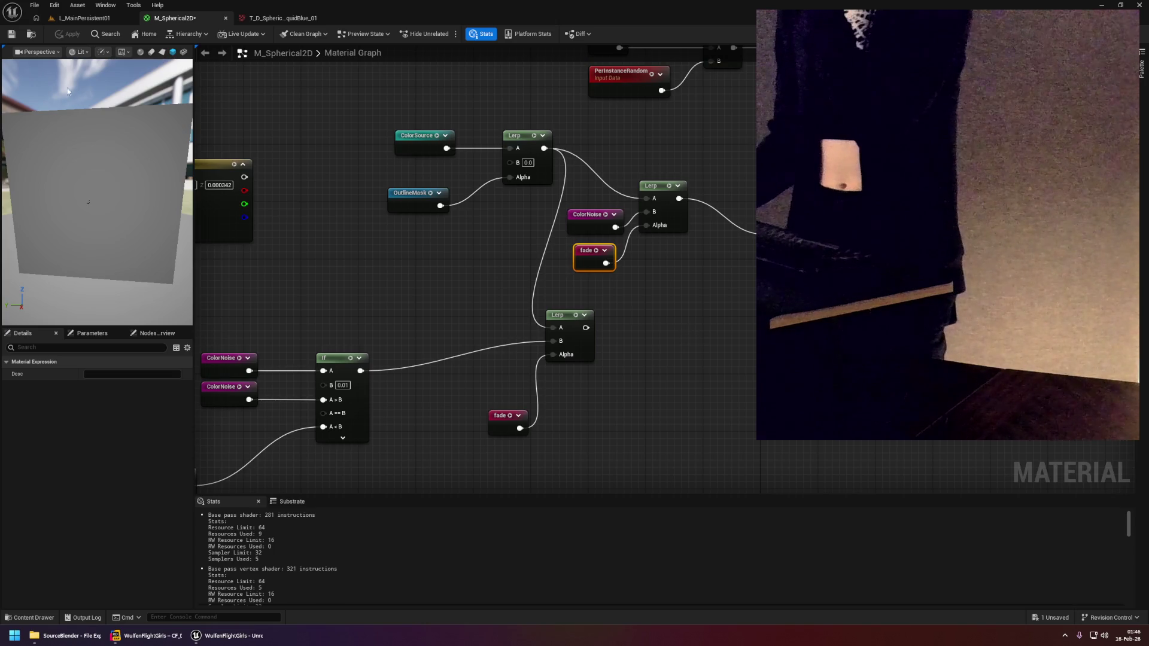
{"action": "key", "text": "ctrl+s"}
Inspect the updated tiles in L_MainPersistent01 from a new angle, then return to M_Spherical2D.
{"action": "left_click", "coordinate": [72, 19]}
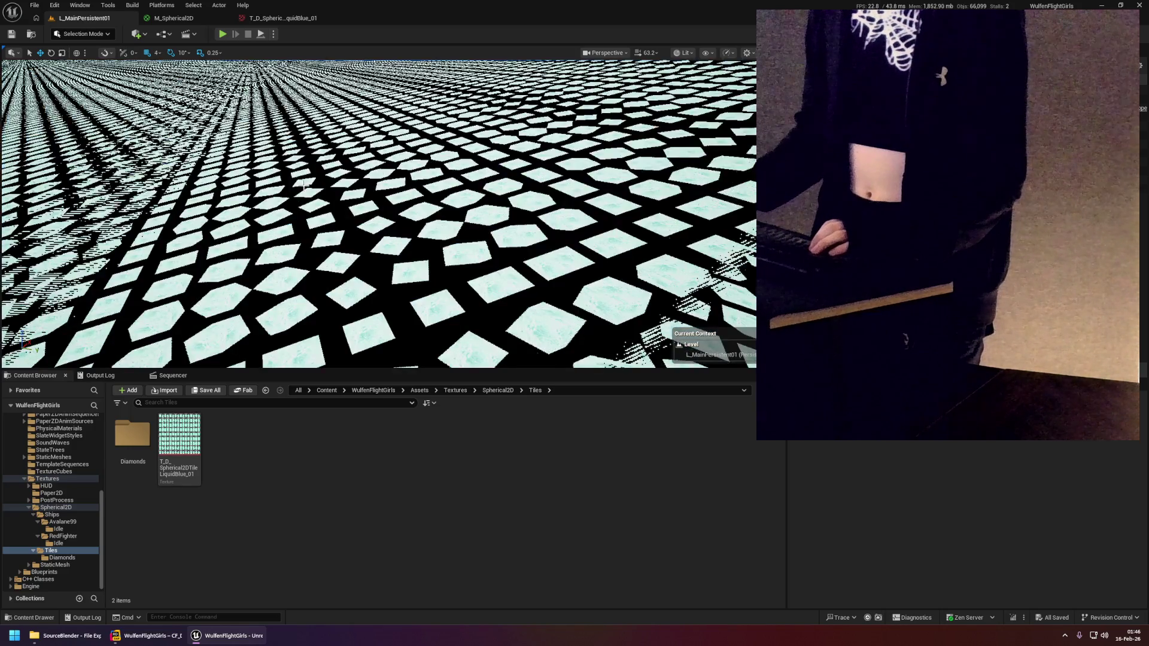
{"action": "mouse_move", "coordinate": [672, 199]}
{"action": "left_mouse_down"}
{"action": "mouse_move", "coordinate": [641, 221]}
{"action": "mouse_move", "coordinate": [610, 215]}
{"action": "left_mouse_up"}
{"action": "left_click", "coordinate": [174, 18]}
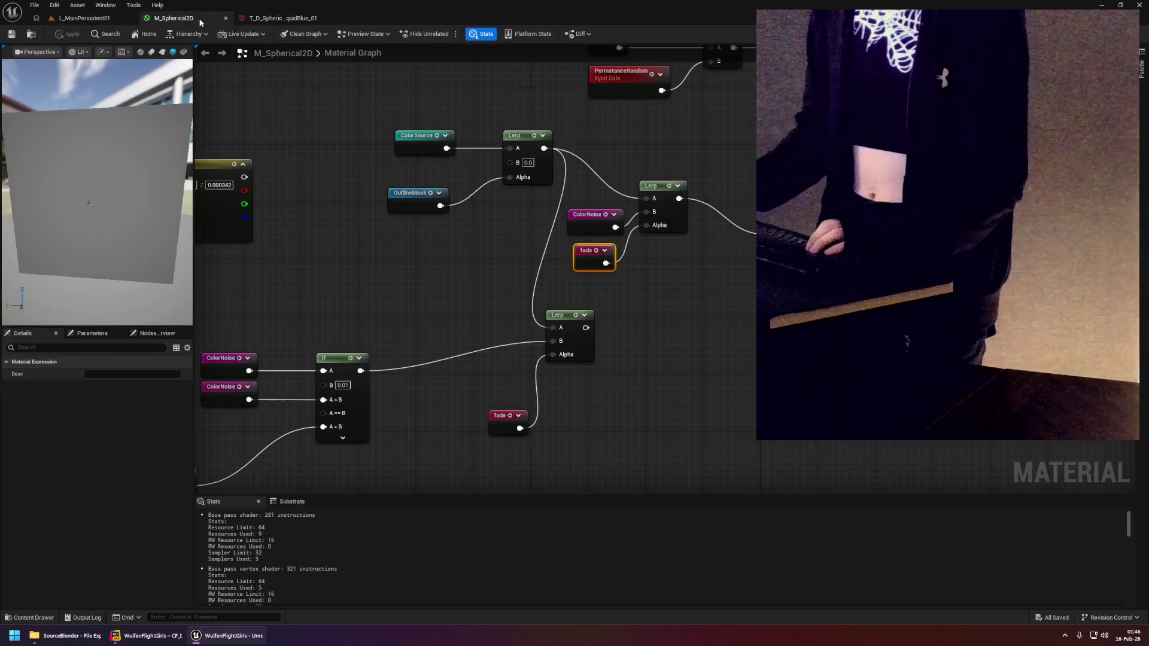
Wire the lower Lerp's output onward to its target pin.
{"action": "left_click_drag", "start_coordinate": [524, 203], "coordinate": [618, 184]}
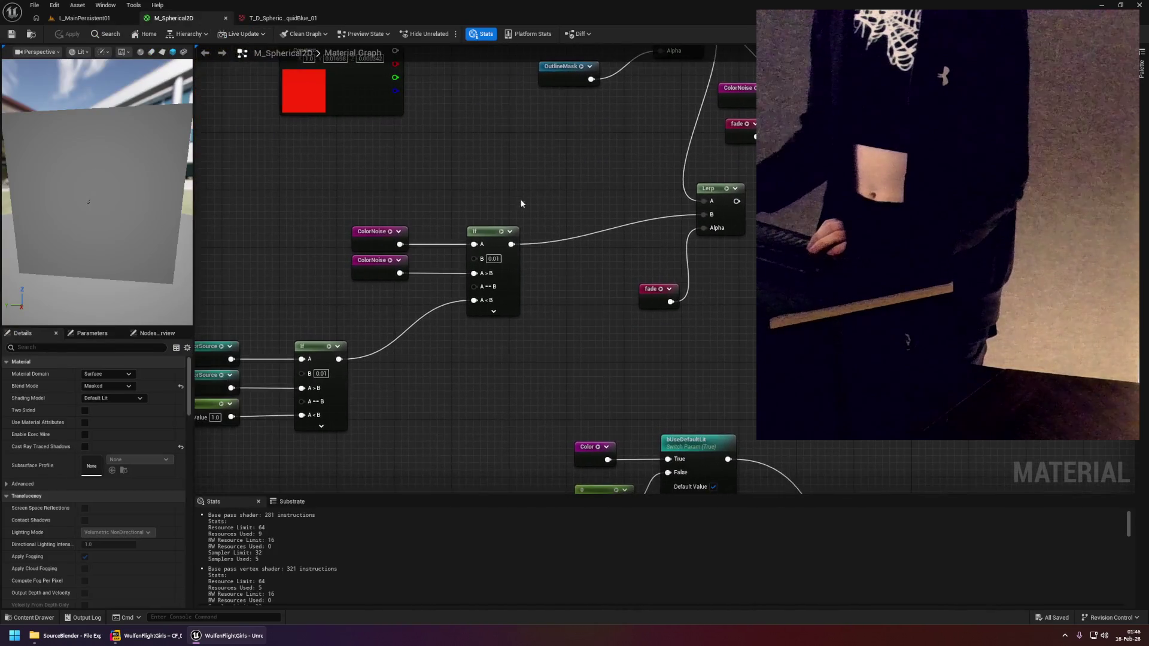
{"action": "left_click_drag", "start_coordinate": [429, 209], "coordinate": [300, 282]}
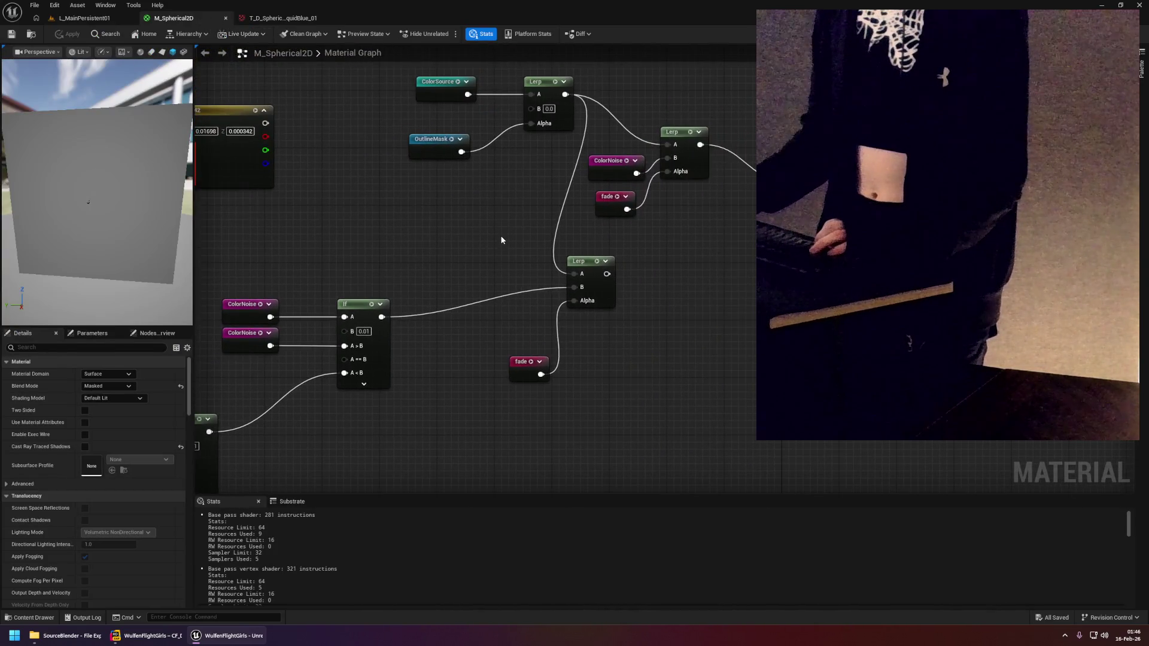
{"action": "mouse_move", "coordinate": [504, 255]}
{"action": "left_mouse_down"}
{"action": "mouse_move", "coordinate": [479, 257]}
{"action": "mouse_move", "coordinate": [576, 216]}
{"action": "left_mouse_up"}
{"action": "mouse_move", "coordinate": [427, 238]}
{"action": "left_mouse_down"}
{"action": "mouse_move", "coordinate": [552, 326]}
{"action": "mouse_move", "coordinate": [539, 320]}
{"action": "left_mouse_up"}
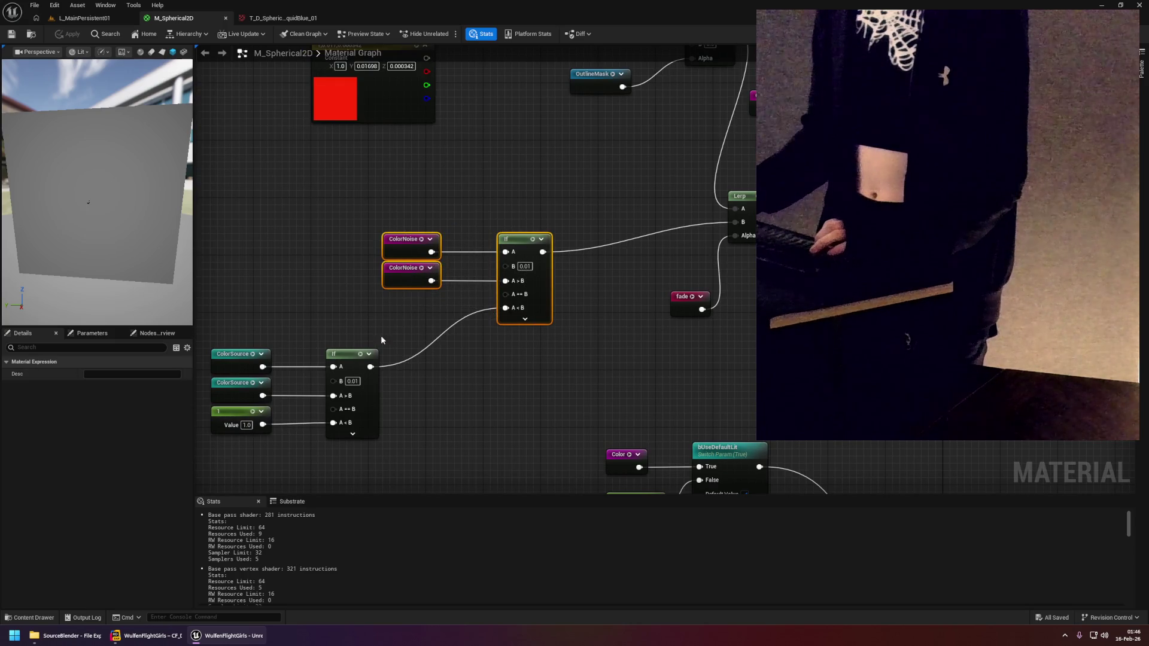
{"action": "left_click_drag", "start_coordinate": [245, 346], "coordinate": [386, 443]}
{"action": "left_click", "coordinate": [464, 370]}
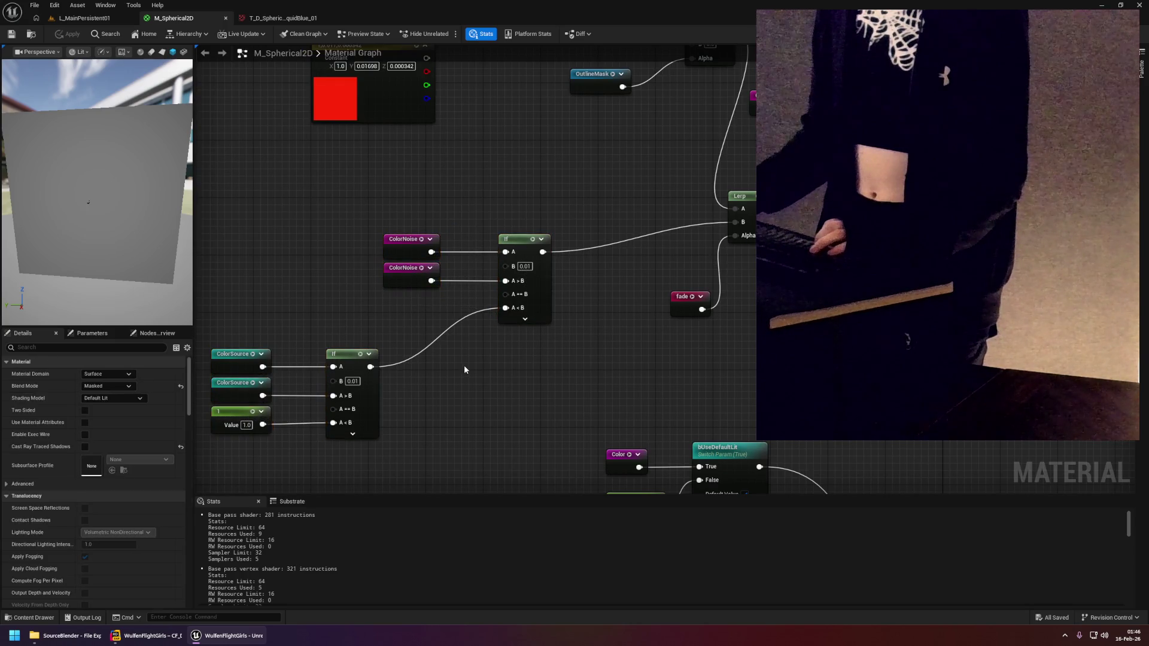
{"action": "left_click", "coordinate": [230, 419]}
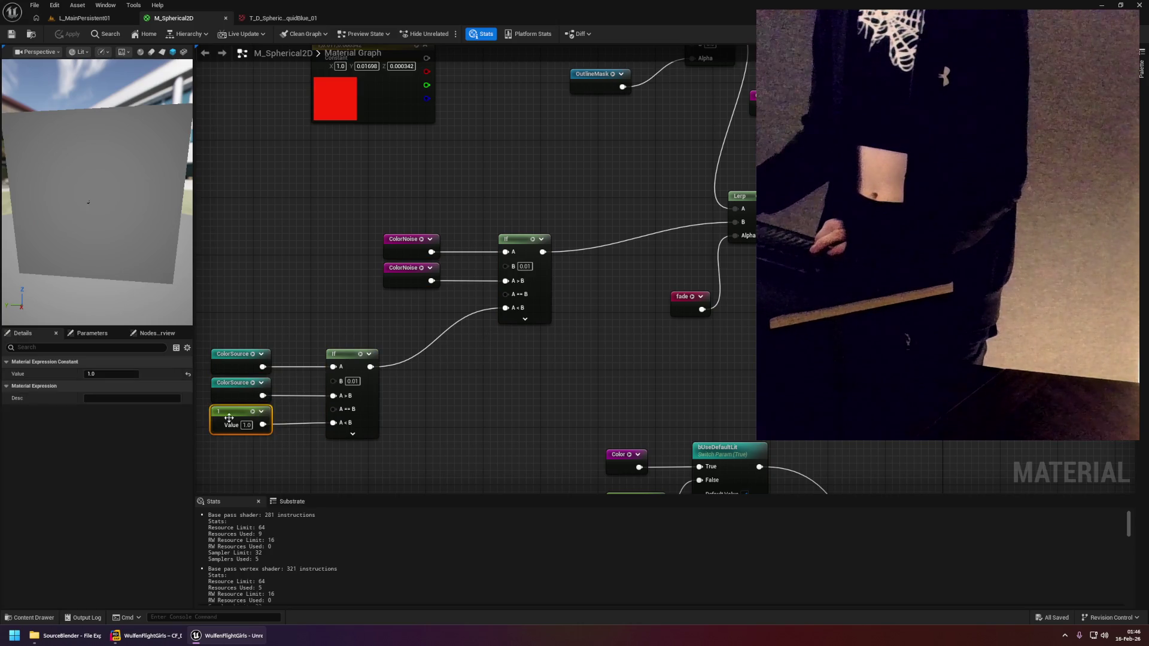
{"action": "left_click", "coordinate": [477, 363]}
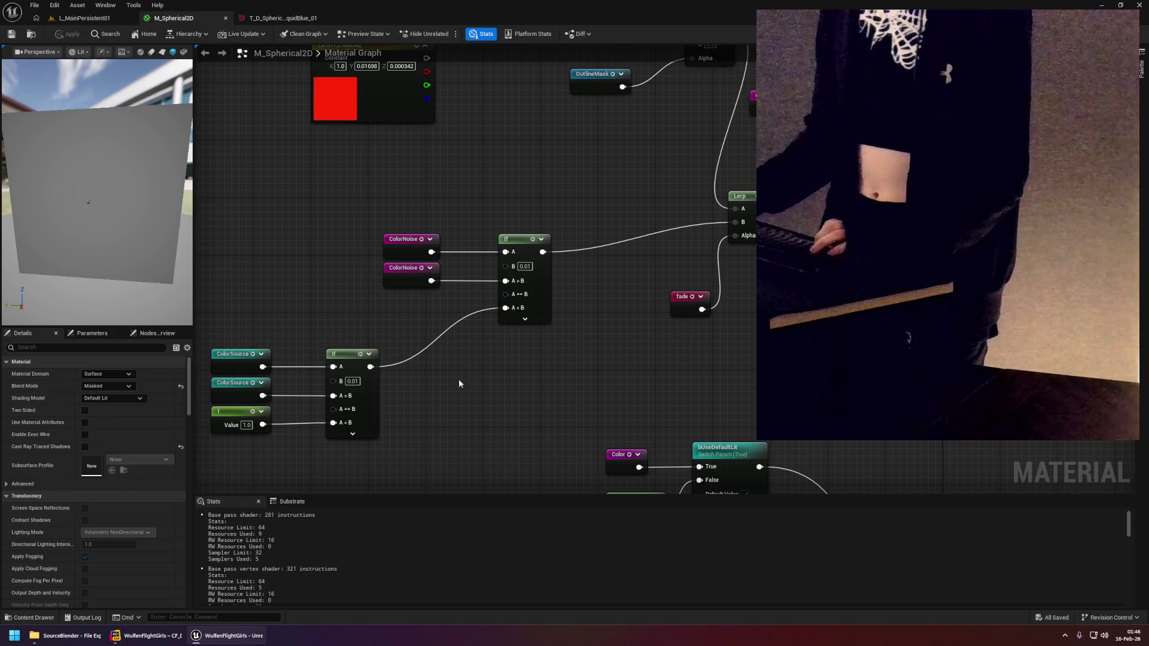
{"action": "left_click_drag", "start_coordinate": [459, 379], "coordinate": [537, 329]}
{"action": "left_click", "coordinate": [312, 366]}
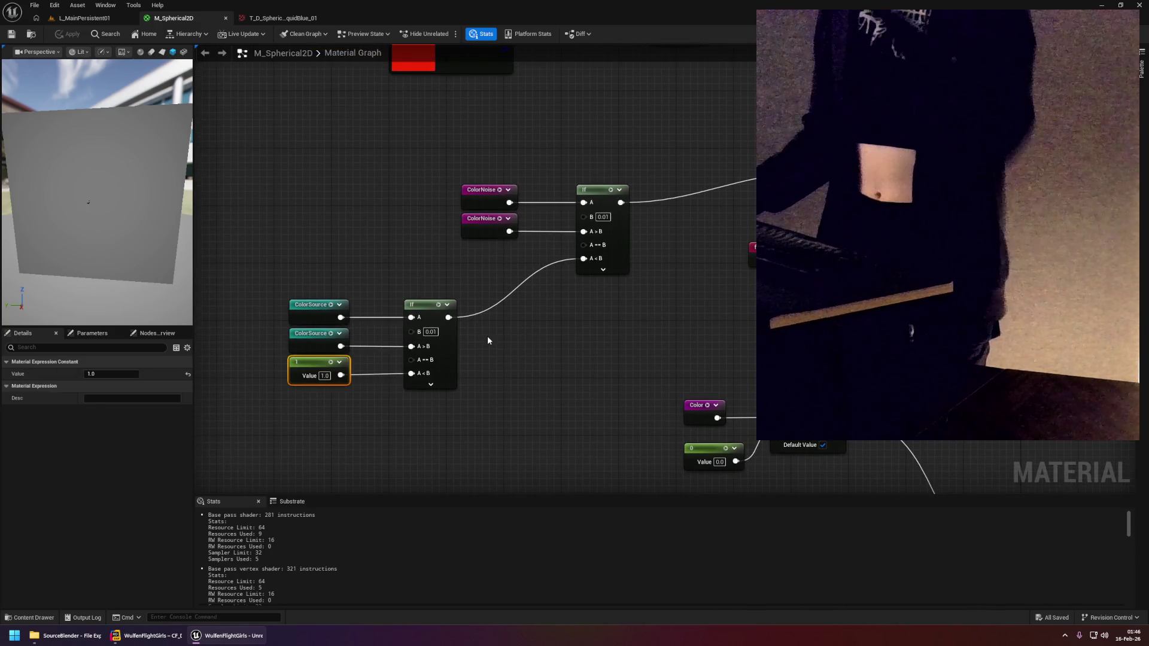
{"action": "left_click_drag", "start_coordinate": [663, 236], "coordinate": [451, 319]}
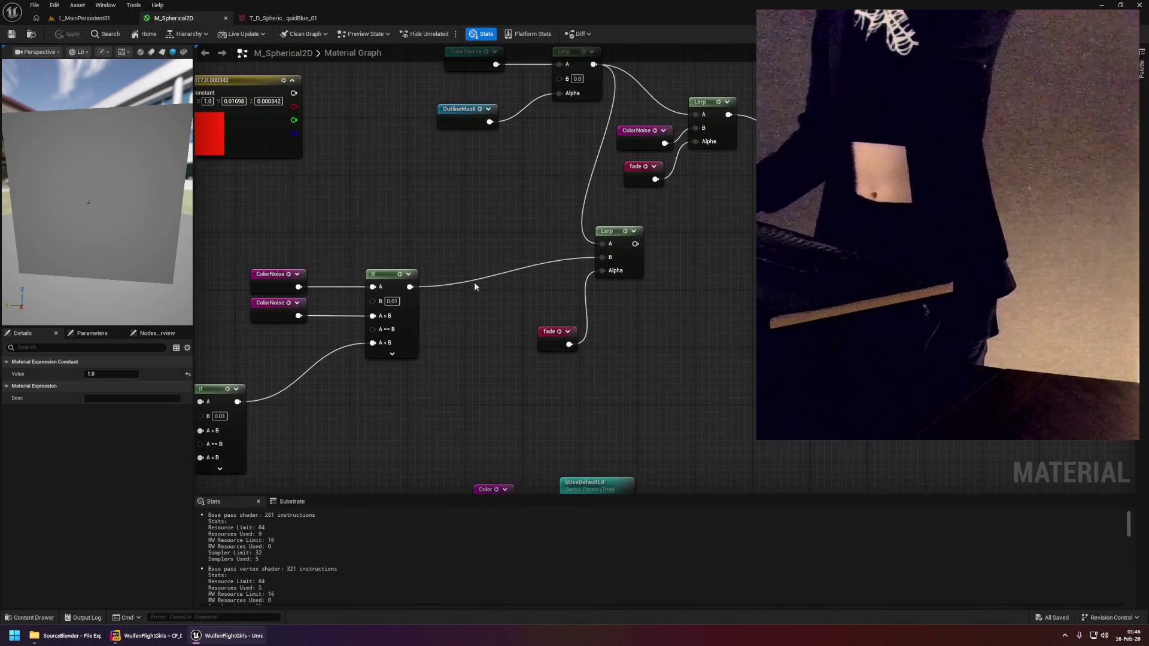
{"action": "left_click_drag", "start_coordinate": [635, 244], "coordinate": [862, 113]}
{"action": "mouse_move", "coordinate": [447, 209]}
{"action": "left_mouse_down"}
{"action": "mouse_move", "coordinate": [628, 216]}
{"action": "mouse_move", "coordinate": [738, 245]}
{"action": "left_mouse_up"}
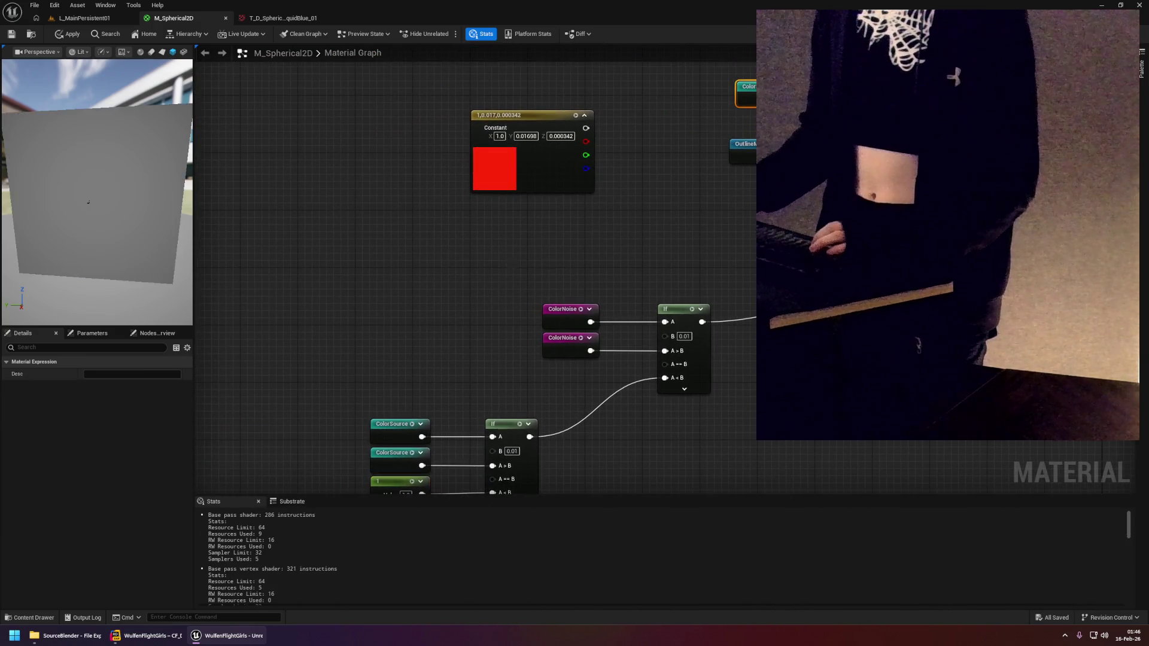
Paste a ColorSource node beside the If node, wire it into A<B, and apply.
{"action": "left_click_drag", "start_coordinate": [372, 495], "coordinate": [513, 366]}
{"action": "left_click", "coordinate": [511, 383]}
{"action": "key", "text": "ctrl+v"}
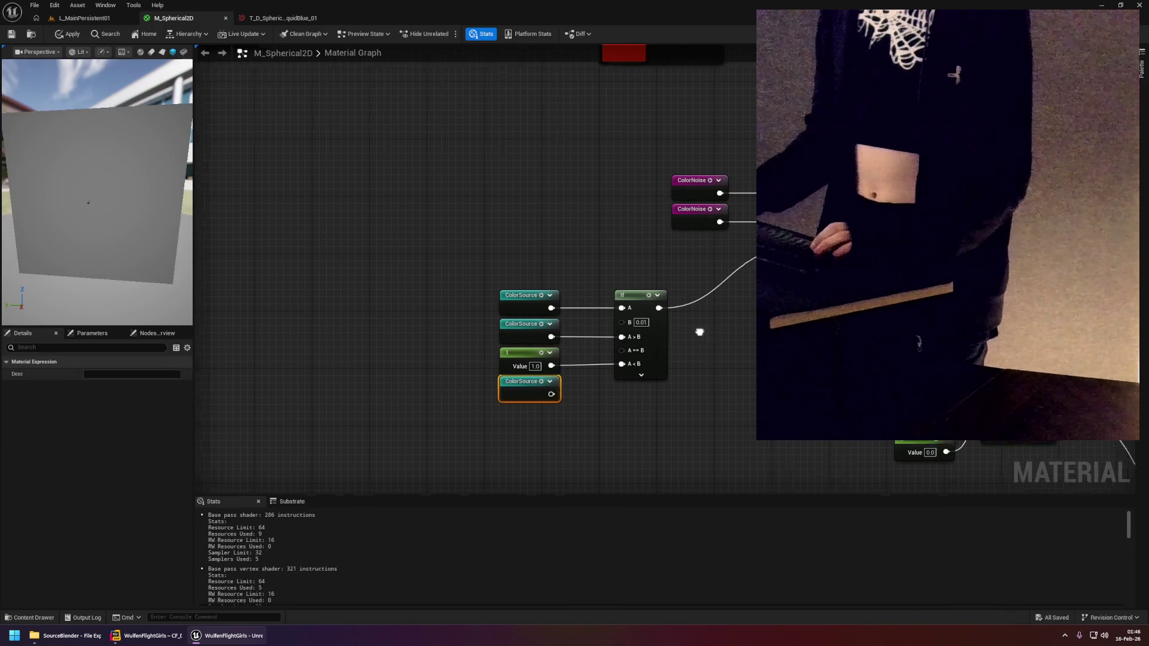
{"action": "left_click_drag", "start_coordinate": [432, 406], "coordinate": [654, 348]}
{"action": "left_click_drag", "start_coordinate": [697, 314], "coordinate": [568, 318]}
{"action": "left_click_drag", "start_coordinate": [579, 267], "coordinate": [516, 279]}
{"action": "left_click", "coordinate": [479, 281]}
{"action": "left_click_drag", "start_coordinate": [559, 356], "coordinate": [579, 268]}
{"action": "left_click_drag", "start_coordinate": [547, 339], "coordinate": [504, 275]}
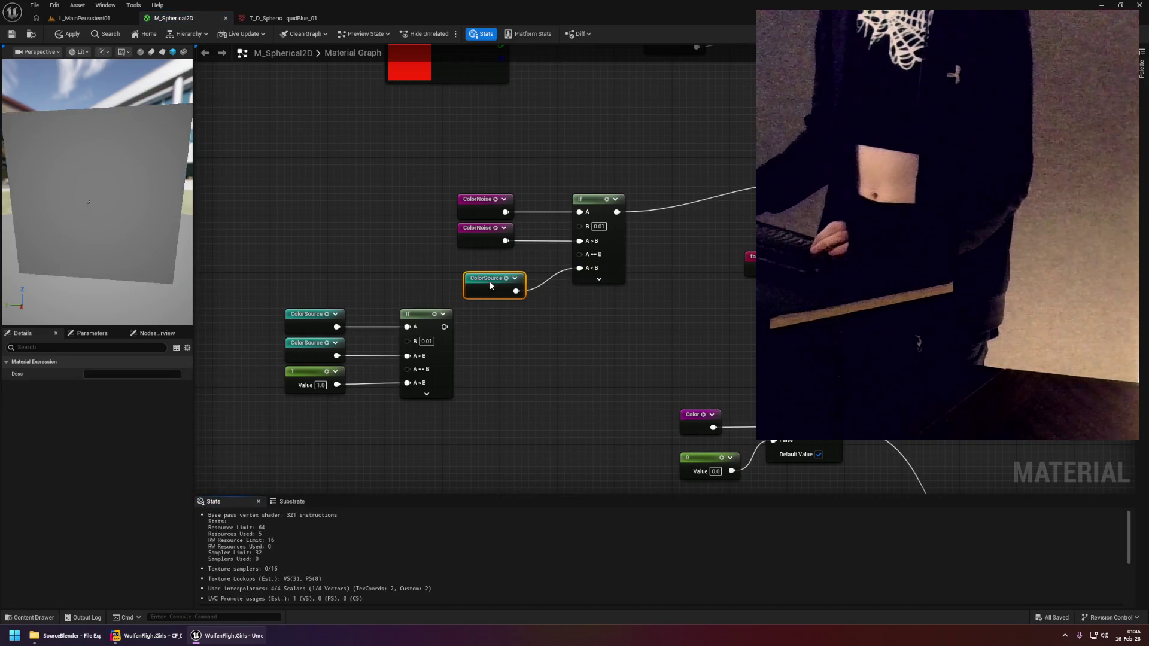
{"action": "left_click", "coordinate": [68, 35]}
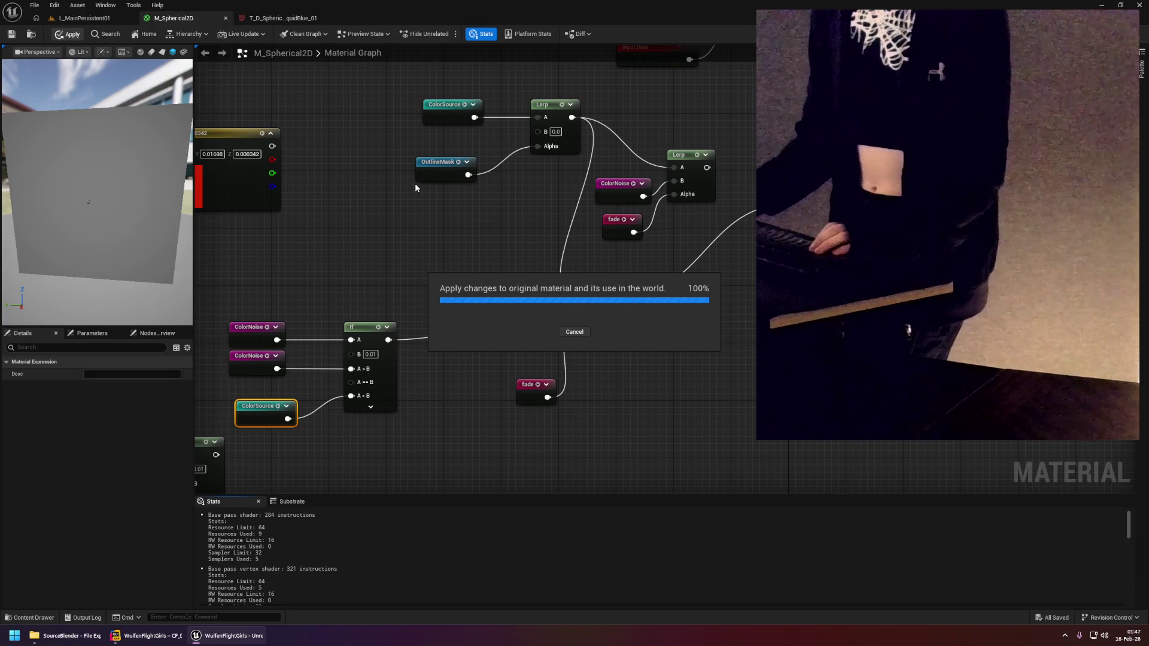
Save M_Spherical2D, inspect the pale cyan tiles in L_MainPersistent01, and return to the graph.
{"action": "left_click", "coordinate": [11, 34]}
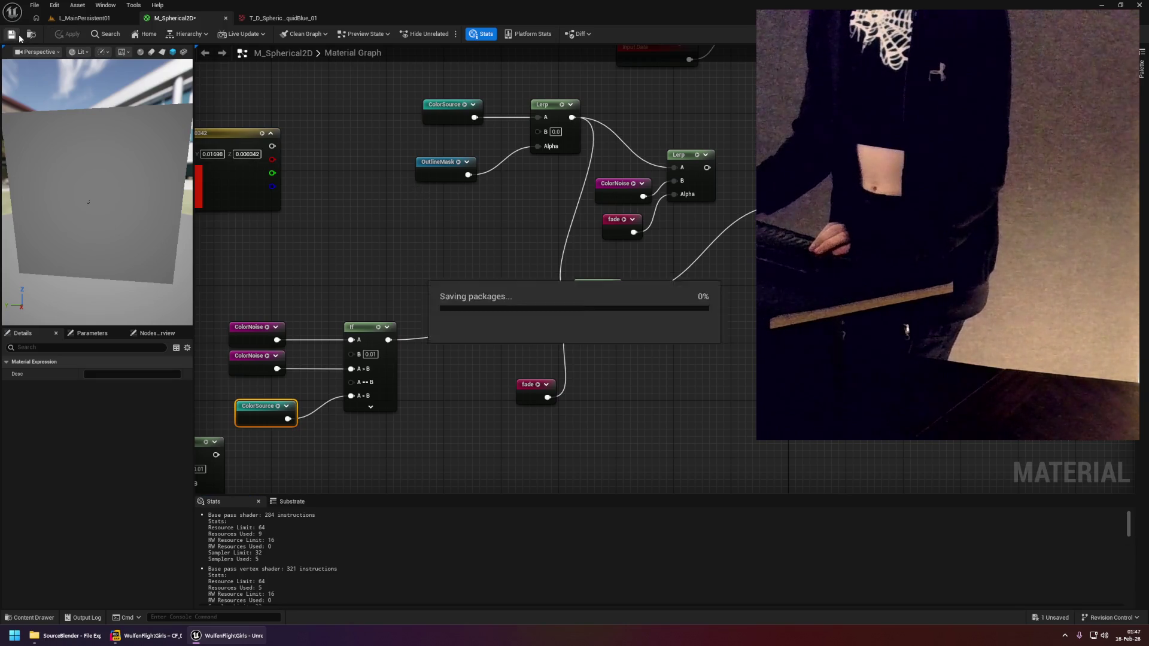
{"action": "left_click", "coordinate": [84, 18]}
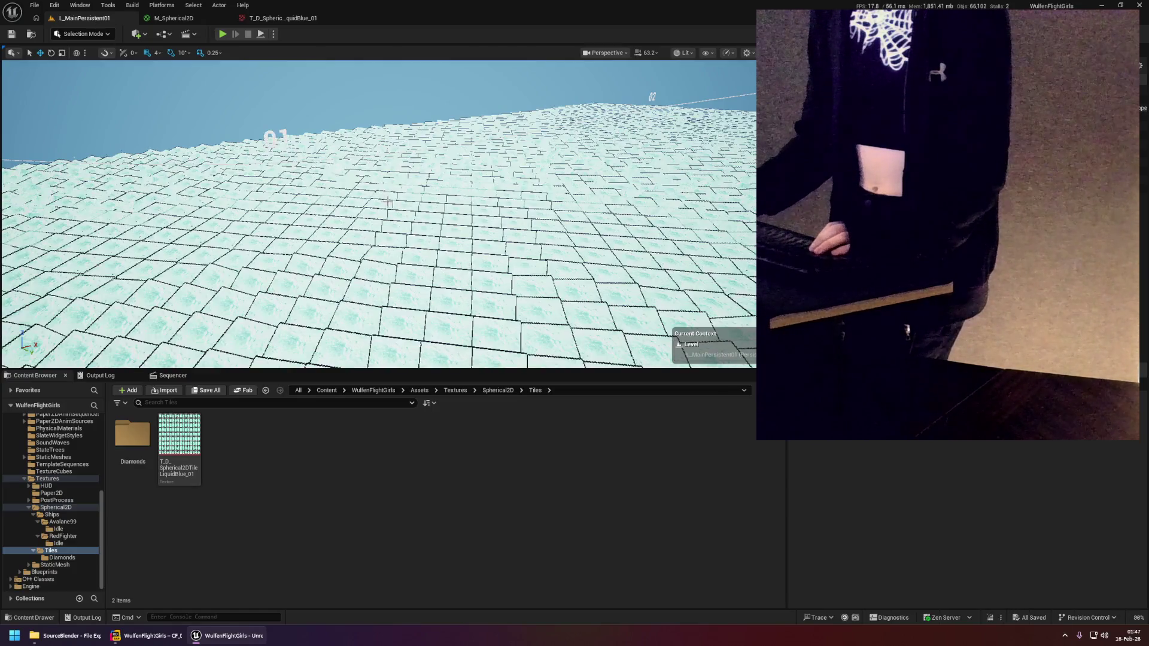
{"action": "mouse_move", "coordinate": [383, 222]}
{"action": "left_mouse_down"}
{"action": "mouse_move", "coordinate": [98, 325]}
{"action": "mouse_move", "coordinate": [97, 366]}
{"action": "mouse_move", "coordinate": [146, 366]}
{"action": "left_mouse_up"}
{"action": "left_click", "coordinate": [174, 18]}
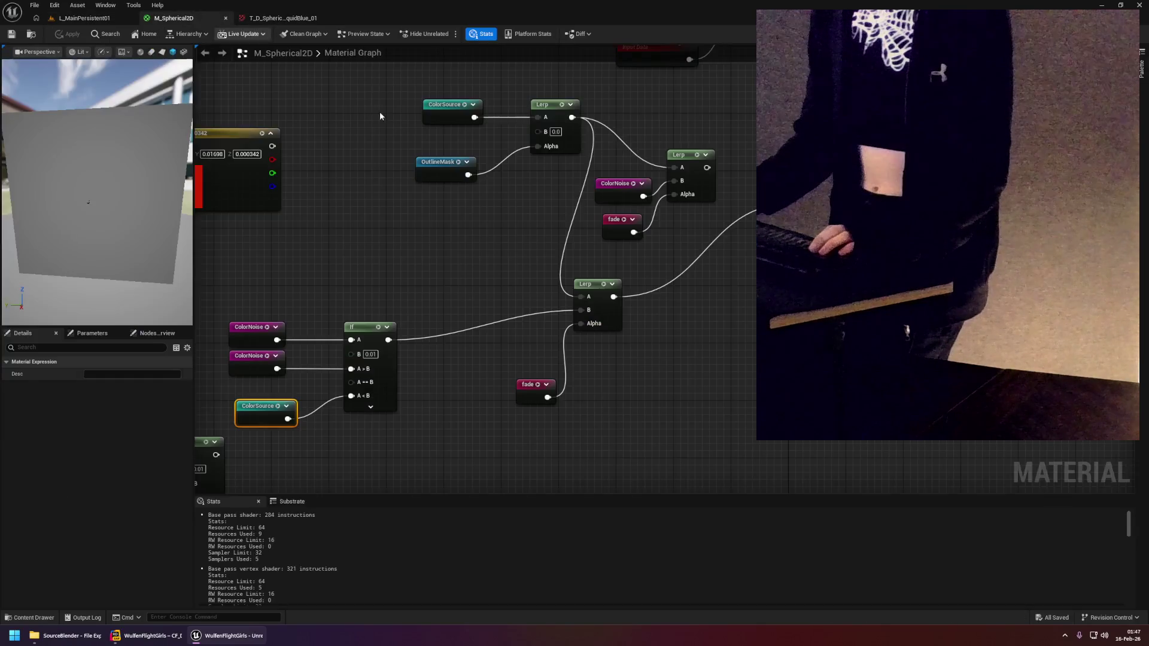
Frame the material output area around MaxAlphaNeighbor, the fade node and the Lerp nodes.
{"action": "left_click_drag", "start_coordinate": [464, 252], "coordinate": [595, 159]}
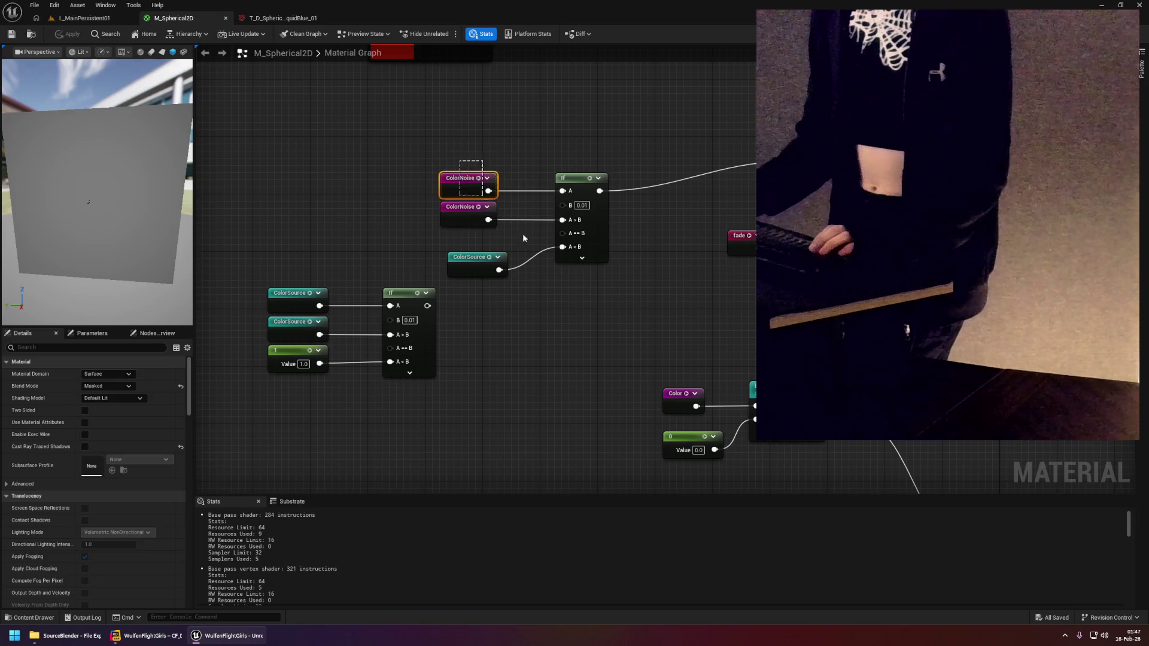
{"action": "left_click_drag", "start_coordinate": [432, 165], "coordinate": [580, 289]}
{"action": "left_click", "coordinate": [667, 252]}
{"action": "scroll", "coordinate": [449, 353], "scroll_direction": "down", "scroll_amount": 2}
{"action": "mouse_move", "coordinate": [449, 353]}
{"action": "left_mouse_down"}
{"action": "mouse_move", "coordinate": [716, 112]}
{"action": "mouse_move", "coordinate": [634, 60]}
{"action": "left_mouse_up"}
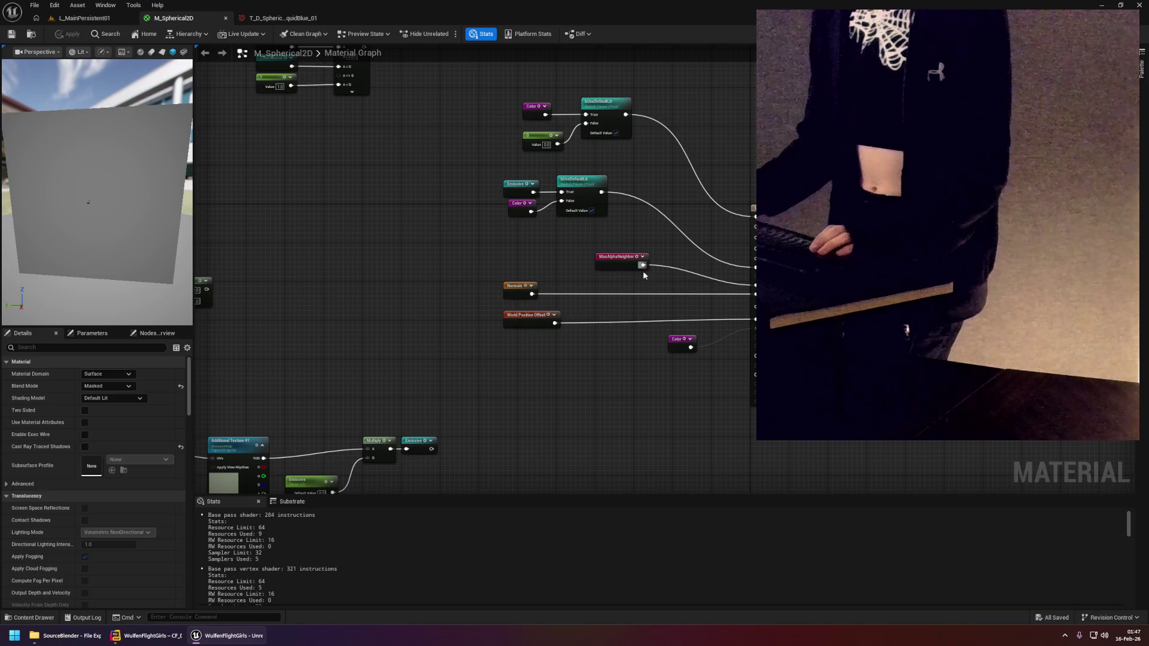
{"action": "scroll", "coordinate": [641, 270], "scroll_direction": "up", "scroll_amount": 2}
{"action": "left_click", "coordinate": [641, 269]}
{"action": "left_click", "coordinate": [642, 214]}
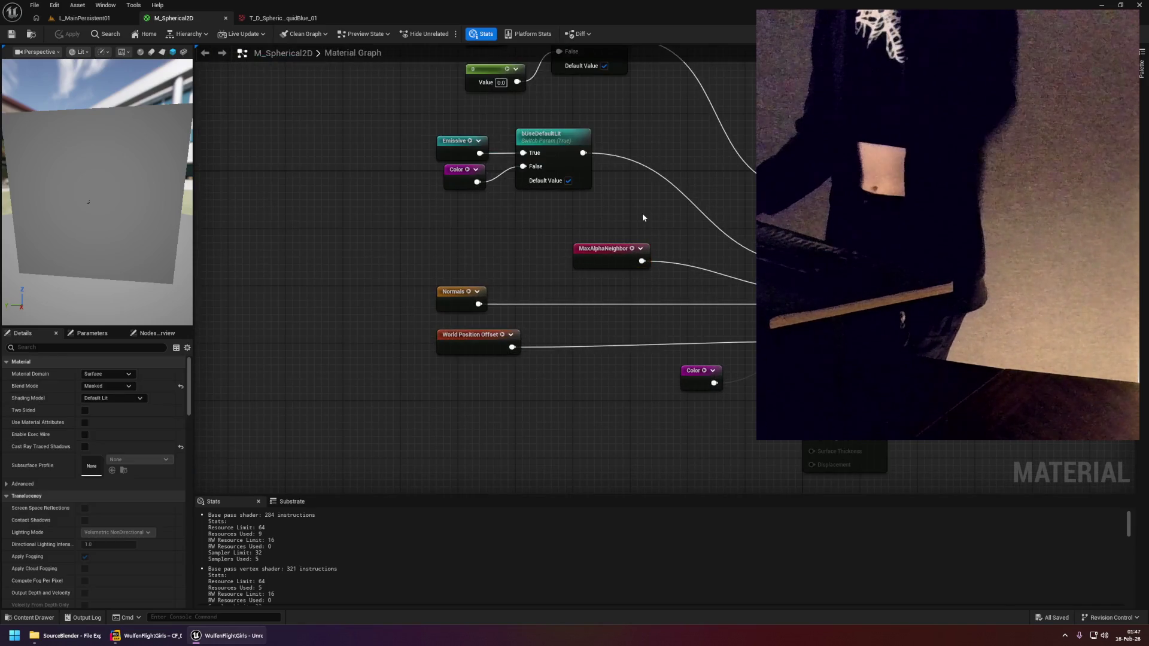
{"action": "left_click_drag", "start_coordinate": [633, 205], "coordinate": [629, 247]}
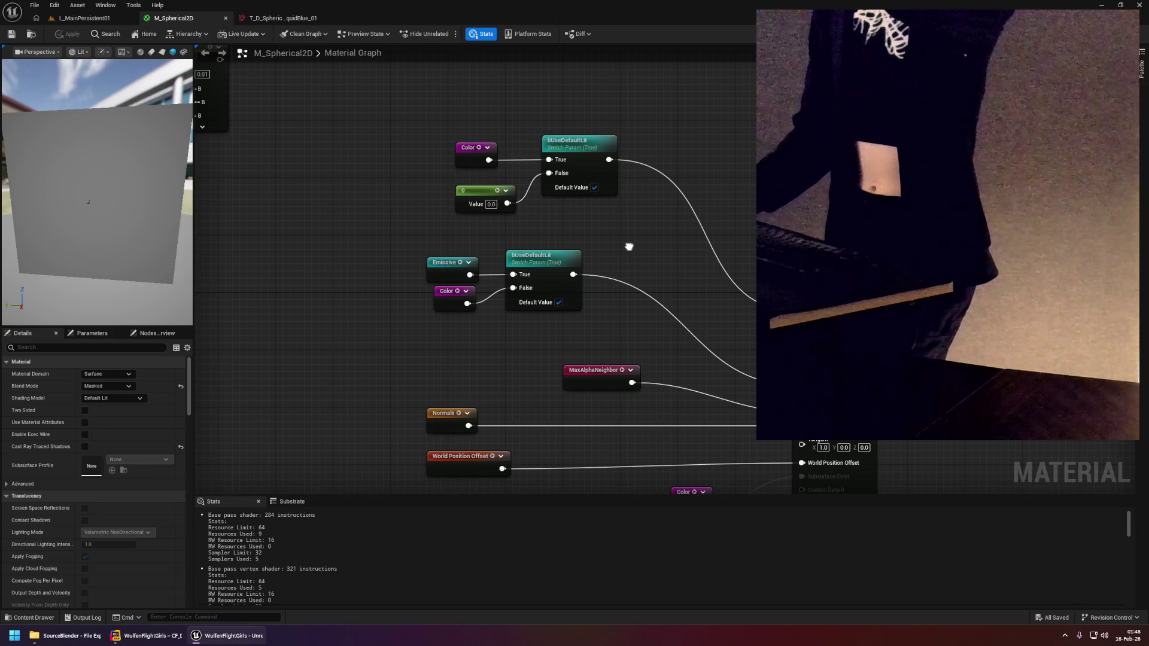
{"action": "left_click_drag", "start_coordinate": [629, 246], "coordinate": [627, 246]}
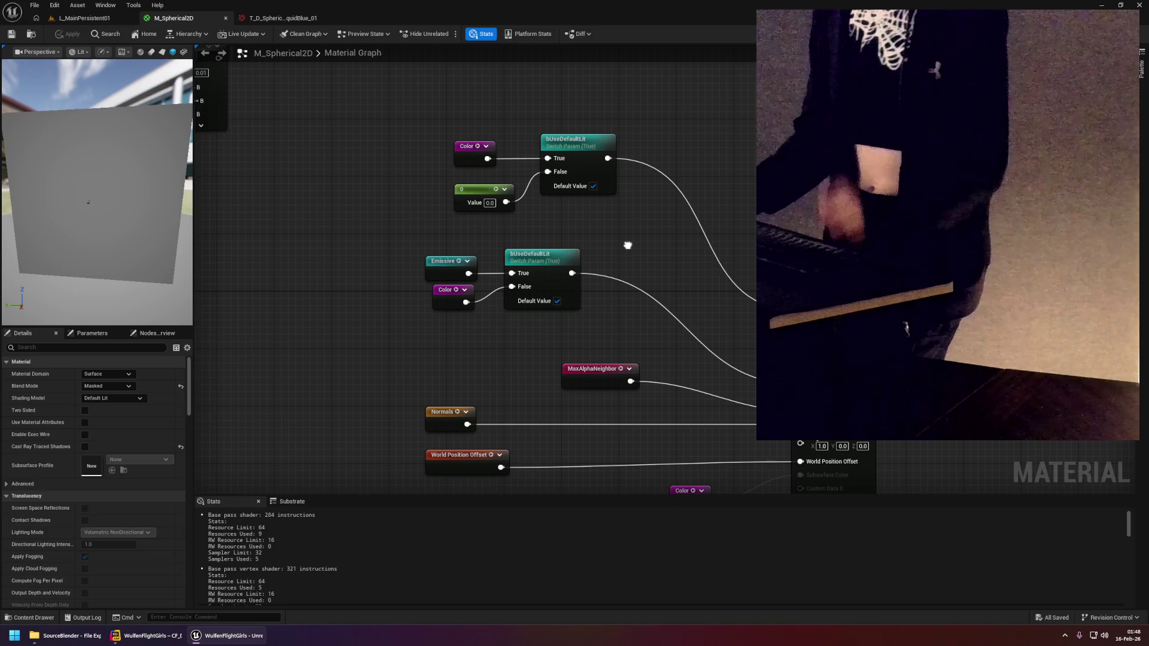
{"action": "scroll", "coordinate": [616, 239], "scroll_direction": "down", "scroll_amount": 4}
{"action": "scroll", "coordinate": [614, 239], "scroll_direction": "up", "scroll_amount": 2}
{"action": "left_click_drag", "start_coordinate": [614, 239], "coordinate": [706, 213]}
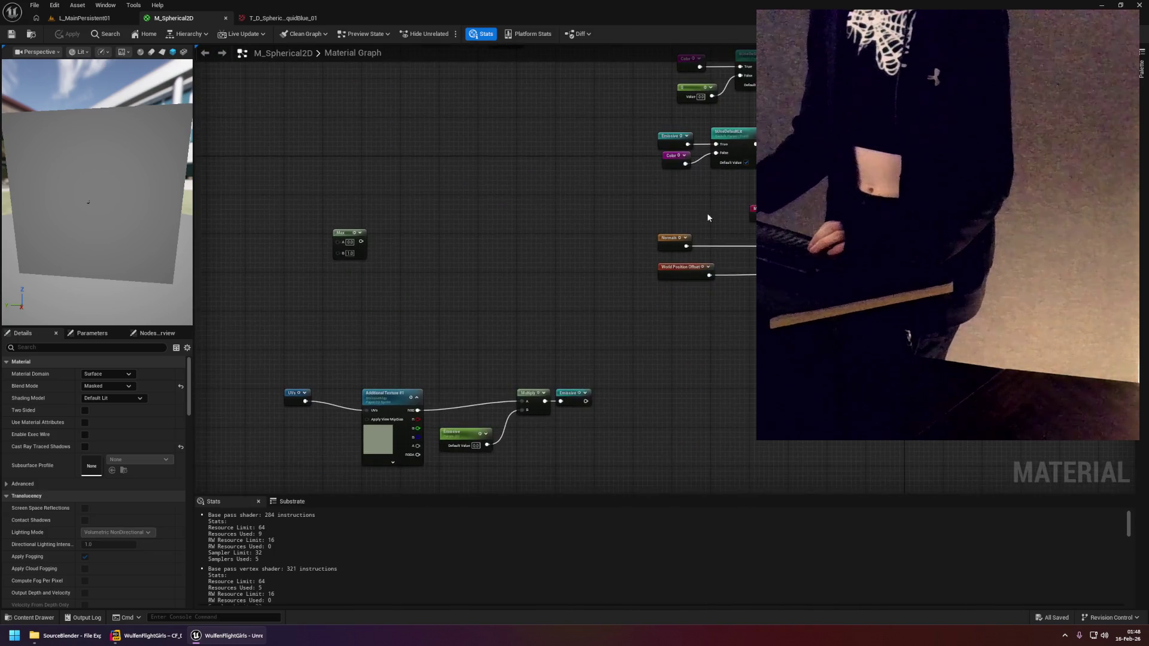
{"action": "scroll", "coordinate": [557, 262], "scroll_direction": "up", "scroll_amount": 3}
{"action": "mouse_move", "coordinate": [557, 262]}
{"action": "left_mouse_down"}
{"action": "mouse_move", "coordinate": [557, 277]}
{"action": "mouse_move", "coordinate": [720, 236]}
{"action": "mouse_move", "coordinate": [680, 213]}
{"action": "mouse_move", "coordinate": [665, 328]}
{"action": "mouse_move", "coordinate": [632, 267]}
{"action": "left_mouse_up"}
Paste a fade reroute, add a LinearInterpolate, and wire MaxAlphaNeighbor into its A input.
{"action": "left_click", "coordinate": [613, 301]}
{"action": "key", "text": "ctrl+v"}
{"action": "left_click_drag", "start_coordinate": [666, 314], "coordinate": [667, 299]}
{"action": "right_click", "coordinate": [675, 298]}
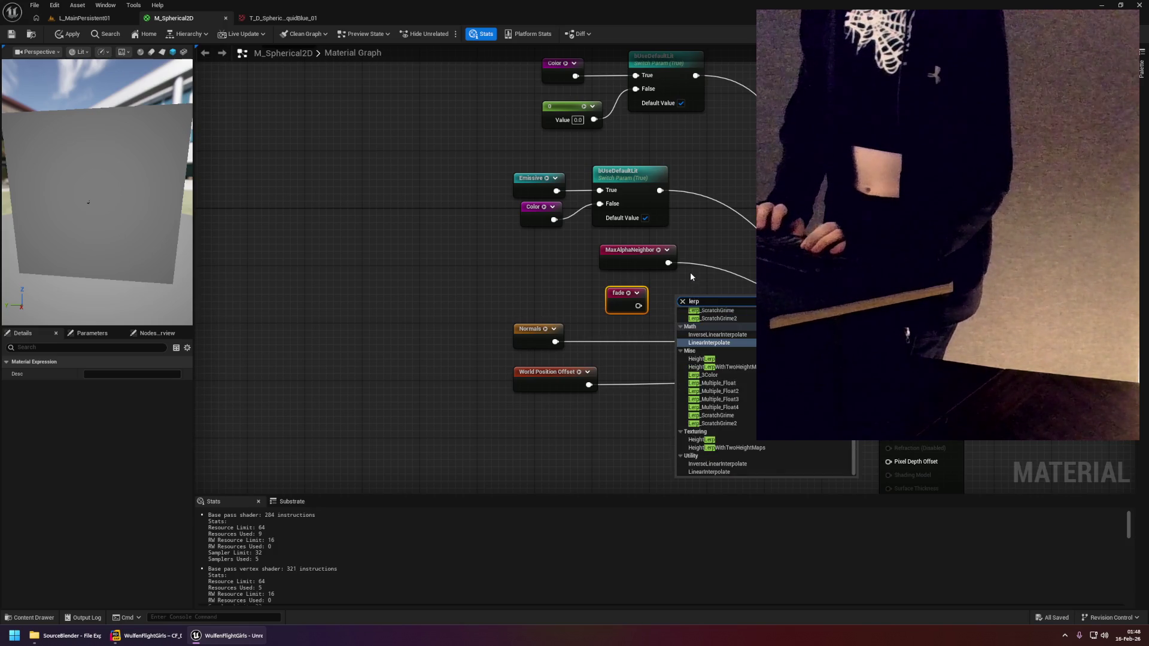
{"action": "key", "text": "Escape"}
{"action": "left_click_drag", "start_coordinate": [669, 263], "coordinate": [688, 311]}
{"action": "left_click_drag", "start_coordinate": [619, 294], "coordinate": [612, 315]}
{"action": "left_click_drag", "start_coordinate": [688, 293], "coordinate": [710, 265]}
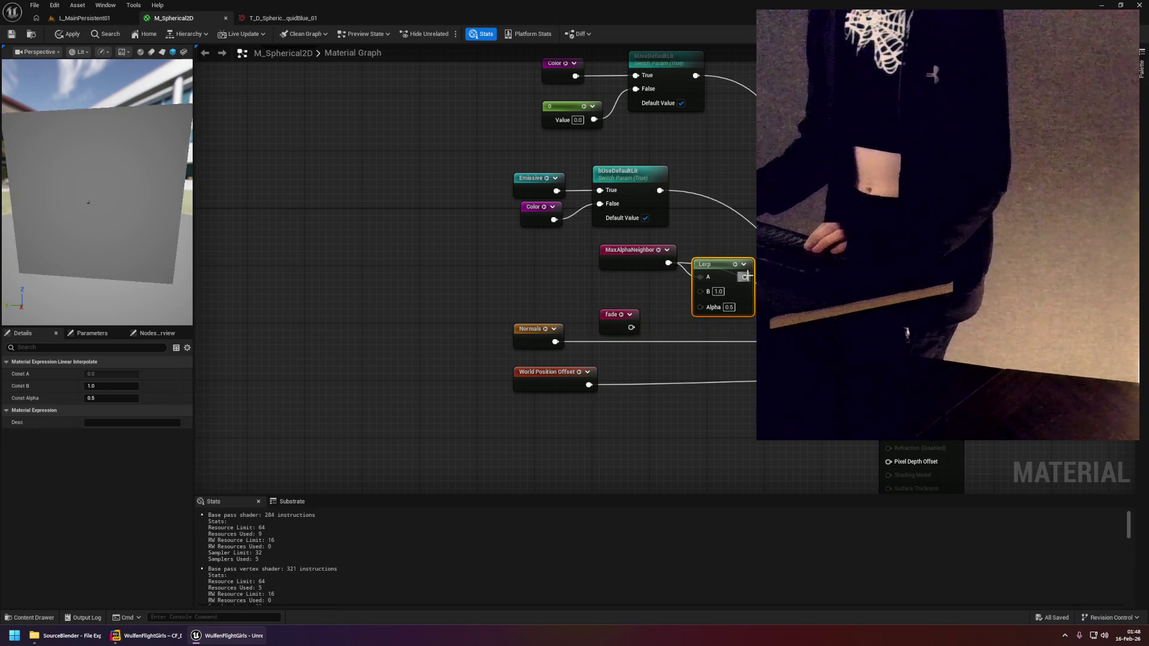
Wire an Alpha named reroute into the Lerp's B and fade into its Alpha, then apply.
{"action": "right_click", "coordinate": [609, 303]}
{"action": "type", "text": "const"}
{"action": "key", "text": "Escape"}
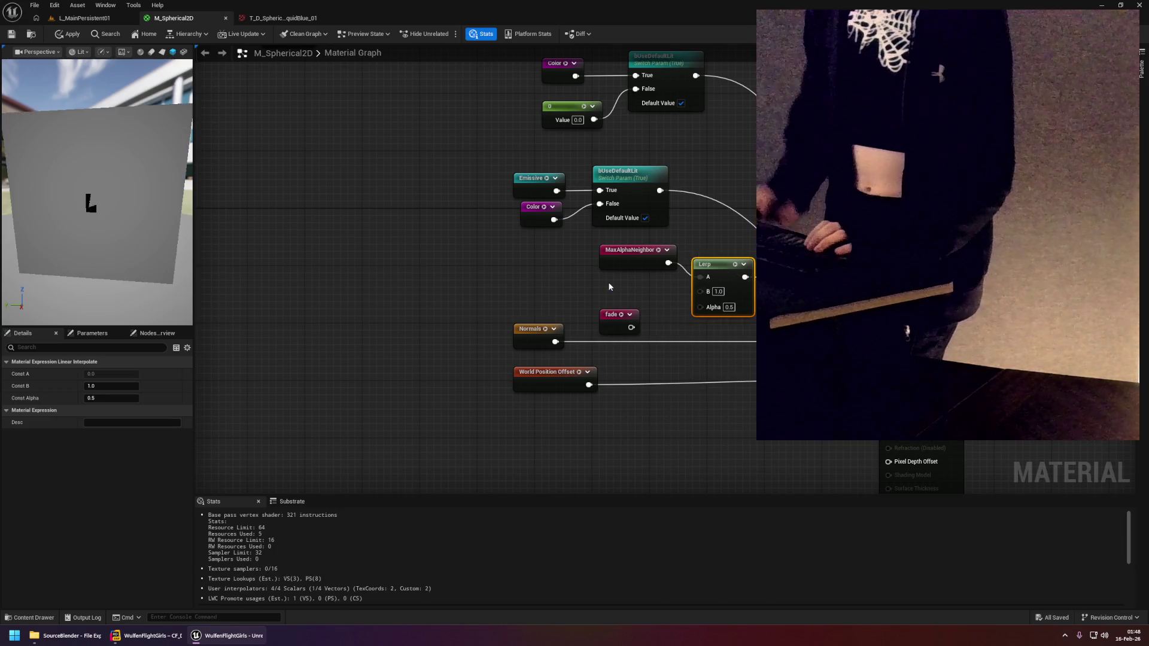
{"action": "key", "text": "ctrl+v"}
{"action": "left_click_drag", "start_coordinate": [620, 290], "coordinate": [627, 276]}
{"action": "left_click_drag", "start_coordinate": [641, 291], "coordinate": [701, 290]}
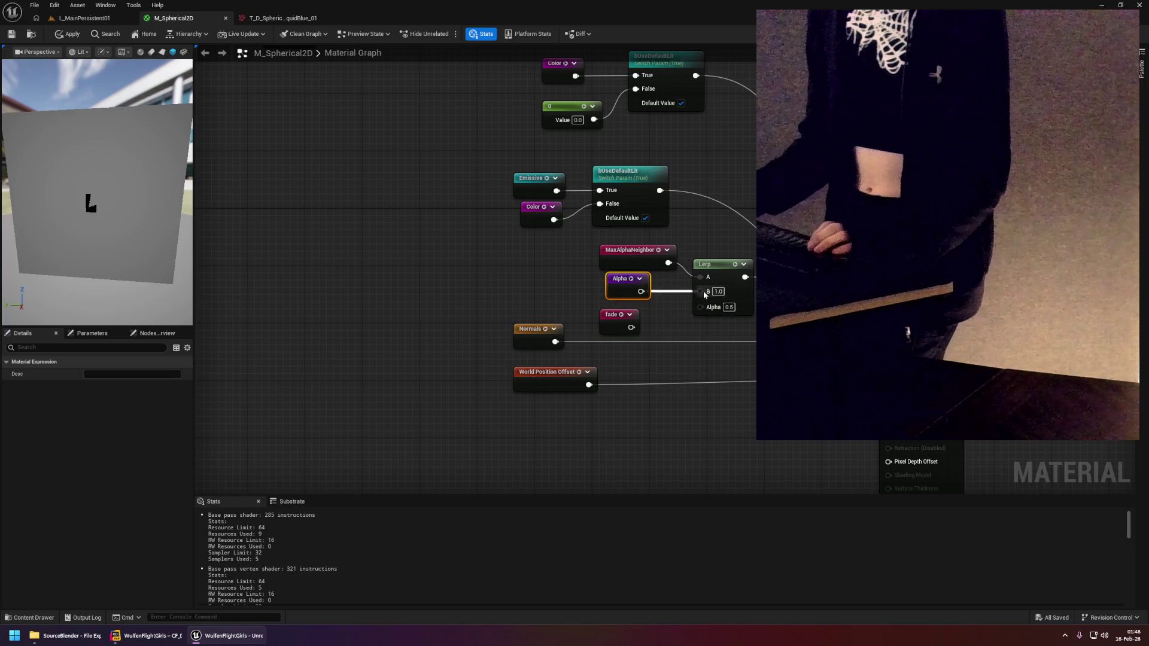
{"action": "left_click_drag", "start_coordinate": [631, 327], "coordinate": [713, 308]}
{"action": "scroll", "coordinate": [616, 270], "scroll_direction": "down", "scroll_amount": 3}
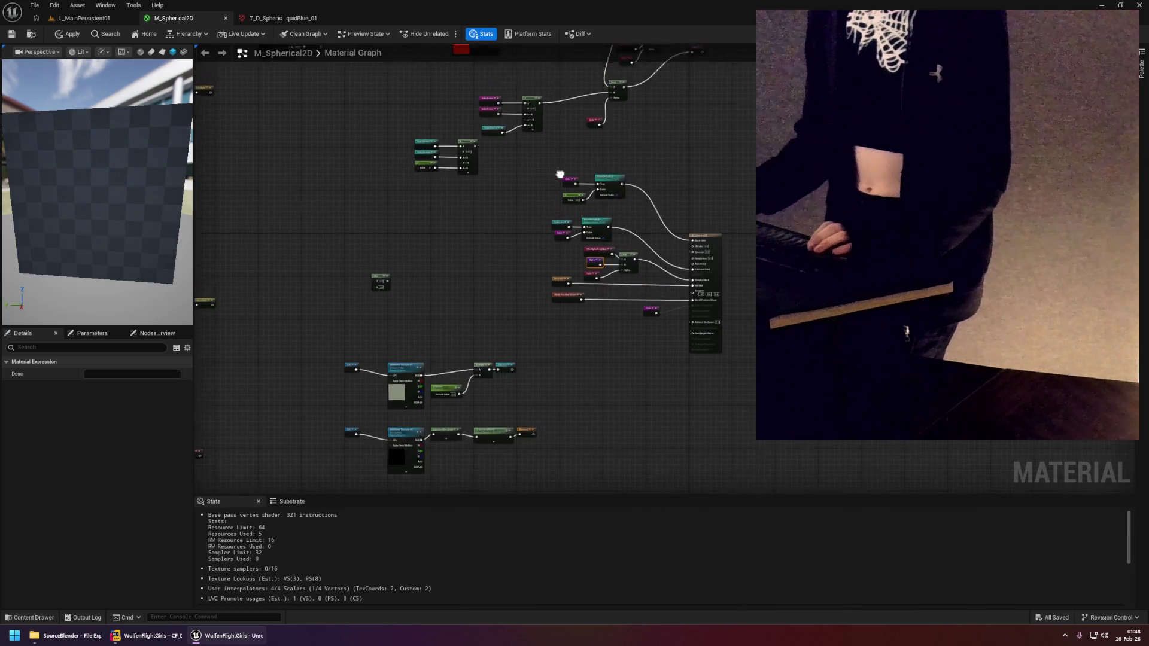
{"action": "scroll", "coordinate": [598, 203], "scroll_direction": "up", "scroll_amount": 3}
{"action": "left_click", "coordinate": [66, 33]}
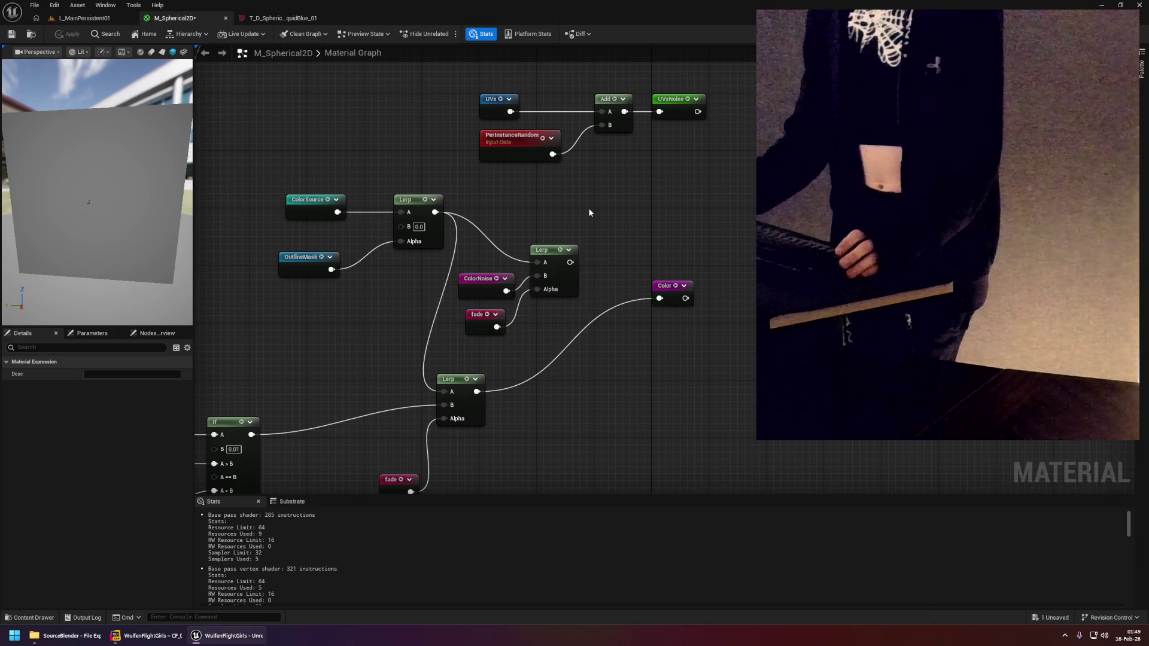
Switch to the L_MainPersistent01 level to view the compiled pale cyan tiles.
{"action": "left_click", "coordinate": [83, 18]}
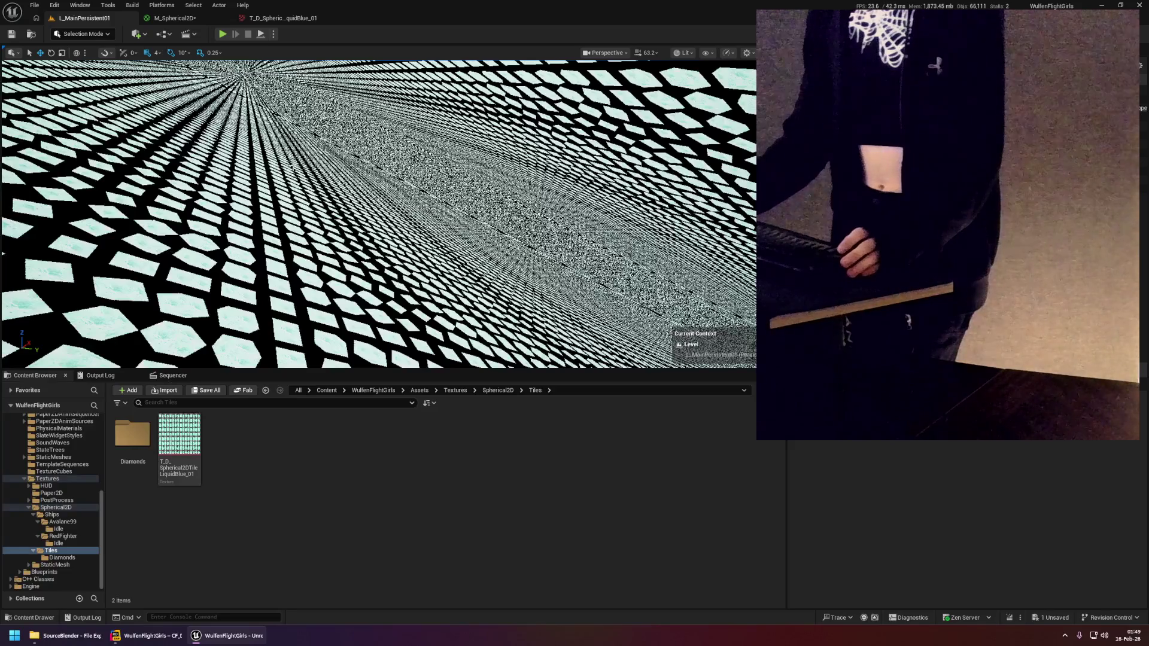
{"action": "left_click_drag", "start_coordinate": [400, 149], "coordinate": [366, 152]}
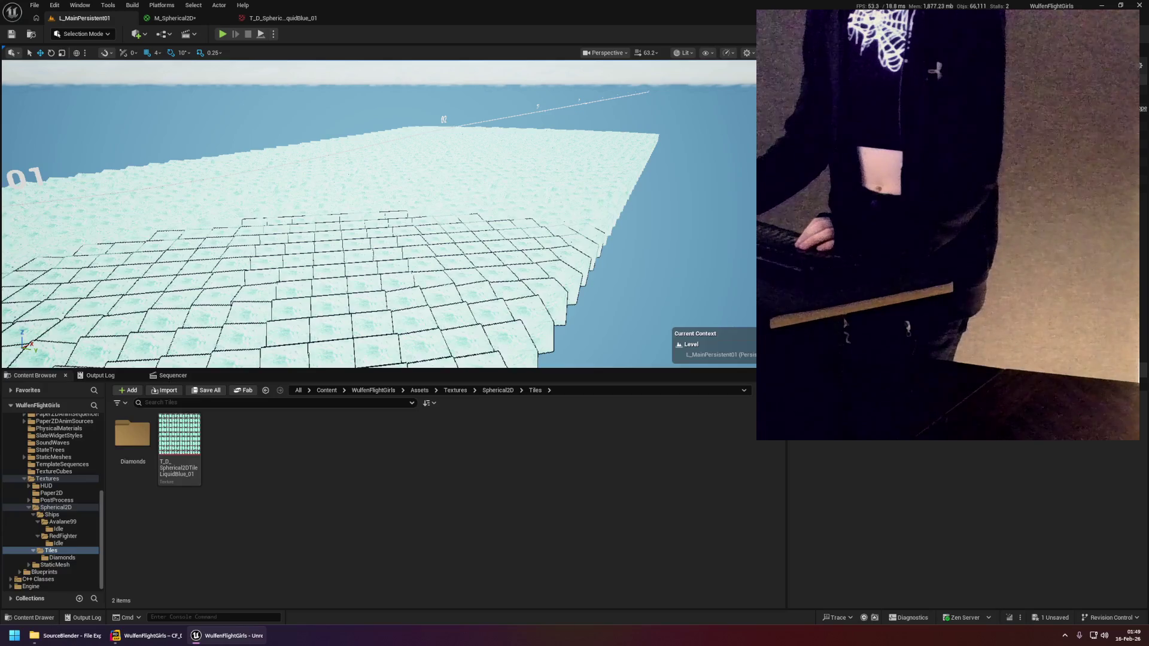
{"action": "left_click_drag", "start_coordinate": [666, 188], "coordinate": [667, 187]}
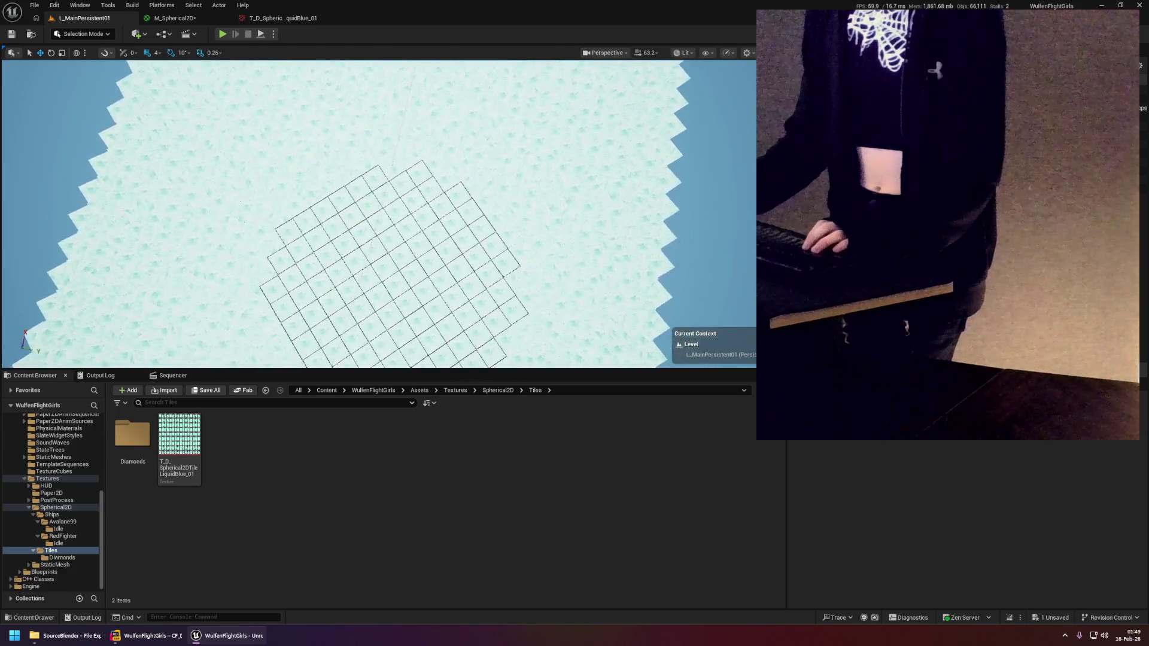
{"action": "left_click_drag", "start_coordinate": [667, 187], "coordinate": [667, 187]}
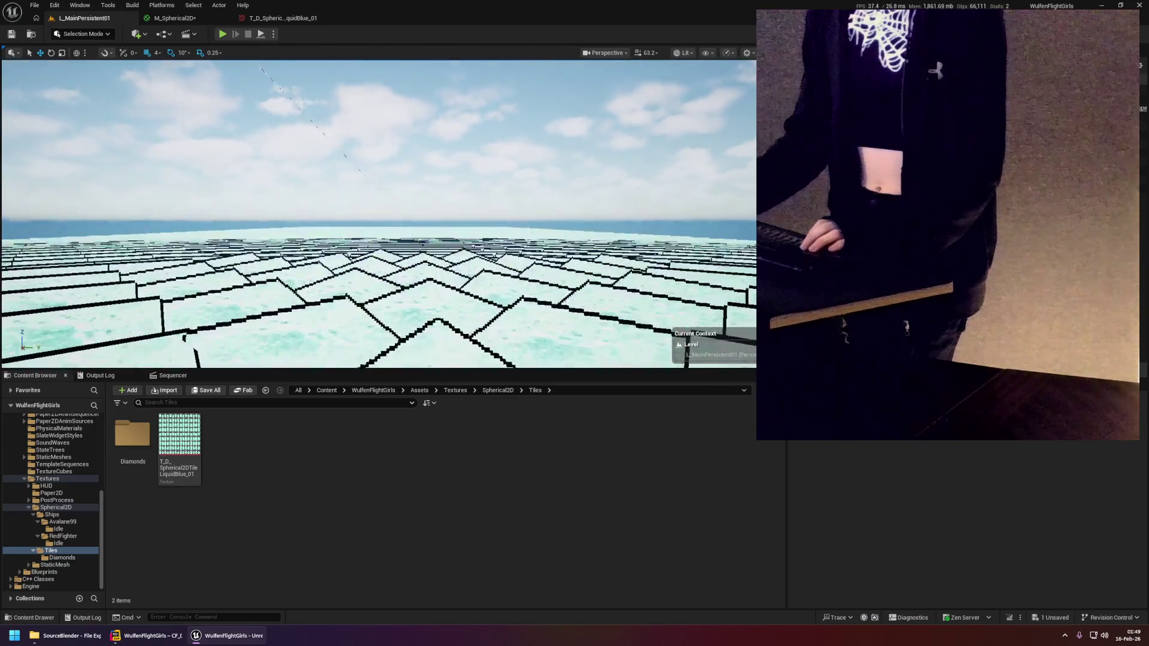
{"action": "left_click_drag", "start_coordinate": [667, 187], "coordinate": [667, 187]}
{"action": "left_click_drag", "start_coordinate": [341, 166], "coordinate": [341, 166]}
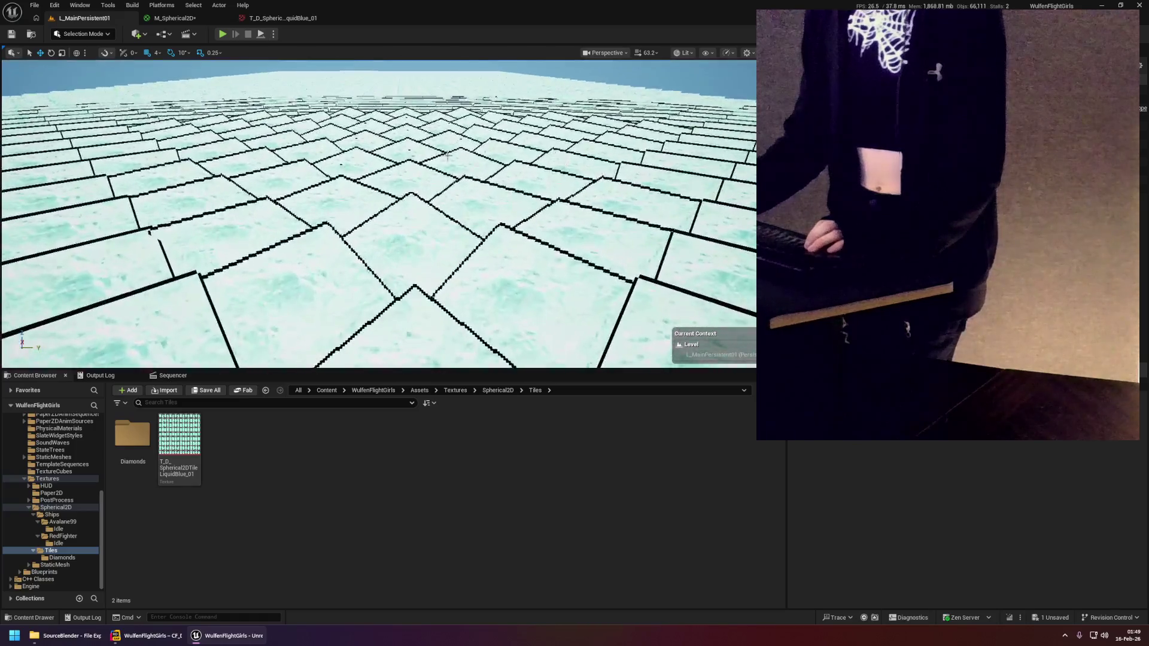
{"action": "left_click", "coordinate": [341, 166]}
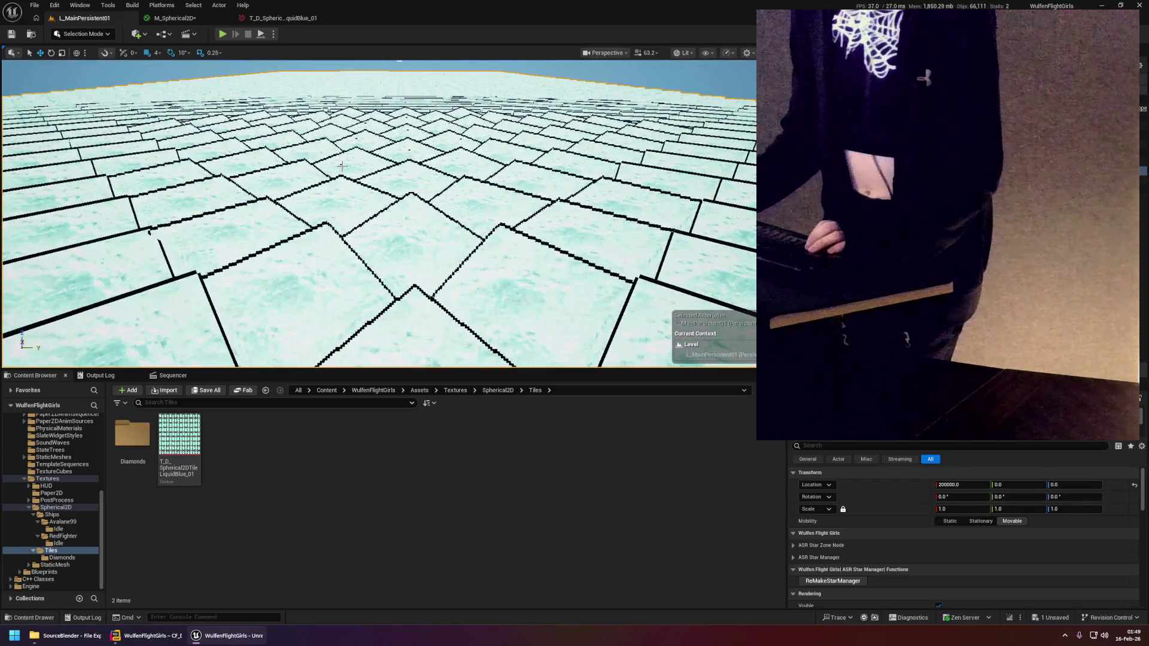
{"action": "left_click_drag", "start_coordinate": [397, 157], "coordinate": [357, 155]}
{"action": "left_click", "coordinate": [174, 17]}
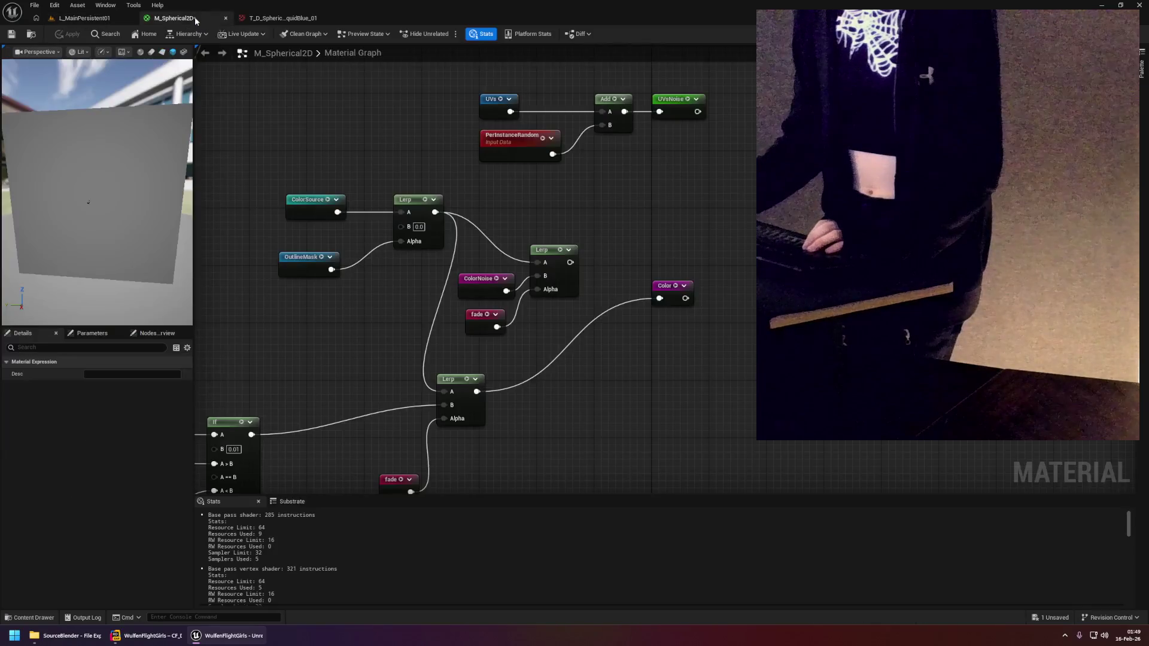
Wire the noise Lerp's output into Color, apply, check the level tiles, and return.
{"action": "left_click_drag", "start_coordinate": [446, 204], "coordinate": [639, 81]}
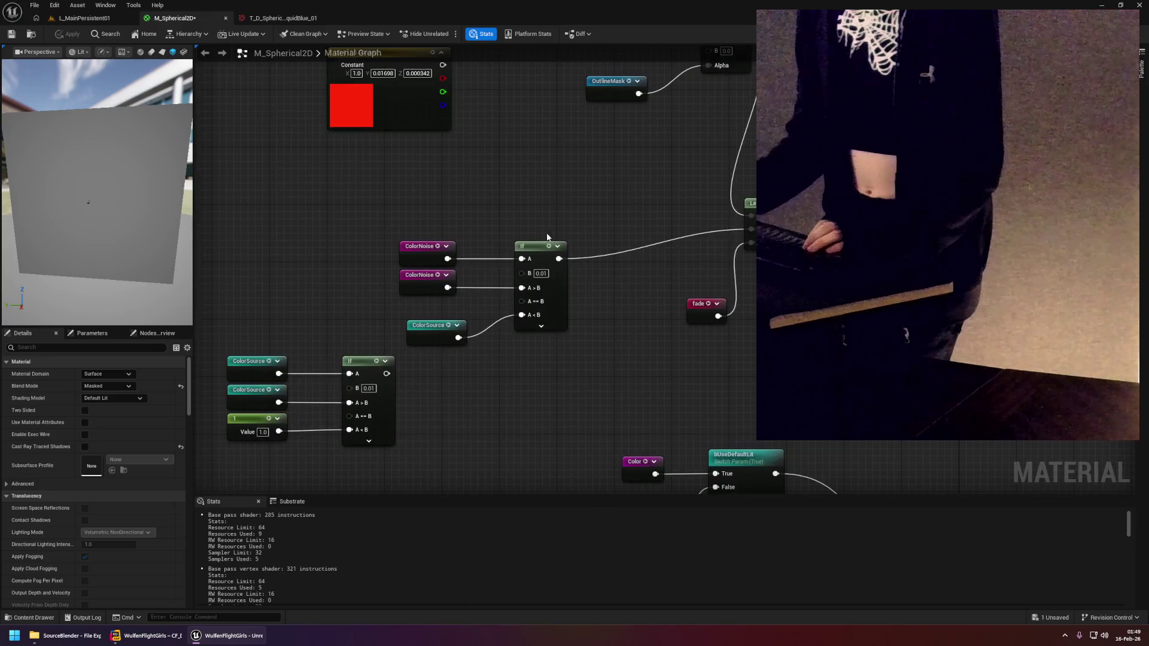
{"action": "mouse_move", "coordinate": [418, 214]}
{"action": "left_mouse_down"}
{"action": "mouse_move", "coordinate": [562, 225]}
{"action": "mouse_move", "coordinate": [594, 286]}
{"action": "left_mouse_up"}
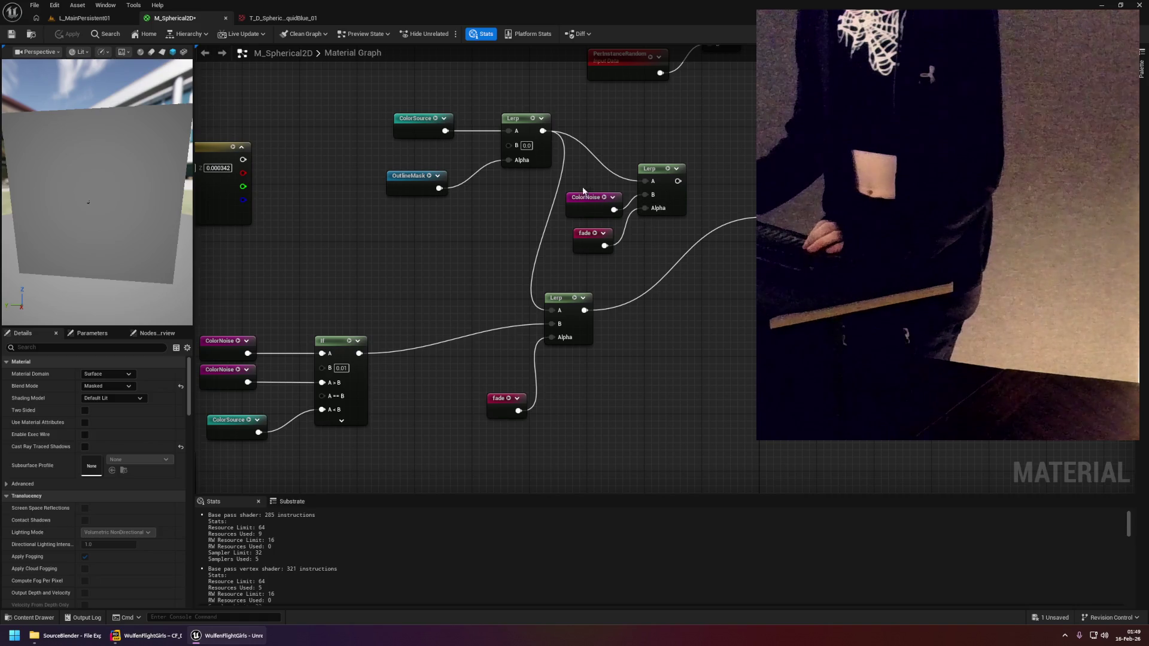
{"action": "left_click_drag", "start_coordinate": [620, 200], "coordinate": [605, 237]}
{"action": "mouse_move", "coordinate": [758, 190]}
{"action": "left_mouse_down"}
{"action": "mouse_move", "coordinate": [753, 256]}
{"action": "mouse_move", "coordinate": [680, 188]}
{"action": "mouse_move", "coordinate": [750, 257]}
{"action": "left_mouse_up"}
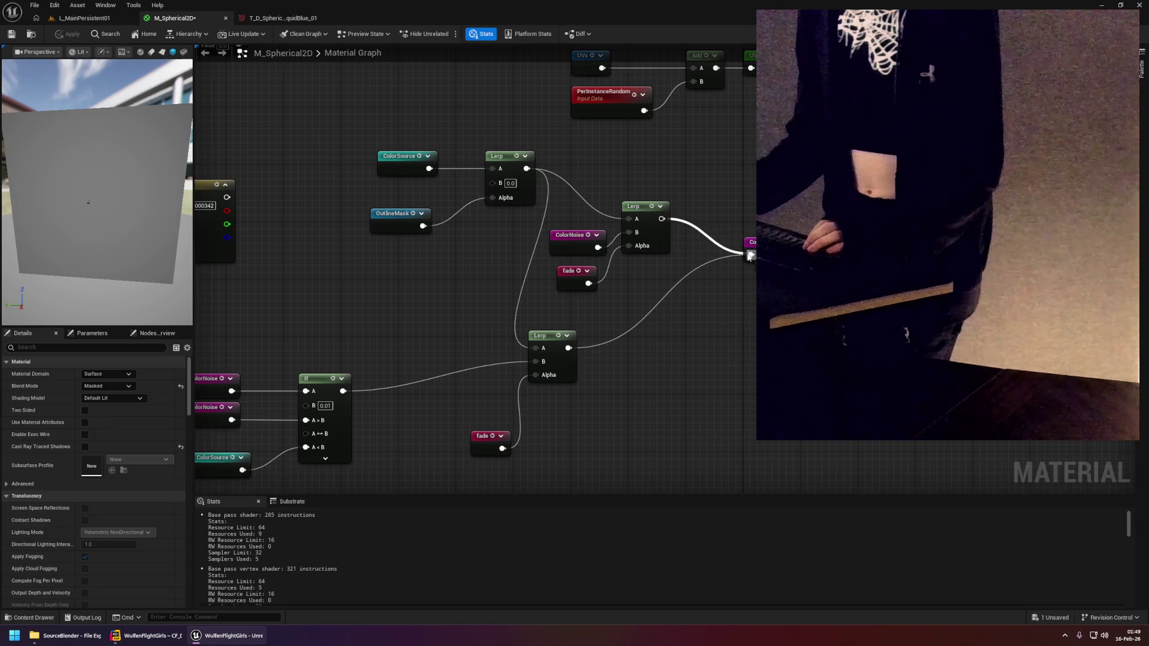
{"action": "left_click", "coordinate": [68, 35]}
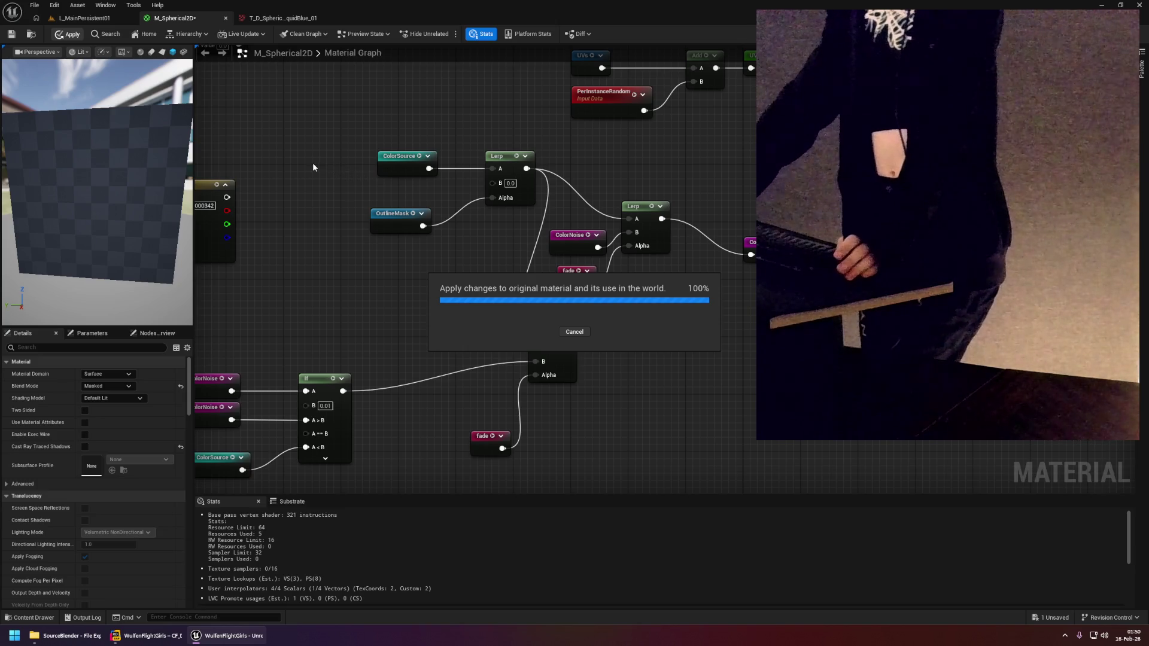
{"action": "left_click", "coordinate": [113, 18]}
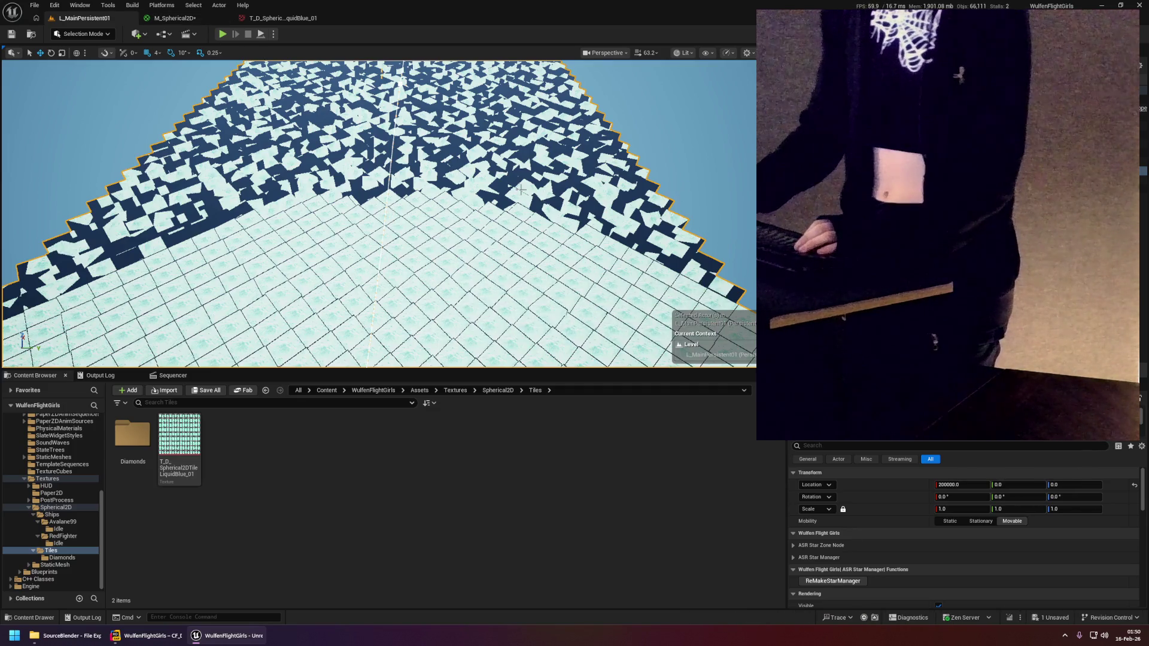
{"action": "left_click", "coordinate": [175, 19]}
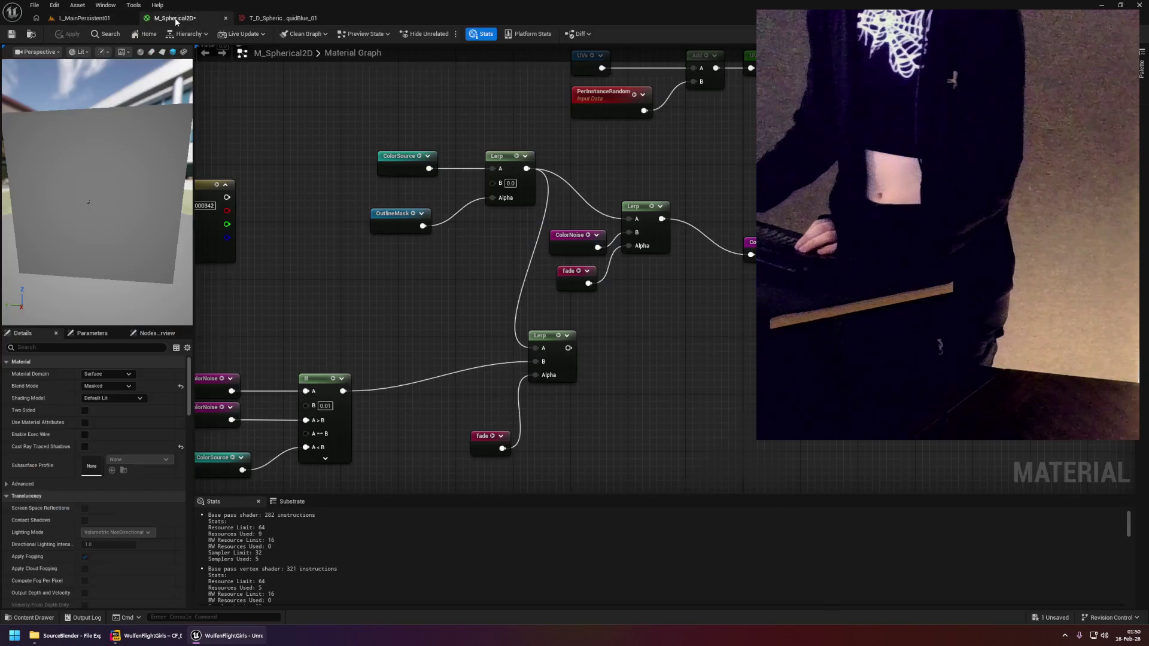
Survey the graph around ColorSource, OutlineMask, PerInstanceRandom and the lower Lerp.
{"action": "mouse_move", "coordinate": [546, 308]}
{"action": "left_mouse_down"}
{"action": "mouse_move", "coordinate": [480, 290]}
{"action": "mouse_move", "coordinate": [657, 156]}
{"action": "mouse_move", "coordinate": [514, 241]}
{"action": "mouse_move", "coordinate": [547, 249]}
{"action": "mouse_move", "coordinate": [429, 103]}
{"action": "left_mouse_up"}
{"action": "left_click", "coordinate": [535, 221]}
{"action": "mouse_move", "coordinate": [541, 220]}
{"action": "left_mouse_down"}
{"action": "mouse_move", "coordinate": [645, 243]}
{"action": "mouse_move", "coordinate": [591, 273]}
{"action": "left_mouse_up"}
{"action": "left_click_drag", "start_coordinate": [459, 216], "coordinate": [492, 219]}
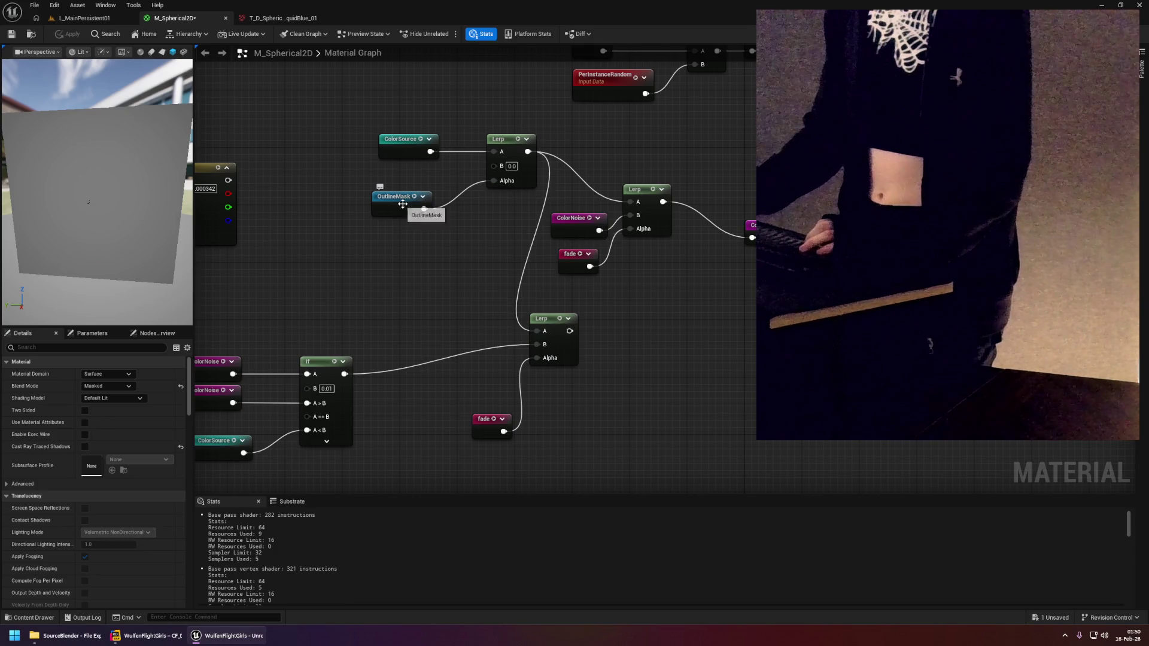
{"action": "left_click", "coordinate": [422, 157]}
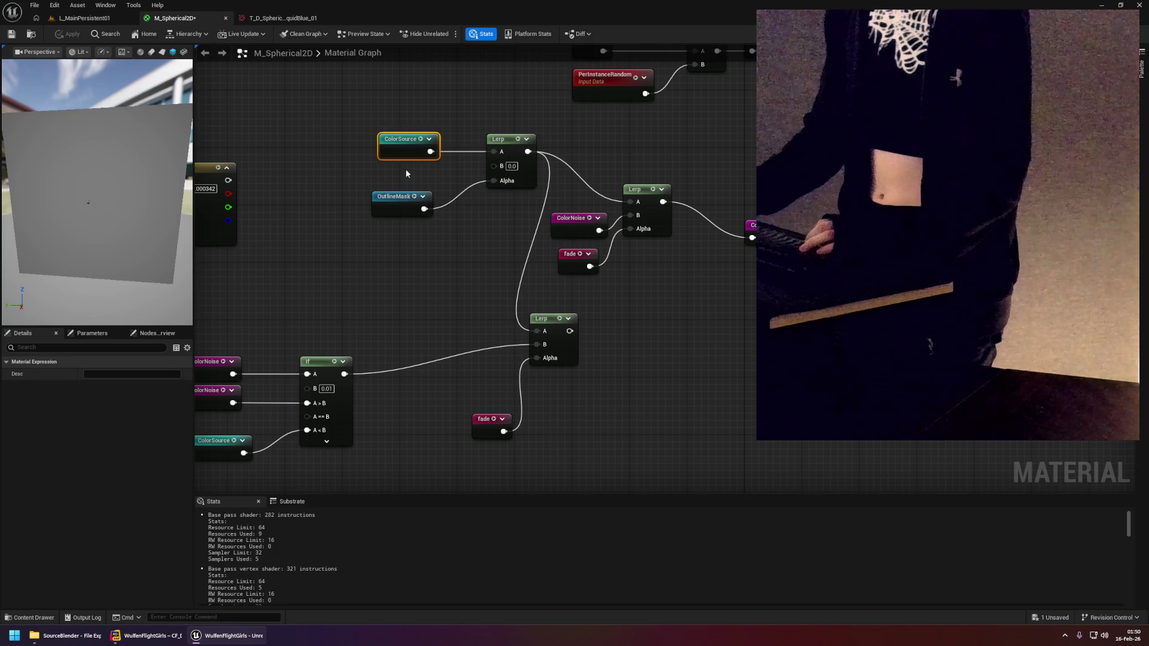
{"action": "left_click", "coordinate": [395, 199]}
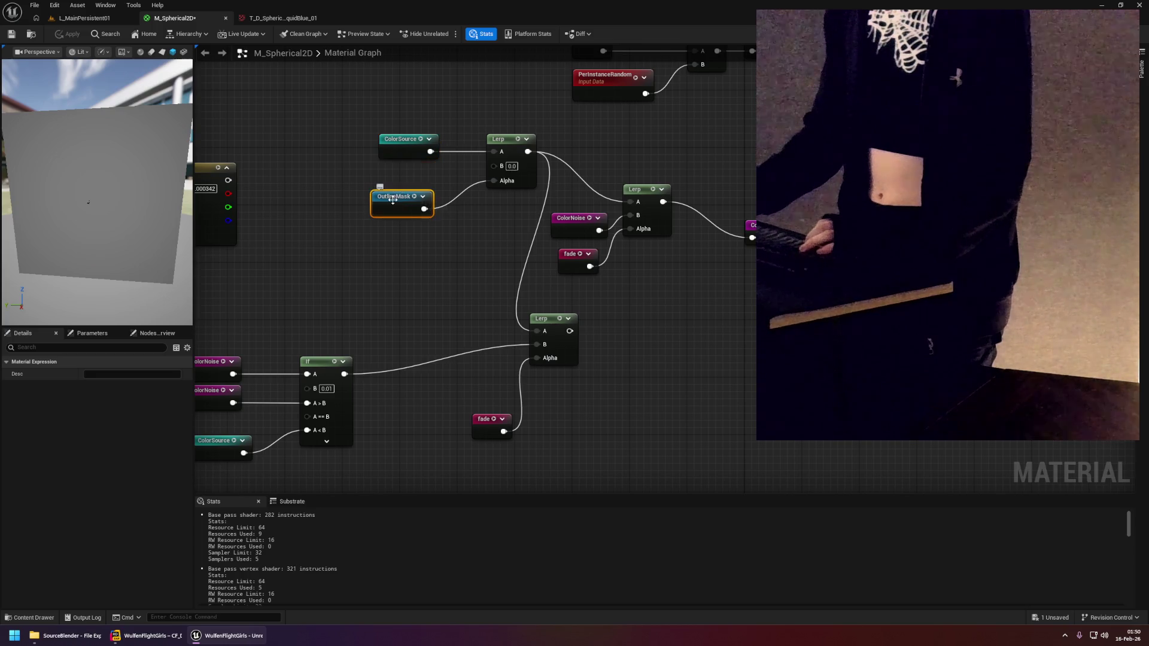
{"action": "left_click", "coordinate": [579, 204]}
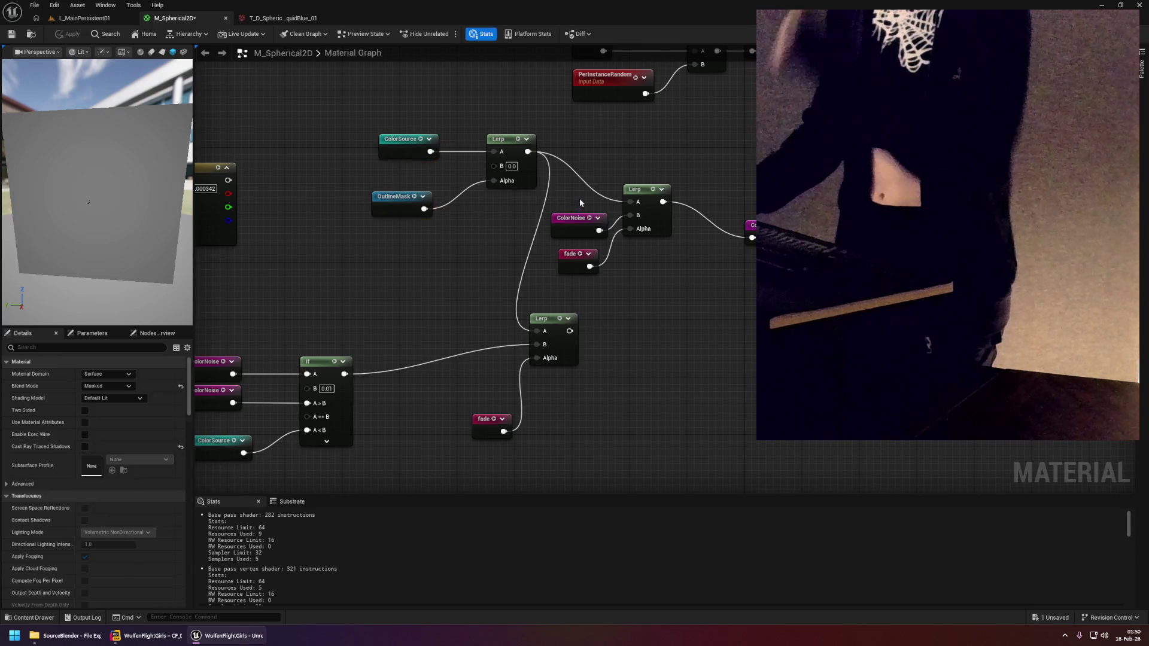
{"action": "mouse_move", "coordinate": [503, 243]}
{"action": "left_mouse_down"}
{"action": "mouse_move", "coordinate": [569, 206]}
{"action": "mouse_move", "coordinate": [559, 206]}
{"action": "left_mouse_up"}
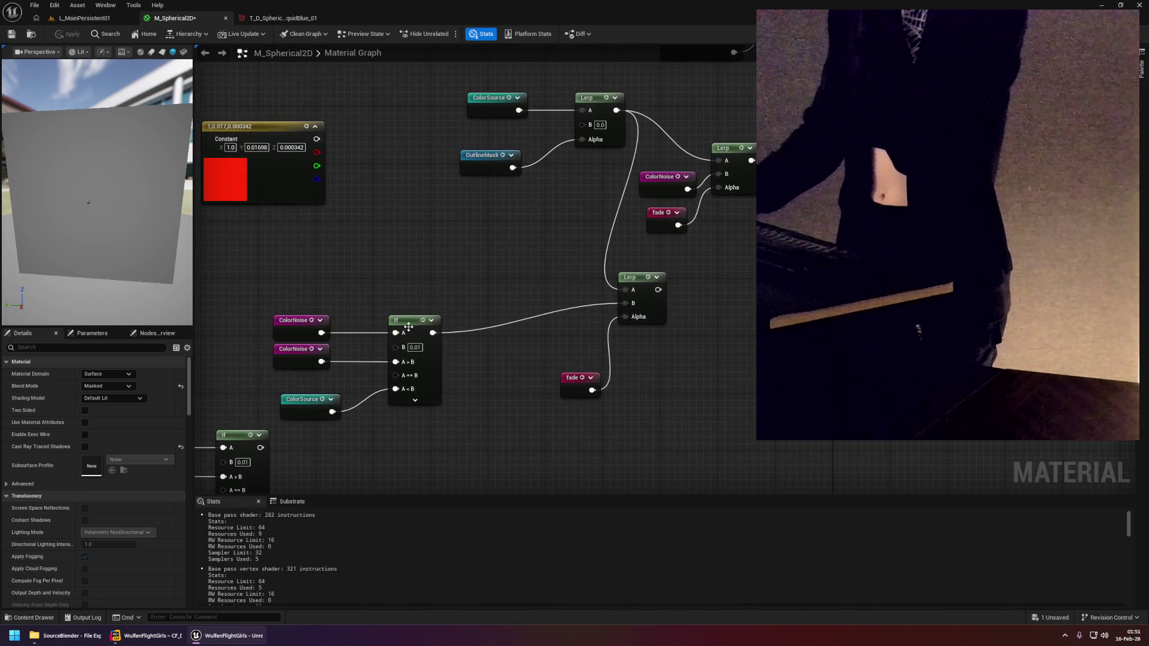
{"action": "left_click_drag", "start_coordinate": [574, 274], "coordinate": [532, 277]}
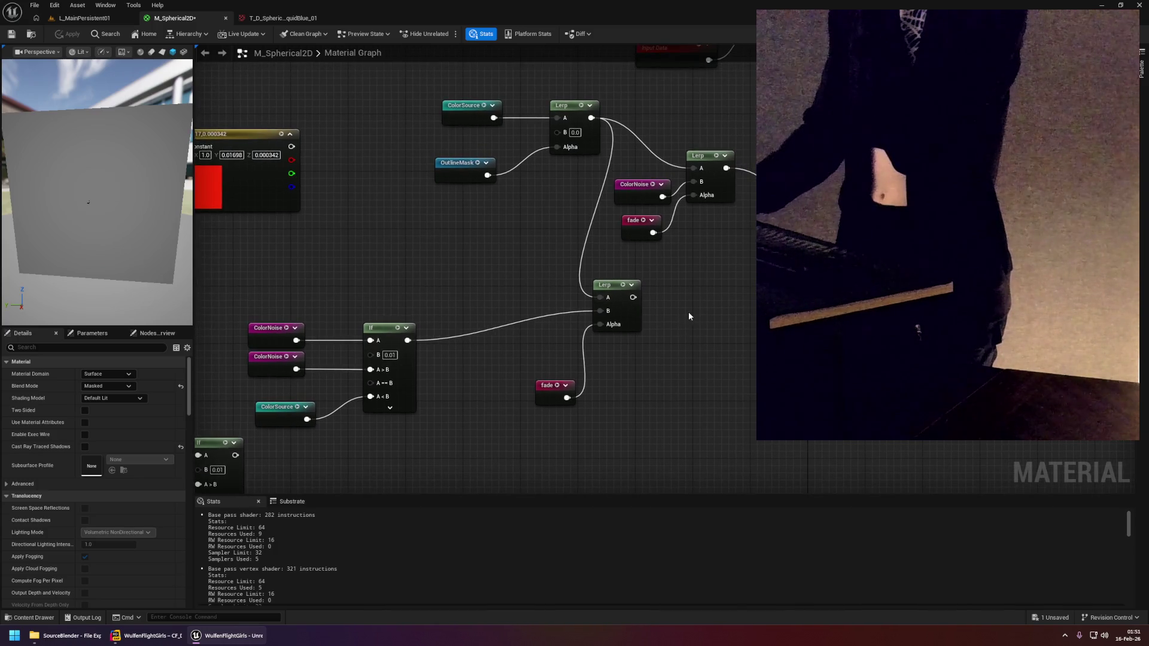
{"action": "left_click_drag", "start_coordinate": [688, 311], "coordinate": [578, 331]}
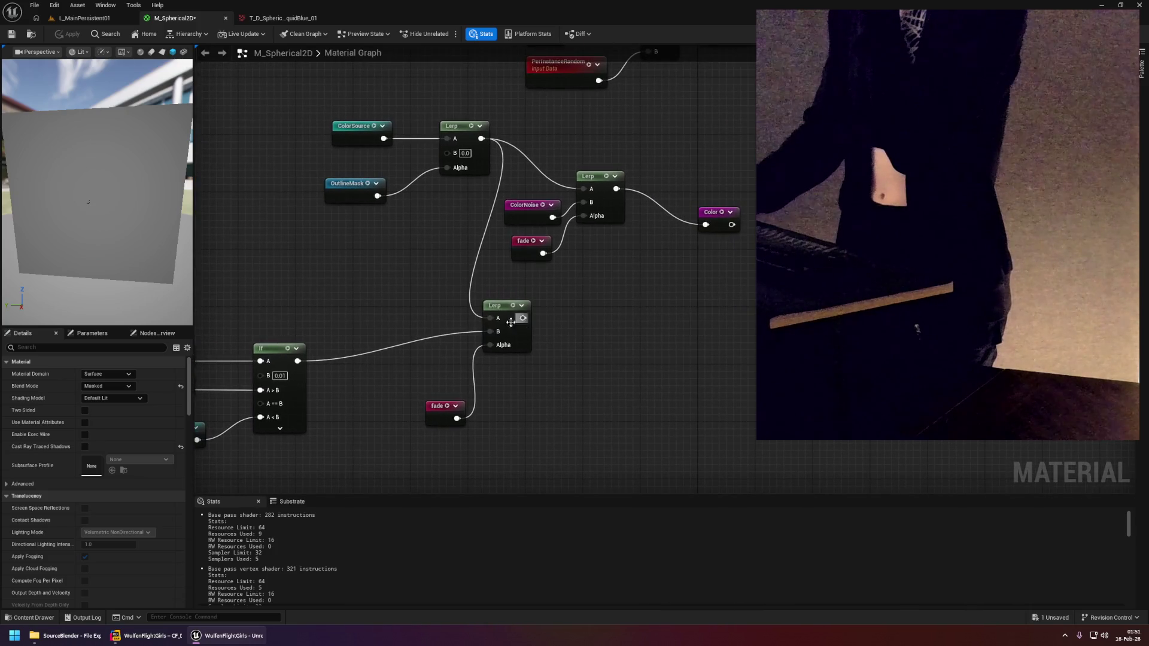
{"action": "scroll", "coordinate": [411, 341], "scroll_direction": "down", "scroll_amount": 1}
{"action": "mouse_move", "coordinate": [411, 341]}
{"action": "left_mouse_down"}
{"action": "mouse_move", "coordinate": [578, 298]}
{"action": "mouse_move", "coordinate": [489, 340]}
{"action": "left_mouse_up"}
{"action": "scroll", "coordinate": [517, 306], "scroll_direction": "up", "scroll_amount": 1}
{"action": "left_click_drag", "start_coordinate": [527, 307], "coordinate": [462, 282]}
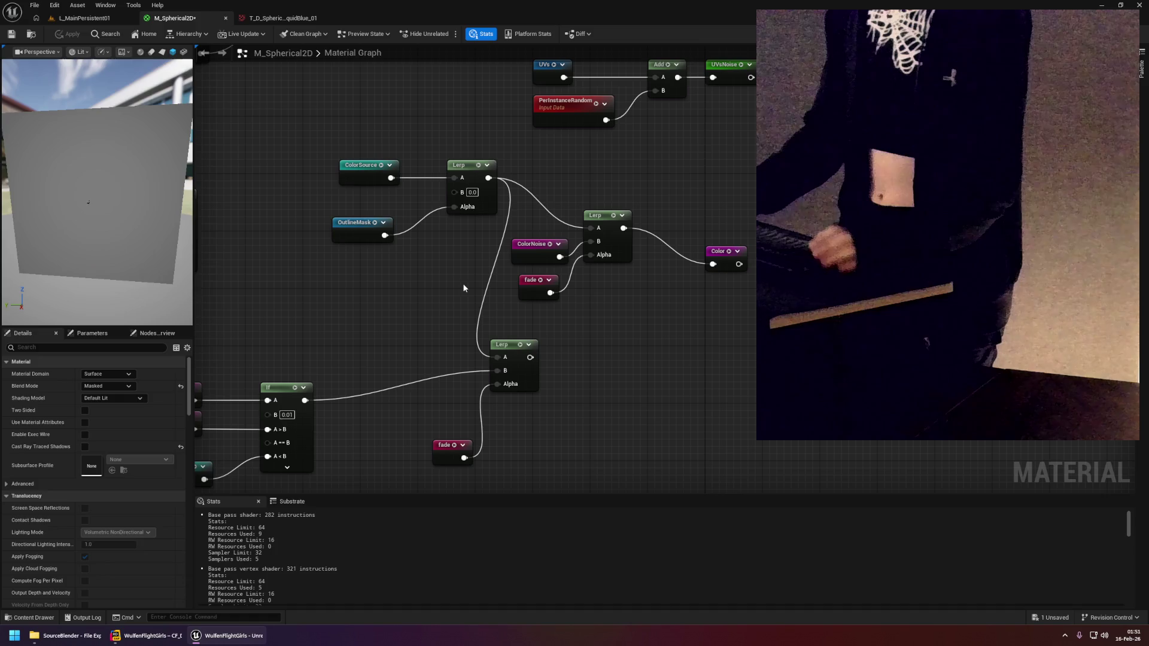
Duplicate ColorSource into the second Lerp's A, placing ColorNoise and fade beside it.
{"action": "left_click", "coordinate": [380, 175]}
{"action": "key", "text": "ctrl+c"}
{"action": "key", "text": "ctrl+v"}
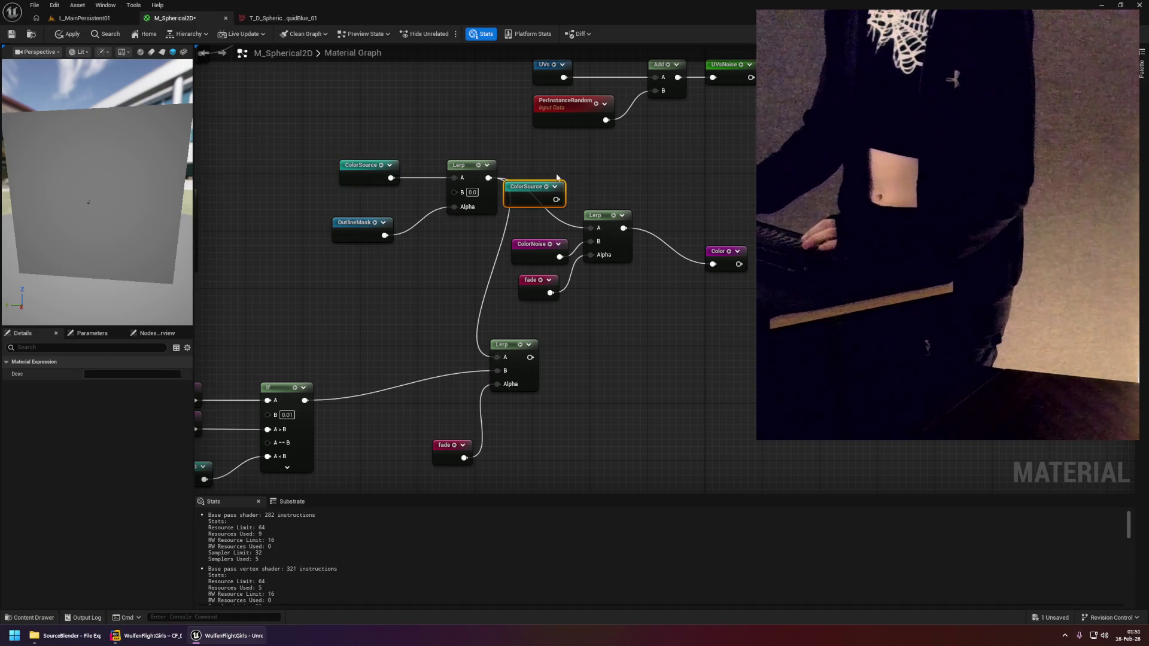
{"action": "mouse_move", "coordinate": [561, 198]}
{"action": "left_mouse_down"}
{"action": "mouse_move", "coordinate": [597, 225]}
{"action": "mouse_move", "coordinate": [631, 208]}
{"action": "left_mouse_up"}
{"action": "left_click_drag", "start_coordinate": [540, 245], "coordinate": [554, 196]}
{"action": "left_click_drag", "start_coordinate": [535, 284], "coordinate": [557, 269]}
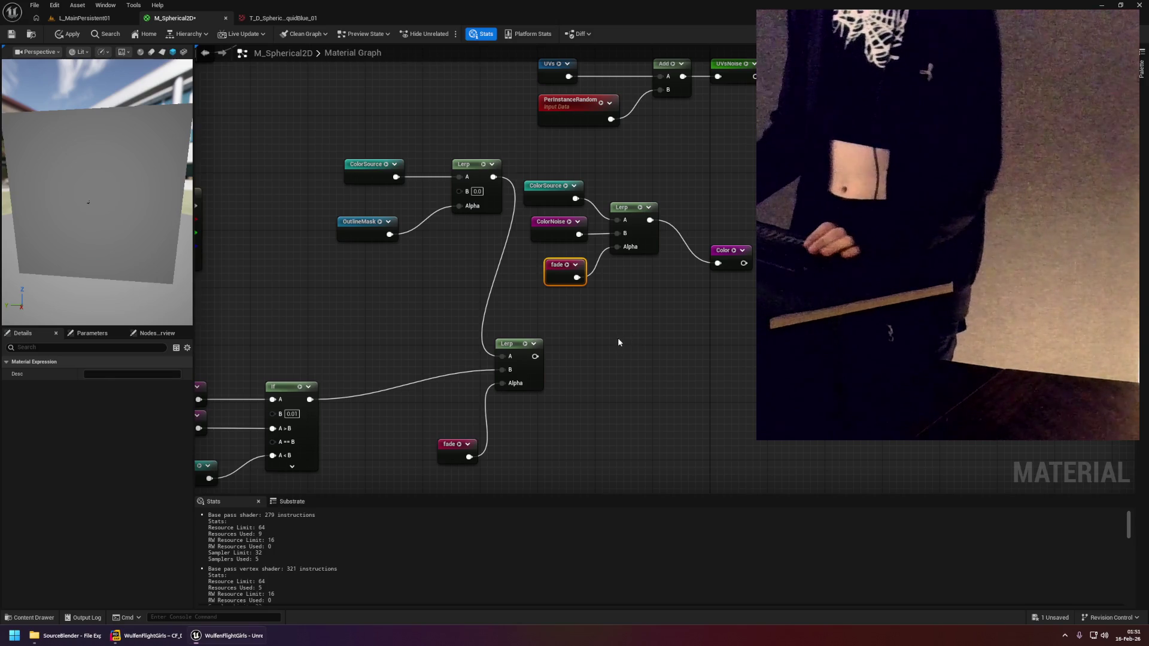
Duplicate the upper Lerp node and place the copy to the right.
{"action": "left_click", "coordinate": [630, 320]}
{"action": "left_click_drag", "start_coordinate": [630, 322], "coordinate": [670, 304]}
{"action": "left_click", "coordinate": [506, 145]}
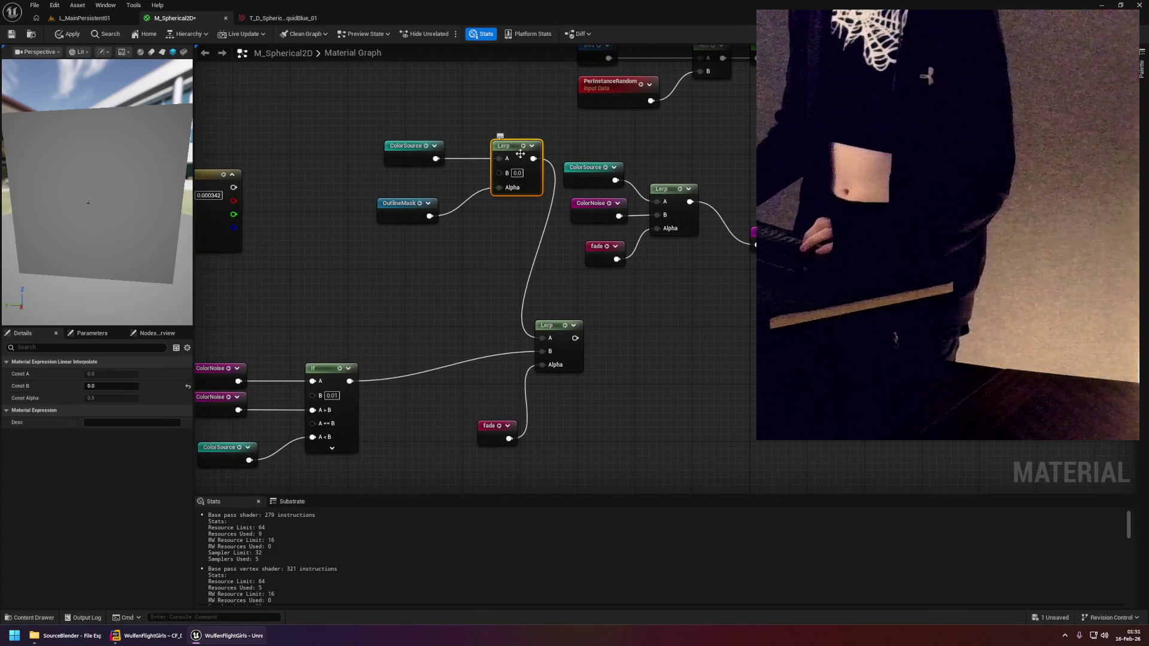
{"action": "key", "text": "ctrl+c"}
{"action": "key", "text": "ctrl+v"}
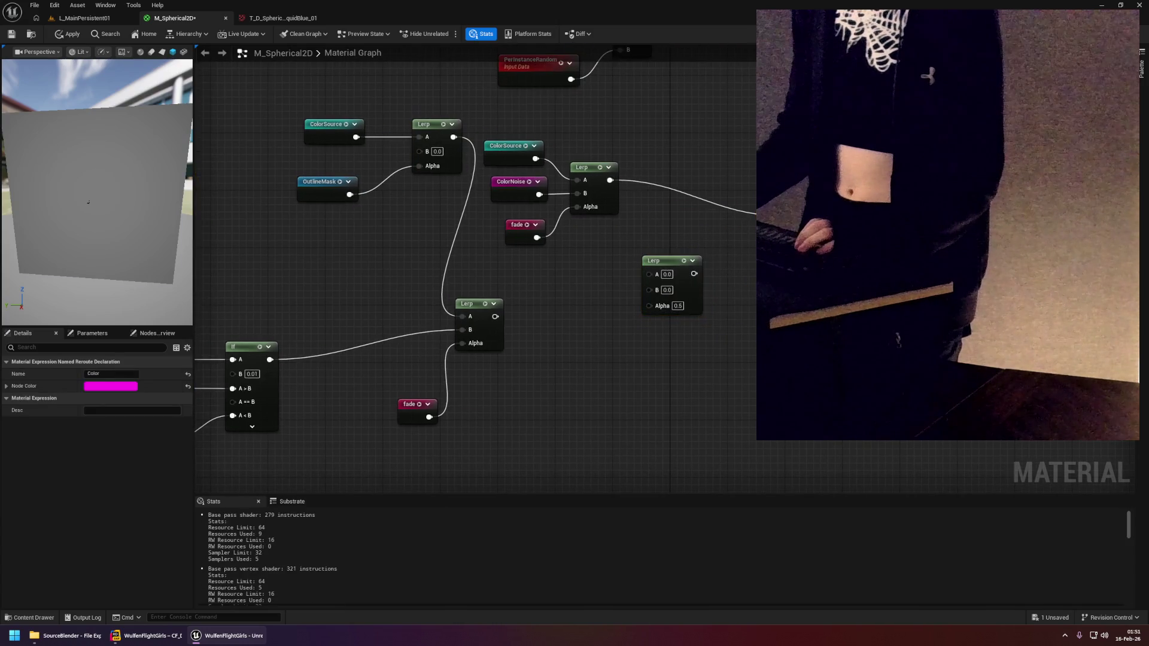
{"action": "left_click_drag", "start_coordinate": [671, 260], "coordinate": [721, 255]}
Paste ColorSource and OutlineMask copies, wire OutlineMask to Alpha and the noise Lerp to A, apply.
{"action": "left_click", "coordinate": [347, 140]}
{"action": "mouse_move", "coordinate": [539, 269]}
{"action": "left_mouse_down"}
{"action": "mouse_move", "coordinate": [555, 282]}
{"action": "mouse_move", "coordinate": [655, 273]}
{"action": "left_mouse_up"}
{"action": "left_click", "coordinate": [341, 198], "text": "ctrl"}
{"action": "key", "text": "ctrl+c"}
{"action": "key", "text": "ctrl+v"}
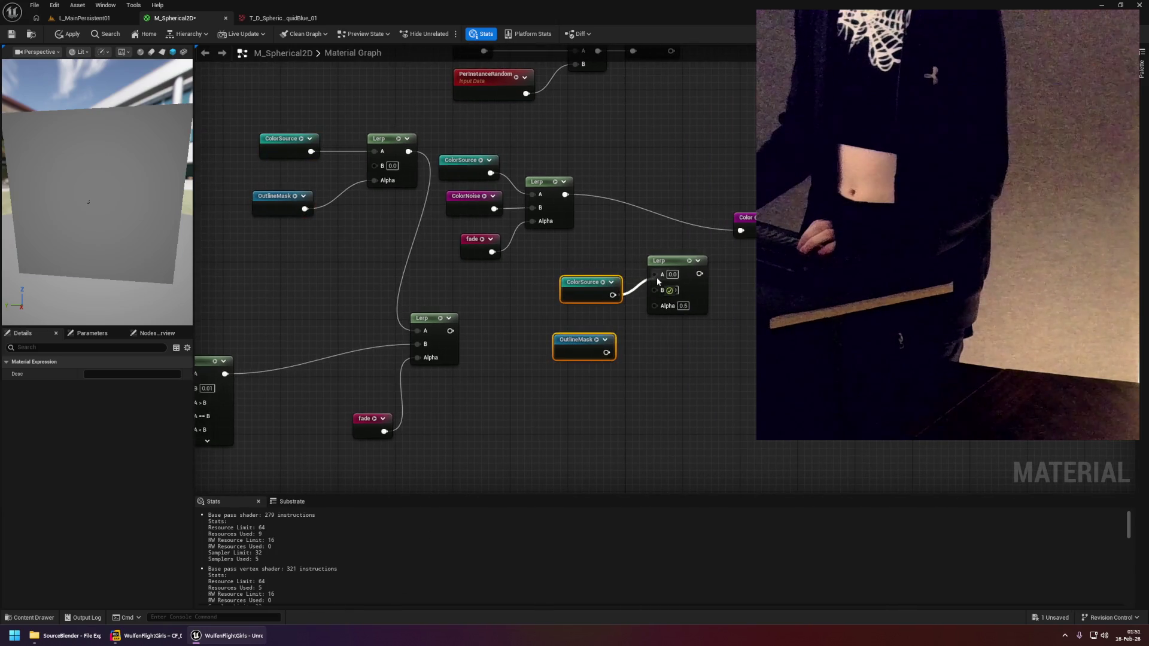
{"action": "left_click_drag", "start_coordinate": [606, 354], "coordinate": [654, 303]}
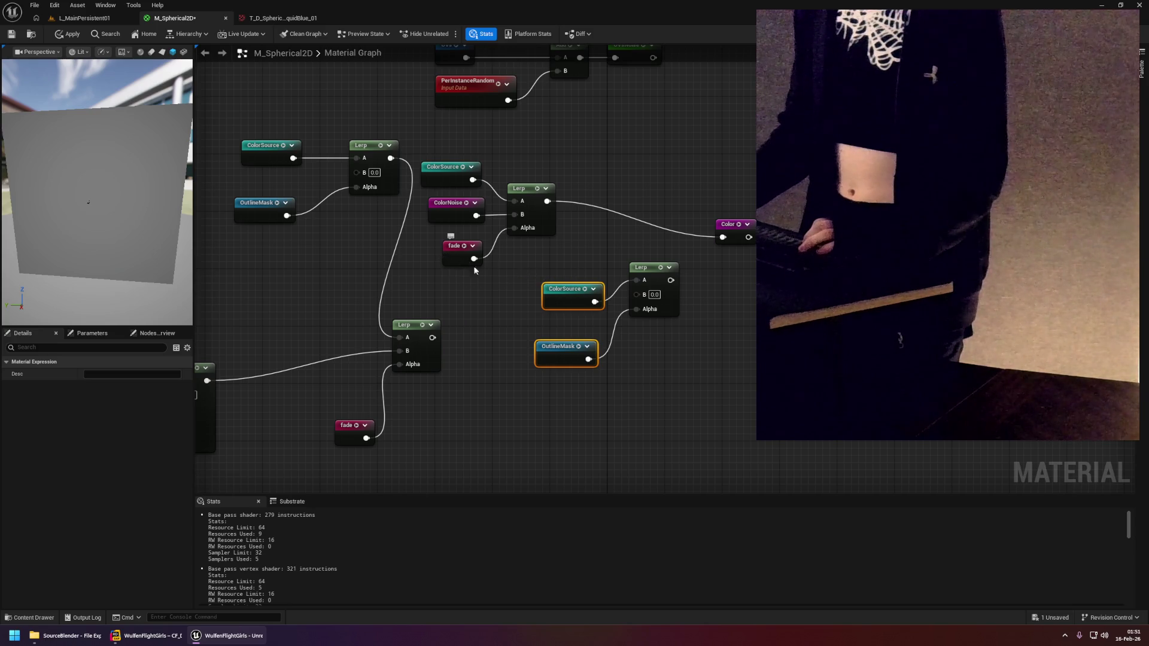
{"action": "left_click", "coordinate": [544, 271]}
{"action": "mouse_move", "coordinate": [522, 211]}
{"action": "left_mouse_down"}
{"action": "mouse_move", "coordinate": [591, 259]}
{"action": "mouse_move", "coordinate": [612, 291]}
{"action": "mouse_move", "coordinate": [696, 259]}
{"action": "mouse_move", "coordinate": [698, 247]}
{"action": "left_mouse_up"}
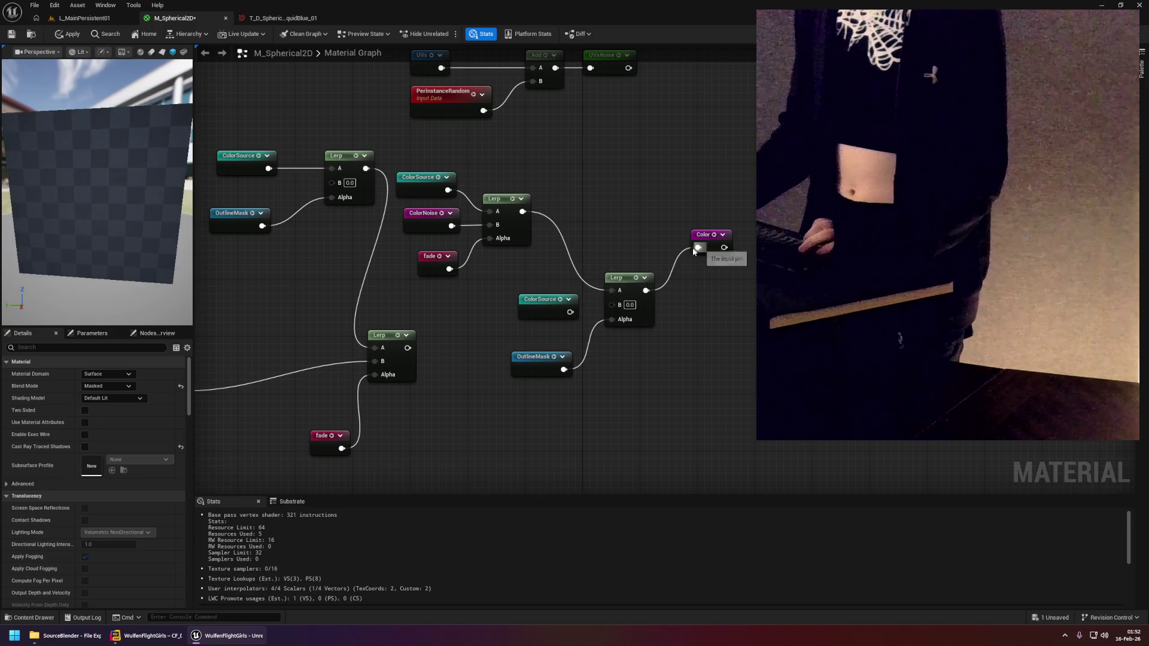
{"action": "left_click", "coordinate": [72, 36]}
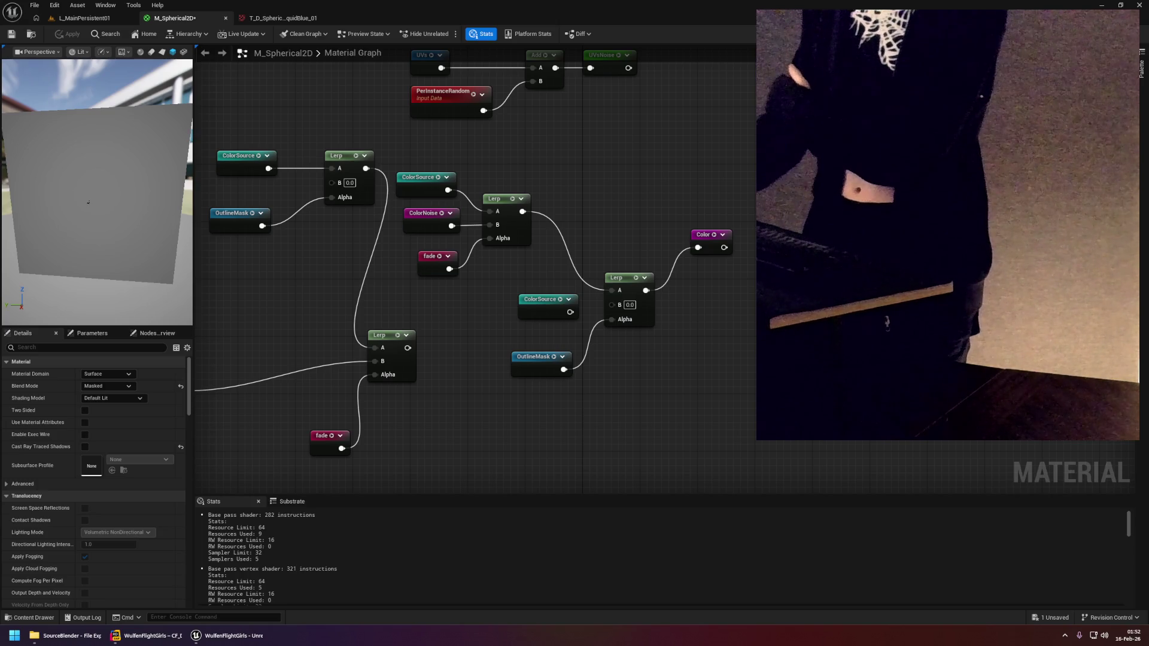
{"action": "left_click", "coordinate": [76, 19]}
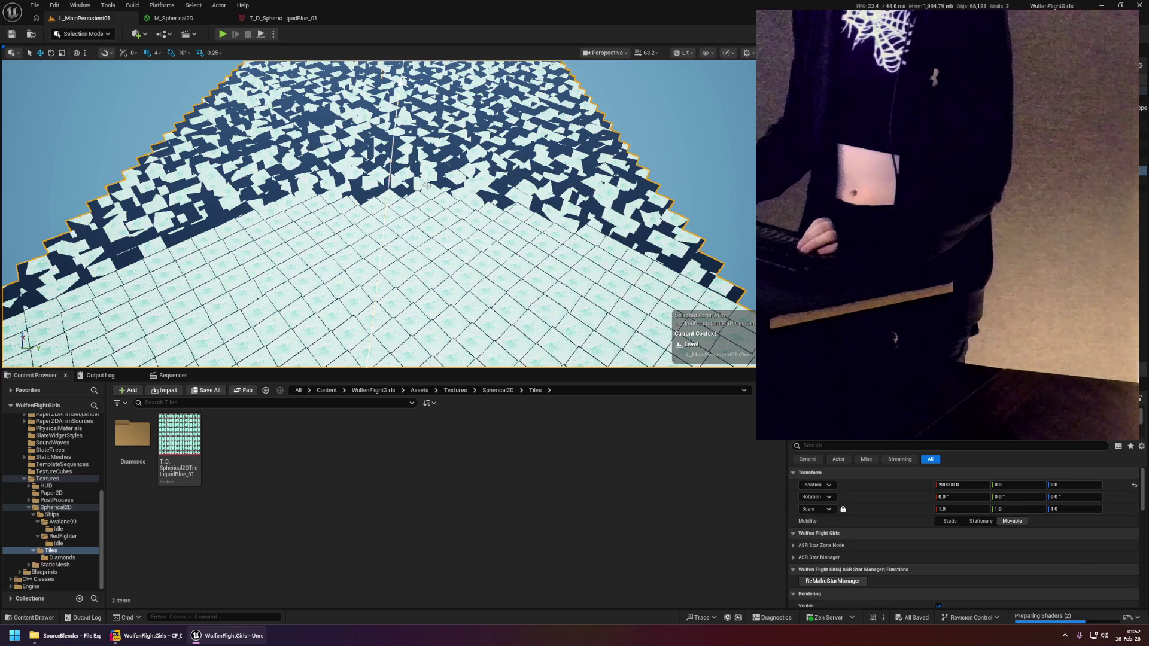
{"action": "left_click_drag", "start_coordinate": [427, 185], "coordinate": [427, 153]}
{"action": "mouse_move", "coordinate": [145, 90]}
{"action": "left_mouse_down"}
{"action": "mouse_move", "coordinate": [144, 119]}
{"action": "mouse_move", "coordinate": [157, 114]}
{"action": "left_mouse_up"}
{"action": "left_click", "coordinate": [170, 18]}
Select and inspect the ColorNoise, ColorSource, If and fade nodes around the lower Lerp.
{"action": "mouse_move", "coordinate": [458, 306]}
{"action": "left_mouse_down"}
{"action": "mouse_move", "coordinate": [590, 236]}
{"action": "mouse_move", "coordinate": [386, 217]}
{"action": "mouse_move", "coordinate": [597, 310]}
{"action": "left_mouse_up"}
{"action": "right_click", "coordinate": [603, 250]}
{"action": "key", "text": "Escape"}
{"action": "mouse_move", "coordinate": [633, 217]}
{"action": "left_mouse_down"}
{"action": "mouse_move", "coordinate": [546, 231]}
{"action": "mouse_move", "coordinate": [449, 273]}
{"action": "left_mouse_up"}
{"action": "left_click", "coordinate": [281, 306]}
{"action": "left_click", "coordinate": [365, 302], "text": "ctrl"}
{"action": "left_click", "coordinate": [505, 252]}
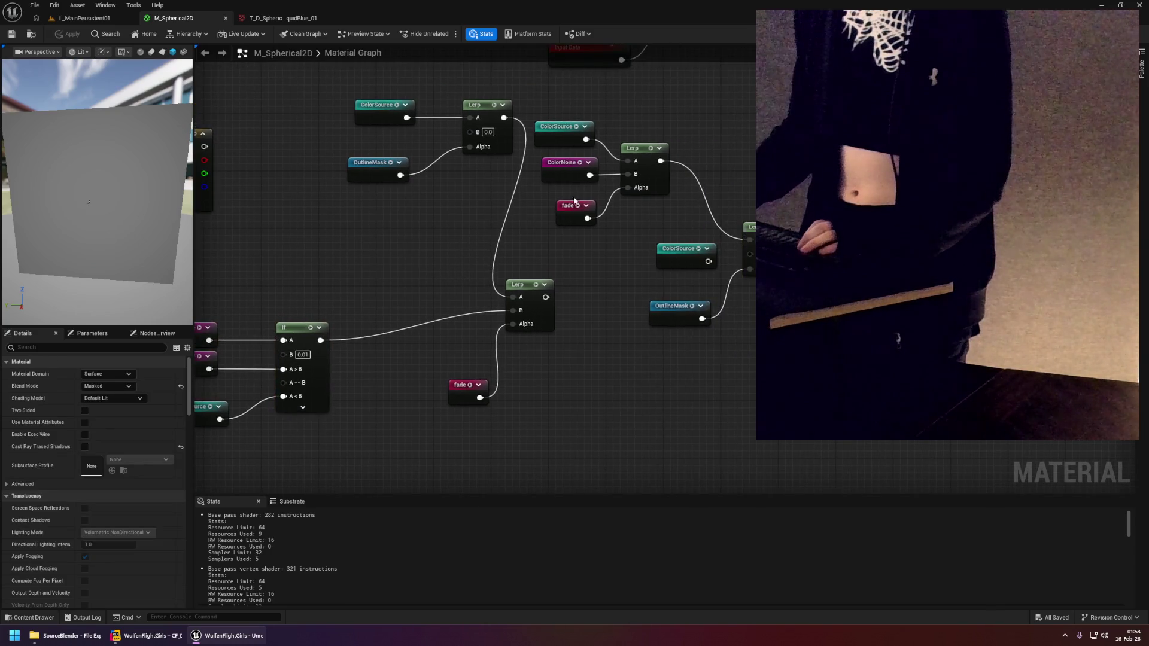
{"action": "left_click", "coordinate": [570, 176]}
{"action": "left_click", "coordinate": [568, 211]}
{"action": "left_click", "coordinate": [565, 142]}
{"action": "left_click", "coordinate": [566, 172]}
{"action": "left_click", "coordinate": [569, 210]}
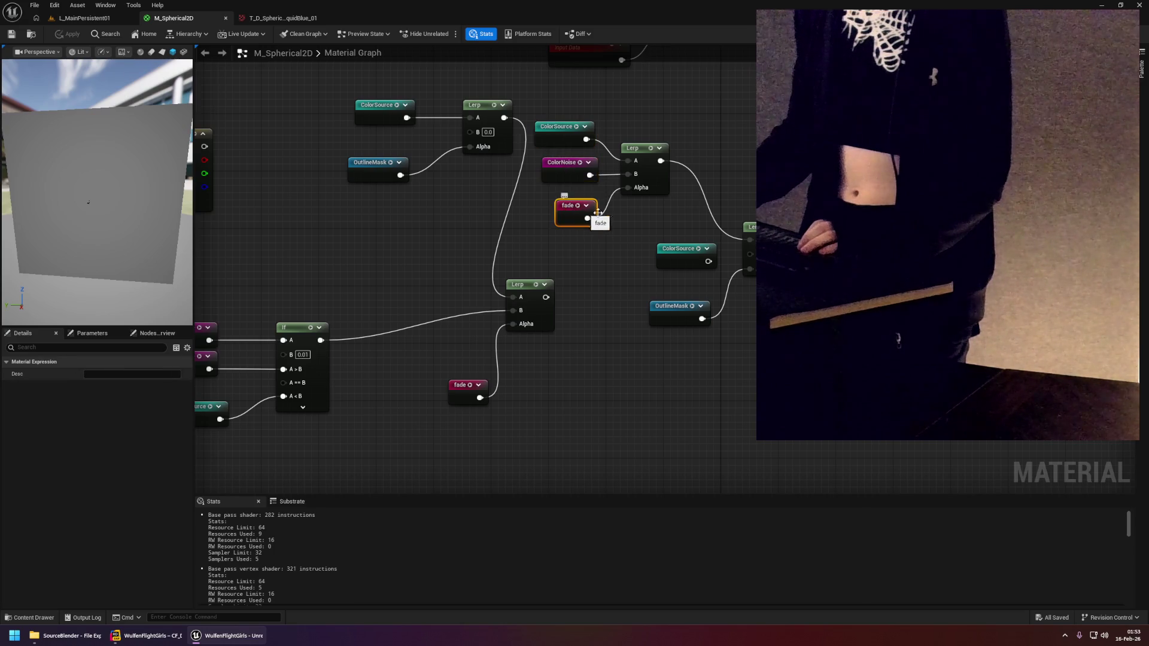
{"action": "left_click_drag", "start_coordinate": [598, 219], "coordinate": [545, 224]}
{"action": "scroll", "coordinate": [550, 354], "scroll_direction": "down", "scroll_amount": 3}
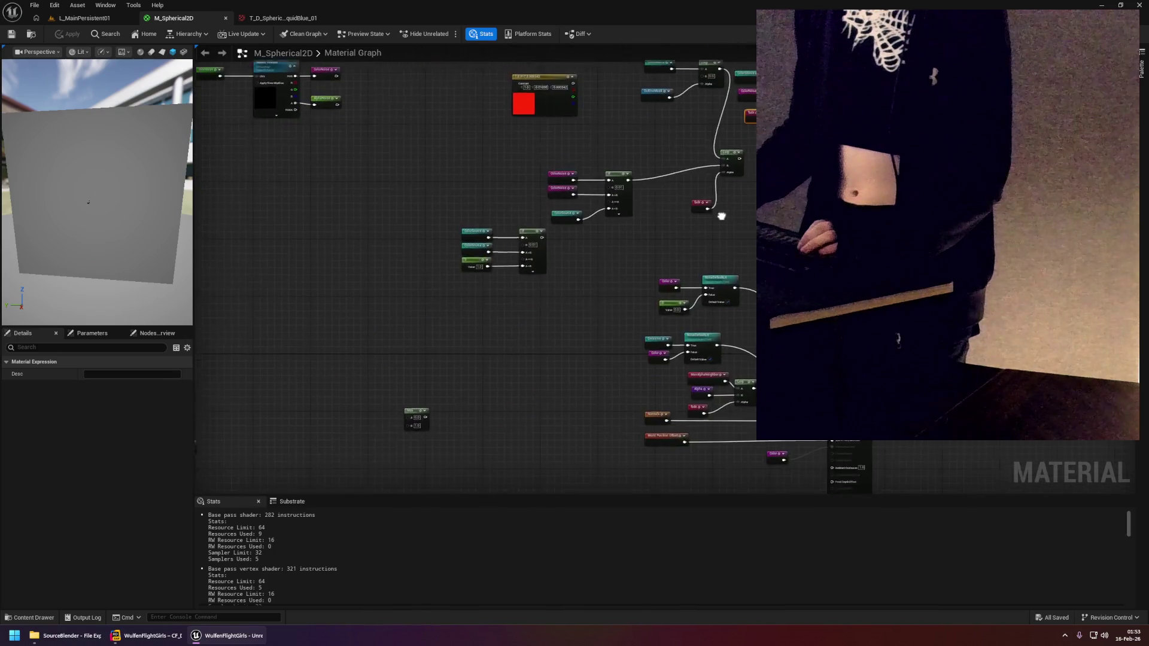
{"action": "scroll", "coordinate": [511, 308], "scroll_direction": "up", "scroll_amount": 3}
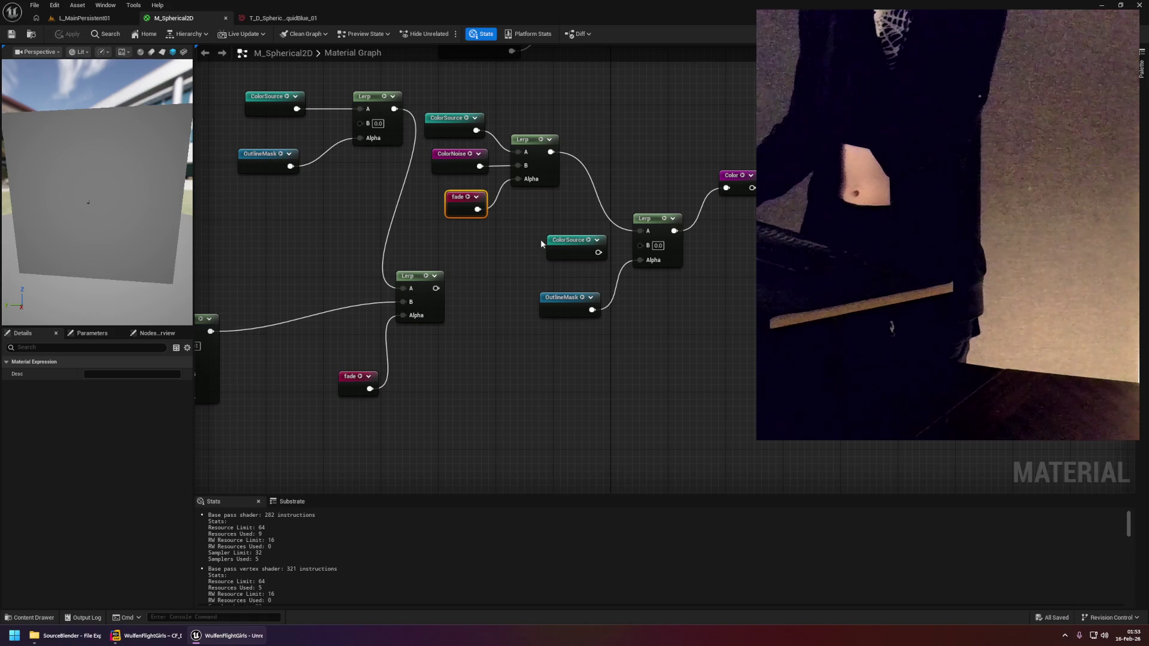
{"action": "left_click", "coordinate": [519, 232]}
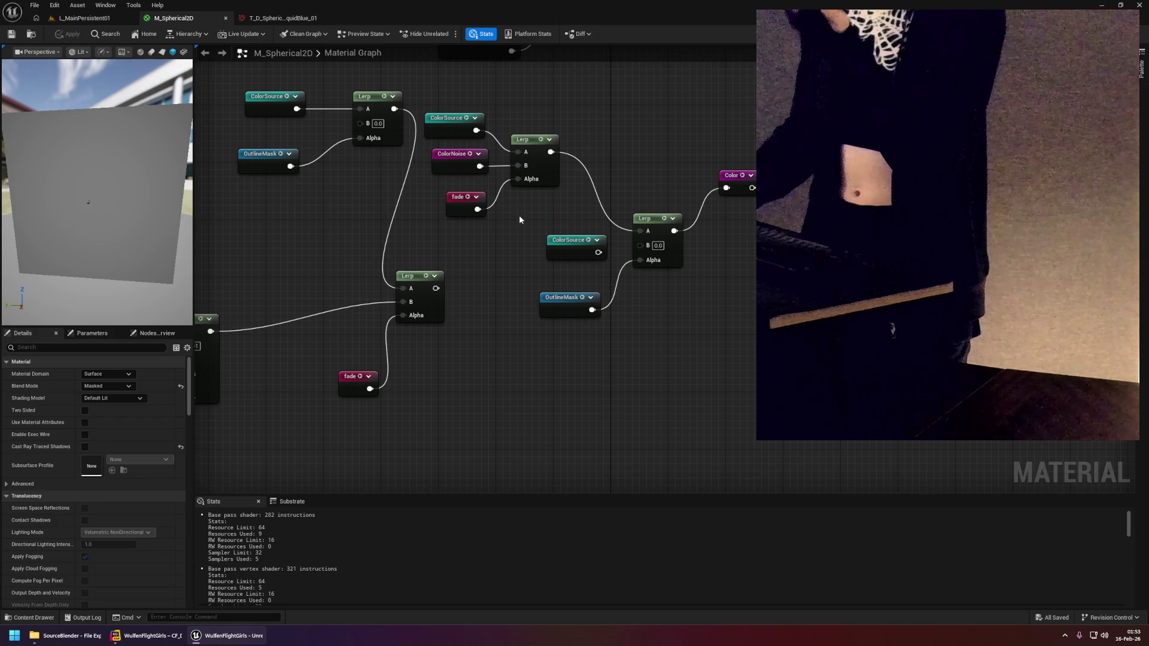
Wire the lower Lerp's output into the final OutlineMask Lerp and apply the material.
{"action": "right_click", "coordinate": [510, 234]}
{"action": "key", "text": "Escape"}
{"action": "mouse_move", "coordinate": [442, 293]}
{"action": "left_mouse_down"}
{"action": "mouse_move", "coordinate": [744, 189]}
{"action": "mouse_move", "coordinate": [646, 250]}
{"action": "left_mouse_up"}
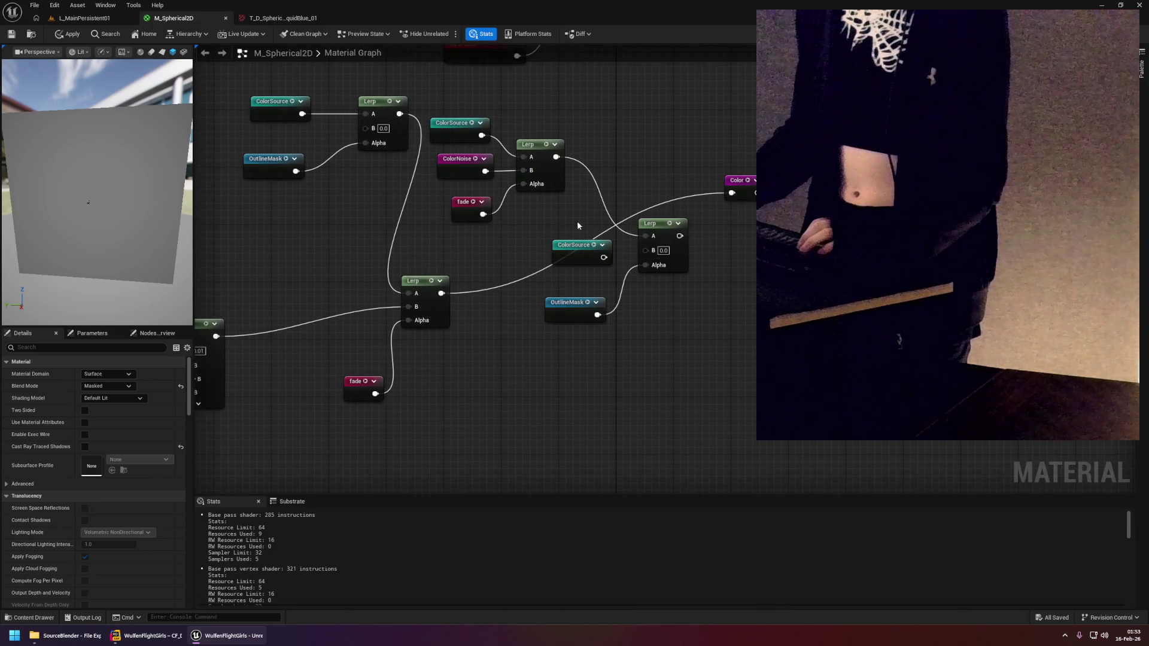
{"action": "scroll", "coordinate": [577, 221], "scroll_direction": "down", "scroll_amount": 2}
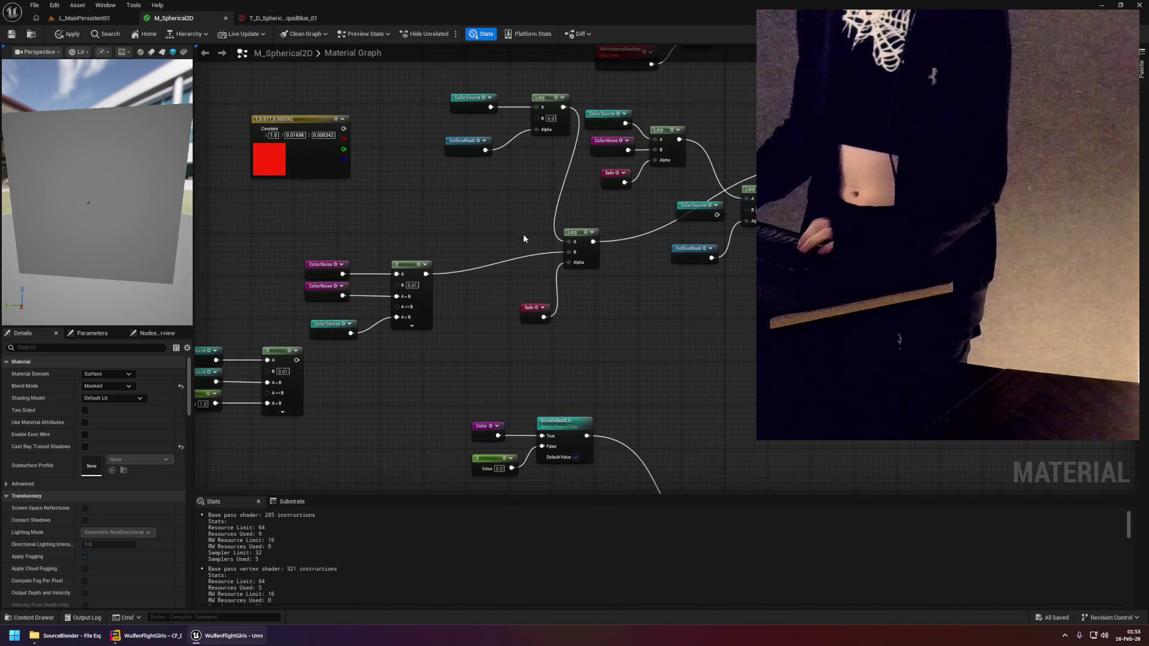
{"action": "scroll", "coordinate": [623, 269], "scroll_direction": "up", "scroll_amount": 2}
{"action": "scroll", "coordinate": [677, 276], "scroll_direction": "down", "scroll_amount": 1}
{"action": "left_click", "coordinate": [68, 34]}
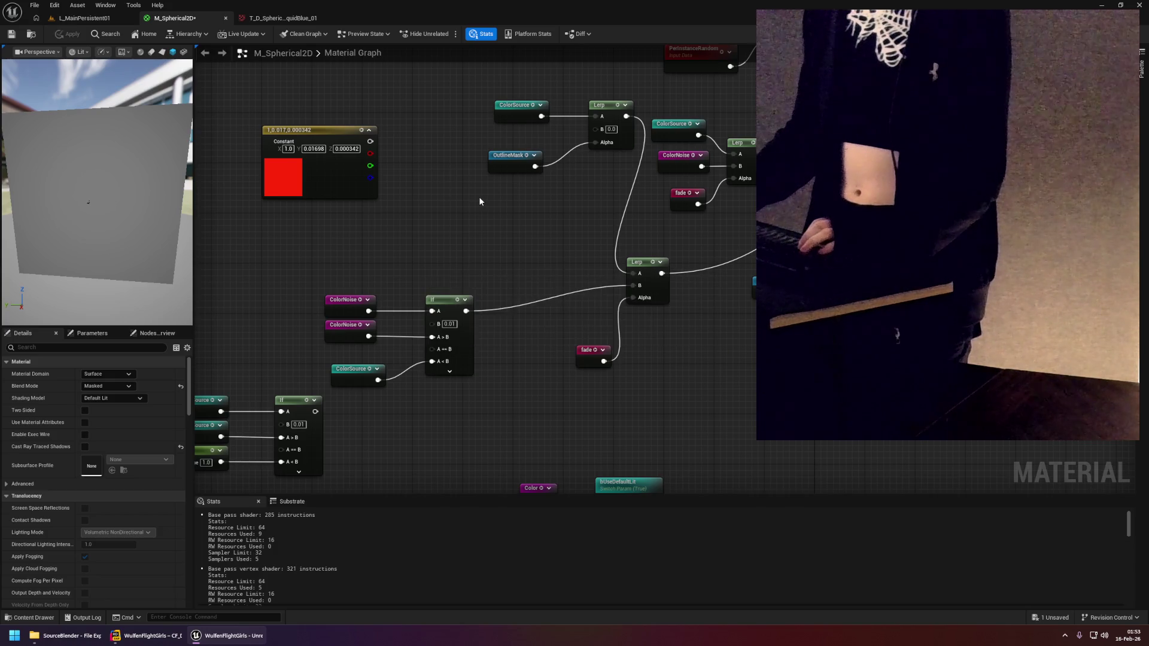
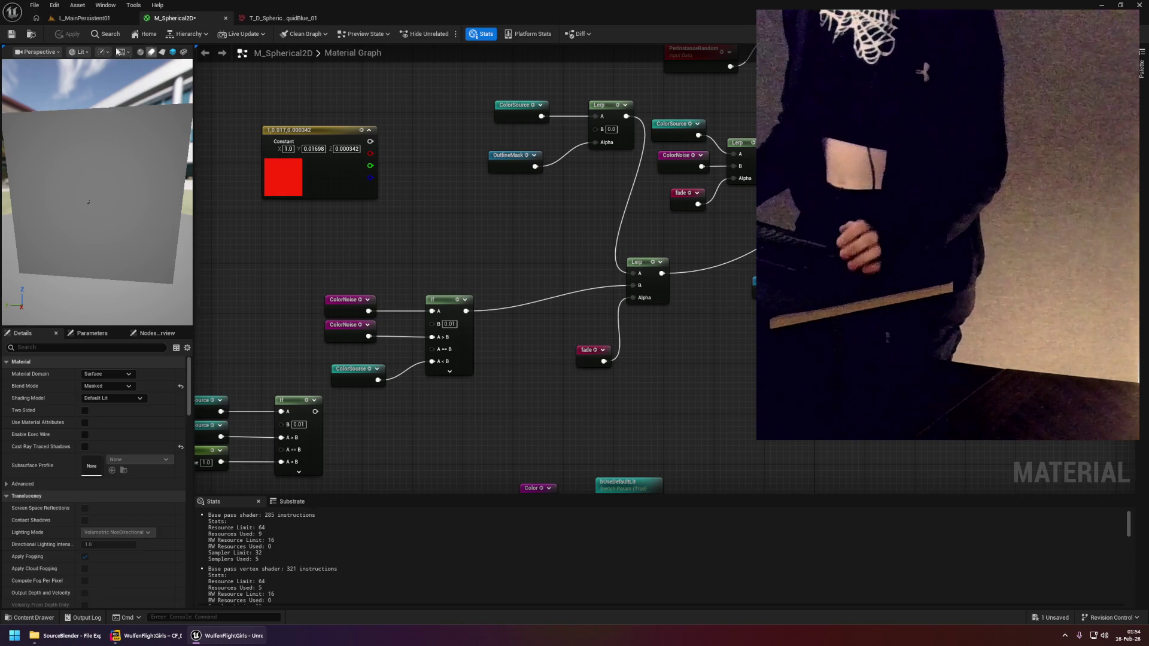
Switch to the L_MainPersistent01 level, enlarge the viewport and start Play in Editor.
{"action": "left_click", "coordinate": [102, 18]}
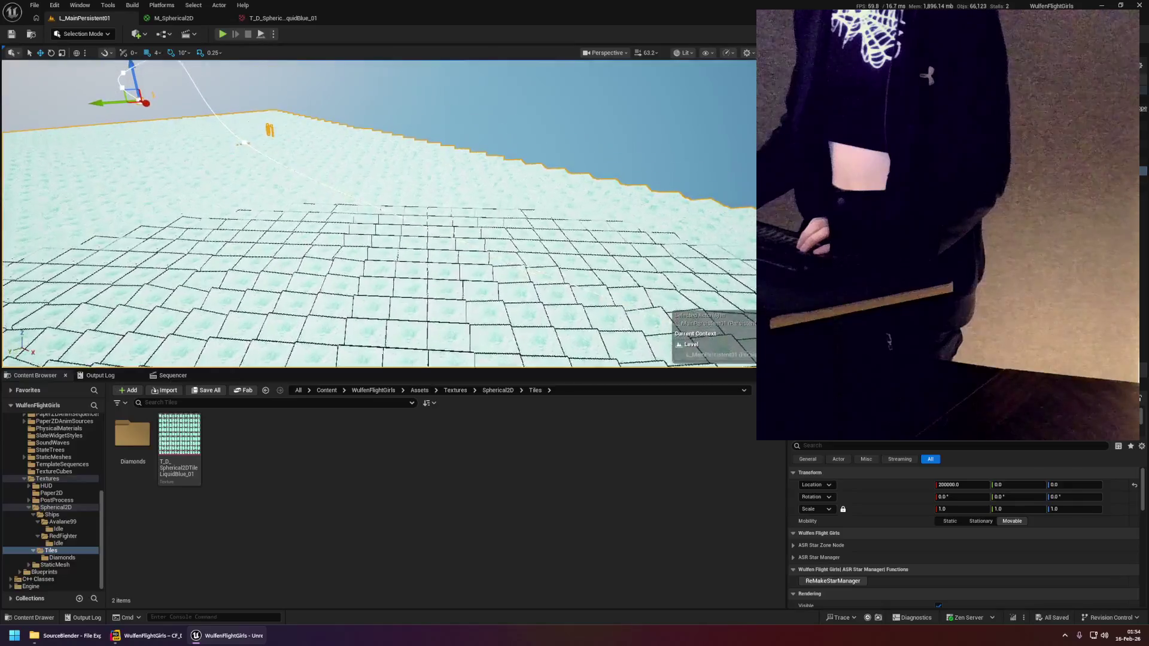
{"action": "left_click", "coordinate": [533, 117]}
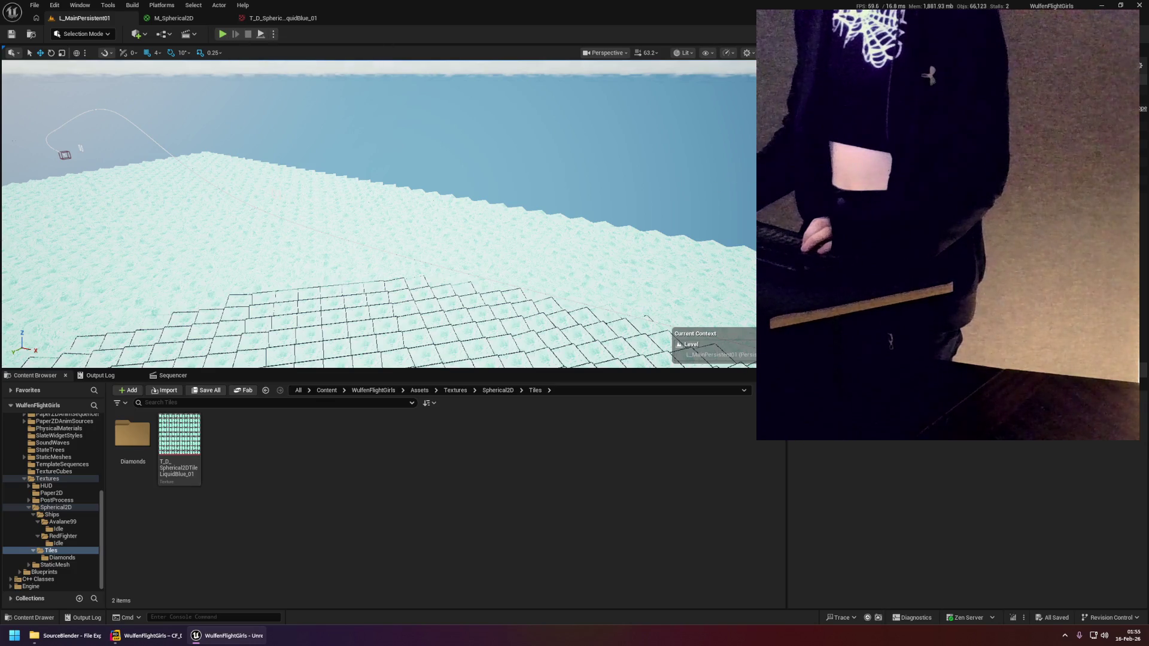
{"action": "left_click_drag", "start_coordinate": [479, 370], "coordinate": [490, 473]}
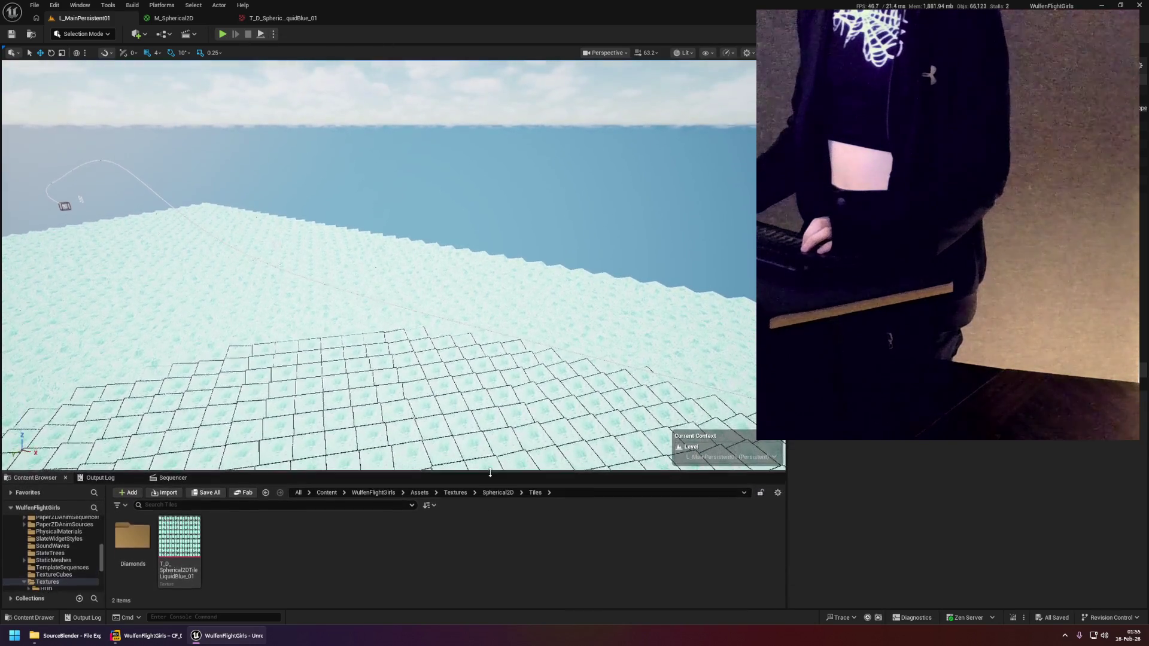
{"action": "left_click", "coordinate": [223, 35]}
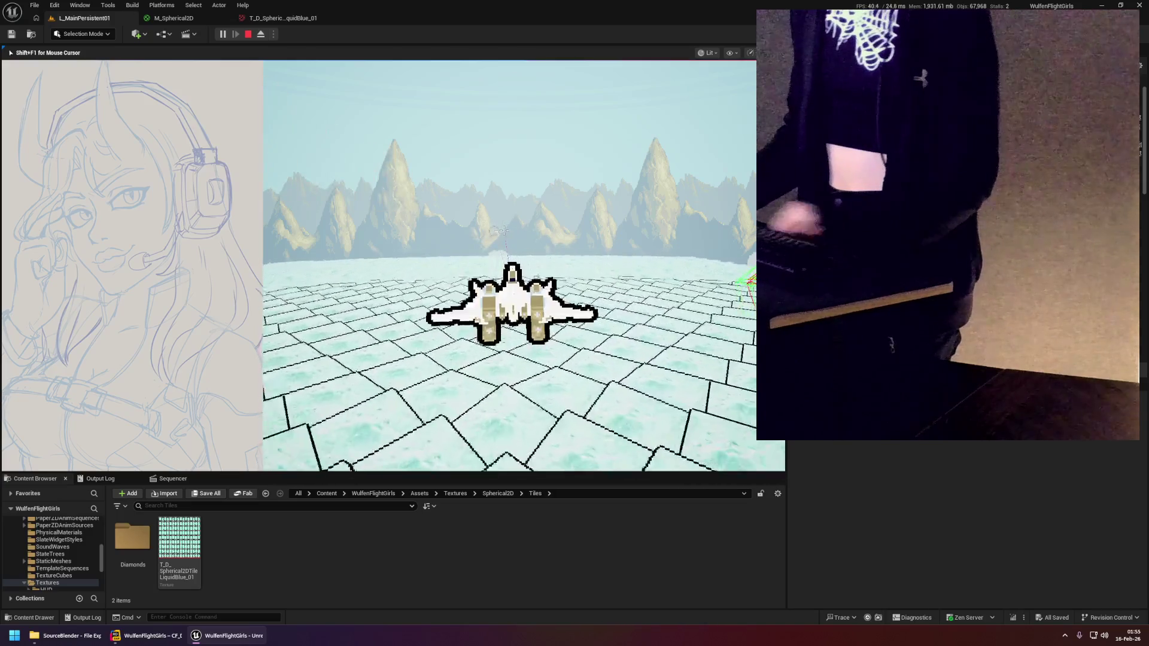
Toggle the running game to fullscreen and back with F11, then stop the play session.
{"action": "key", "text": "F11"}
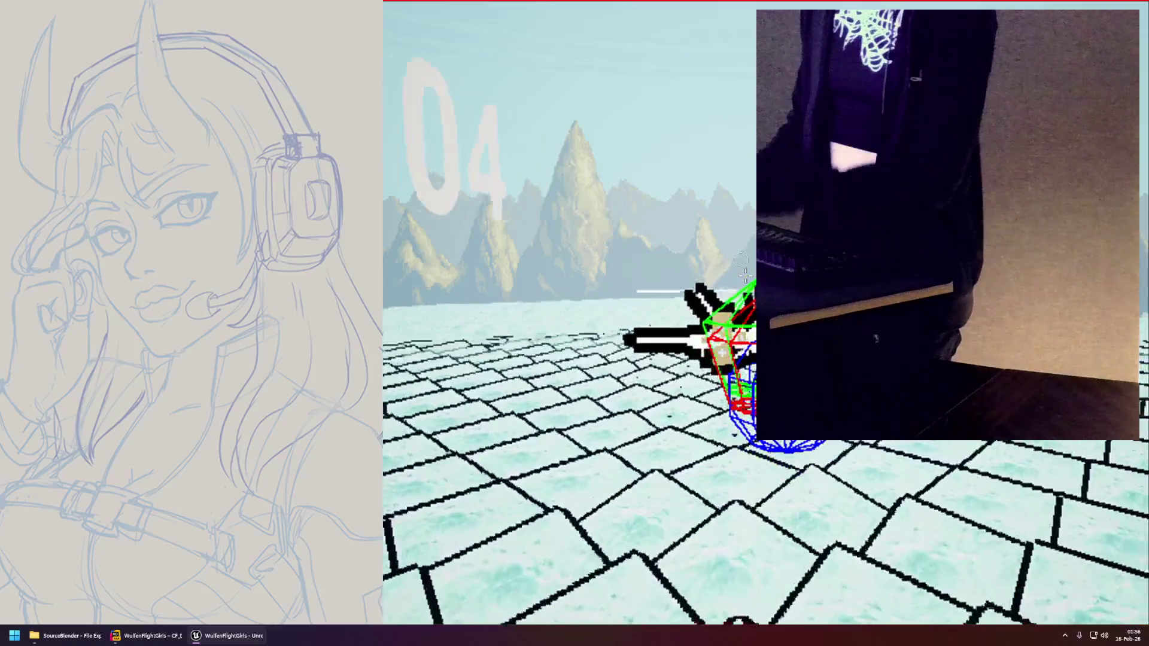
{"action": "key", "text": "F11"}
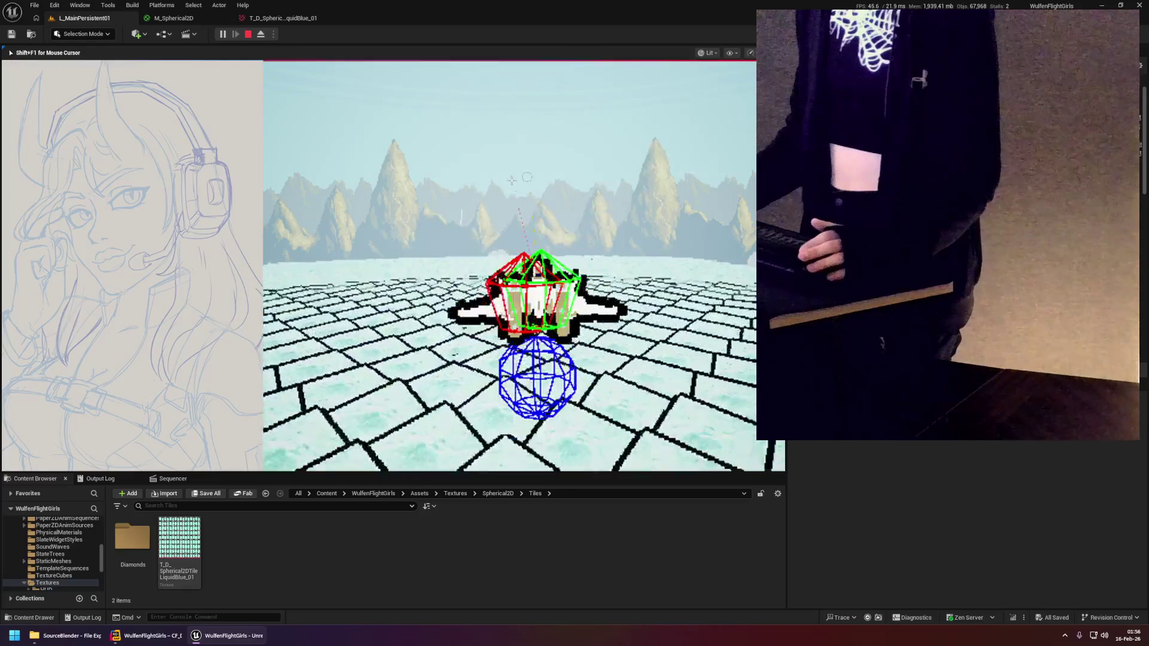
{"action": "key", "text": "Escape"}
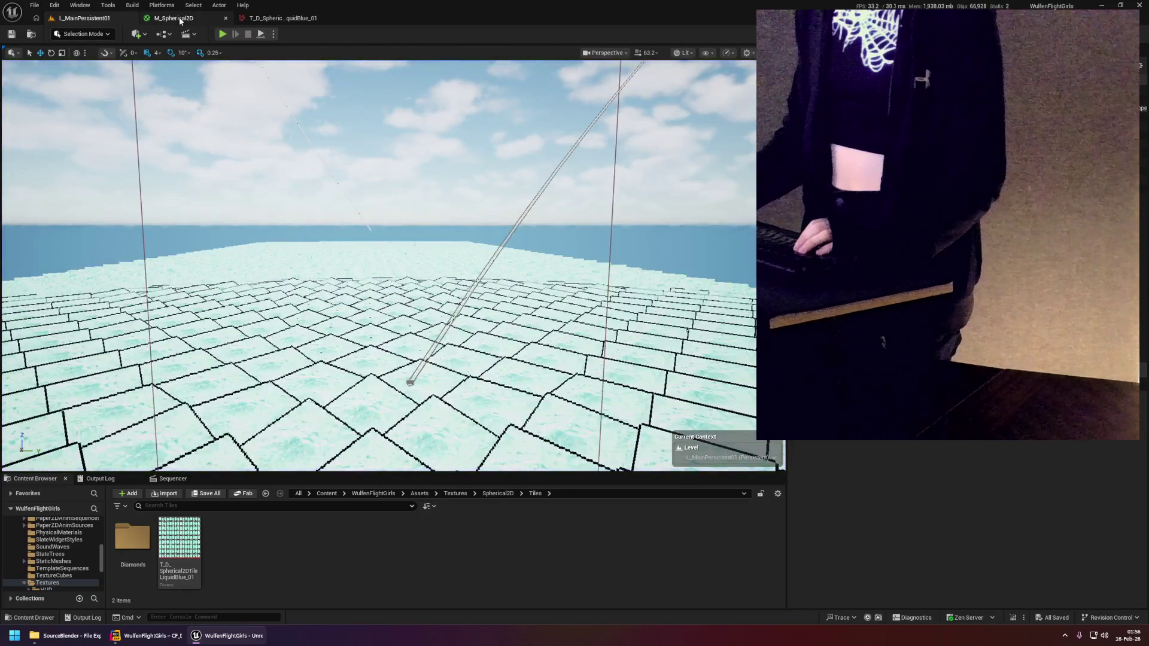
Open the M_Spherical2D material graph and look around its nodes.
{"action": "left_click", "coordinate": [173, 18]}
{"action": "mouse_move", "coordinate": [411, 199]}
{"action": "left_mouse_down"}
{"action": "mouse_move", "coordinate": [333, 295]}
{"action": "mouse_move", "coordinate": [451, 256]}
{"action": "mouse_move", "coordinate": [537, 412]}
{"action": "left_mouse_up"}
{"action": "scroll", "coordinate": [537, 412], "scroll_direction": "down", "scroll_amount": 1}
{"action": "scroll", "coordinate": [720, 163], "scroll_direction": "down", "scroll_amount": 5}
{"action": "scroll", "coordinate": [691, 214], "scroll_direction": "up", "scroll_amount": 5}
{"action": "right_click", "coordinate": [636, 183]}
{"action": "left_click", "coordinate": [577, 214]}
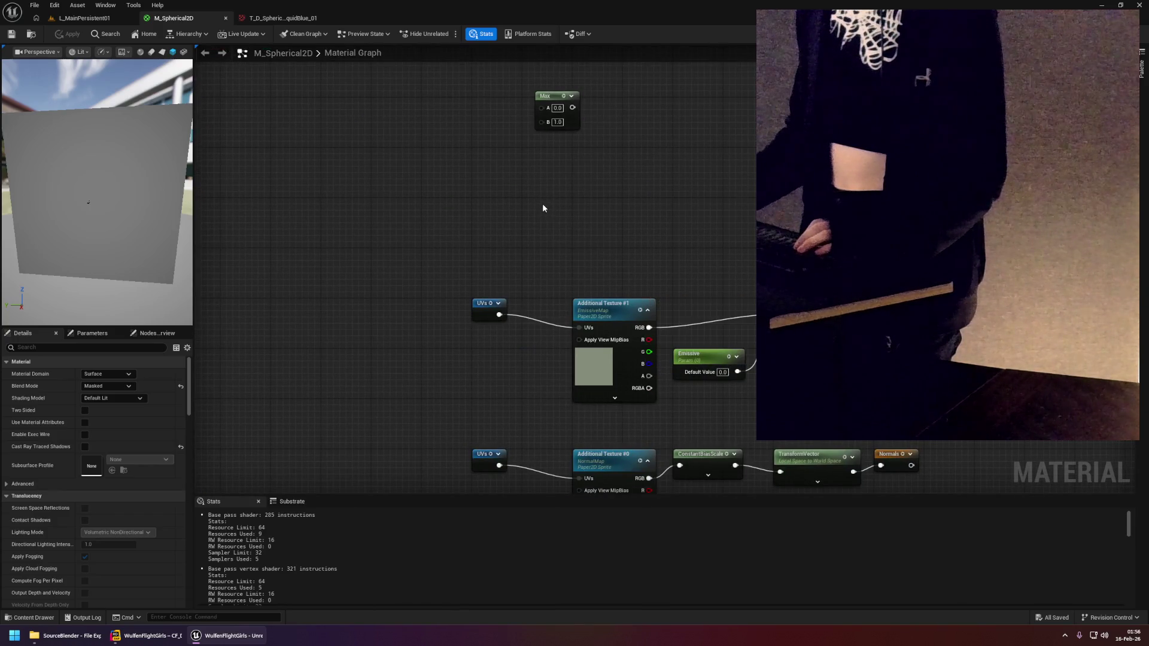
Pan and zoom the graph to the SceneTexelSize and UVs nodes.
{"action": "mouse_move", "coordinate": [497, 210]}
{"action": "left_mouse_down"}
{"action": "mouse_move", "coordinate": [629, 244]}
{"action": "mouse_move", "coordinate": [720, 249]}
{"action": "mouse_move", "coordinate": [597, 244]}
{"action": "mouse_move", "coordinate": [574, 164]}
{"action": "mouse_move", "coordinate": [398, 201]}
{"action": "left_mouse_up"}
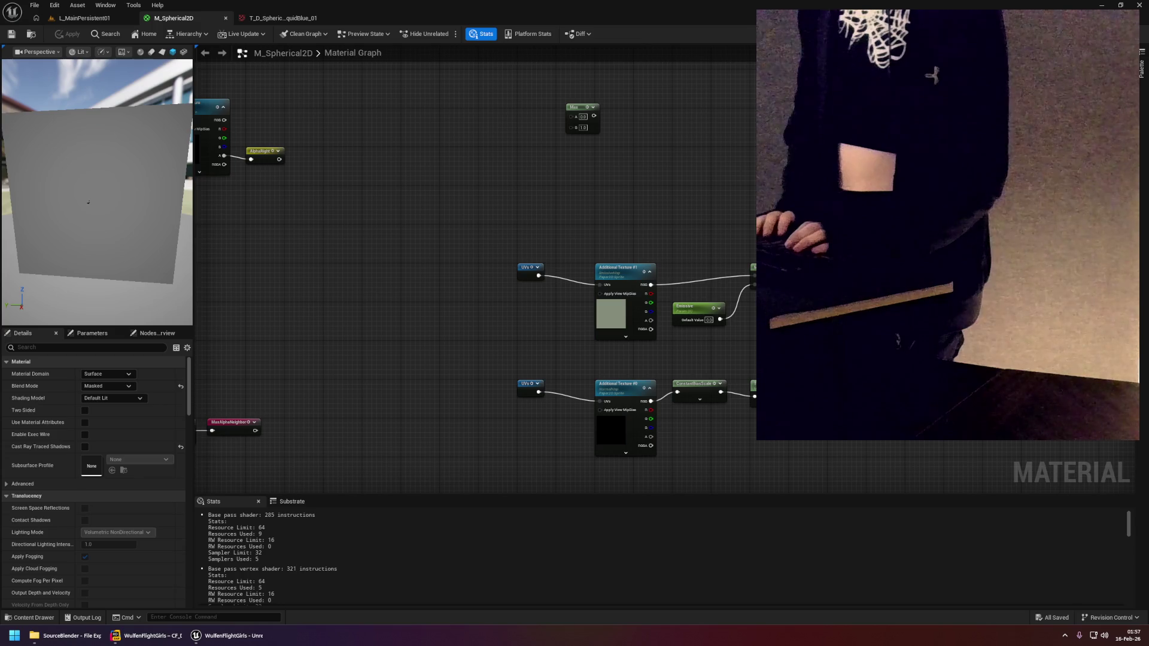
{"action": "scroll", "coordinate": [687, 342], "scroll_direction": "down", "scroll_amount": 6}
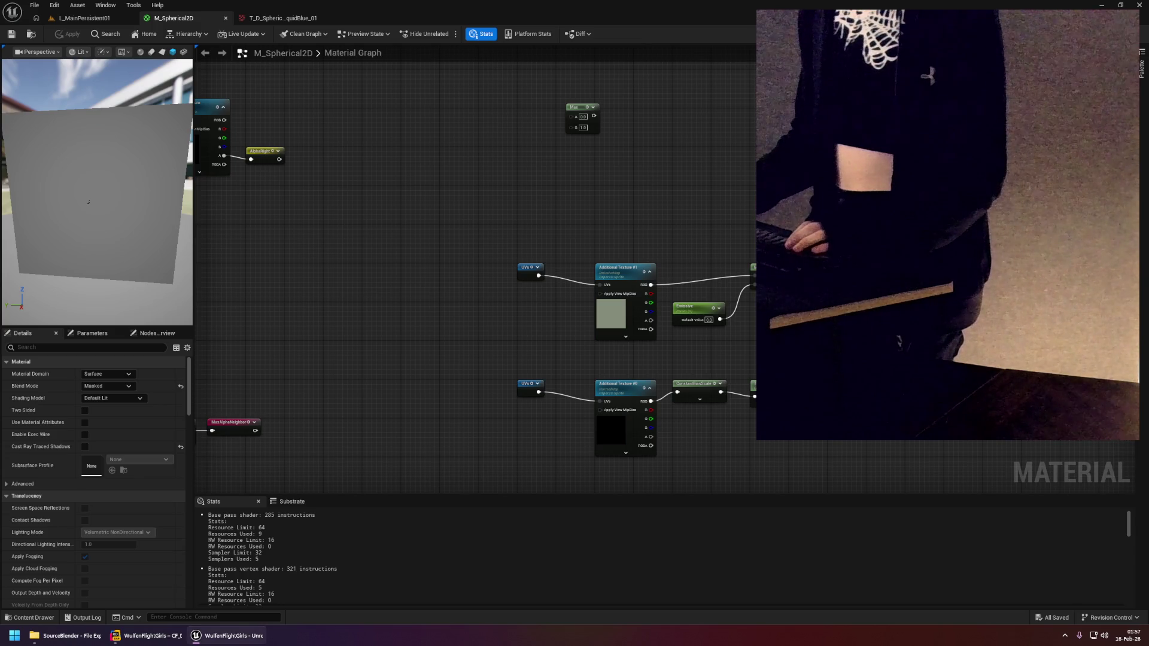
{"action": "scroll", "coordinate": [687, 341], "scroll_direction": "up", "scroll_amount": 2}
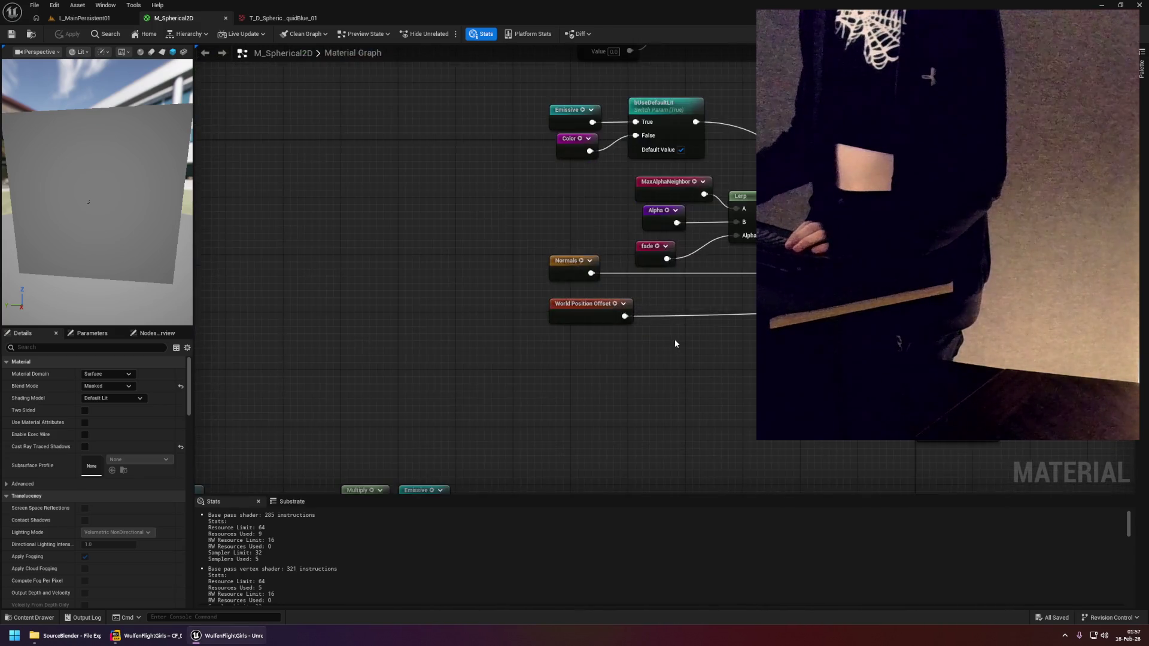
{"action": "scroll", "coordinate": [521, 328], "scroll_direction": "down", "scroll_amount": 1}
{"action": "mouse_move", "coordinate": [521, 328]}
{"action": "left_mouse_down"}
{"action": "mouse_move", "coordinate": [535, 354]}
{"action": "mouse_move", "coordinate": [590, 361]}
{"action": "left_mouse_up"}
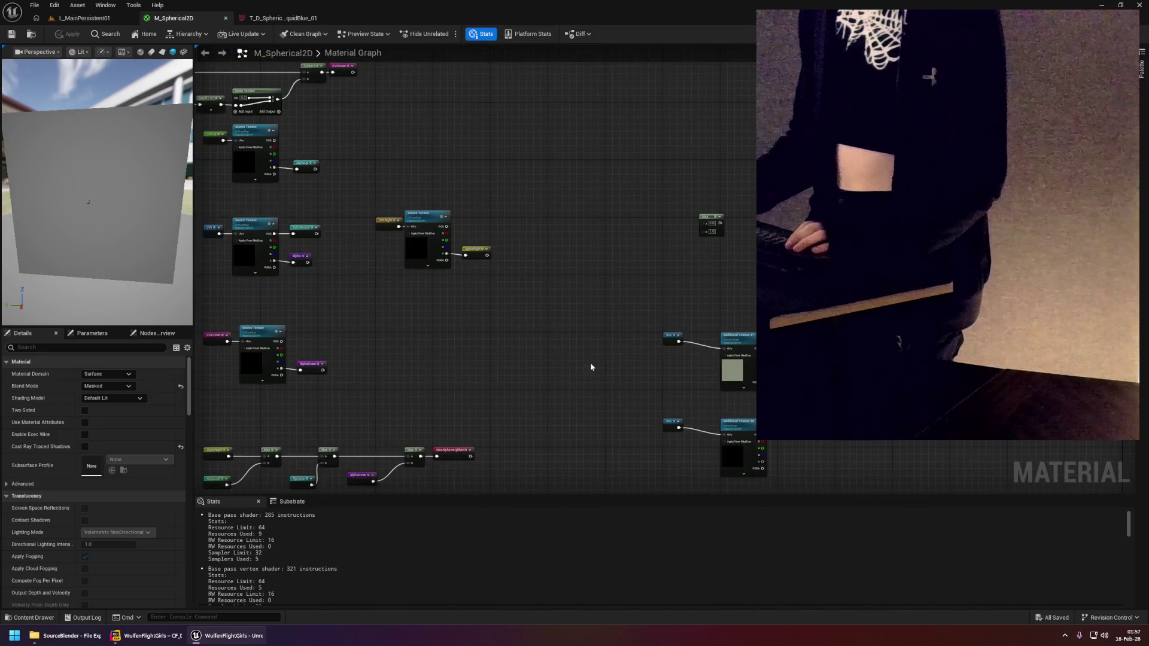
{"action": "scroll", "coordinate": [592, 335], "scroll_direction": "up", "scroll_amount": 2}
{"action": "mouse_move", "coordinate": [559, 241]}
{"action": "left_mouse_down"}
{"action": "mouse_move", "coordinate": [658, 249]}
{"action": "mouse_move", "coordinate": [623, 140]}
{"action": "mouse_move", "coordinate": [617, 233]}
{"action": "left_mouse_up"}
{"action": "scroll", "coordinate": [616, 230], "scroll_direction": "up", "scroll_amount": 3}
{"action": "scroll", "coordinate": [508, 200], "scroll_direction": "up", "scroll_amount": 2}
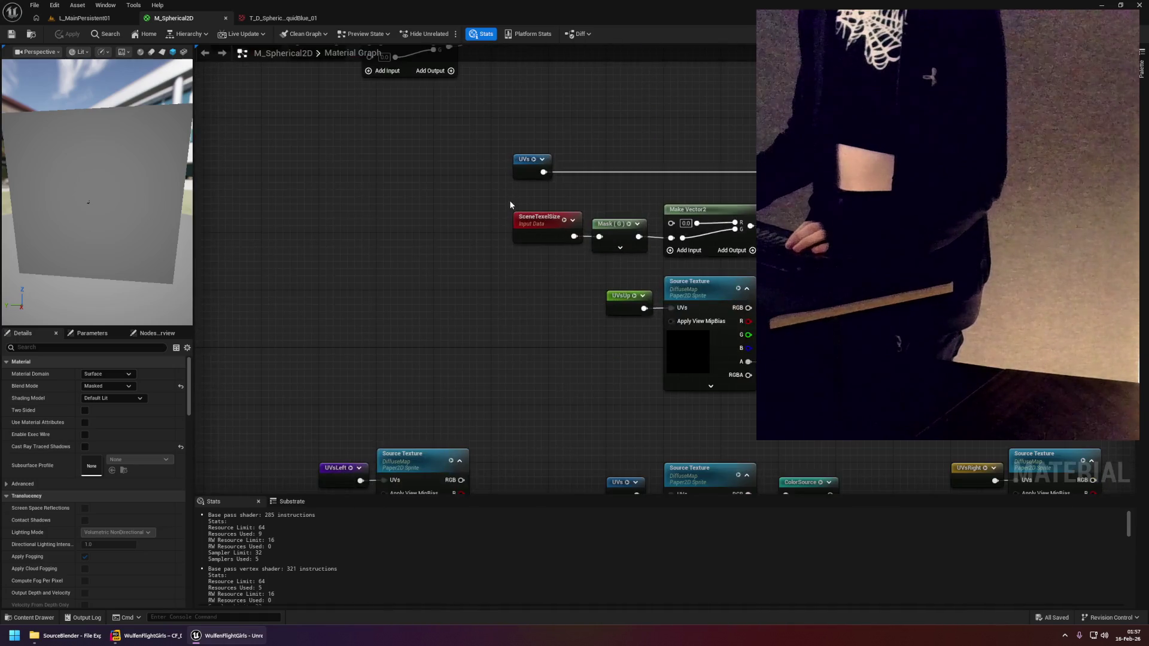
Bring the SceneTexelSize node and Source Texture outputs into view and inspect the node.
{"action": "scroll", "coordinate": [653, 243], "scroll_direction": "up", "scroll_amount": 1}
{"action": "mouse_move", "coordinate": [485, 239]}
{"action": "left_mouse_down"}
{"action": "mouse_move", "coordinate": [653, 243]}
{"action": "mouse_move", "coordinate": [459, 253]}
{"action": "left_mouse_up"}
{"action": "left_click", "coordinate": [654, 243]}
{"action": "left_click", "coordinate": [517, 274]}
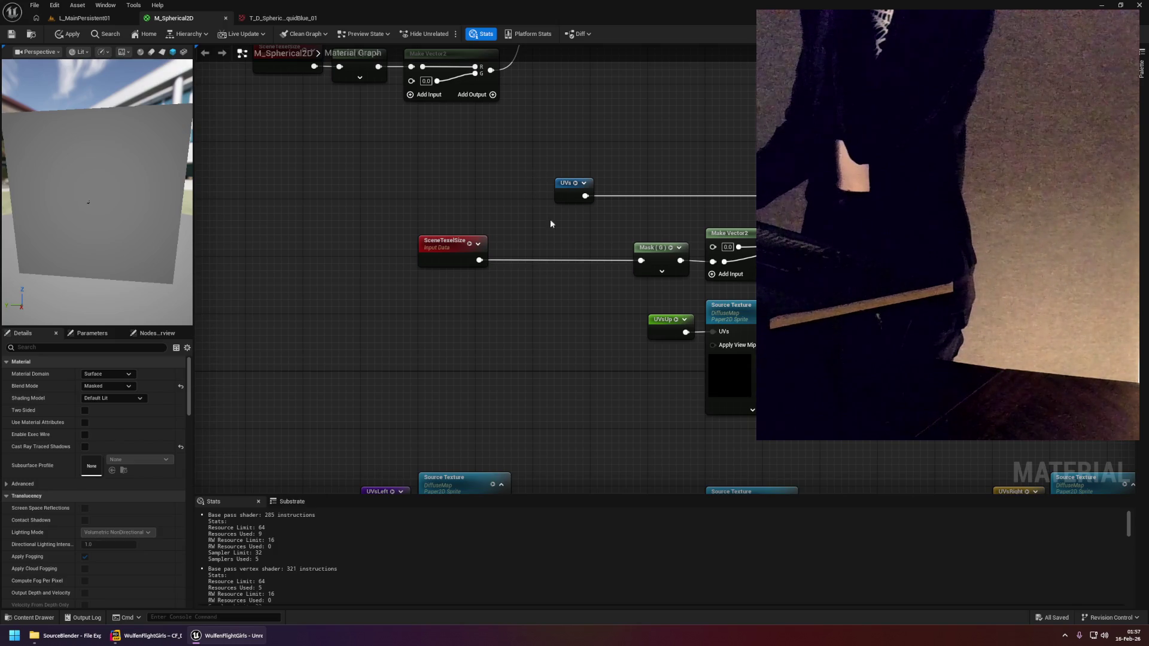
{"action": "left_click_drag", "start_coordinate": [583, 272], "coordinate": [501, 262]}
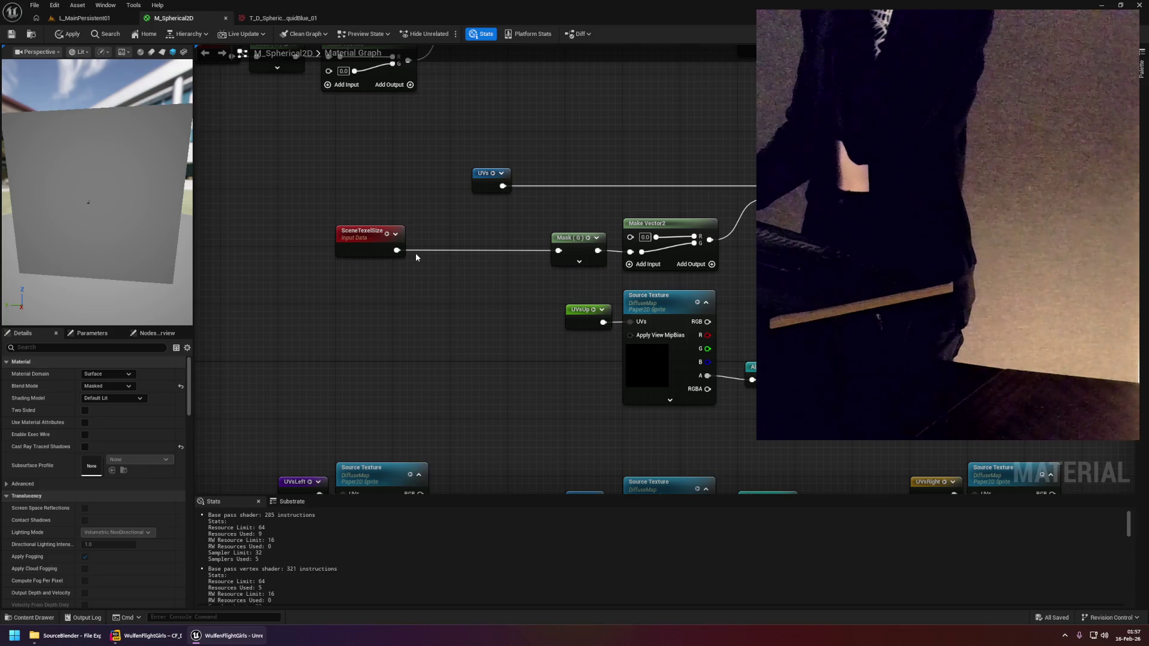
Move the SceneTexelSize node lower beneath its Mask node, then box-select the upper SceneTexelSize node.
{"action": "left_click_drag", "start_coordinate": [358, 250], "coordinate": [360, 317]}
{"action": "left_click_drag", "start_coordinate": [481, 253], "coordinate": [422, 273]}
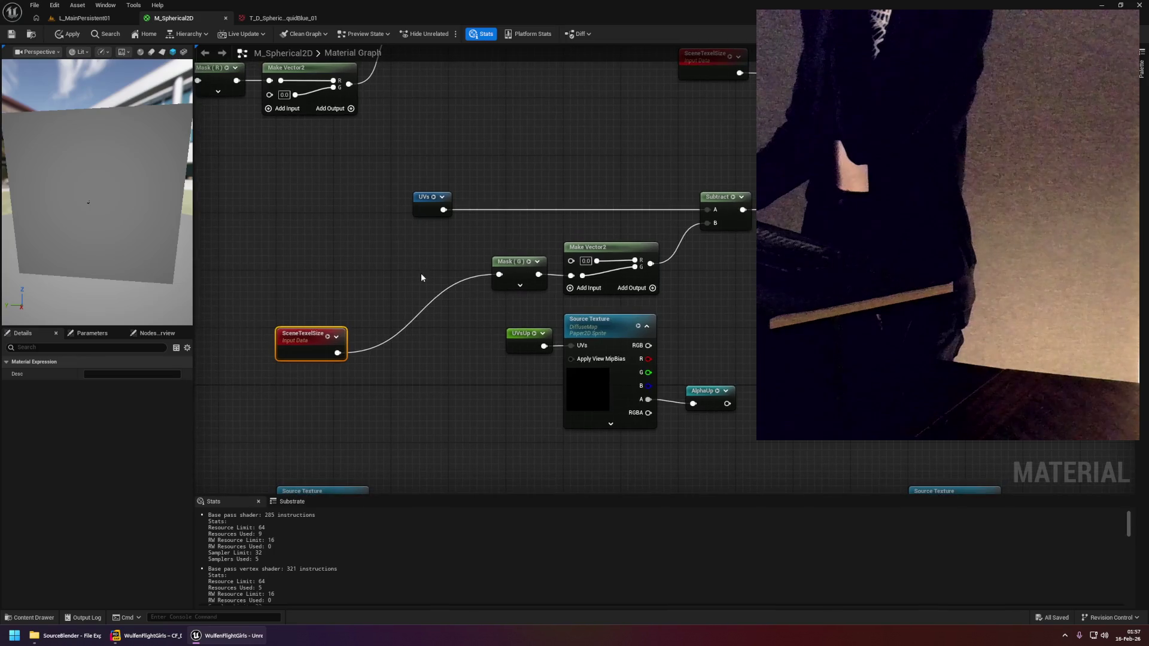
{"action": "left_click", "coordinate": [411, 268]}
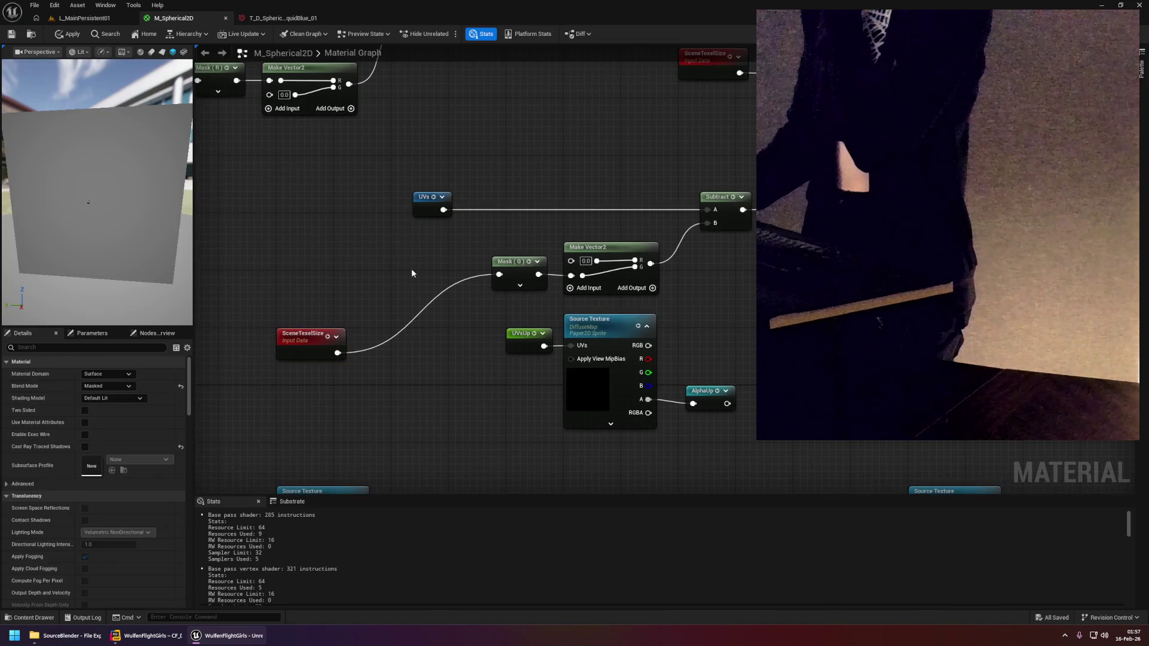
{"action": "scroll", "coordinate": [693, 325], "scroll_direction": "down", "scroll_amount": 3}
{"action": "scroll", "coordinate": [672, 329], "scroll_direction": "up", "scroll_amount": 2}
{"action": "left_click_drag", "start_coordinate": [505, 250], "coordinate": [536, 359]}
{"action": "left_click", "coordinate": [486, 247]}
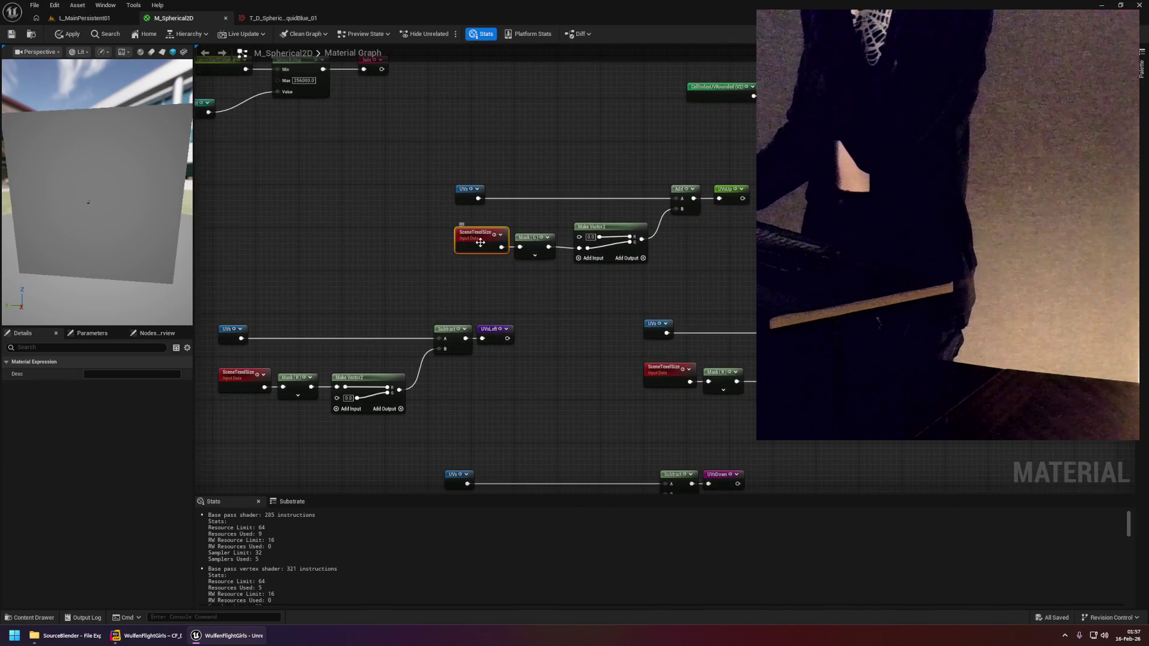
{"action": "left_click_drag", "start_coordinate": [435, 221], "coordinate": [509, 274]}
Search the node list for 'texture', then 'pixels', then 'siz'.
{"action": "right_click", "coordinate": [346, 229]}
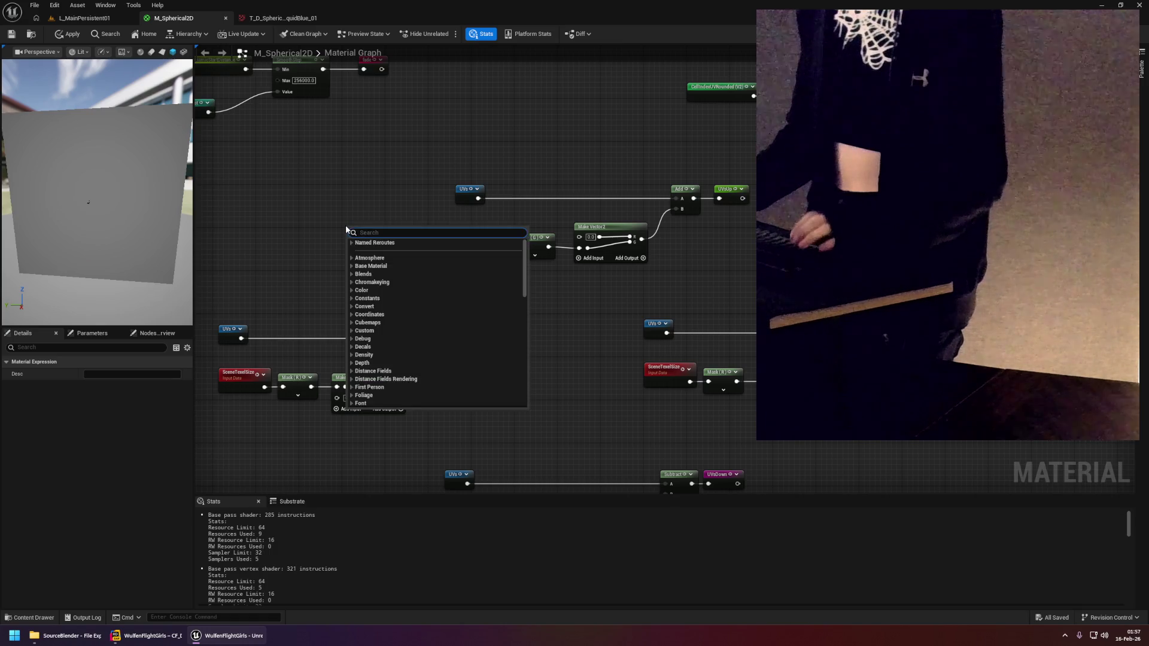
{"action": "type", "text": "text"}
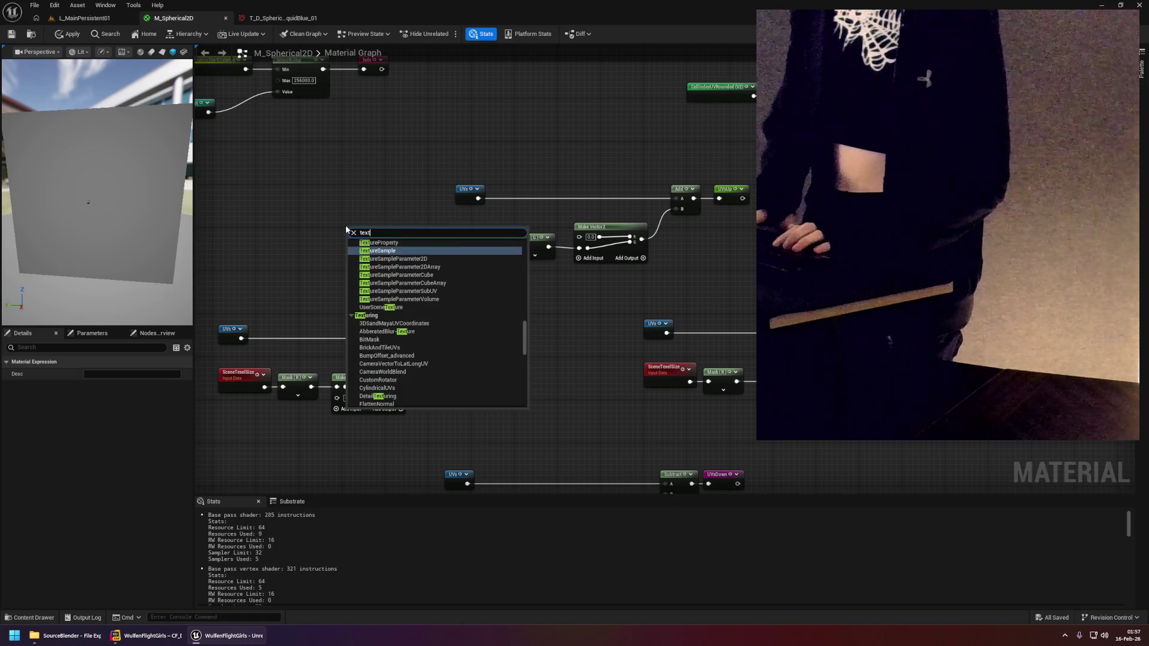
{"action": "type", "text": "ure"}
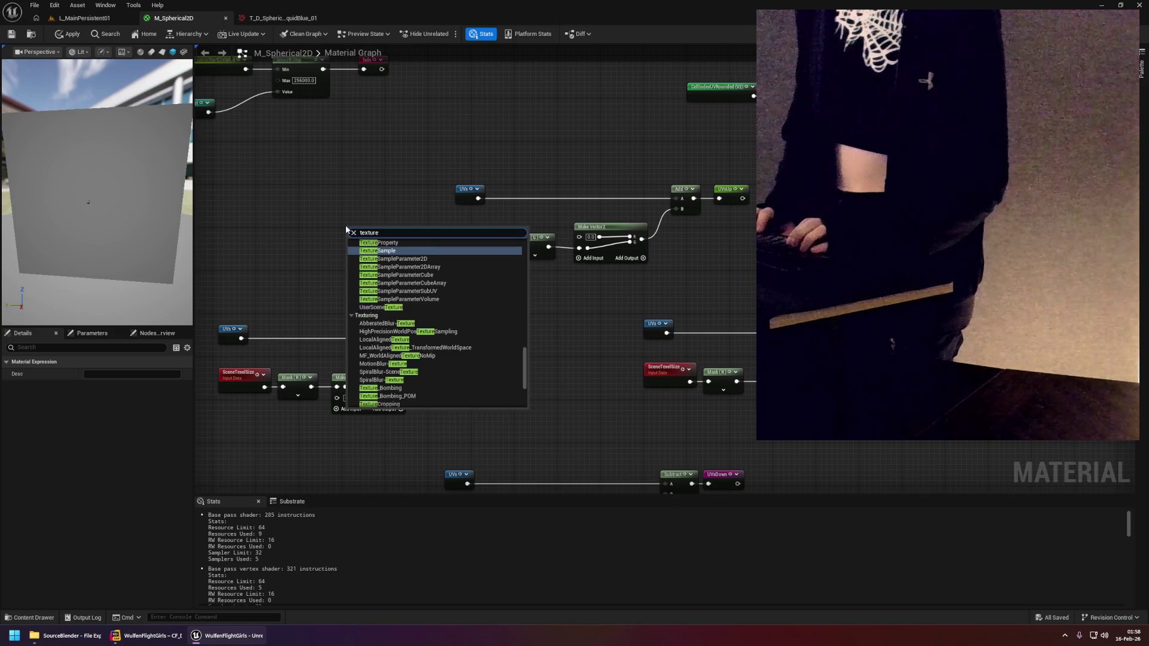
{"action": "key", "text": "ctrl+a"}
{"action": "type", "text": "pixel"}
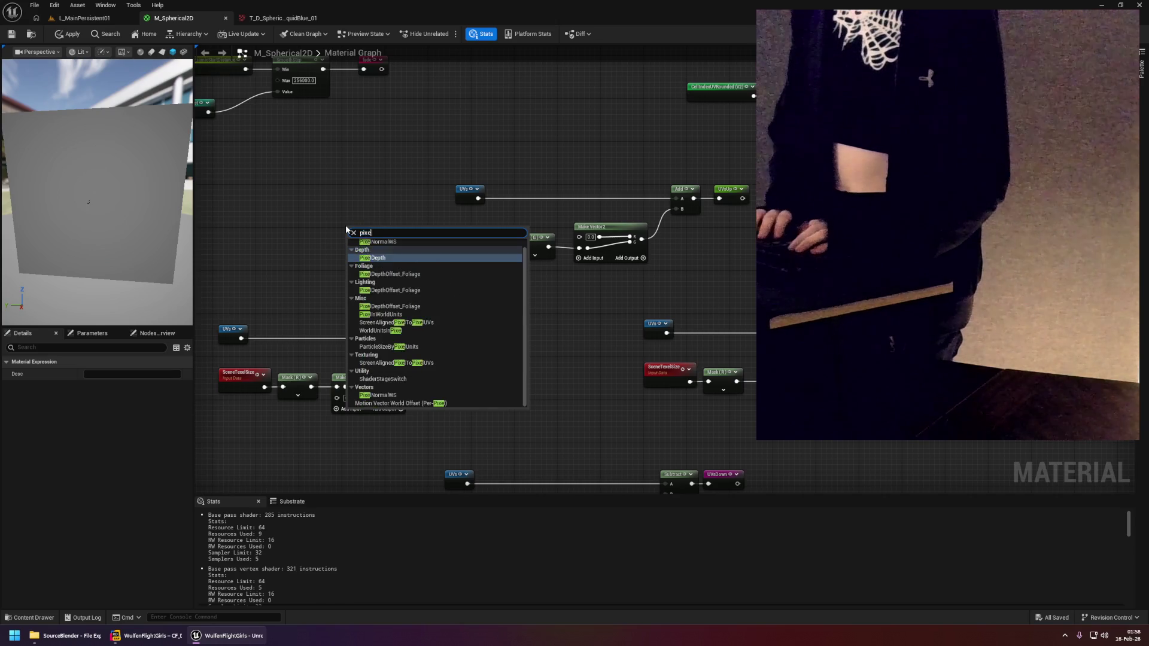
{"action": "type", "text": "s"}
{"action": "key", "text": "ctrl+a"}
{"action": "type", "text": "siz"}
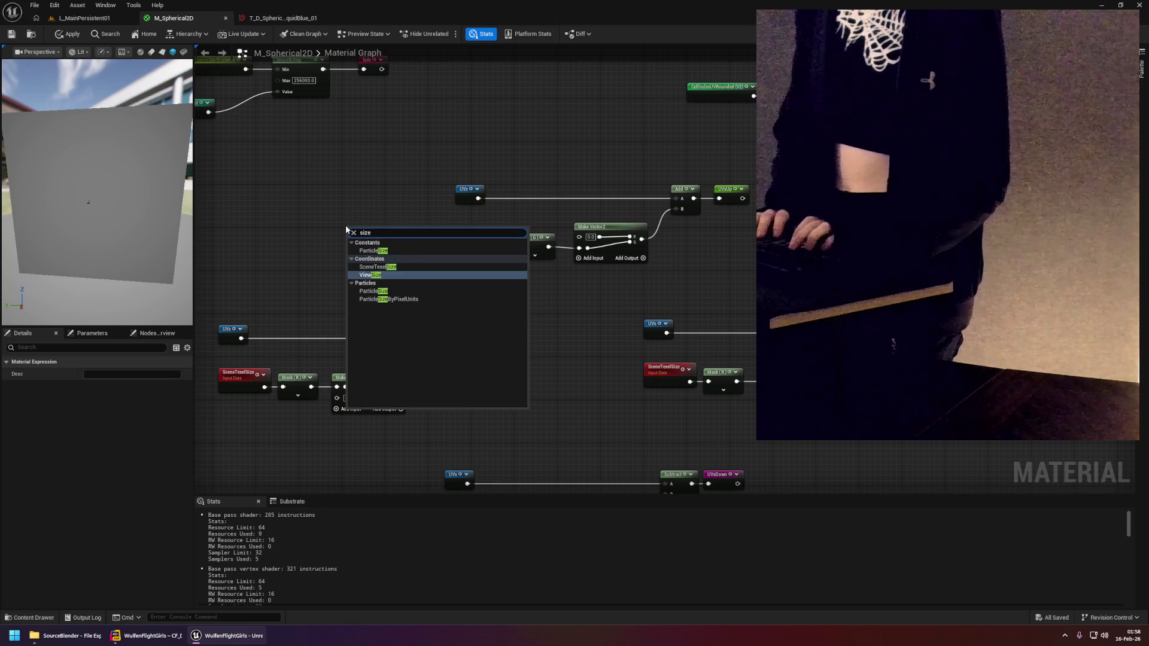
Add SceneTexelSize from the 'siz' results, then bring up the Windows Start menu.
{"action": "key", "text": "Up"}
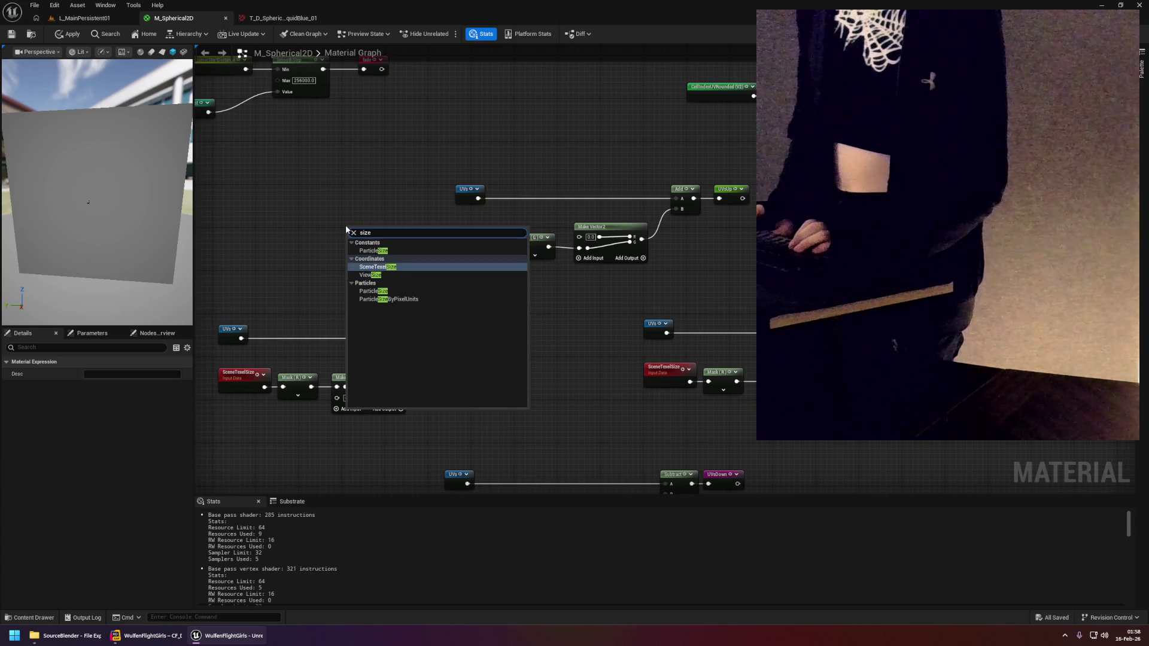
{"action": "key", "text": "Down"}
{"action": "key", "text": "Down"}
{"action": "key", "text": "Down"}
{"action": "key", "text": "Up"}
{"action": "key", "text": "Up"}
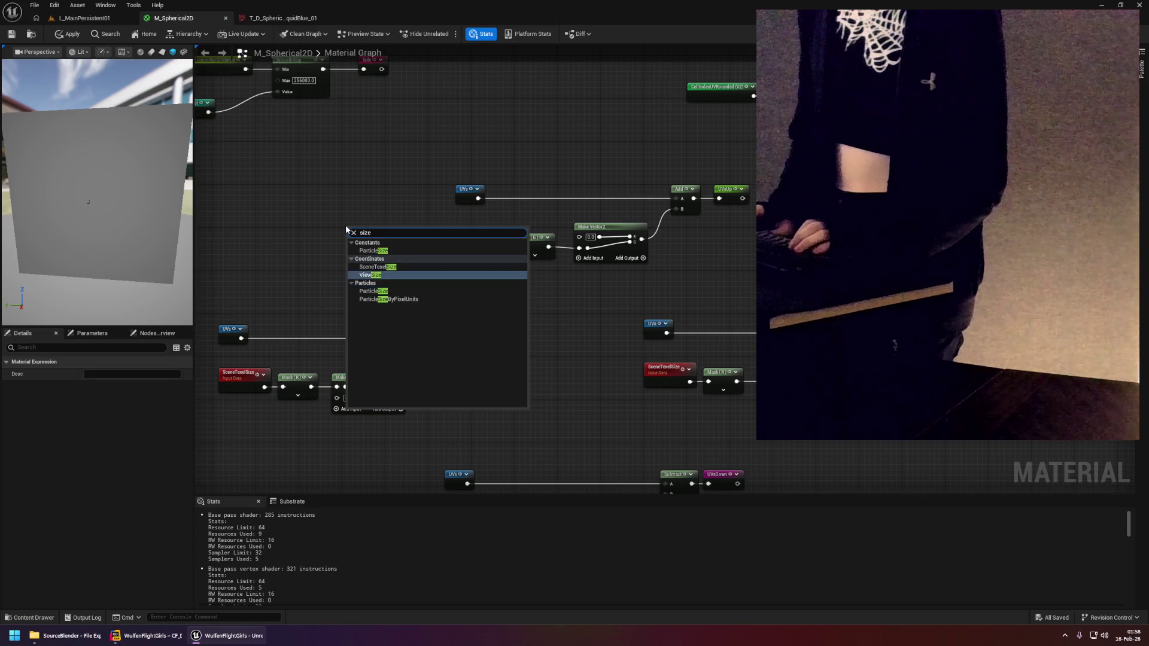
{"action": "key", "text": "Up"}
{"action": "key", "text": "Return"}
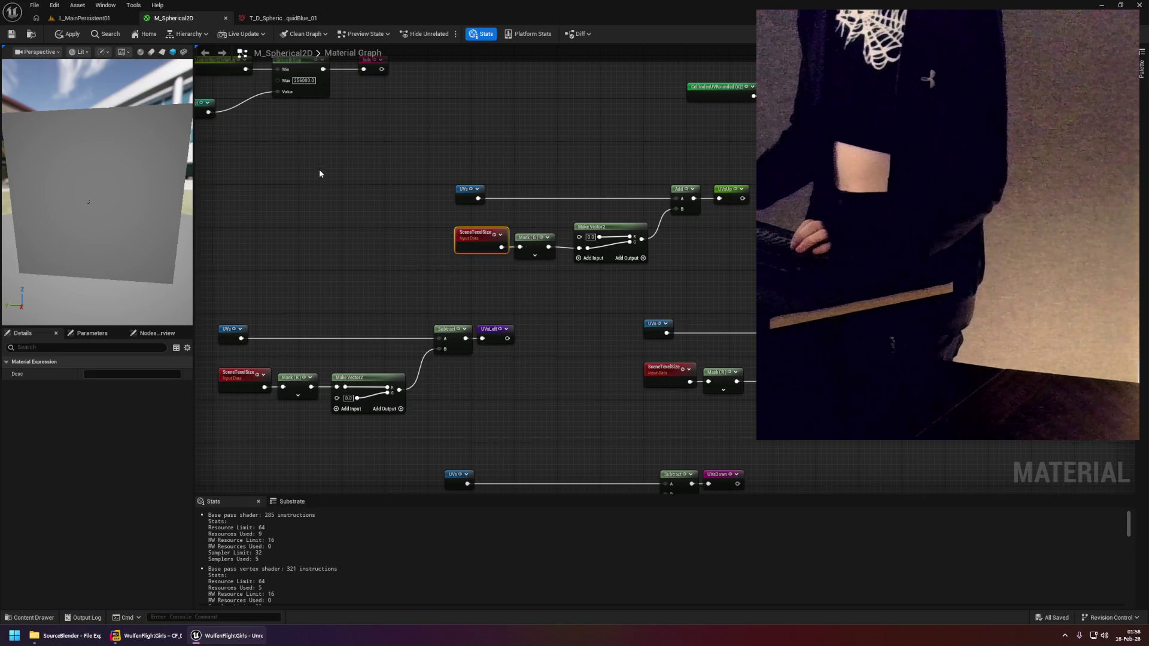
{"action": "left_click", "coordinate": [14, 636]}
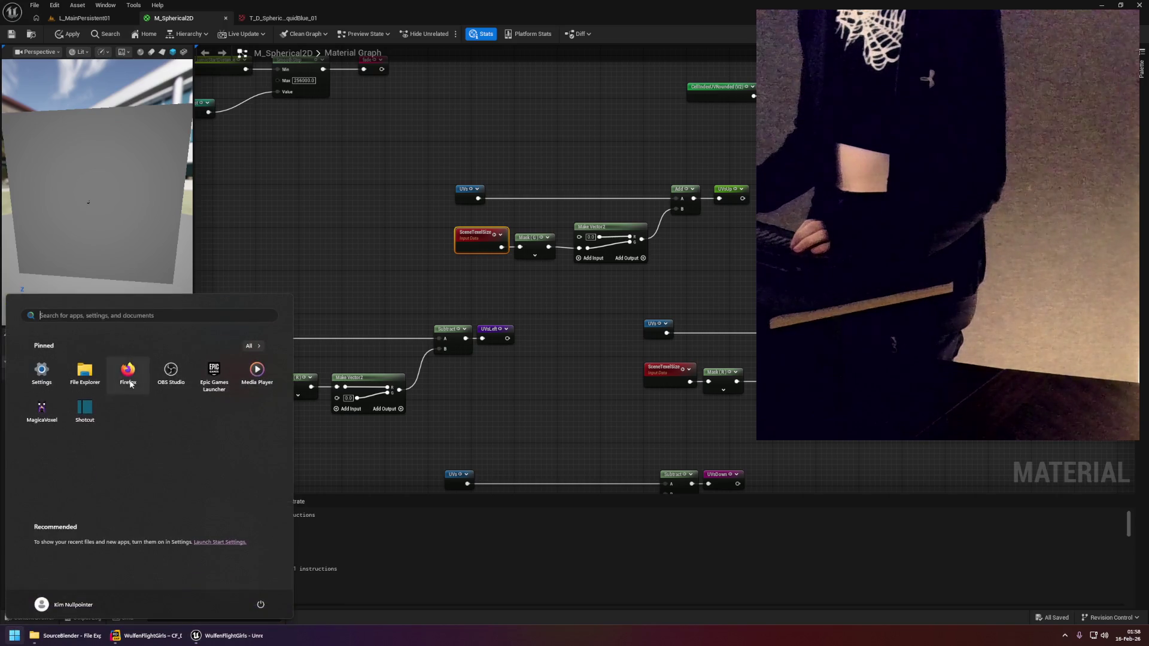
Launch Firefox and search for 'ue5 get texture pixel size'.
{"action": "key", "text": "Escape"}
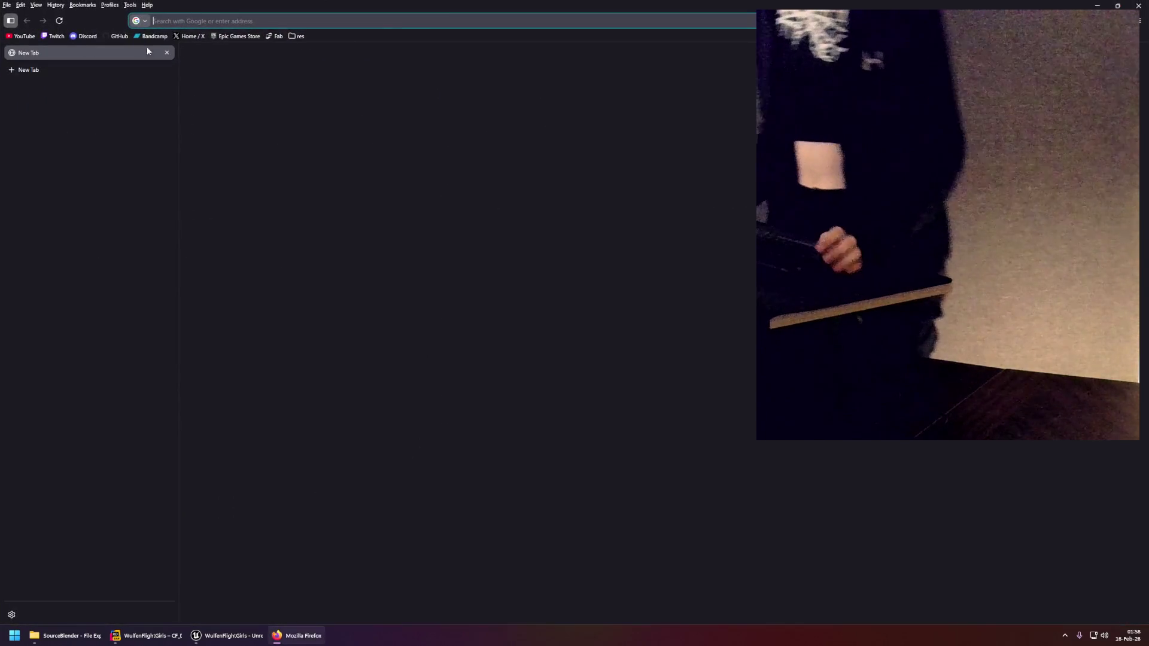
{"action": "left_click", "coordinate": [191, 22]}
{"action": "type", "text": "ue5 get "}
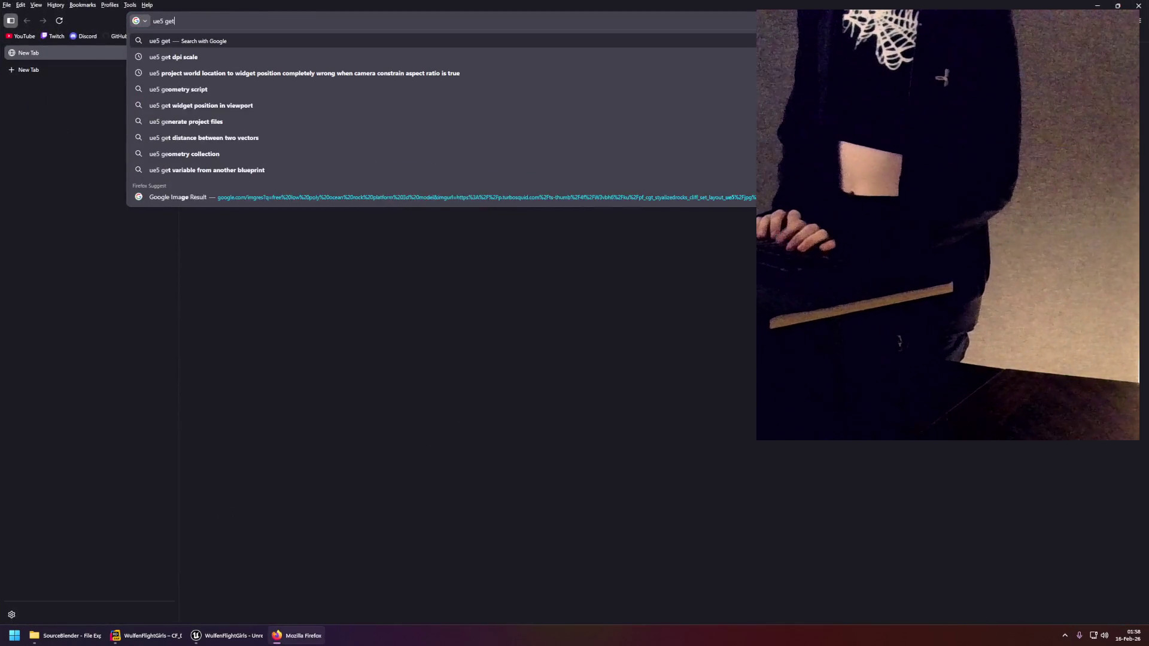
{"action": "type", "text": "tex"}
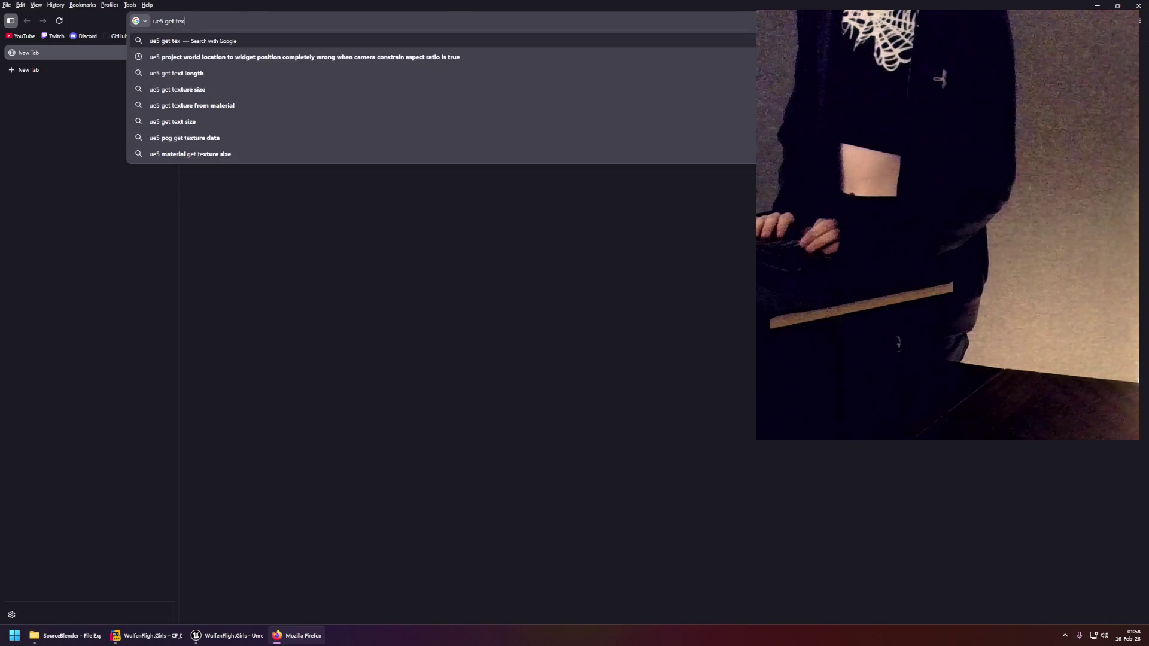
{"action": "type", "text": "ture"}
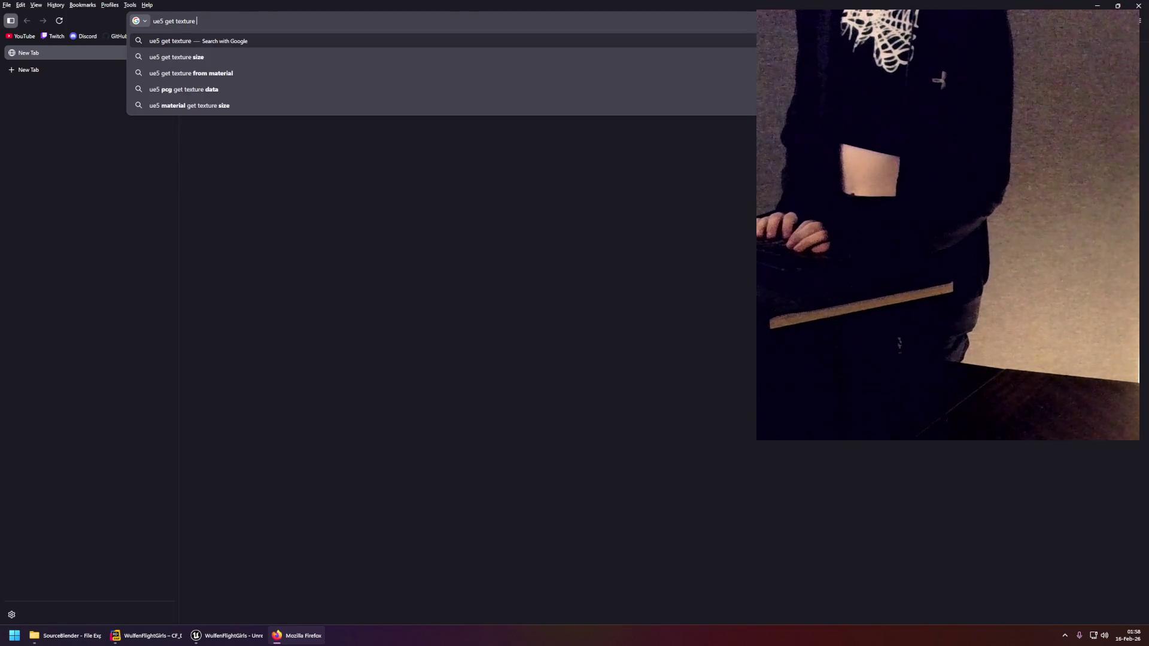
{"action": "type", "text": " pi"}
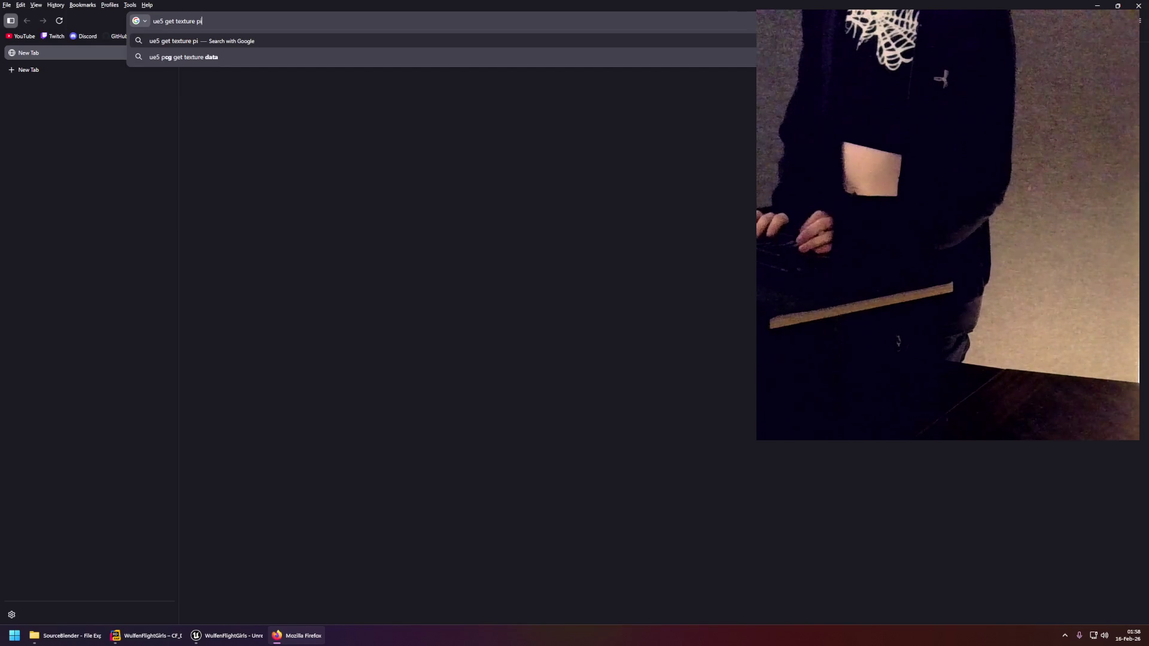
{"action": "type", "text": "xel size"}
{"action": "key", "text": "Return"}
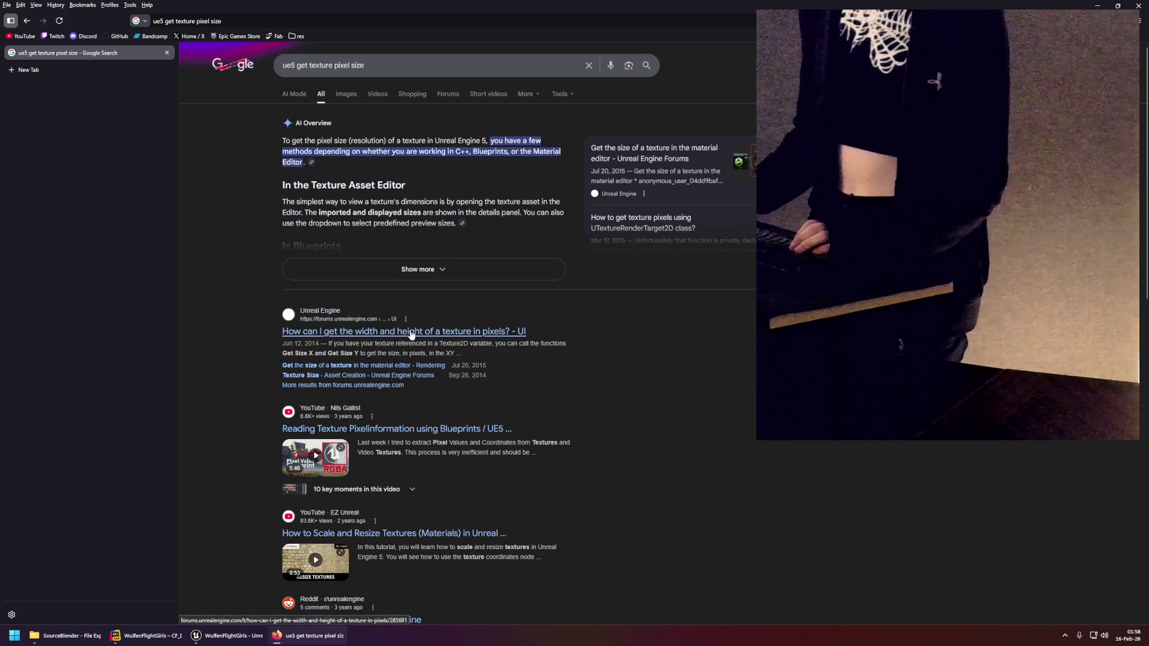
Read the Unreal forum thread on texture width and height, then return to the material graph.
{"action": "left_click", "coordinate": [402, 334]}
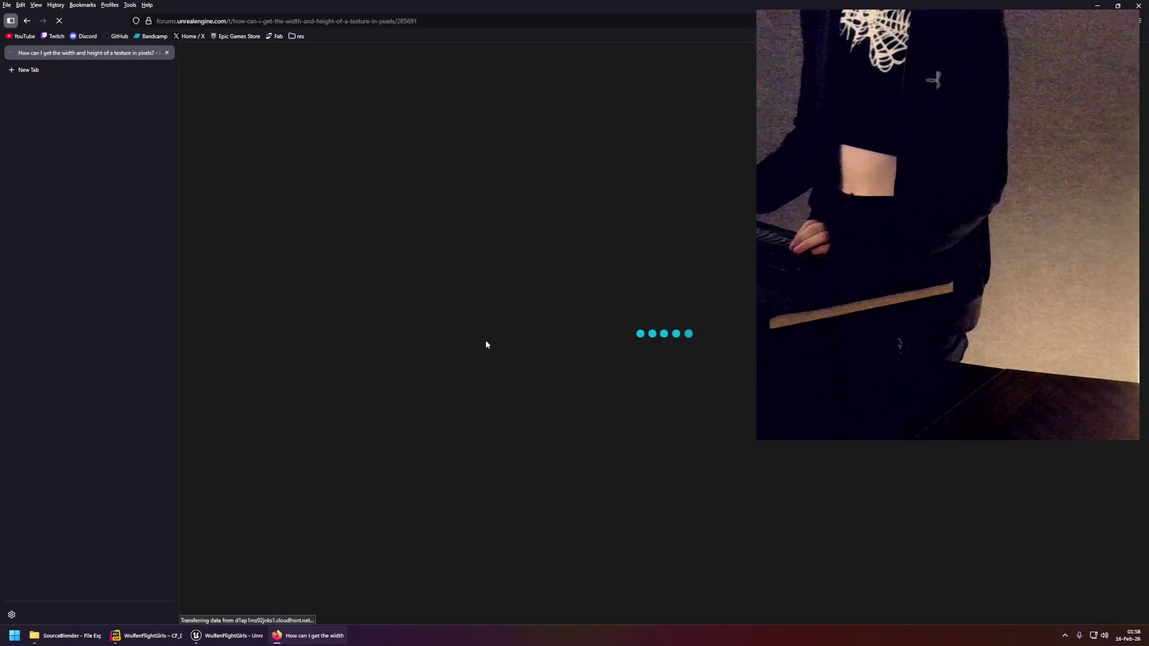
{"action": "middle_click", "coordinate": [611, 214]}
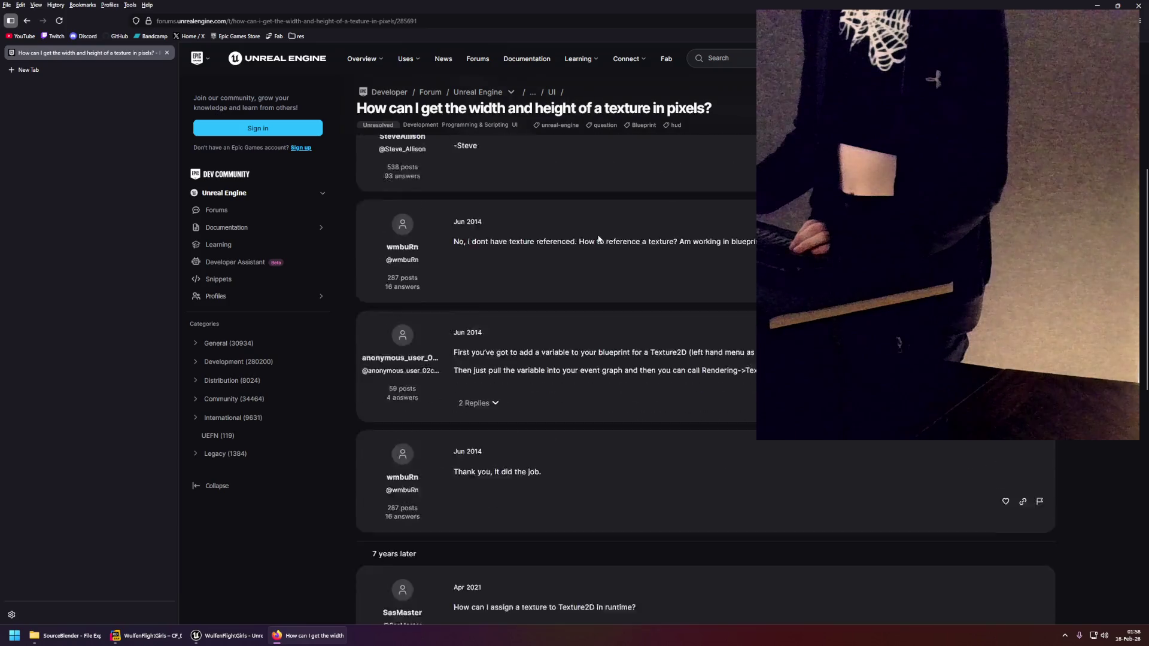
{"action": "scroll", "coordinate": [611, 213], "scroll_direction": "up", "scroll_amount": 5}
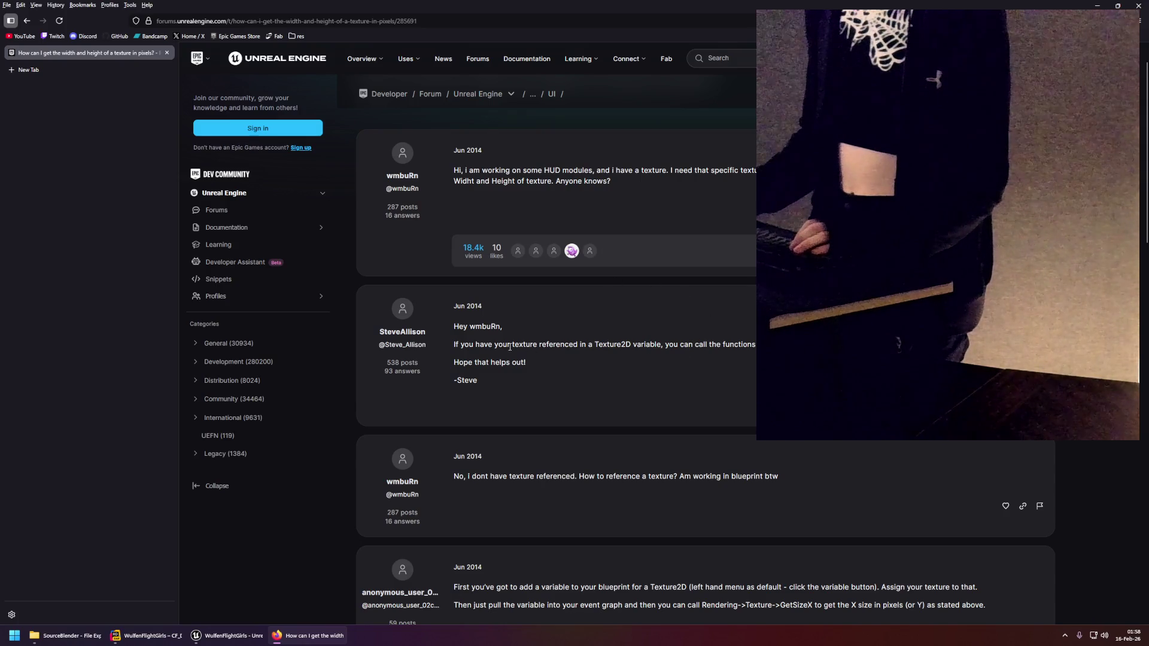
{"action": "left_click_drag", "start_coordinate": [455, 349], "coordinate": [650, 346]}
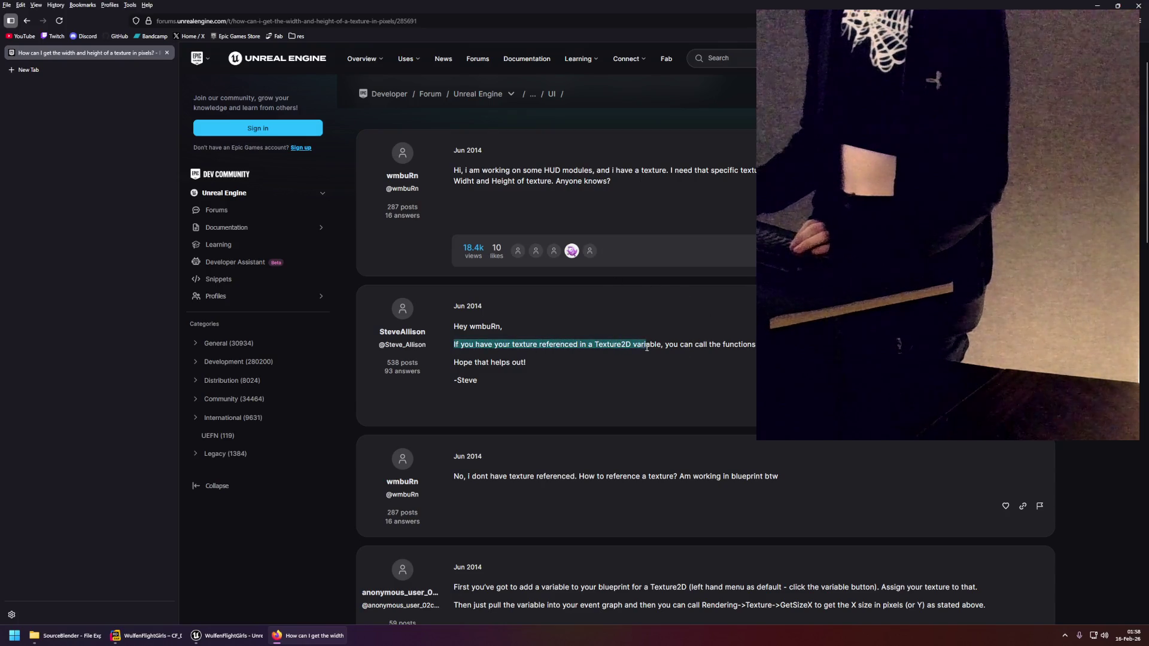
{"action": "left_click", "coordinate": [637, 368]}
{"action": "scroll", "coordinate": [610, 413], "scroll_direction": "down", "scroll_amount": 1}
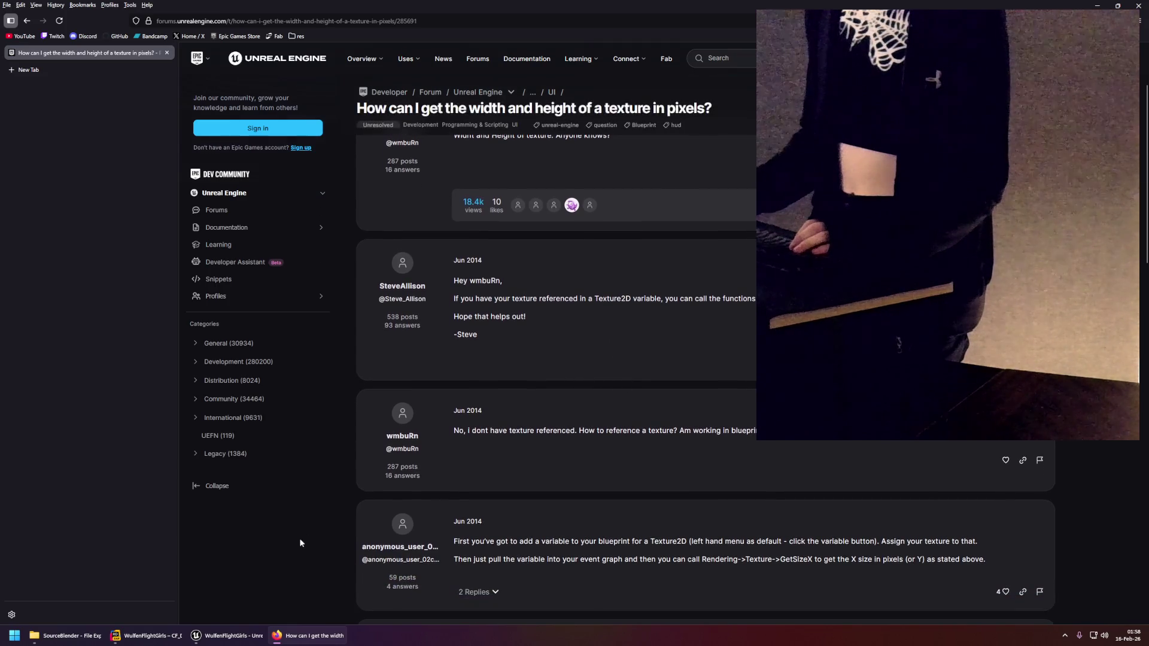
{"action": "left_click", "coordinate": [227, 635]}
{"action": "right_click", "coordinate": [400, 308]}
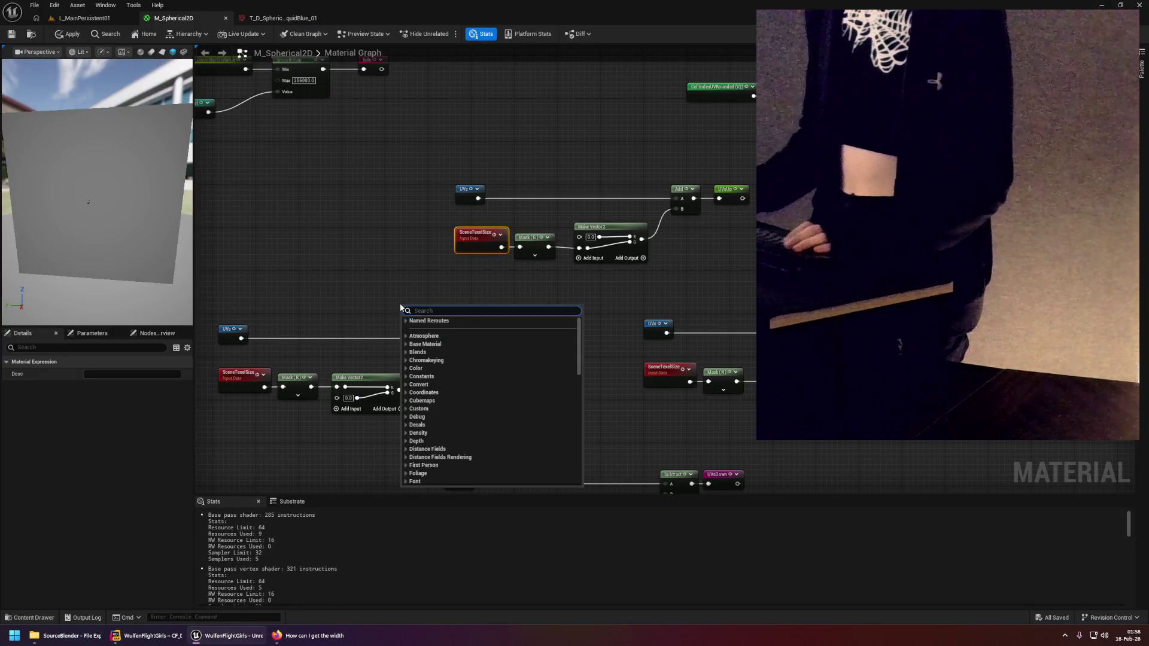
Search the node list for 'get size' and cancel without adding a node.
{"action": "type", "text": "get size"}
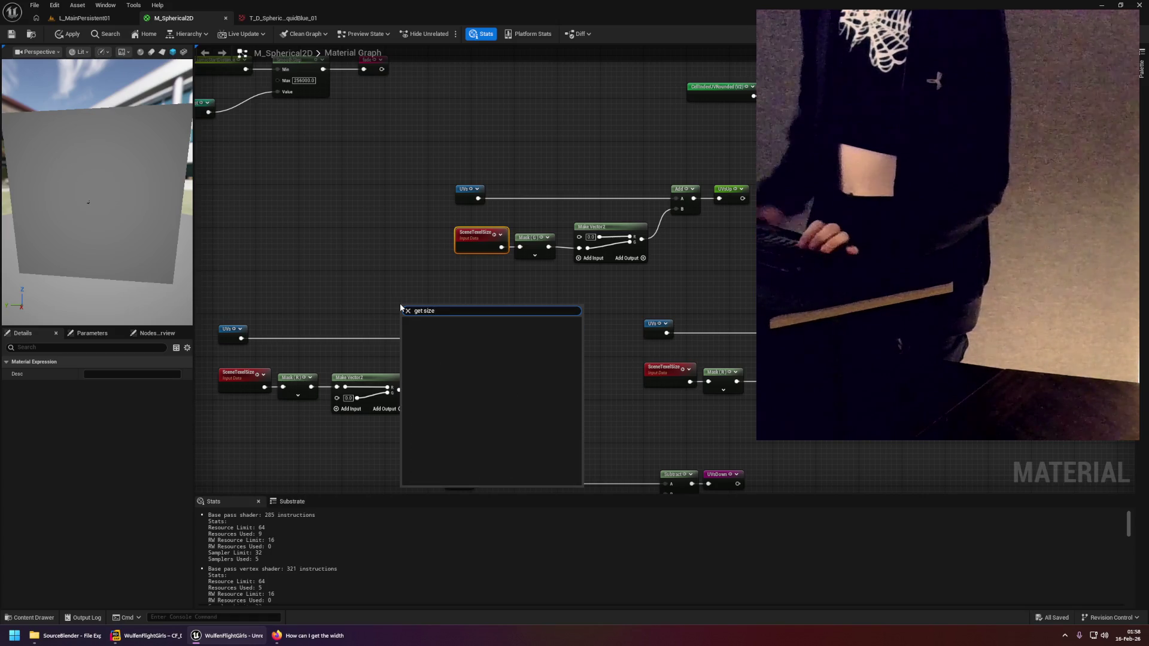
{"action": "left_click", "coordinate": [444, 298]}
{"action": "scroll", "coordinate": [454, 297], "scroll_direction": "up", "scroll_amount": 2}
Inspect the SceneTexelSize and Source Texture nodes, then return to the forum thread in Firefox.
{"action": "left_click_drag", "start_coordinate": [433, 207], "coordinate": [505, 268]}
{"action": "scroll", "coordinate": [506, 280], "scroll_direction": "down", "scroll_amount": 5}
{"action": "scroll", "coordinate": [617, 299], "scroll_direction": "up", "scroll_amount": 6}
{"action": "mouse_move", "coordinate": [636, 300]}
{"action": "left_mouse_down"}
{"action": "mouse_move", "coordinate": [439, 329]}
{"action": "mouse_move", "coordinate": [758, 322]}
{"action": "left_mouse_up"}
{"action": "left_click", "coordinate": [539, 251]}
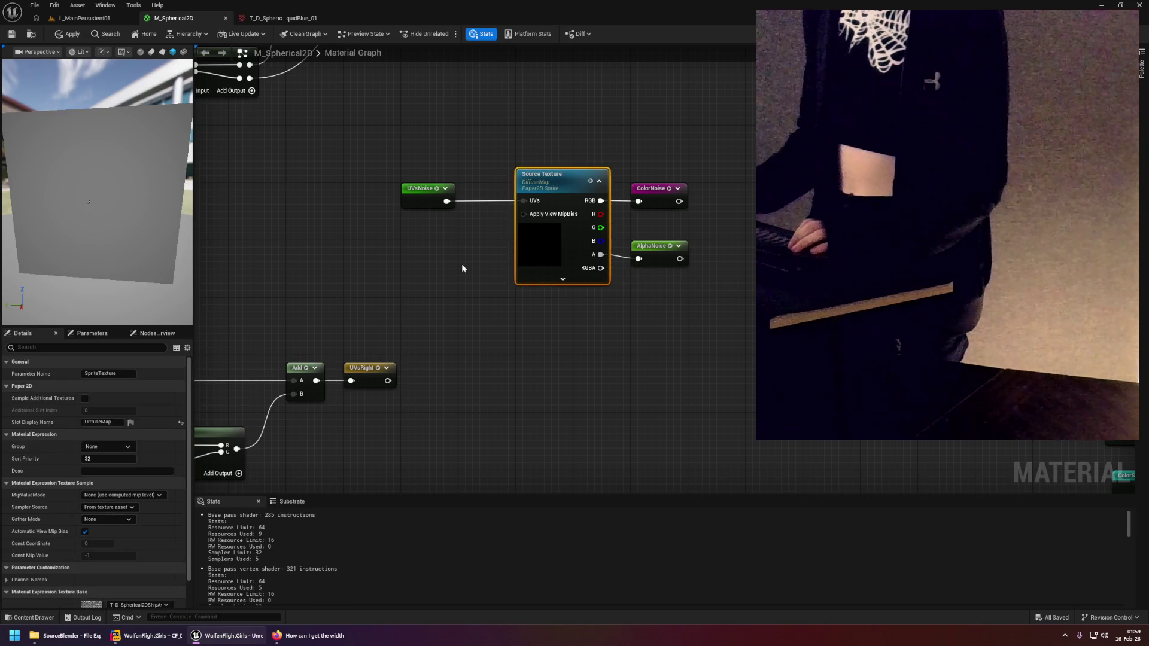
{"action": "mouse_move", "coordinate": [378, 285]}
{"action": "left_mouse_down"}
{"action": "mouse_move", "coordinate": [307, 287]}
{"action": "mouse_move", "coordinate": [628, 288]}
{"action": "mouse_move", "coordinate": [550, 296]}
{"action": "left_mouse_up"}
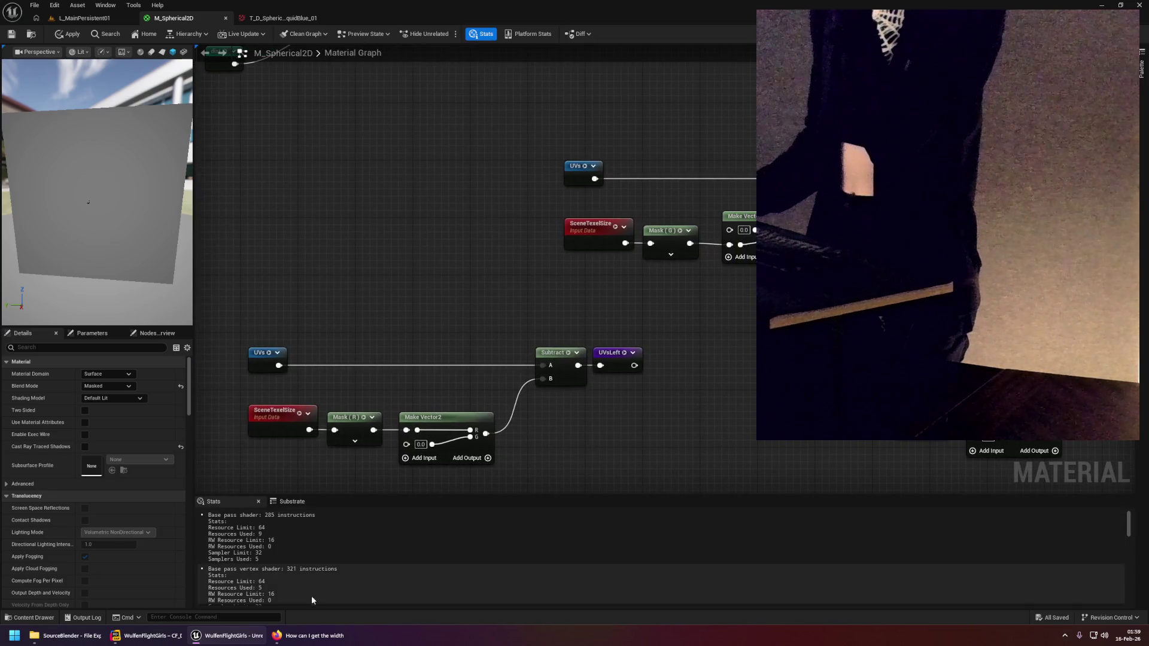
{"action": "left_click", "coordinate": [310, 636]}
{"action": "scroll", "coordinate": [520, 437], "scroll_direction": "down", "scroll_amount": 7}
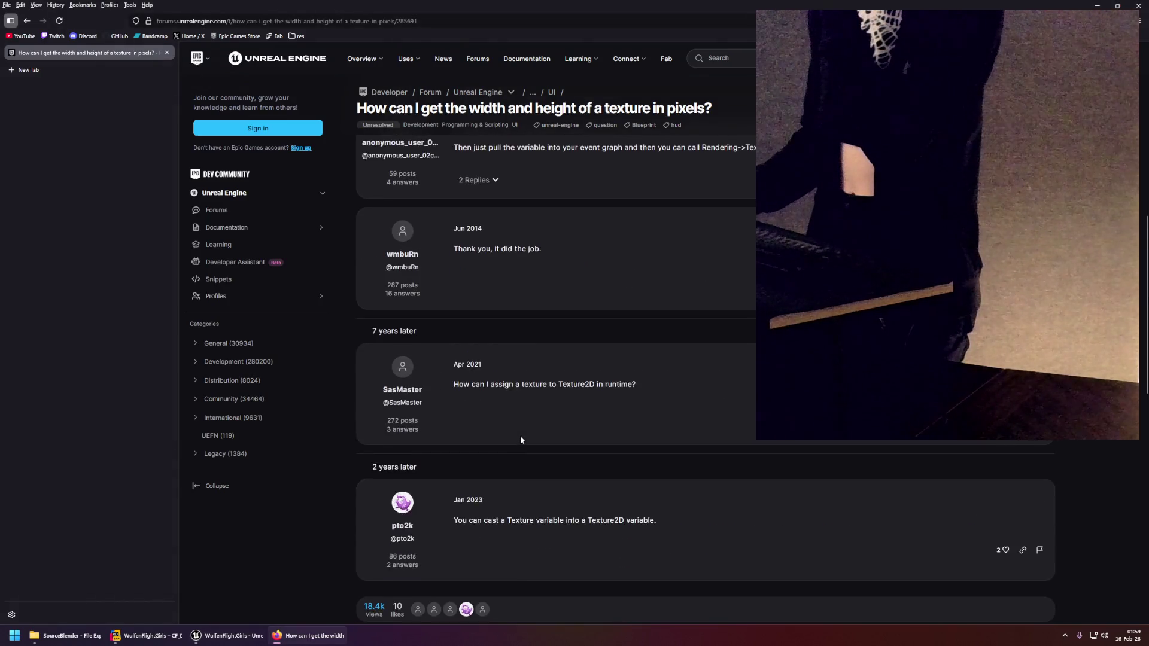
{"action": "scroll", "coordinate": [521, 437], "scroll_direction": "down", "scroll_amount": 2}
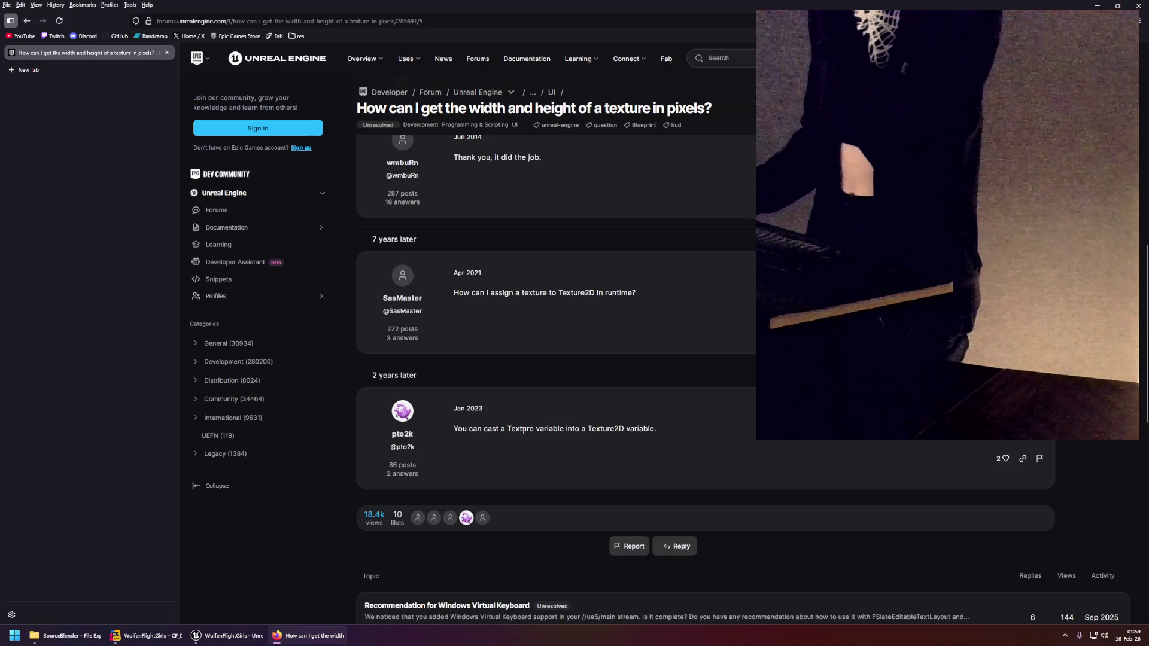
{"action": "left_click_drag", "start_coordinate": [659, 430], "coordinate": [481, 433]}
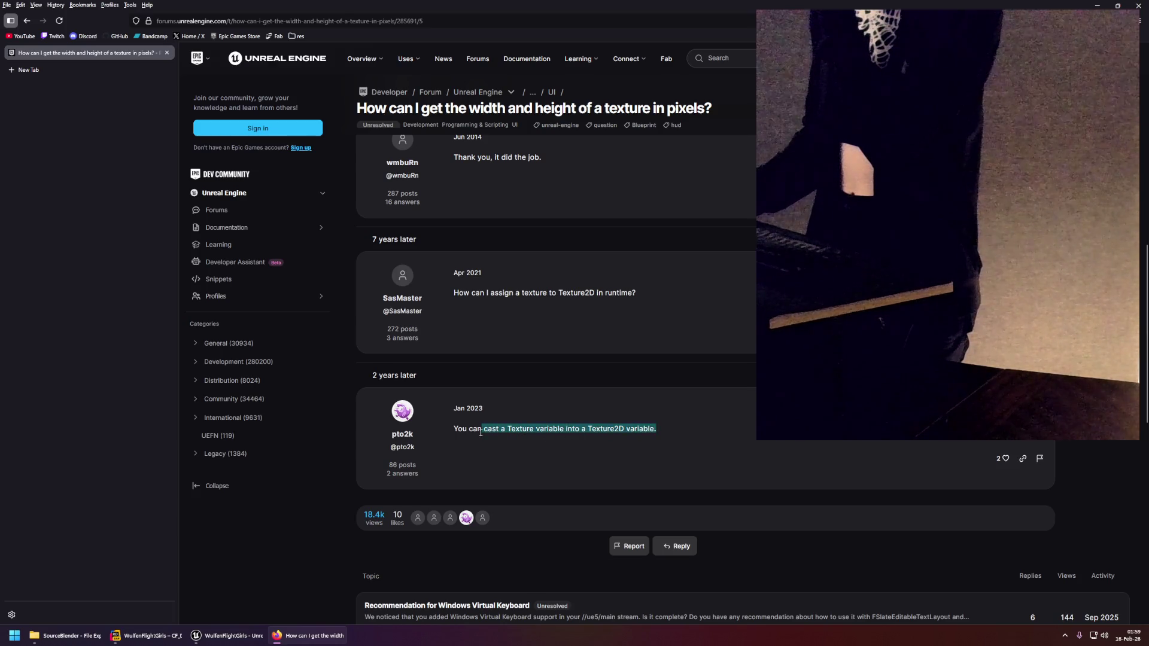
{"action": "left_click", "coordinate": [527, 446]}
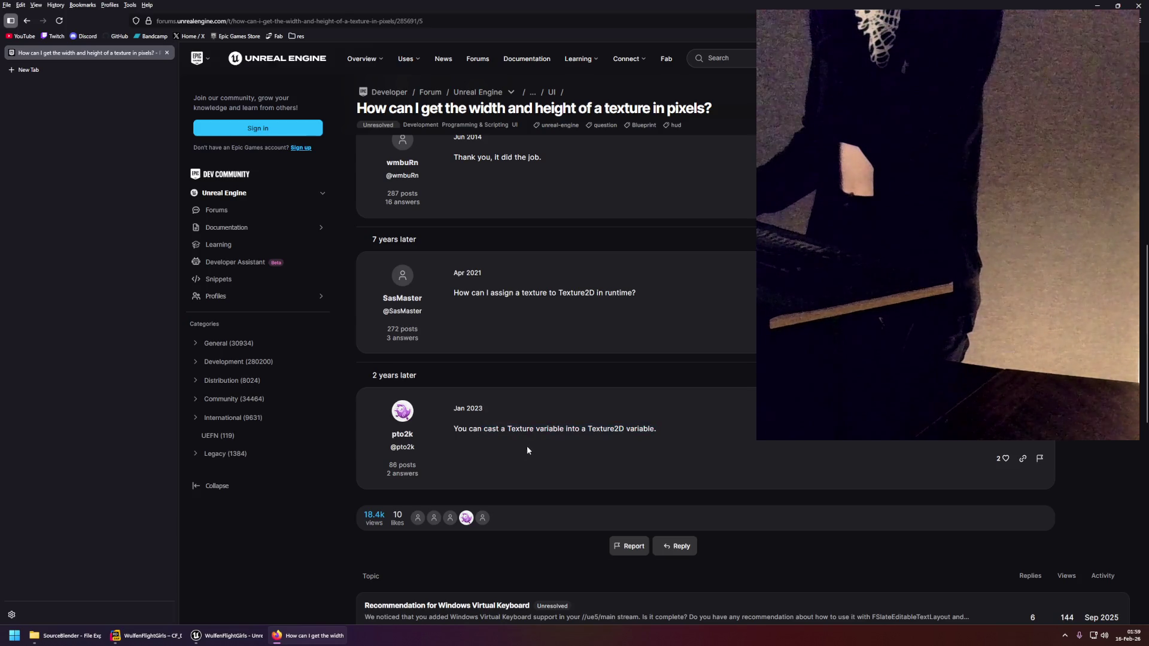
{"action": "left_click", "coordinate": [235, 639]}
{"action": "right_click", "coordinate": [383, 245]}
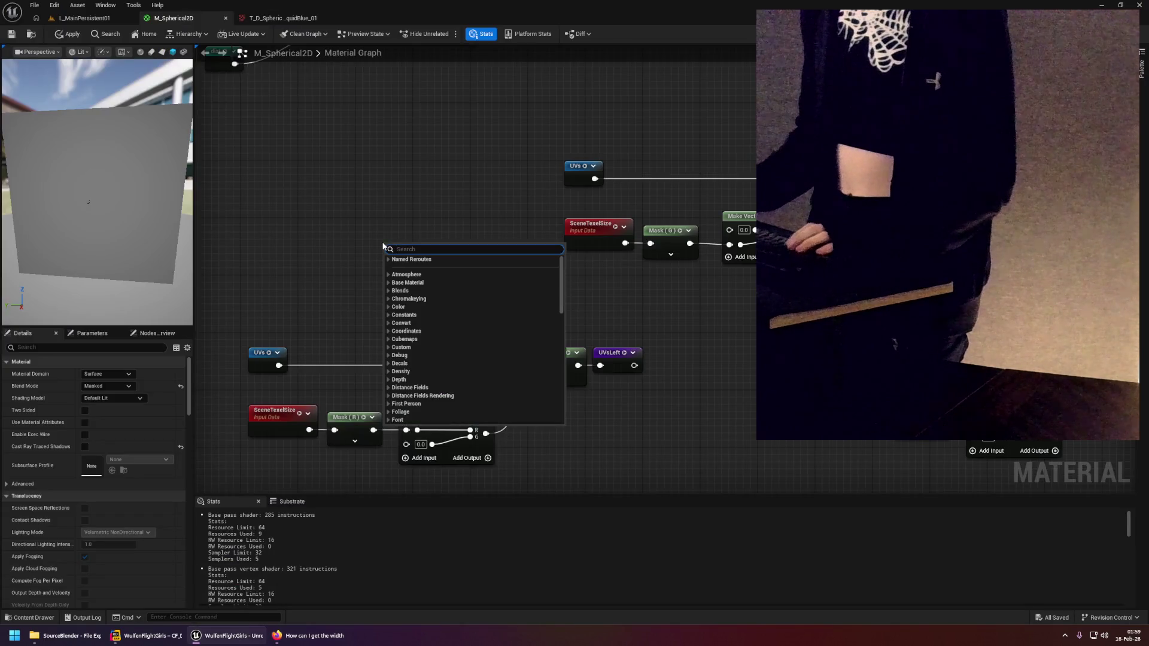
{"action": "type", "text": "texture2d"}
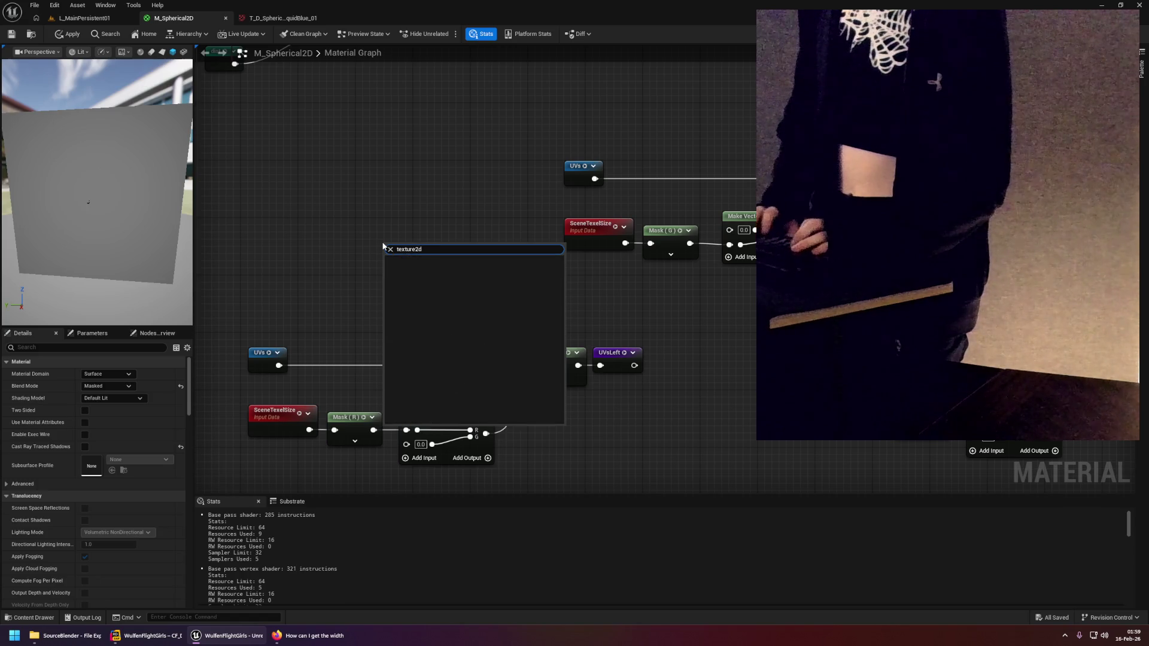
{"action": "key", "text": "BackSpace"}
{"action": "key", "text": "BackSpace"}
{"action": "key", "text": "Down"}
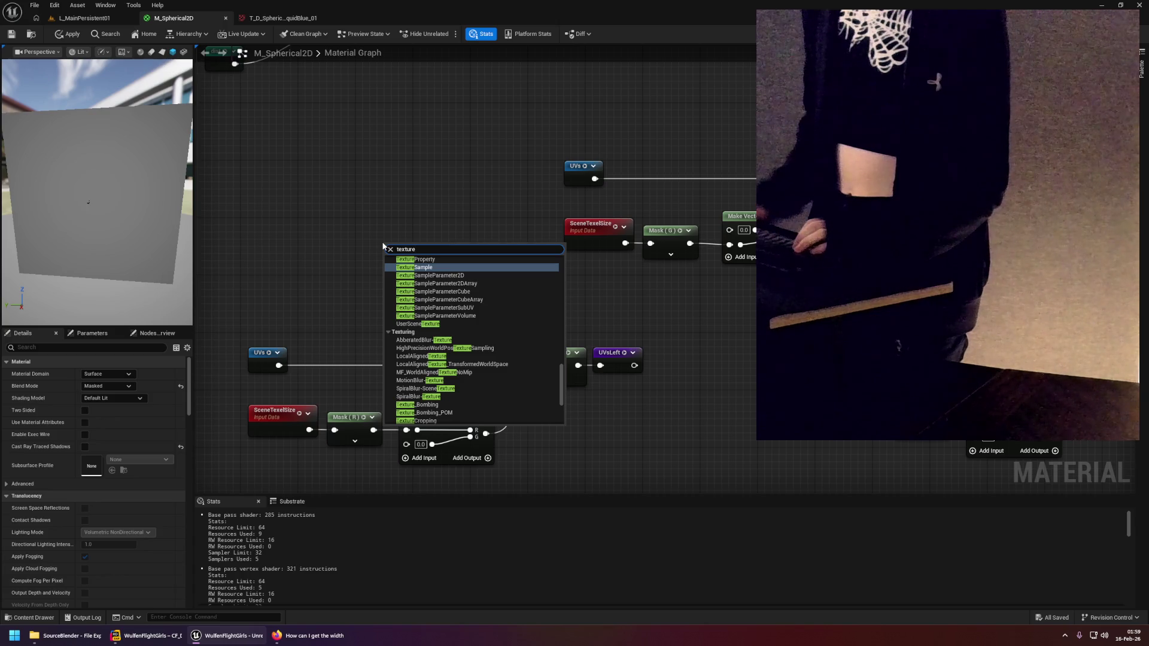
{"action": "scroll", "coordinate": [450, 314], "scroll_direction": "down", "scroll_amount": 1}
{"action": "scroll", "coordinate": [450, 312], "scroll_direction": "down", "scroll_amount": 3}
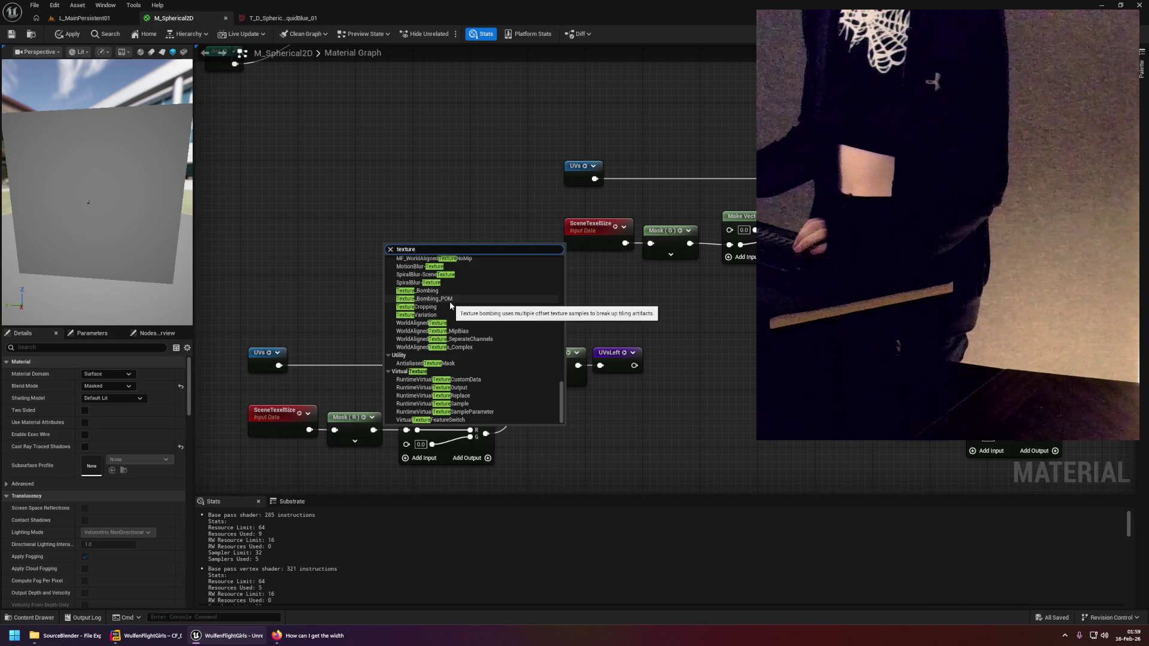
{"action": "scroll", "coordinate": [452, 306], "scroll_direction": "up", "scroll_amount": 6}
{"action": "scroll", "coordinate": [454, 304], "scroll_direction": "down", "scroll_amount": 3}
{"action": "scroll", "coordinate": [456, 305], "scroll_direction": "down", "scroll_amount": 3}
{"action": "scroll", "coordinate": [456, 304], "scroll_direction": "up", "scroll_amount": 2}
{"action": "scroll", "coordinate": [459, 301], "scroll_direction": "up", "scroll_amount": 2}
{"action": "scroll", "coordinate": [459, 297], "scroll_direction": "up", "scroll_amount": 2}
{"action": "scroll", "coordinate": [458, 297], "scroll_direction": "up", "scroll_amount": 1}
{"action": "scroll", "coordinate": [458, 311], "scroll_direction": "up", "scroll_amount": 1}
{"action": "scroll", "coordinate": [459, 317], "scroll_direction": "up", "scroll_amount": 2}
{"action": "scroll", "coordinate": [459, 314], "scroll_direction": "up", "scroll_amount": 1}
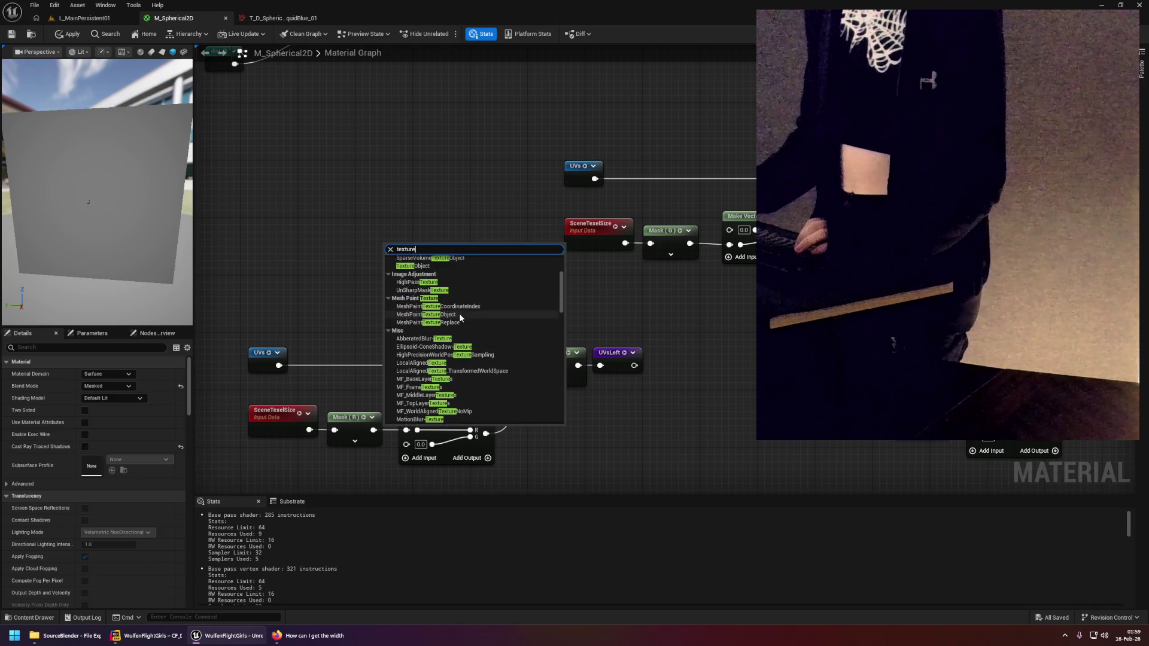
{"action": "left_click", "coordinate": [633, 297]}
{"action": "right_click", "coordinate": [399, 294]}
{"action": "type", "text": "textureob"}
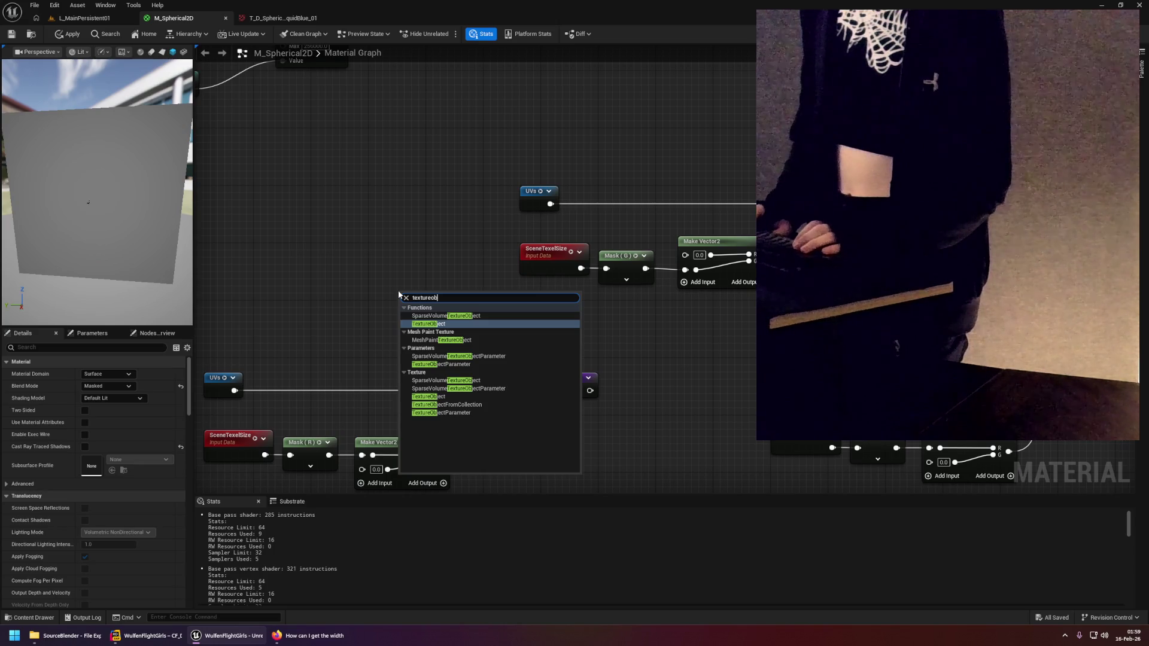
{"action": "key", "text": "Escape"}
{"action": "right_click", "coordinate": [380, 269]}
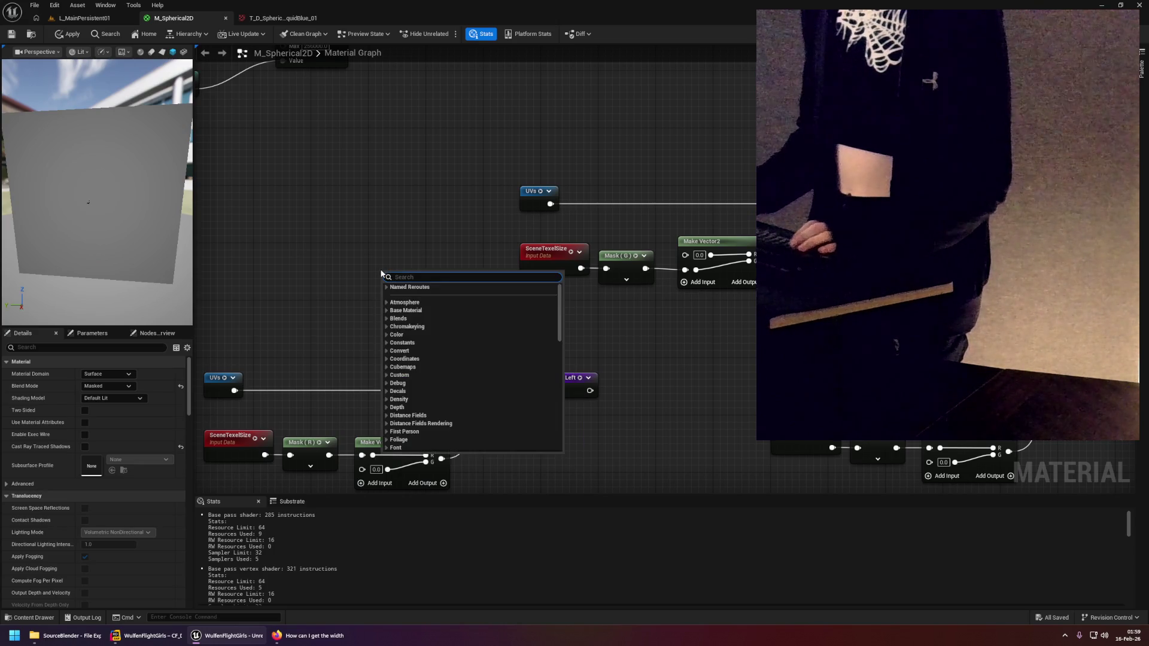
{"action": "left_click", "coordinate": [367, 267]}
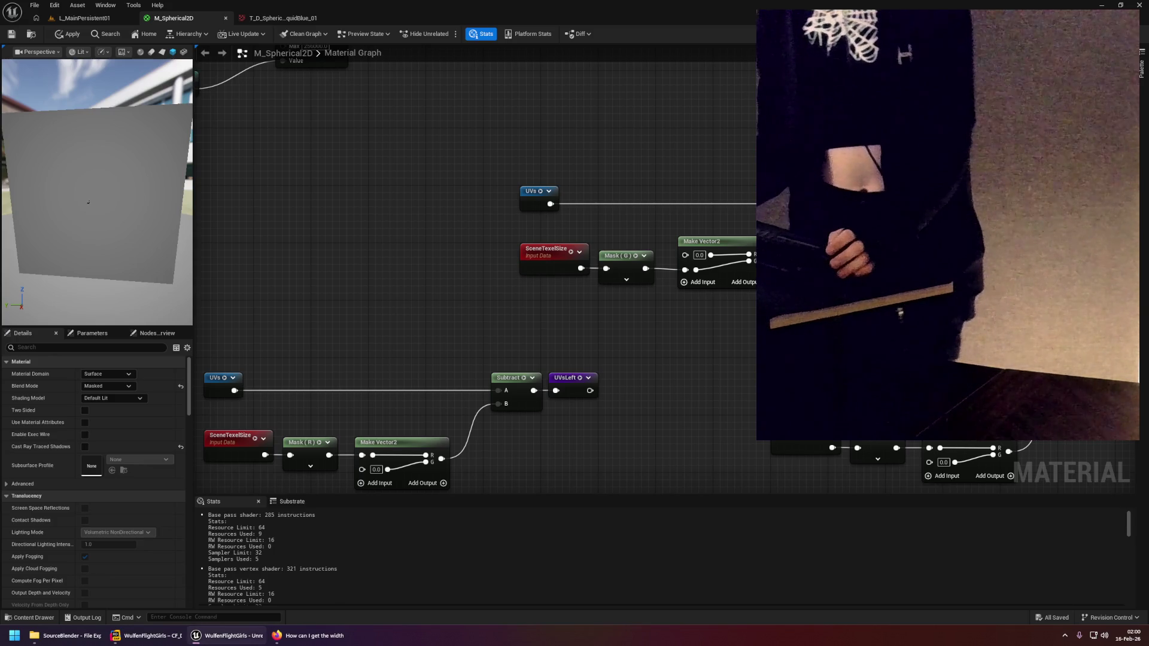
{"action": "scroll", "coordinate": [634, 307], "scroll_direction": "down", "scroll_amount": 3}
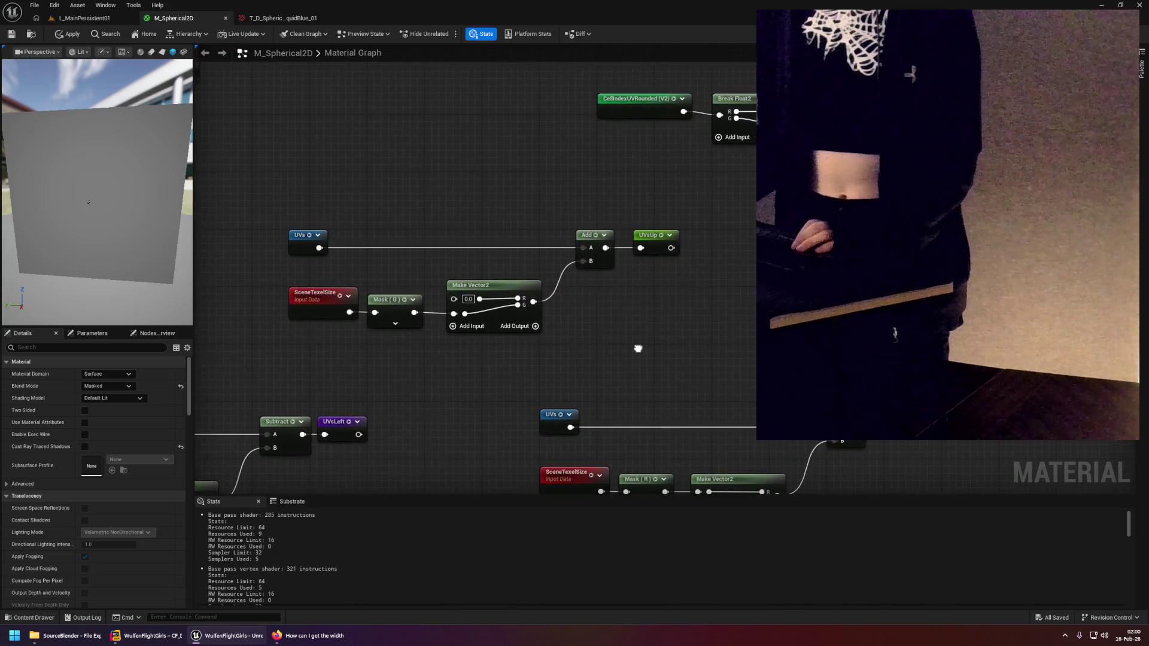
{"action": "mouse_move", "coordinate": [700, 246]}
{"action": "left_mouse_down"}
{"action": "mouse_move", "coordinate": [730, 248]}
{"action": "mouse_move", "coordinate": [644, 249]}
{"action": "mouse_move", "coordinate": [566, 298]}
{"action": "mouse_move", "coordinate": [754, 278]}
{"action": "left_mouse_up"}
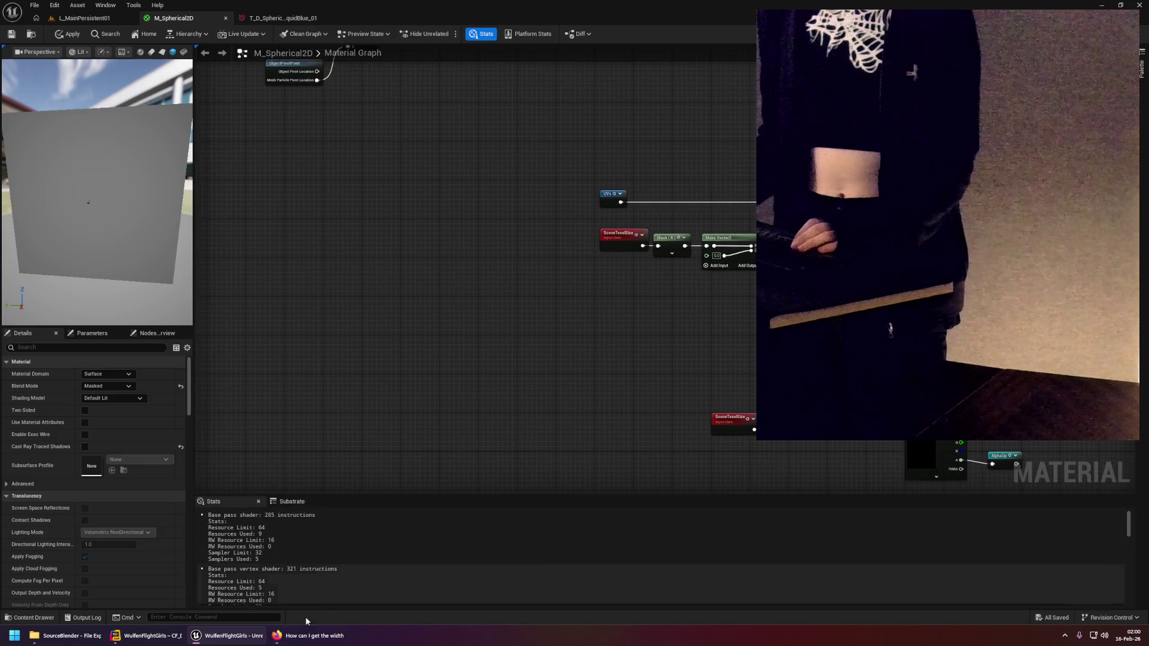
Read the 'Get the size of a texture in the material editor' thread, then return to Unreal.
{"action": "left_click", "coordinate": [306, 636]}
{"action": "left_click", "coordinate": [27, 20]}
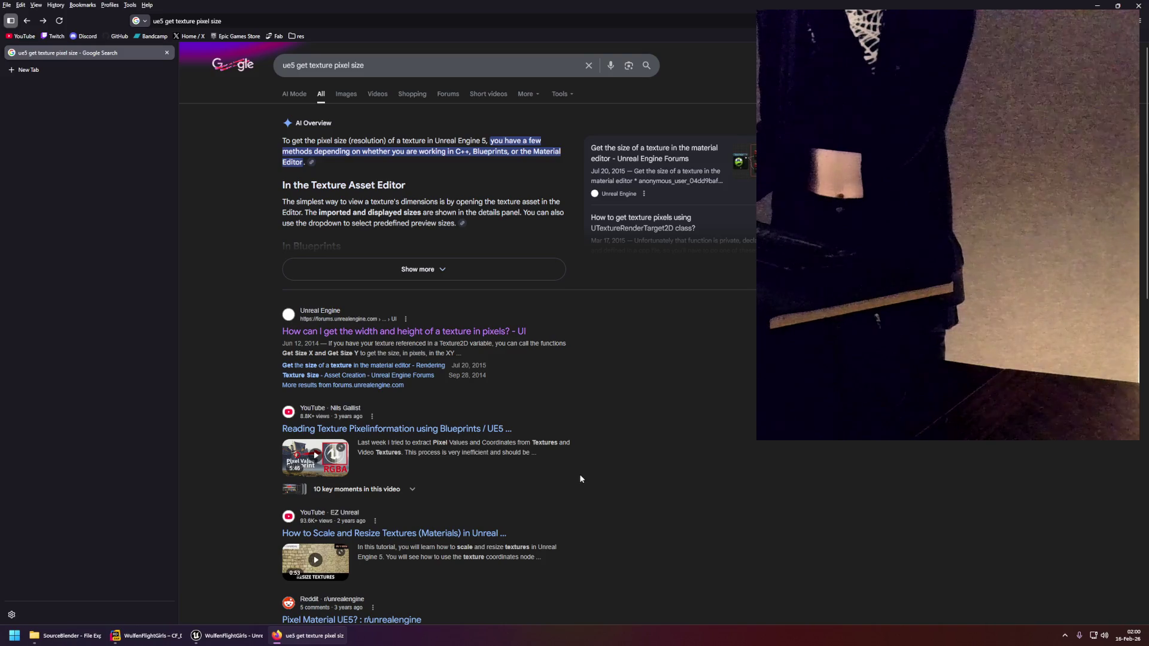
{"action": "scroll", "coordinate": [579, 473], "scroll_direction": "down", "scroll_amount": 1}
{"action": "left_click", "coordinate": [397, 320]}
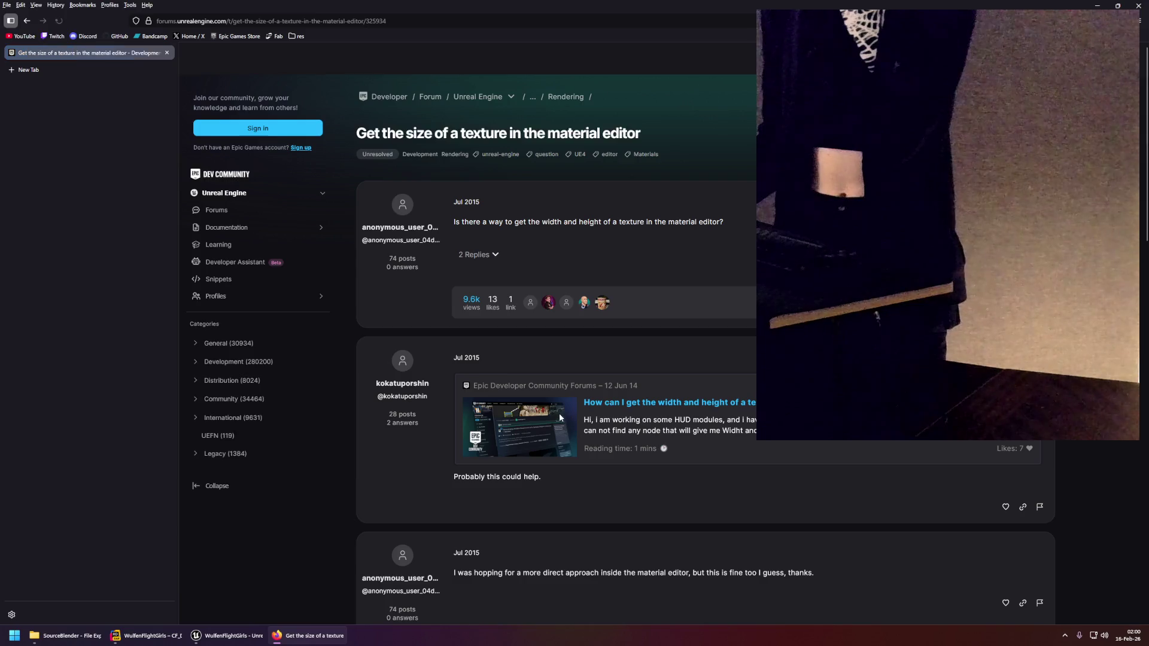
{"action": "scroll", "coordinate": [531, 408], "scroll_direction": "down", "scroll_amount": 5}
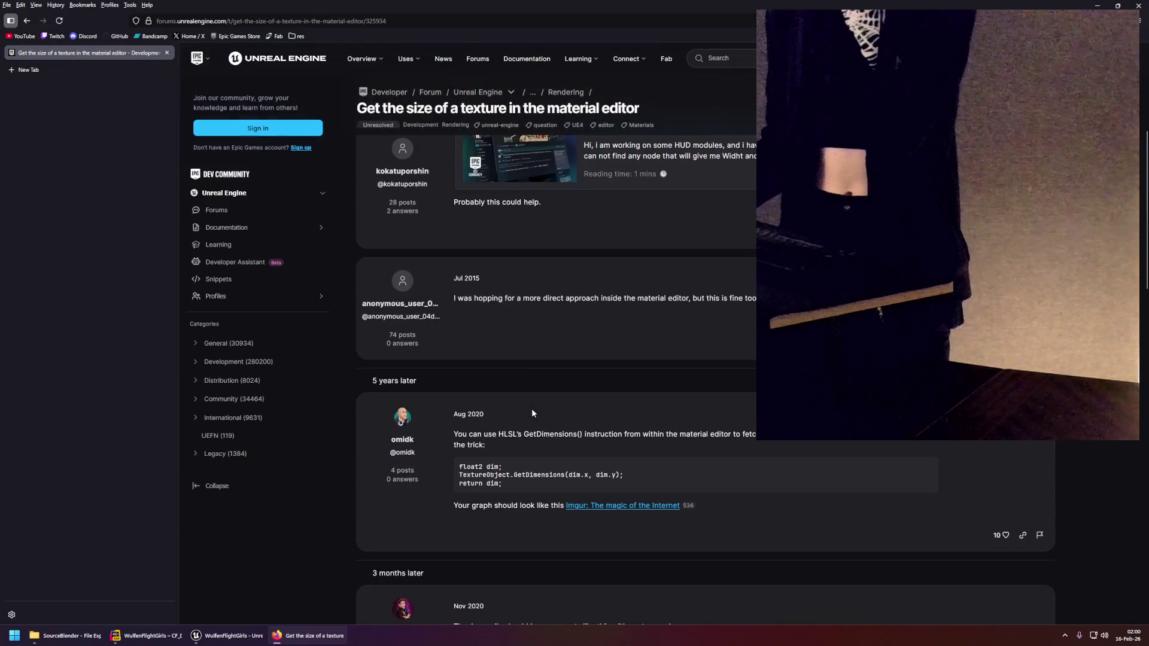
{"action": "scroll", "coordinate": [532, 413], "scroll_direction": "down", "scroll_amount": 1}
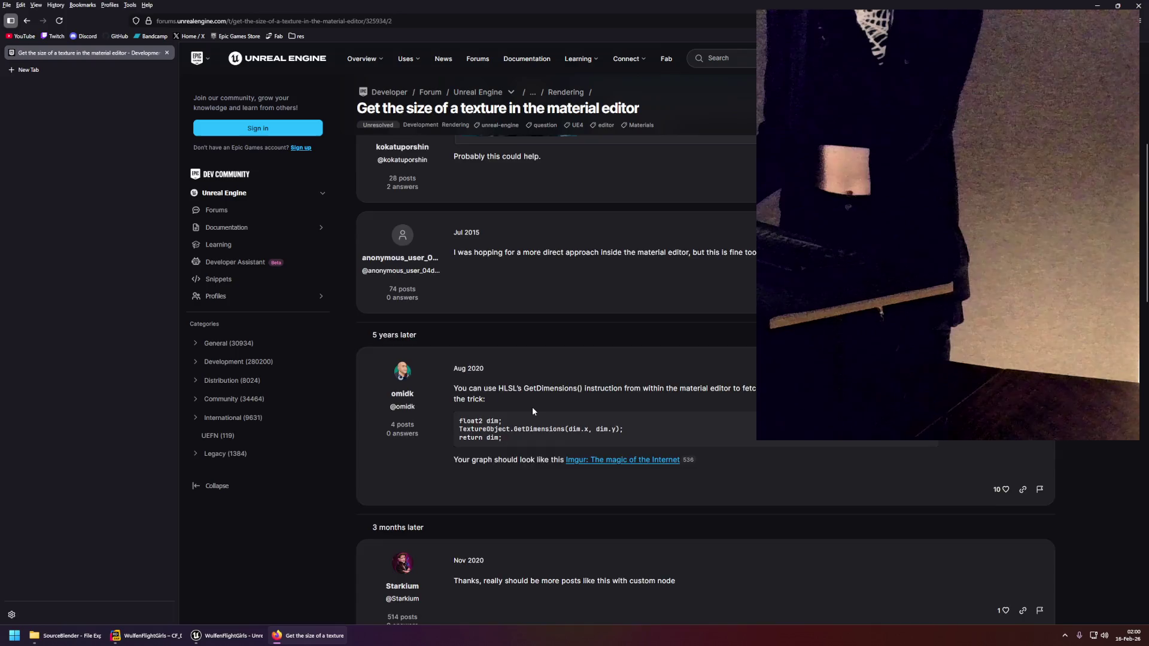
{"action": "scroll", "coordinate": [533, 412], "scroll_direction": "down", "scroll_amount": 6}
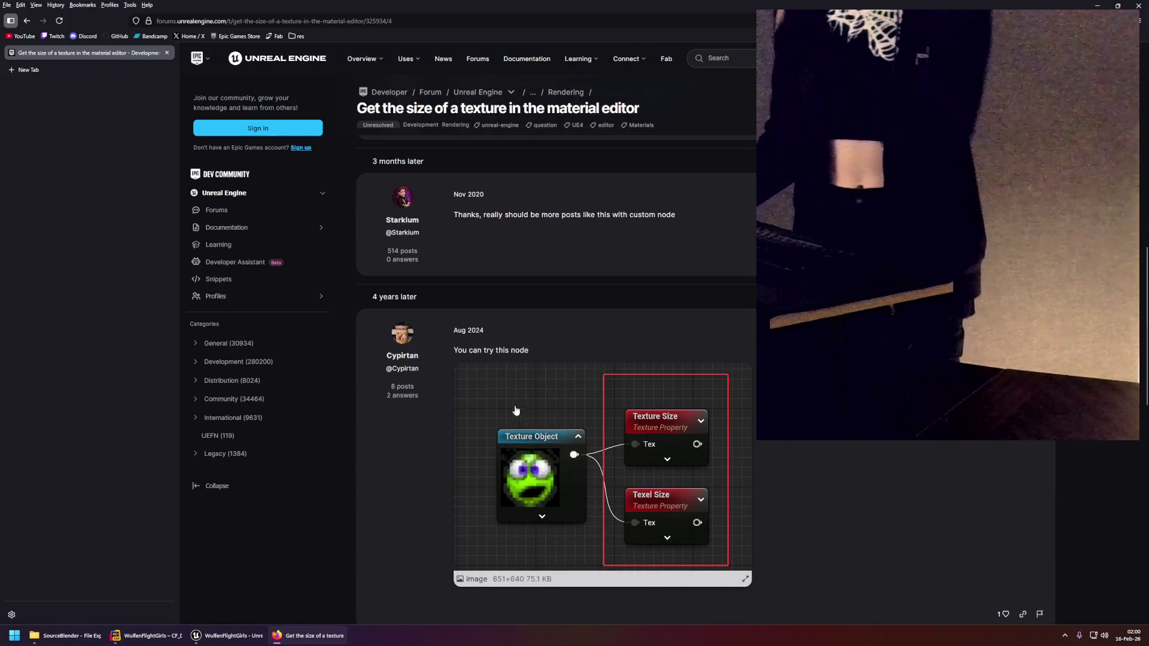
{"action": "scroll", "coordinate": [534, 413], "scroll_direction": "down", "scroll_amount": 5}
{"action": "left_click", "coordinate": [246, 636]}
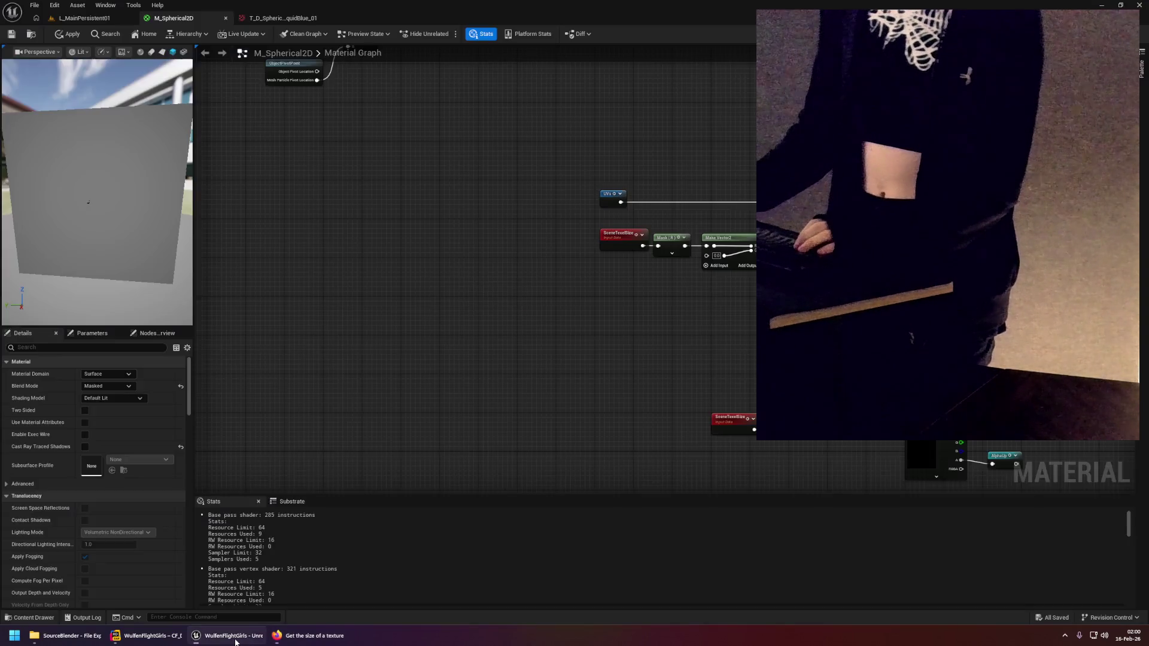
Duplicate the Source Texture node and try a 'textures' node search from its output.
{"action": "right_click", "coordinate": [457, 333]}
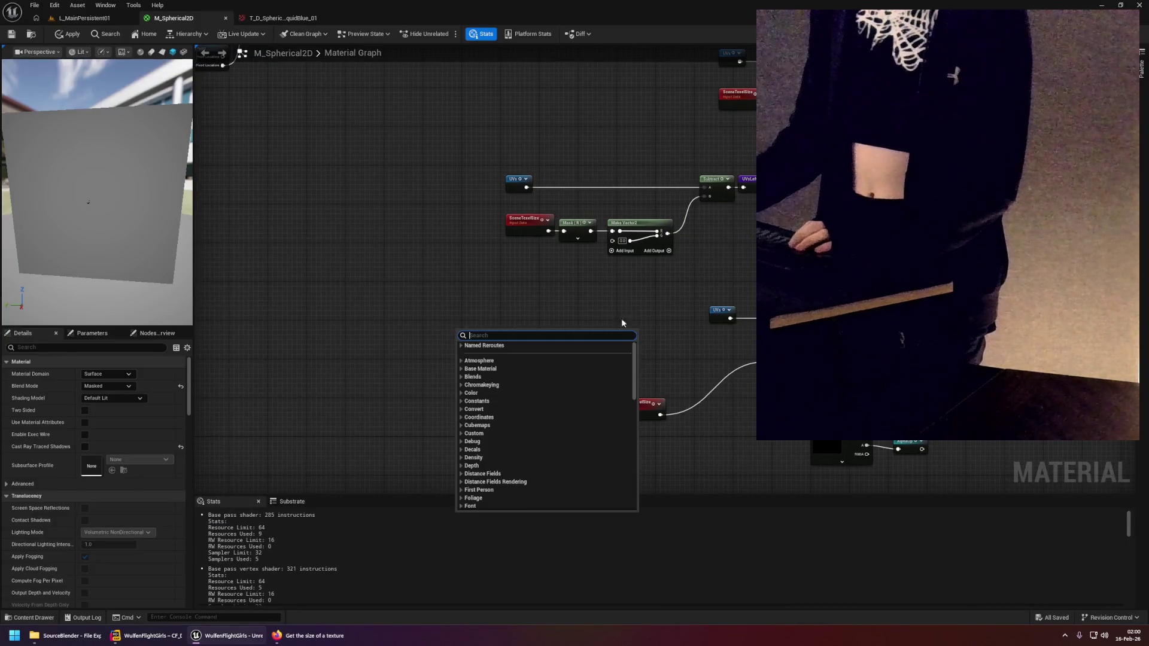
{"action": "left_click", "coordinate": [665, 319]}
{"action": "left_click", "coordinate": [842, 458]}
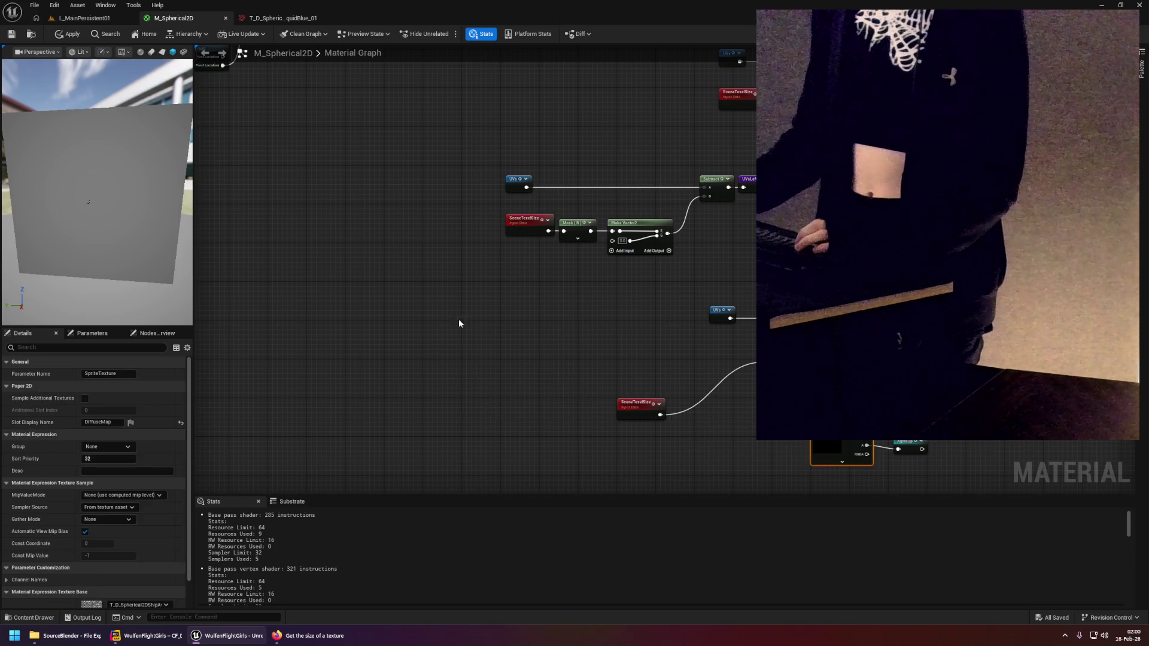
{"action": "key", "text": "ctrl+d"}
{"action": "scroll", "coordinate": [458, 317], "scroll_direction": "up", "scroll_amount": 2}
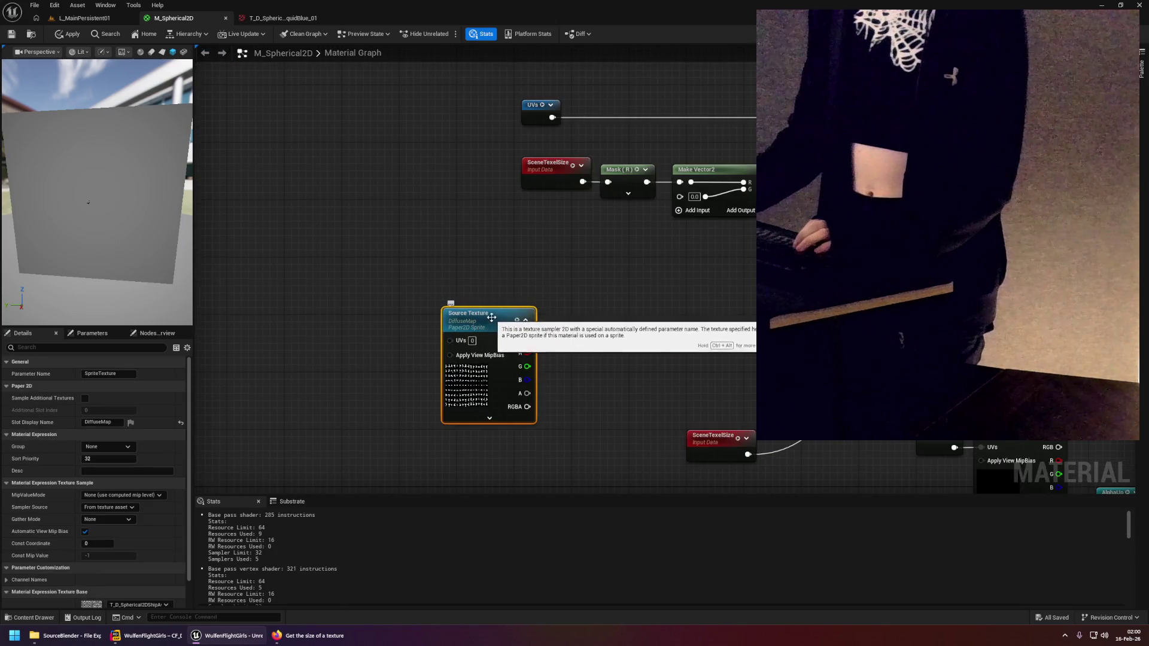
{"action": "mouse_move", "coordinate": [491, 274]}
{"action": "left_mouse_down"}
{"action": "mouse_move", "coordinate": [434, 253]}
{"action": "mouse_move", "coordinate": [535, 265]}
{"action": "left_mouse_up"}
{"action": "type", "text": "textur"}
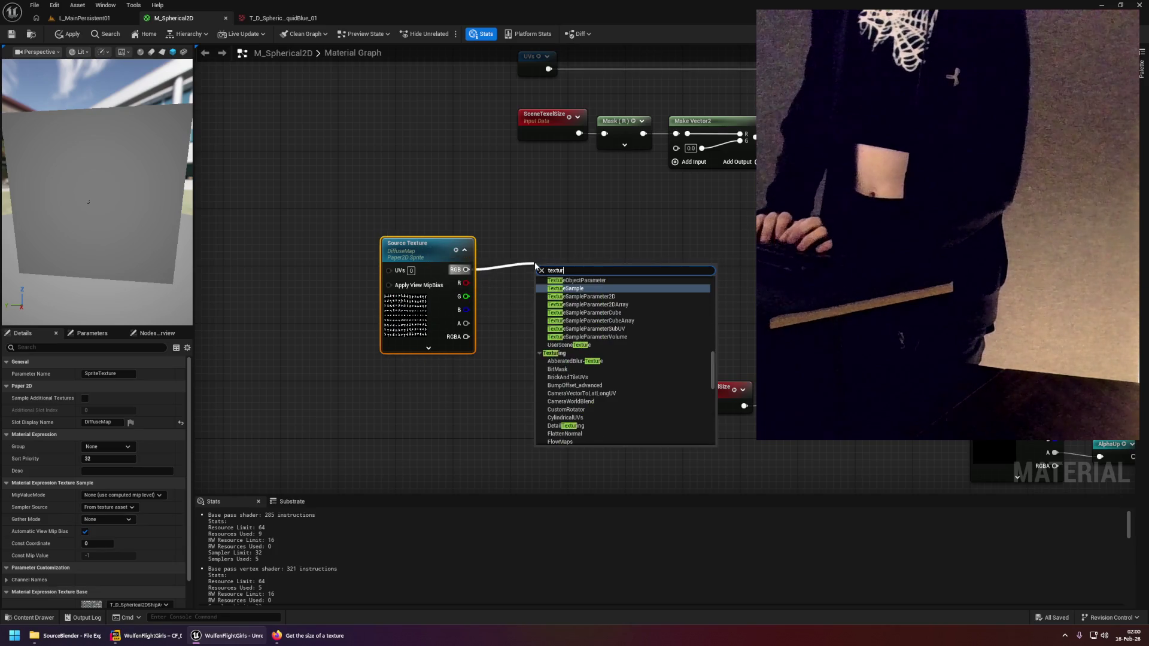
{"action": "type", "text": "esi"}
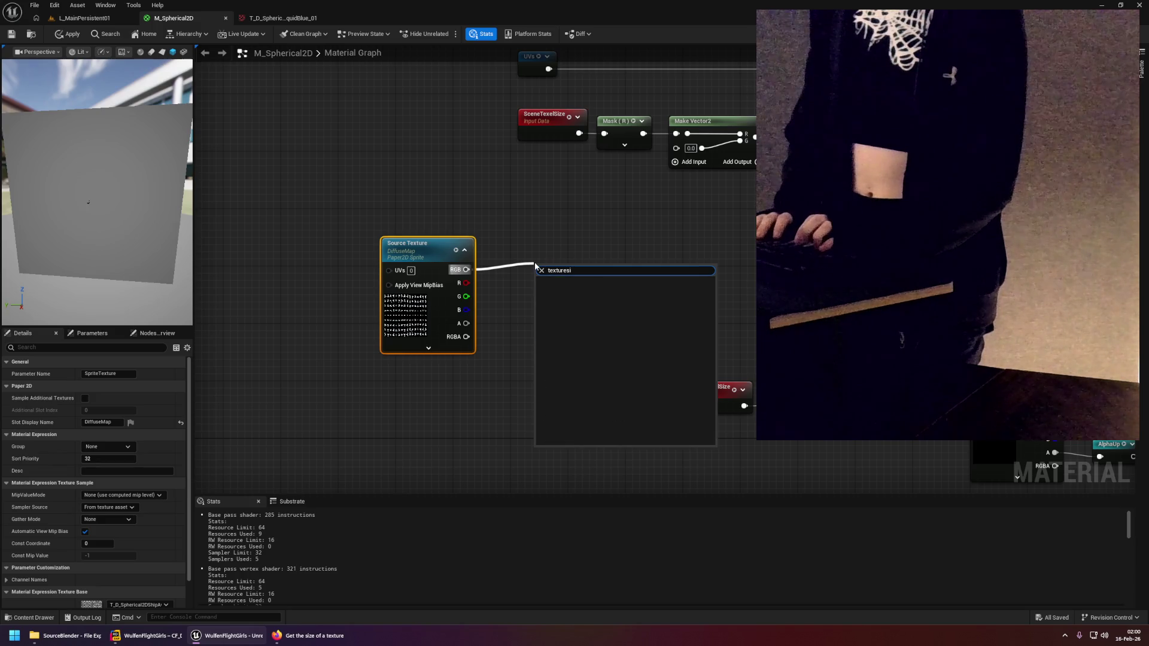
{"action": "left_click", "coordinate": [502, 235]}
{"action": "right_click", "coordinate": [407, 244]}
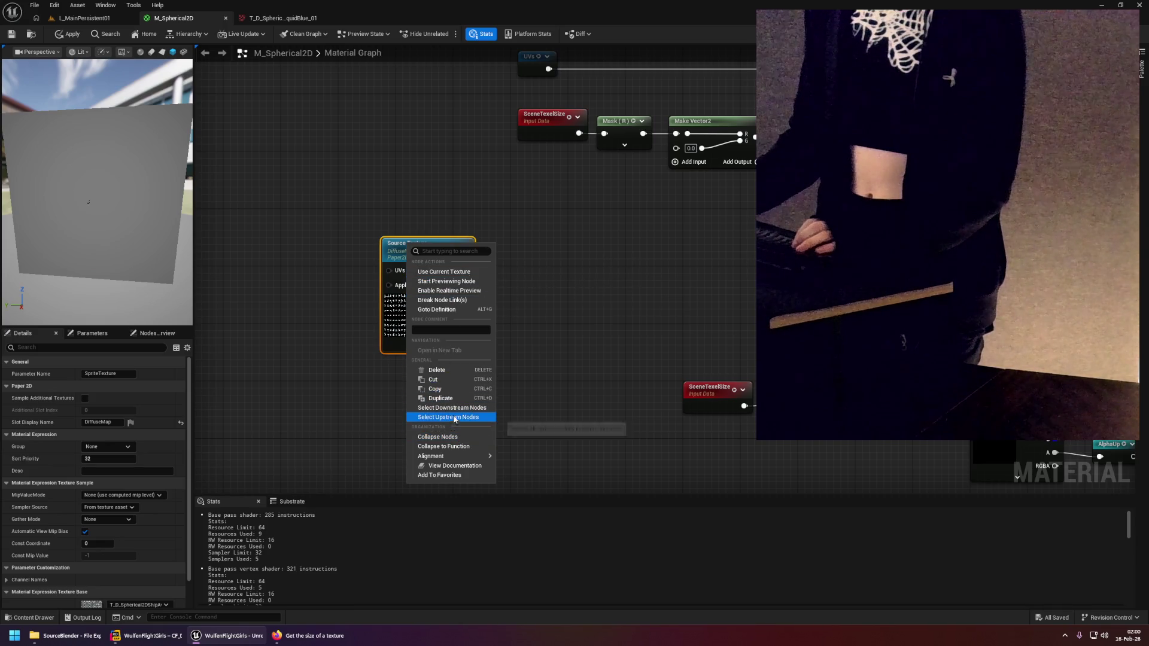
Add a Texture Object node via 'textureobject', inspect its properties, then switch to Firefox.
{"action": "right_click", "coordinate": [536, 299]}
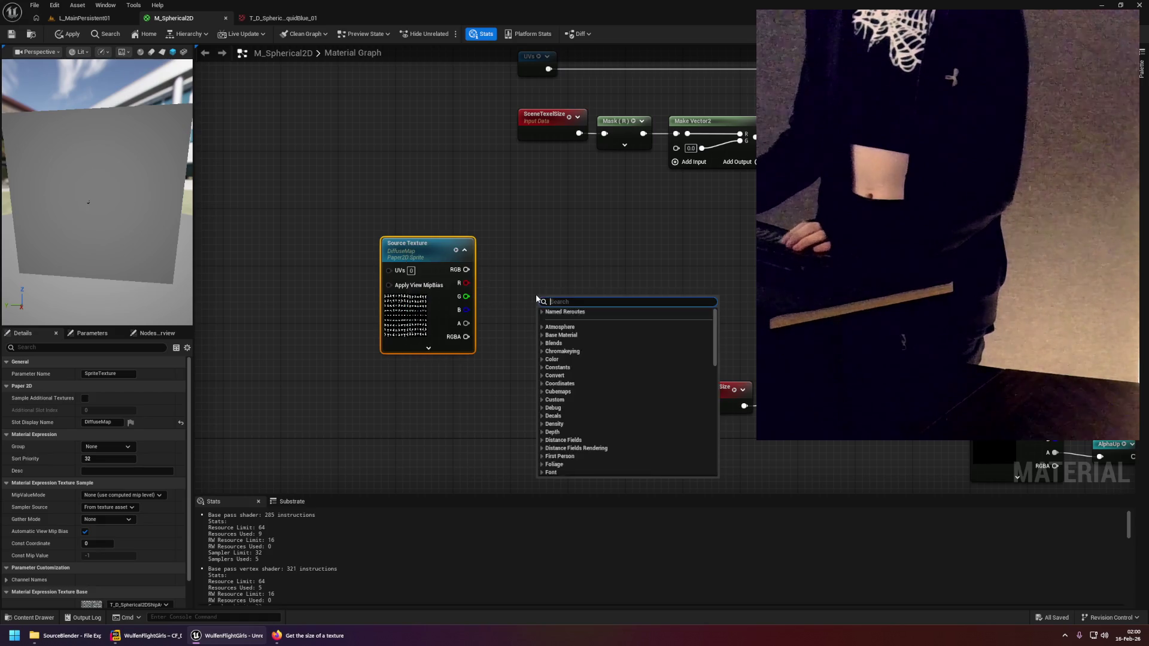
{"action": "type", "text": "textu"}
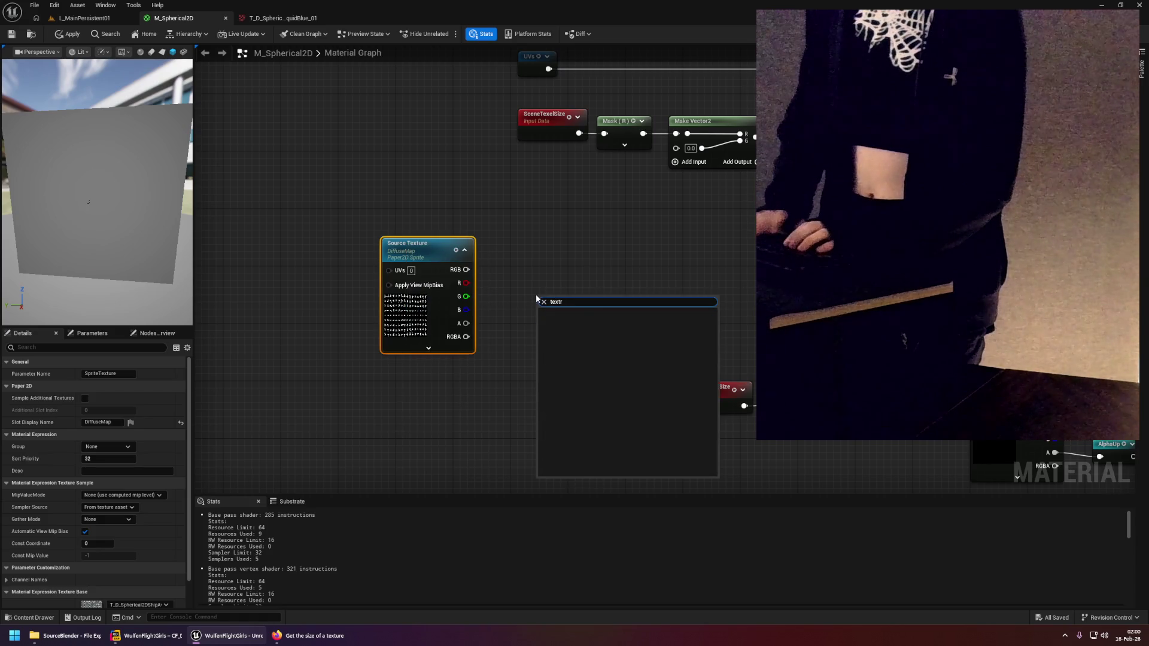
{"action": "type", "text": "reobject"}
{"action": "key", "text": "Return"}
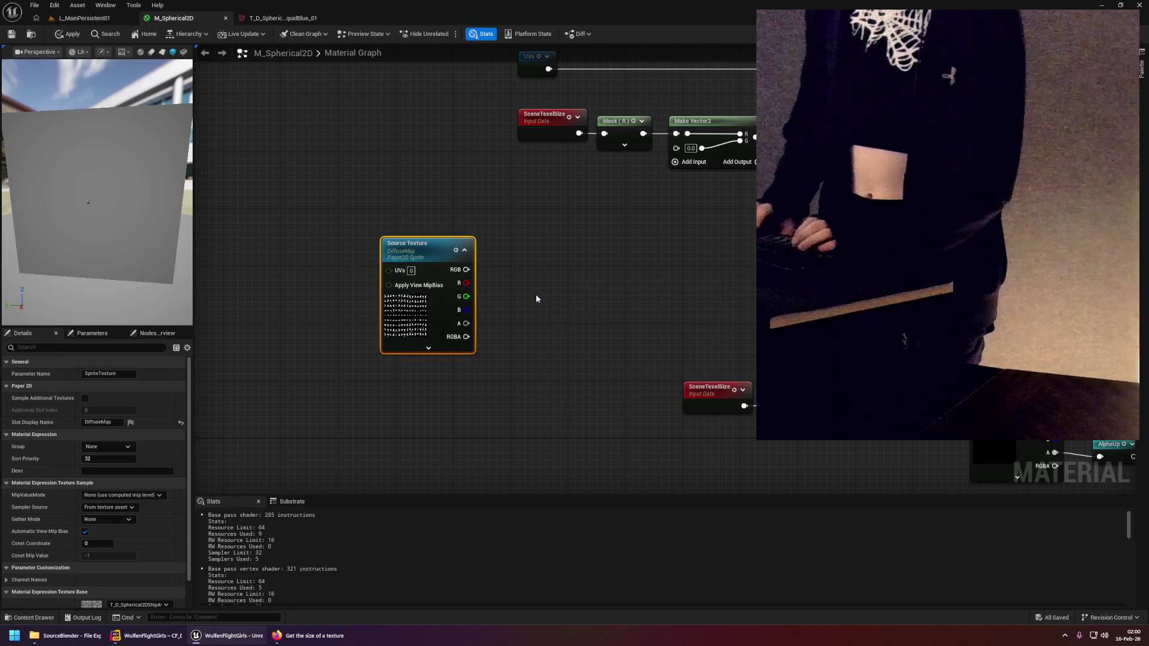
{"action": "left_click", "coordinate": [426, 254]}
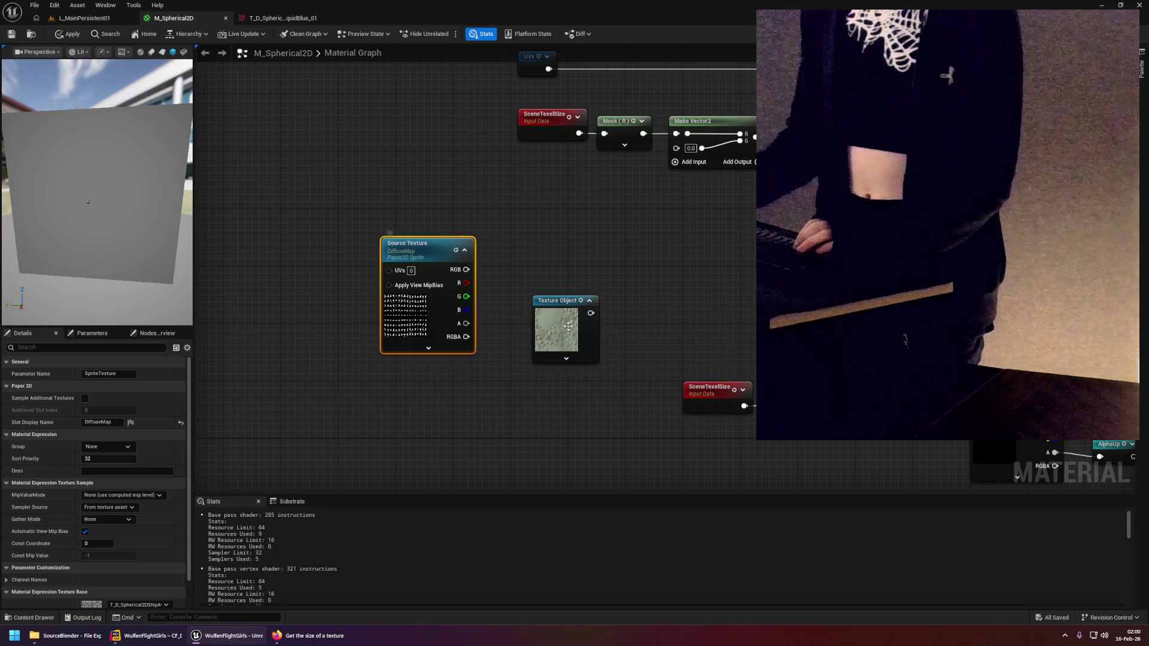
{"action": "left_click_drag", "start_coordinate": [677, 308], "coordinate": [648, 244]}
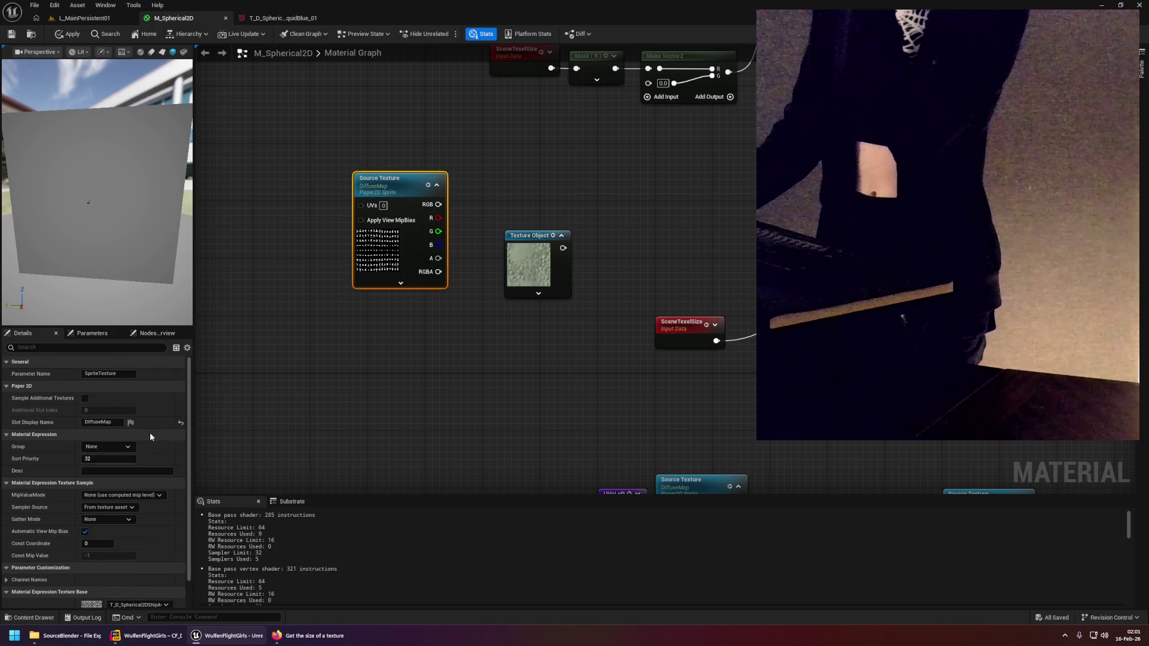
{"action": "scroll", "coordinate": [149, 431], "scroll_direction": "down", "scroll_amount": 2}
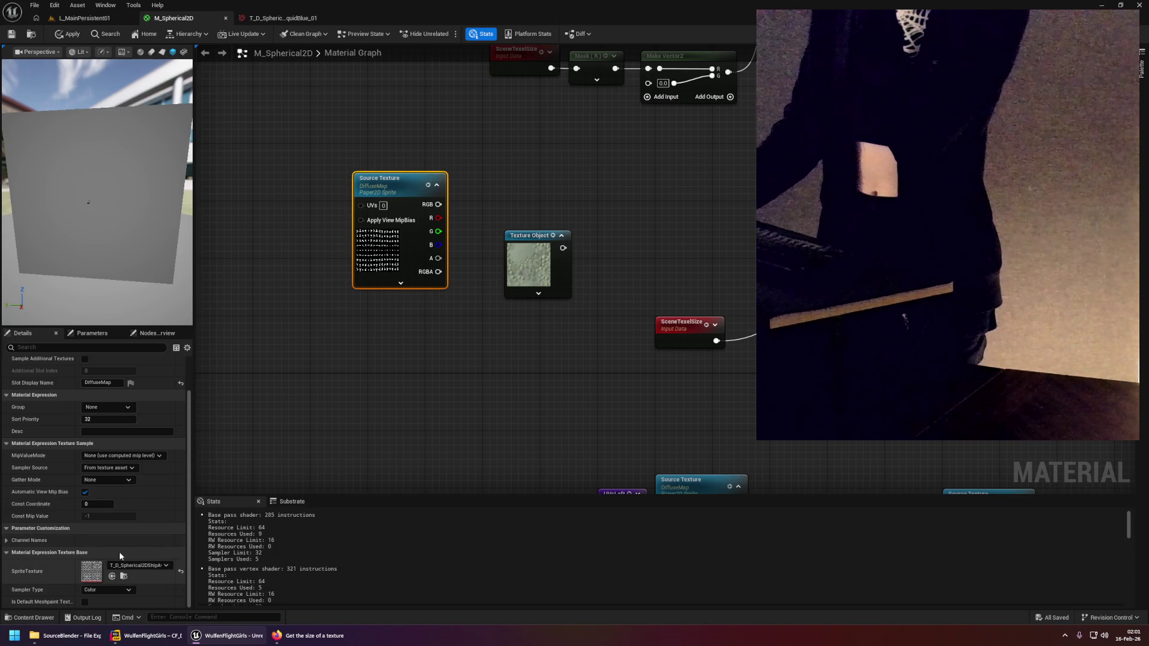
{"action": "left_click", "coordinate": [449, 362]}
{"action": "left_click", "coordinate": [532, 311]}
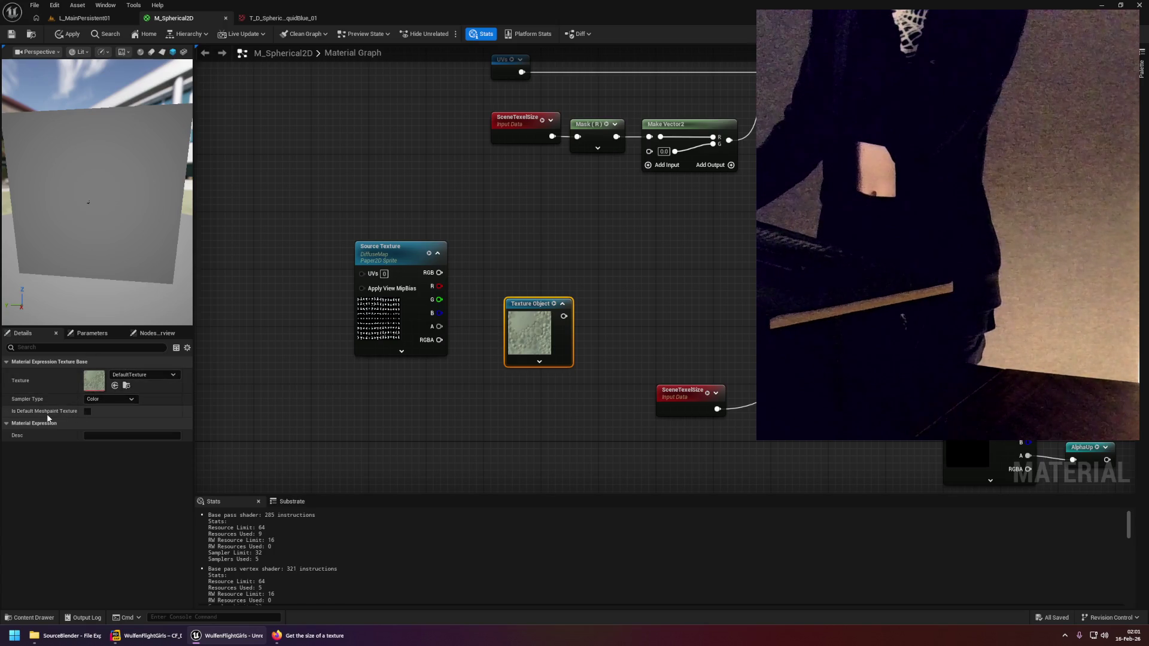
{"action": "left_click", "coordinate": [410, 411]}
{"action": "key", "text": "alt+Tab"}
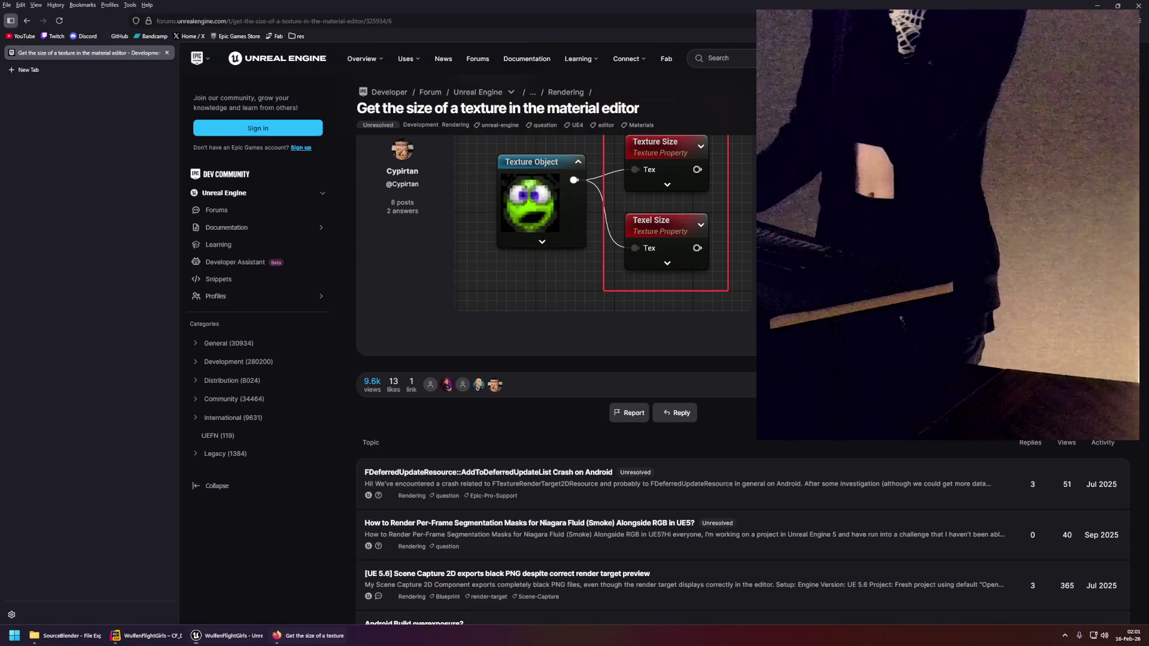
Scroll through the 'ue5 get texture pixel size' Google results, then return to Unreal.
{"action": "key", "text": "alt+Left"}
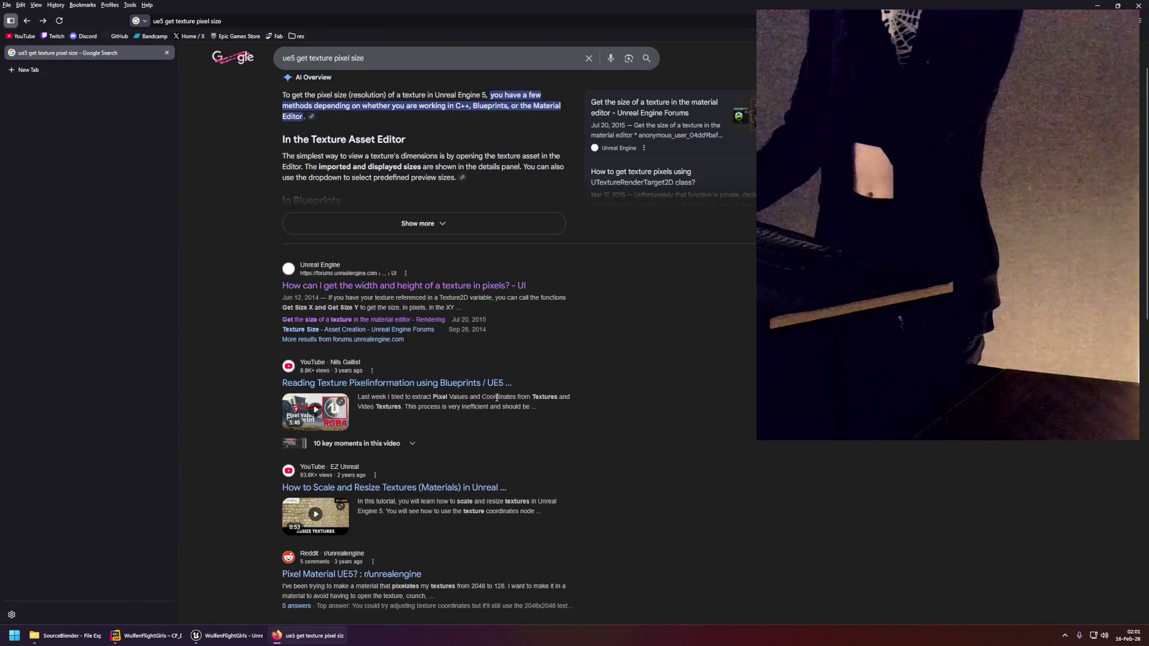
{"action": "scroll", "coordinate": [558, 374], "scroll_direction": "down", "scroll_amount": 5}
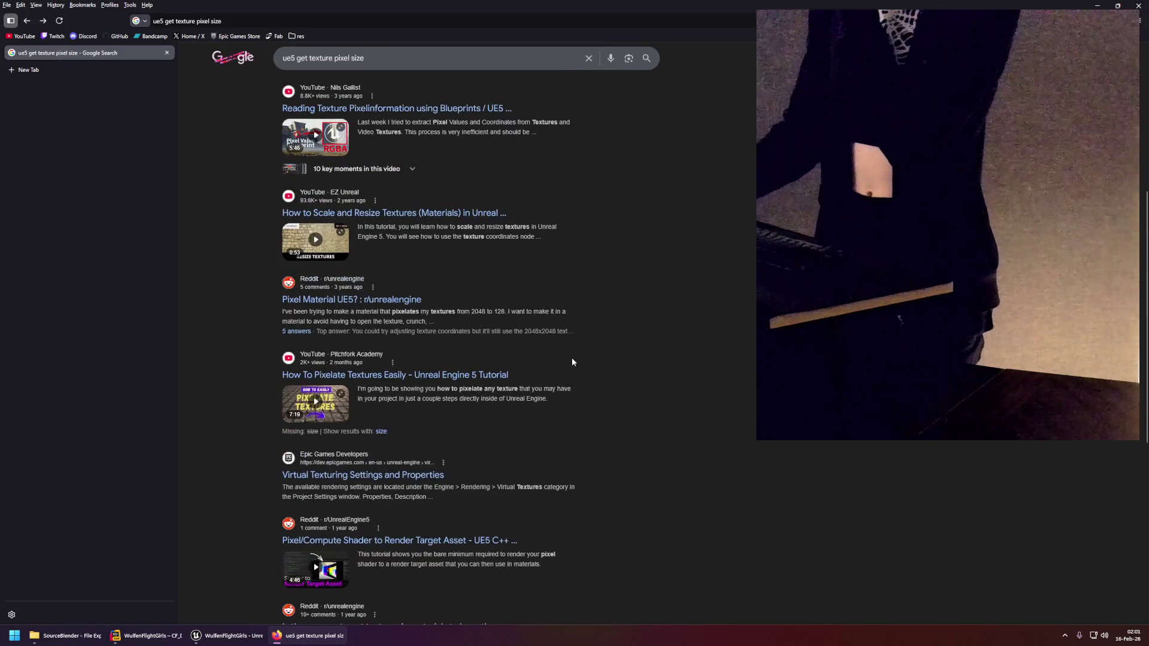
{"action": "scroll", "coordinate": [573, 361], "scroll_direction": "down", "scroll_amount": 1}
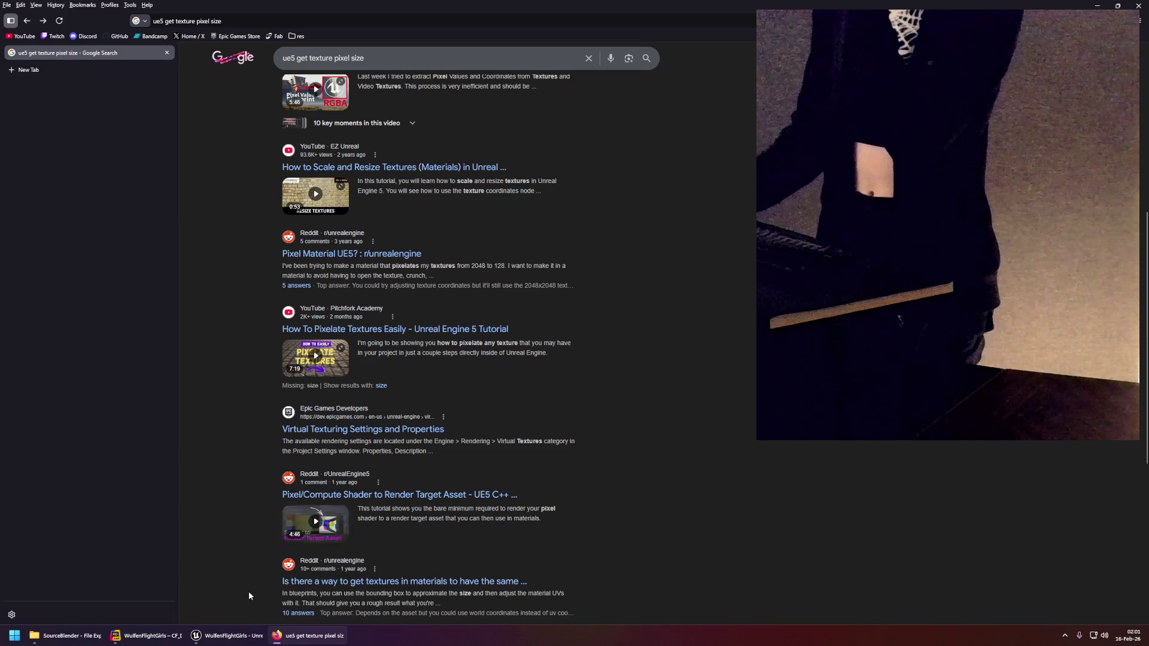
{"action": "left_click", "coordinate": [230, 635]}
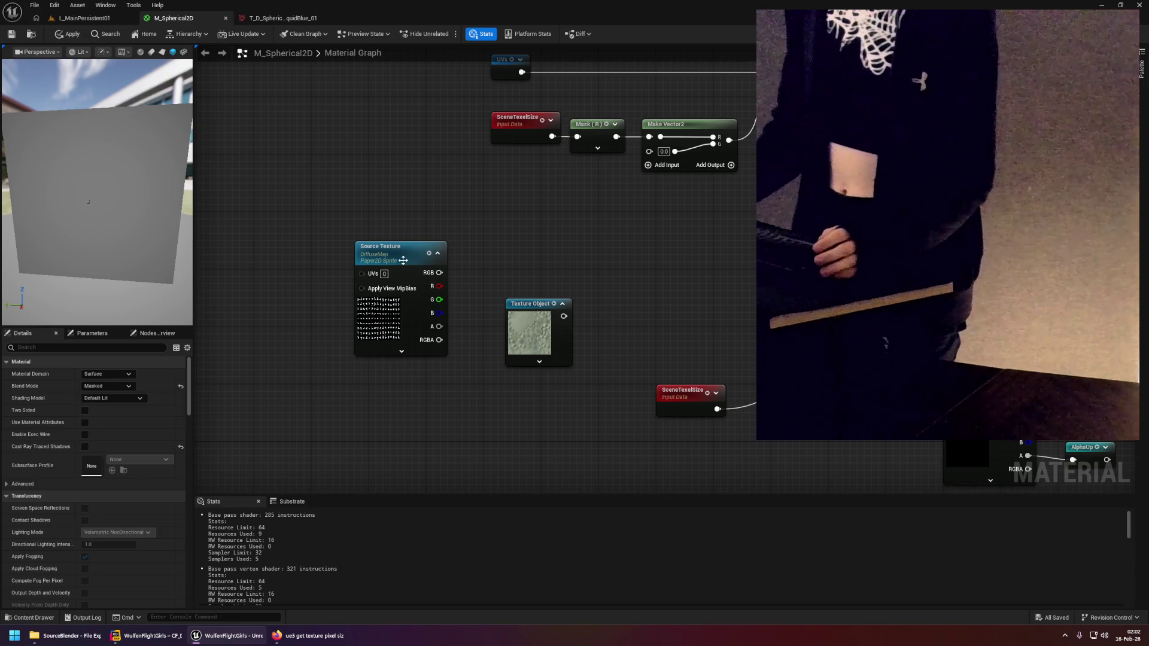
Inspect the Source Texture and Texture Object node details, keeping the sampler type as Color.
{"action": "left_click", "coordinate": [528, 316]}
{"action": "left_click", "coordinate": [384, 254]}
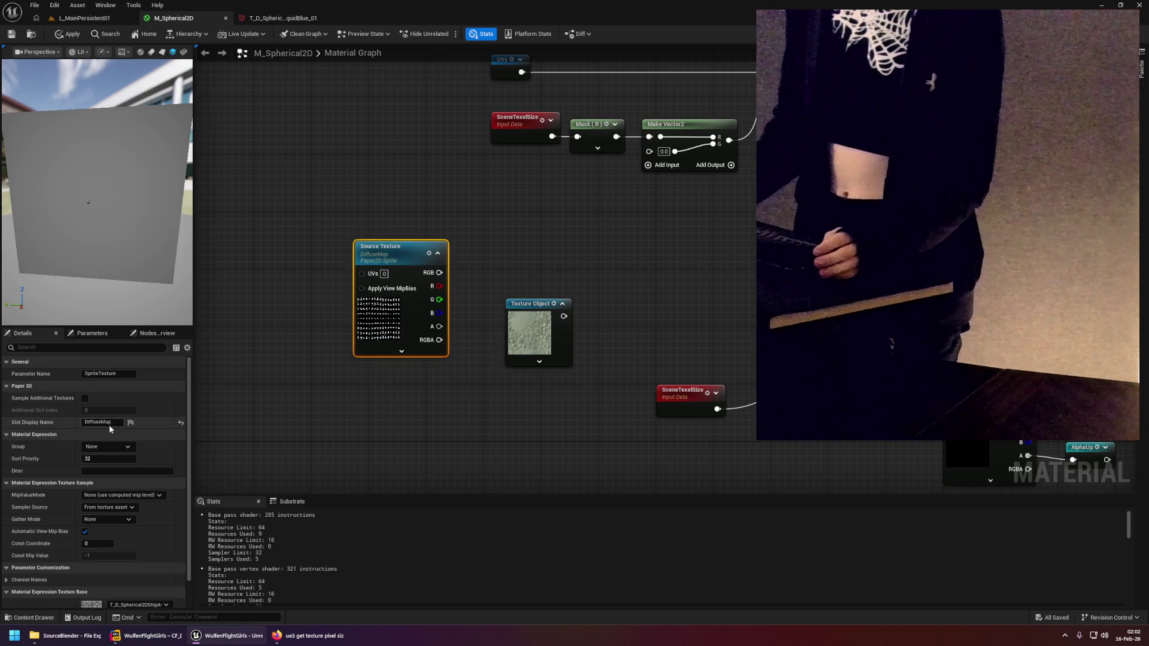
{"action": "left_click", "coordinate": [539, 323]}
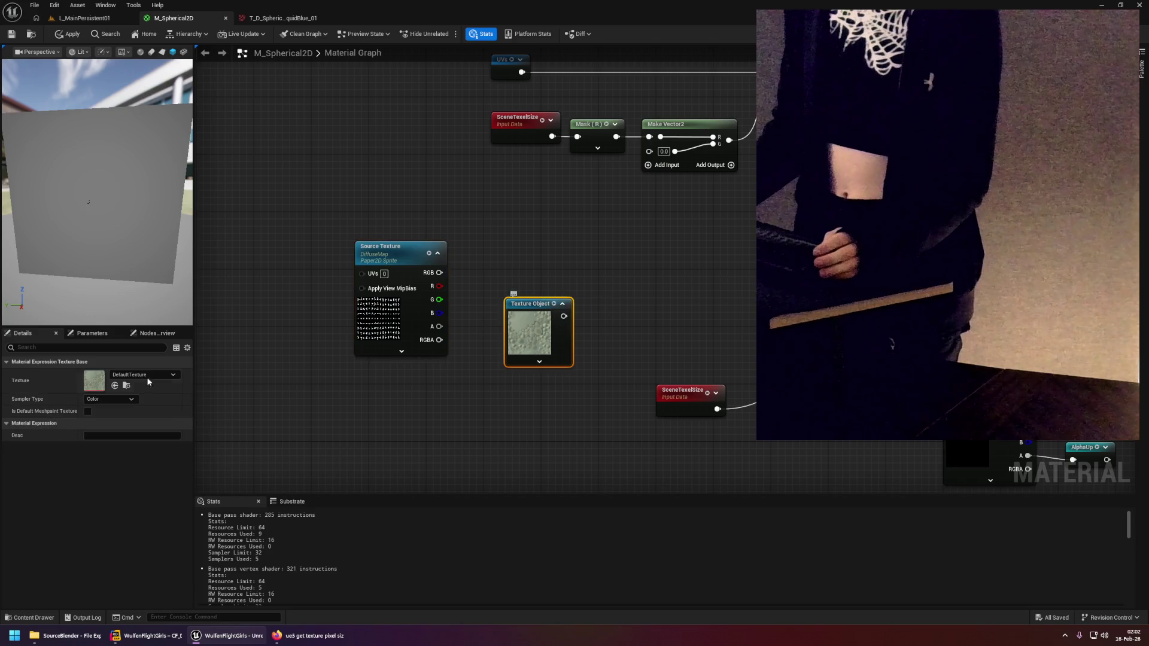
{"action": "left_click", "coordinate": [102, 394]}
{"action": "left_click", "coordinate": [98, 406]}
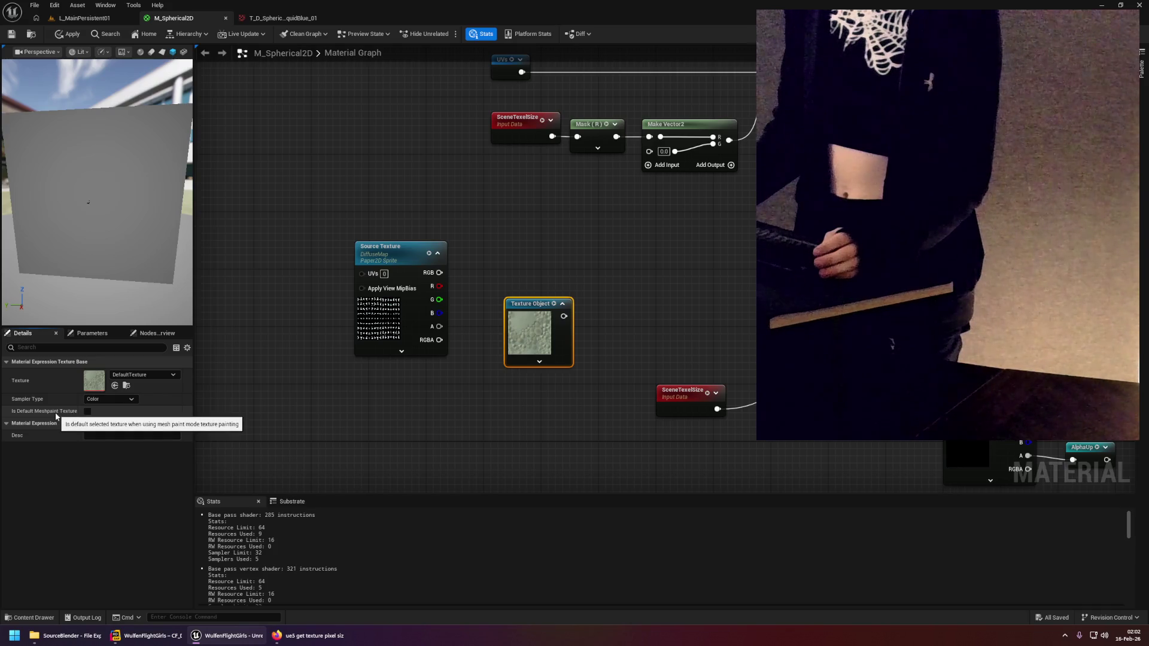
Bring up the full documentation tooltip for the SceneTexelSize node.
{"action": "left_click", "coordinate": [599, 297]}
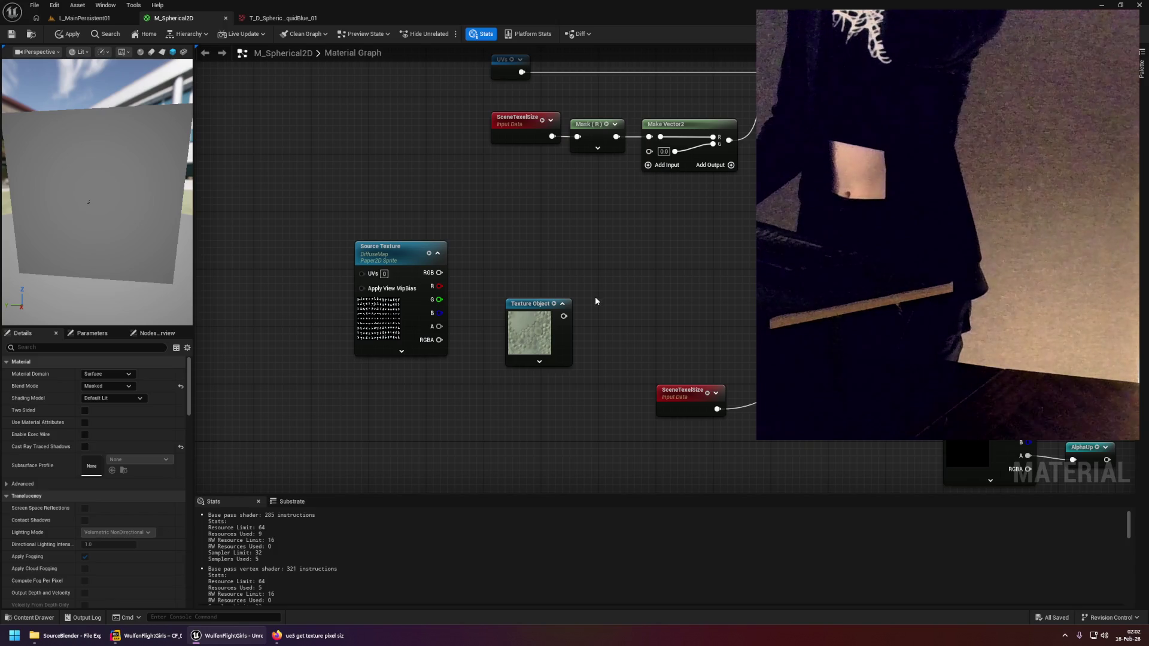
{"action": "left_click", "coordinate": [670, 390]}
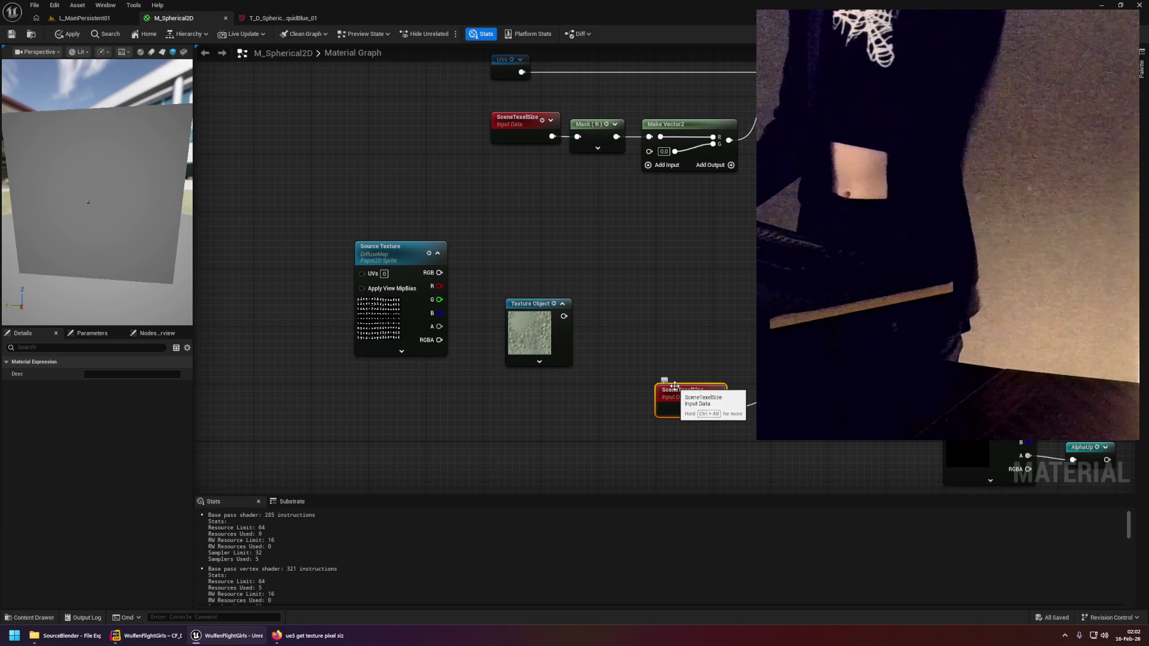
{"action": "key", "text": "ctrl+alt"}
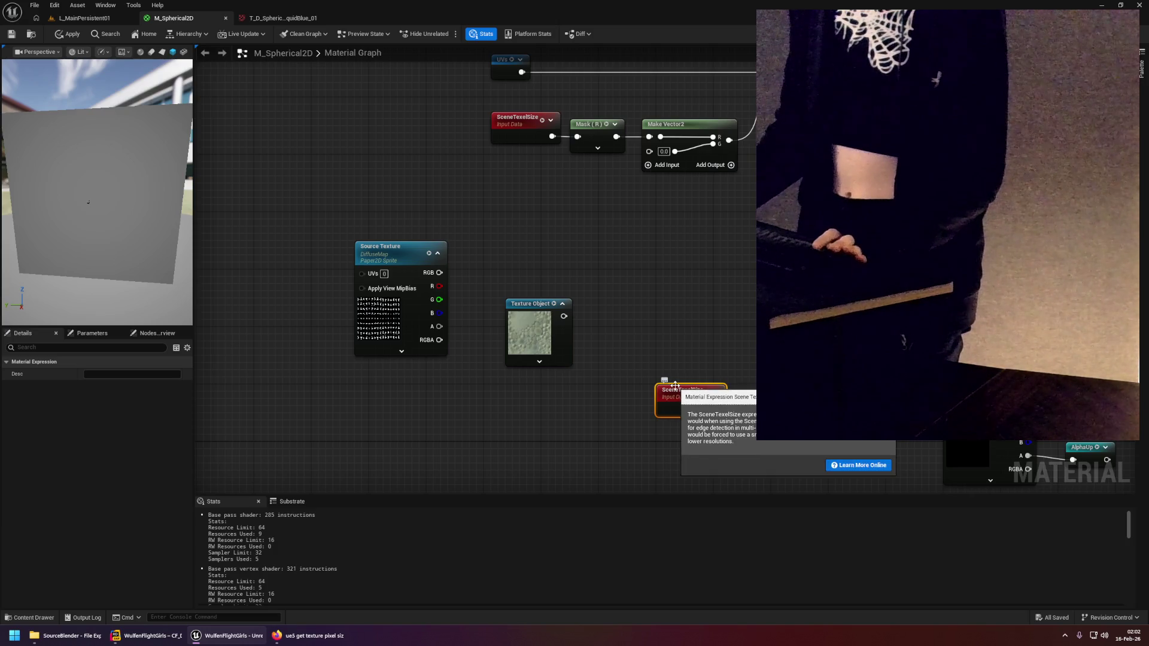
{"action": "left_click", "coordinate": [680, 307]}
{"action": "scroll", "coordinate": [717, 279], "scroll_direction": "down", "scroll_amount": 8}
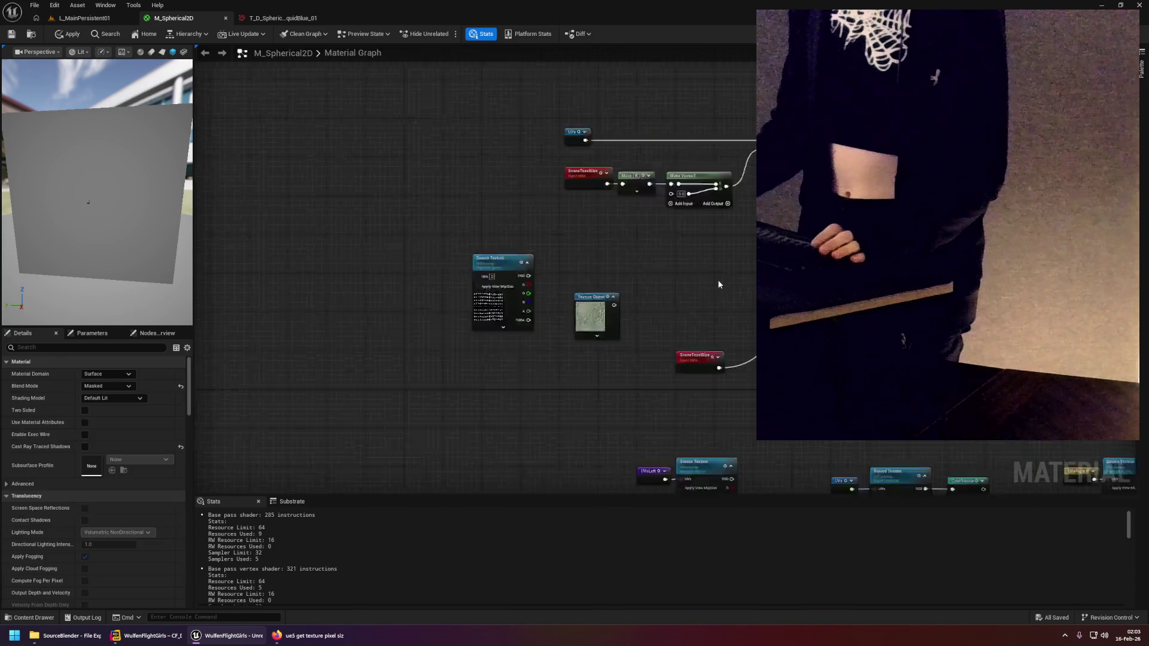
{"action": "scroll", "coordinate": [555, 265], "scroll_direction": "up", "scroll_amount": 6}
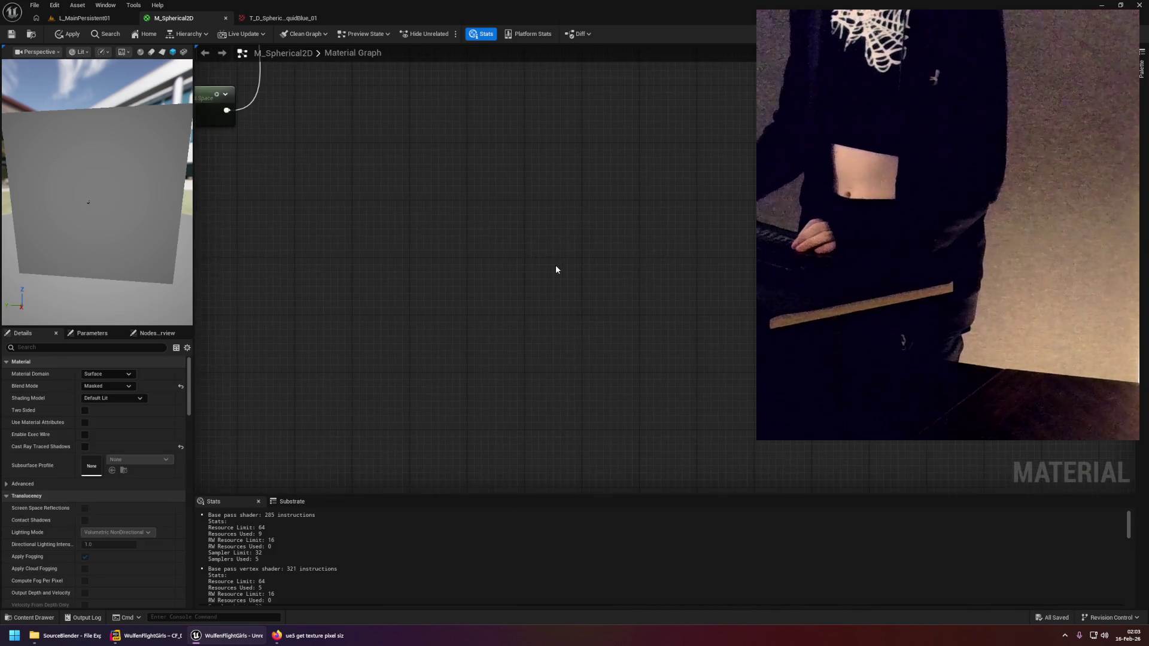
{"action": "mouse_move", "coordinate": [705, 349]}
{"action": "left_mouse_down"}
{"action": "mouse_move", "coordinate": [647, 317]}
{"action": "mouse_move", "coordinate": [647, 339]}
{"action": "mouse_move", "coordinate": [707, 339]}
{"action": "left_mouse_up"}
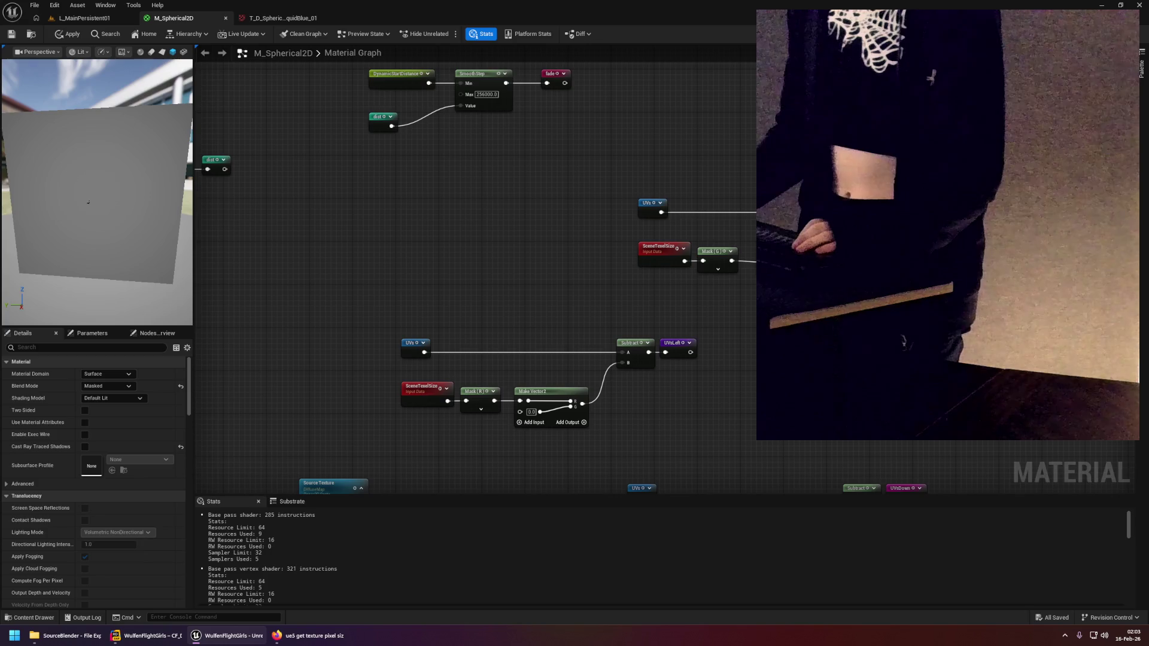
{"action": "scroll", "coordinate": [341, 379], "scroll_direction": "down", "scroll_amount": 5}
{"action": "left_click_drag", "start_coordinate": [487, 361], "coordinate": [838, 179]}
{"action": "mouse_move", "coordinate": [596, 367]}
{"action": "left_mouse_down"}
{"action": "mouse_move", "coordinate": [540, 278]}
{"action": "mouse_move", "coordinate": [586, 353]}
{"action": "left_mouse_up"}
{"action": "scroll", "coordinate": [586, 354], "scroll_direction": "up", "scroll_amount": 4}
{"action": "scroll", "coordinate": [444, 221], "scroll_direction": "down", "scroll_amount": 3}
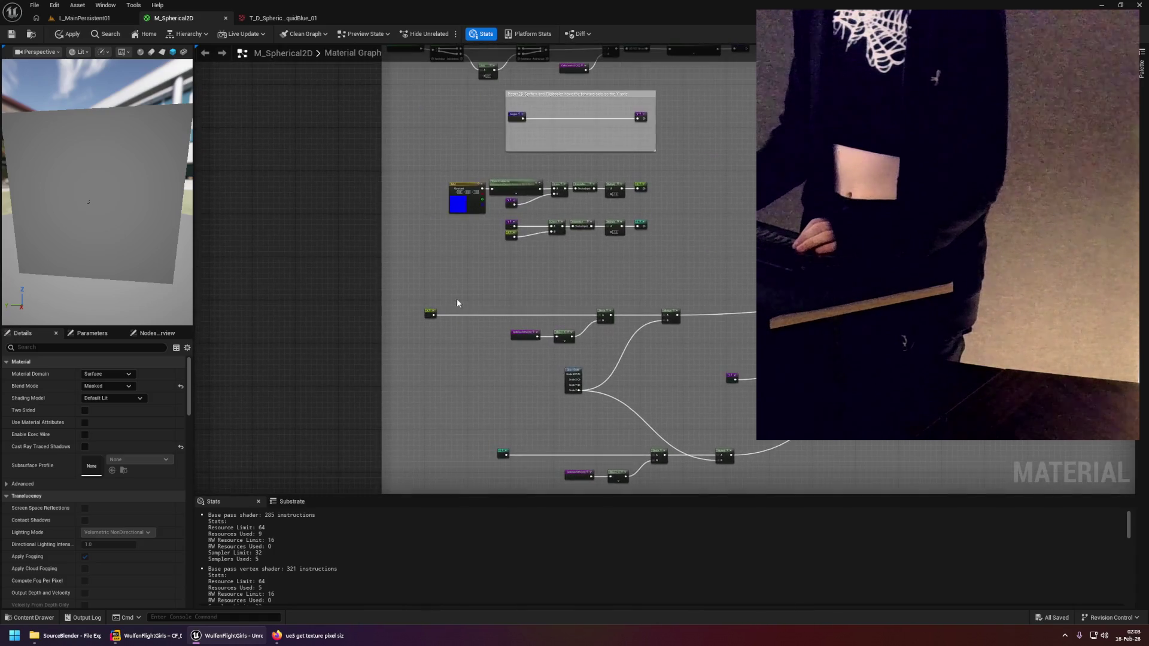
{"action": "scroll", "coordinate": [424, 241], "scroll_direction": "up", "scroll_amount": 2}
{"action": "scroll", "coordinate": [661, 304], "scroll_direction": "up", "scroll_amount": 3}
{"action": "mouse_move", "coordinate": [723, 280]}
{"action": "left_mouse_down"}
{"action": "mouse_move", "coordinate": [729, 395]}
{"action": "mouse_move", "coordinate": [721, 278]}
{"action": "left_mouse_up"}
{"action": "scroll", "coordinate": [721, 278], "scroll_direction": "down", "scroll_amount": 4}
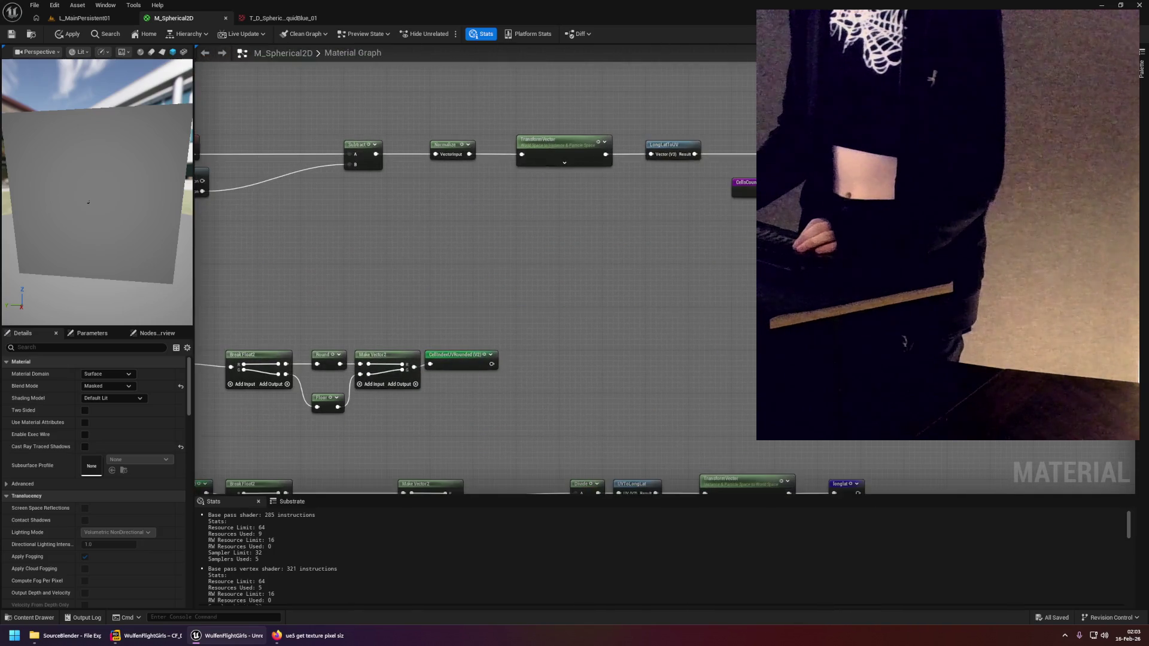
{"action": "scroll", "coordinate": [796, 258], "scroll_direction": "up", "scroll_amount": 3}
{"action": "mouse_move", "coordinate": [617, 178]}
{"action": "left_mouse_down"}
{"action": "mouse_move", "coordinate": [746, 256]}
{"action": "mouse_move", "coordinate": [454, 347]}
{"action": "mouse_move", "coordinate": [541, 295]}
{"action": "mouse_move", "coordinate": [749, 280]}
{"action": "mouse_move", "coordinate": [518, 325]}
{"action": "left_mouse_up"}
{"action": "scroll", "coordinate": [746, 256], "scroll_direction": "down", "scroll_amount": 3}
{"action": "scroll", "coordinate": [671, 307], "scroll_direction": "up", "scroll_amount": 3}
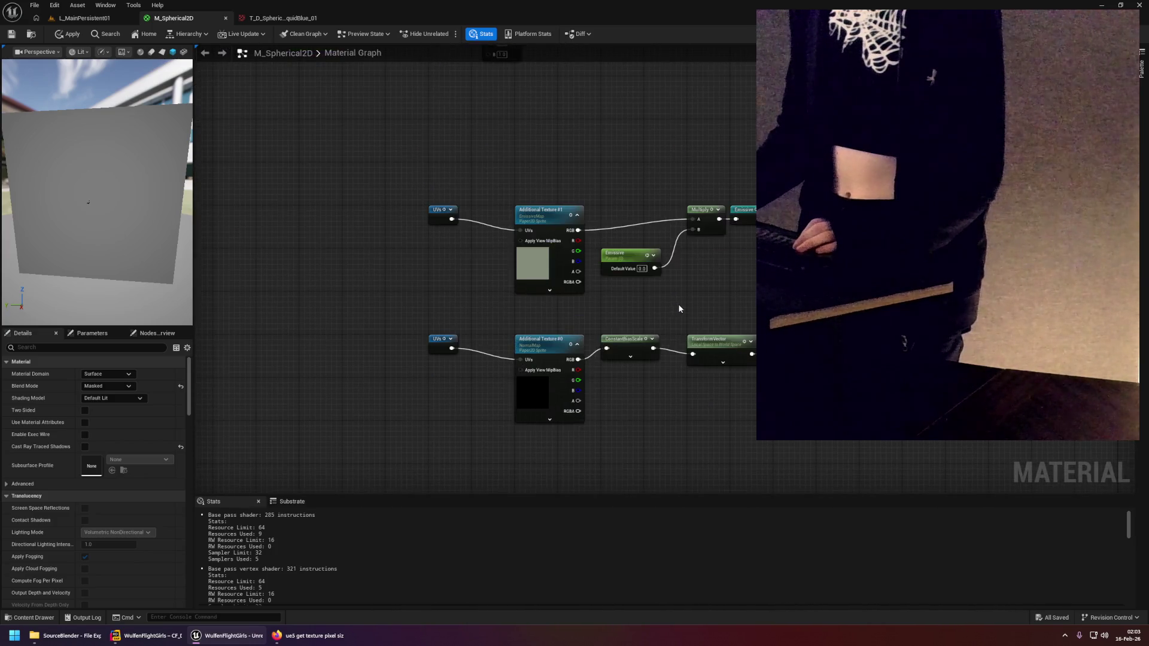
{"action": "mouse_move", "coordinate": [703, 302]}
{"action": "left_mouse_down"}
{"action": "mouse_move", "coordinate": [1110, 254]}
{"action": "mouse_move", "coordinate": [1143, 180]}
{"action": "left_mouse_up"}
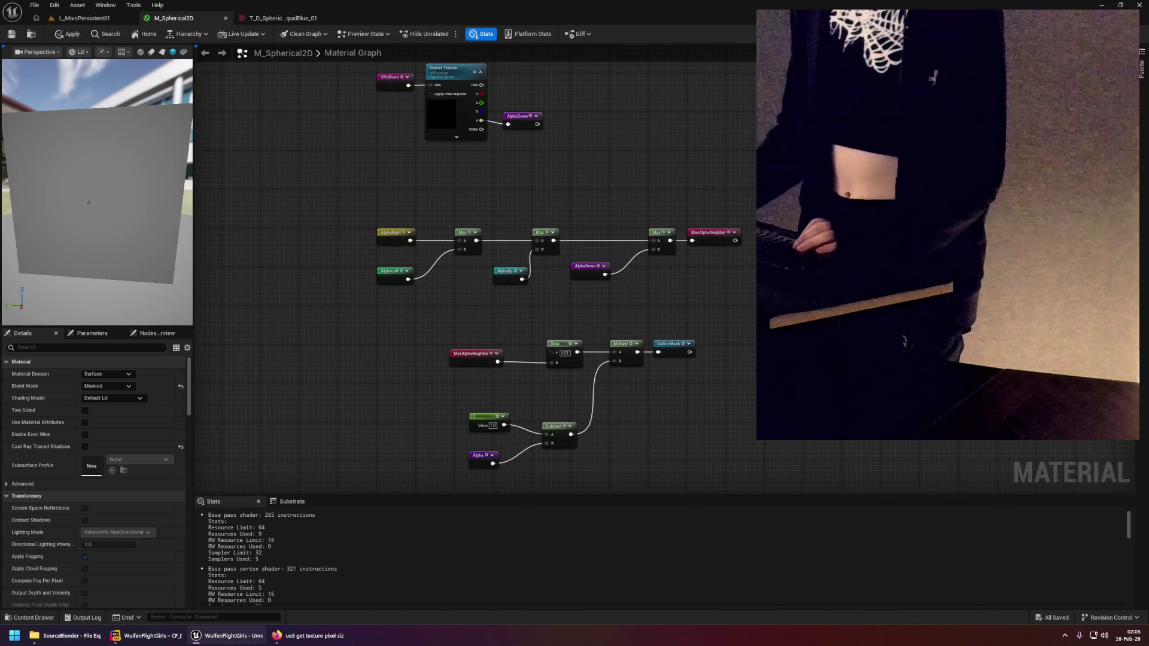
{"action": "scroll", "coordinate": [650, 204], "scroll_direction": "down", "scroll_amount": 2}
{"action": "left_click_drag", "start_coordinate": [650, 204], "coordinate": [721, 290]}
{"action": "scroll", "coordinate": [617, 323], "scroll_direction": "up", "scroll_amount": 2}
{"action": "mouse_move", "coordinate": [618, 322]}
{"action": "left_mouse_down"}
{"action": "mouse_move", "coordinate": [692, 270]}
{"action": "mouse_move", "coordinate": [634, 362]}
{"action": "mouse_move", "coordinate": [580, 339]}
{"action": "left_mouse_up"}
{"action": "scroll", "coordinate": [602, 359], "scroll_direction": "up", "scroll_amount": 2}
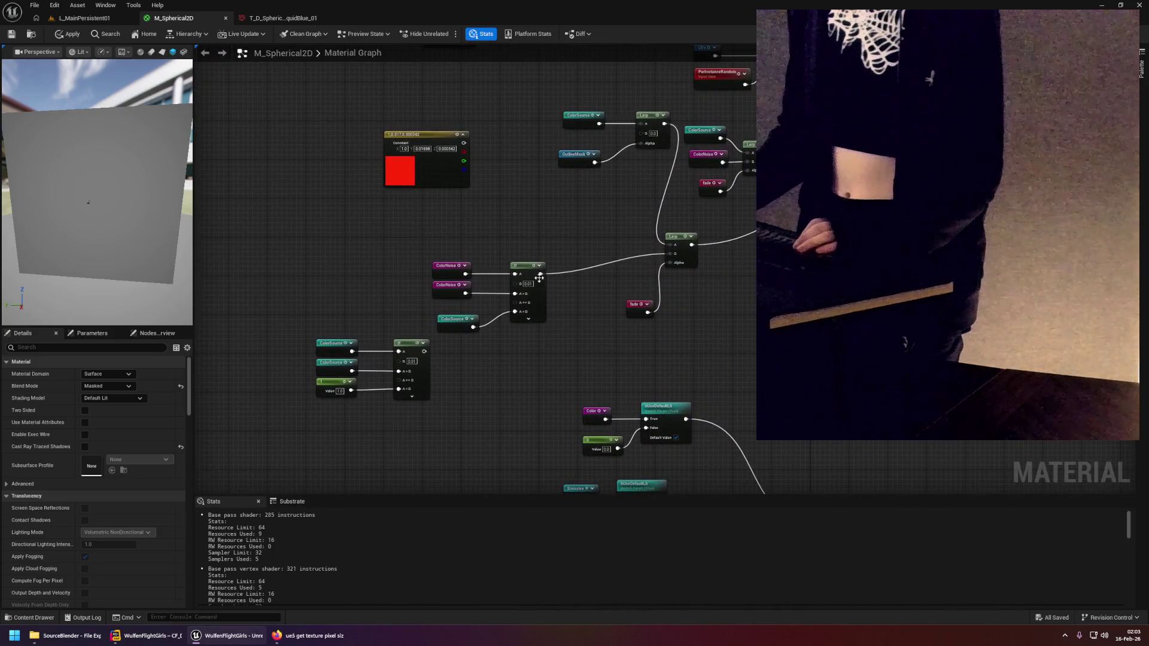
{"action": "mouse_move", "coordinate": [529, 243]}
{"action": "left_mouse_down"}
{"action": "mouse_move", "coordinate": [585, 326]}
{"action": "mouse_move", "coordinate": [599, 377]}
{"action": "mouse_move", "coordinate": [629, 310]}
{"action": "mouse_move", "coordinate": [613, 336]}
{"action": "left_mouse_up"}
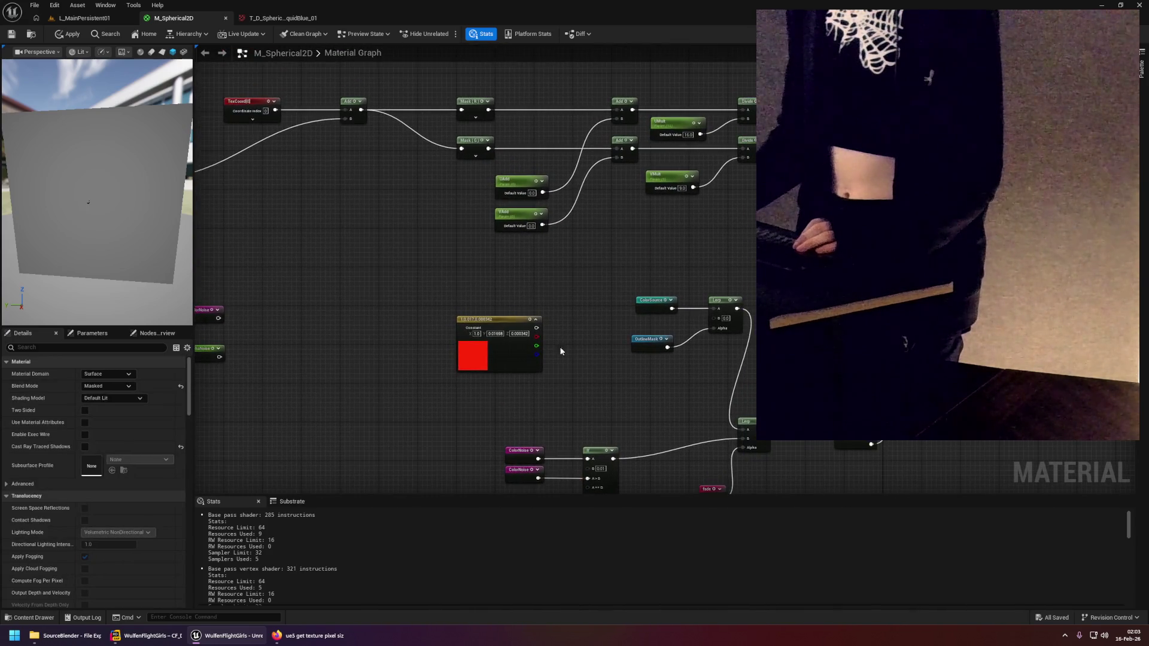
{"action": "left_click_drag", "start_coordinate": [362, 340], "coordinate": [653, 264]}
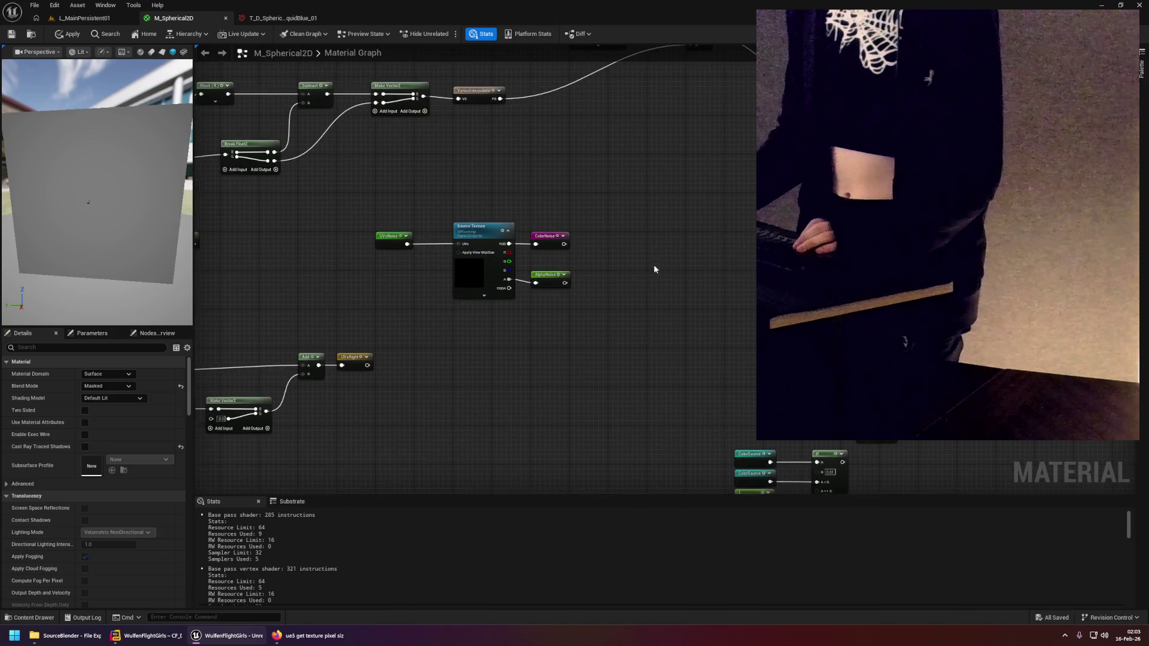
{"action": "left_click_drag", "start_coordinate": [585, 280], "coordinate": [599, 356]}
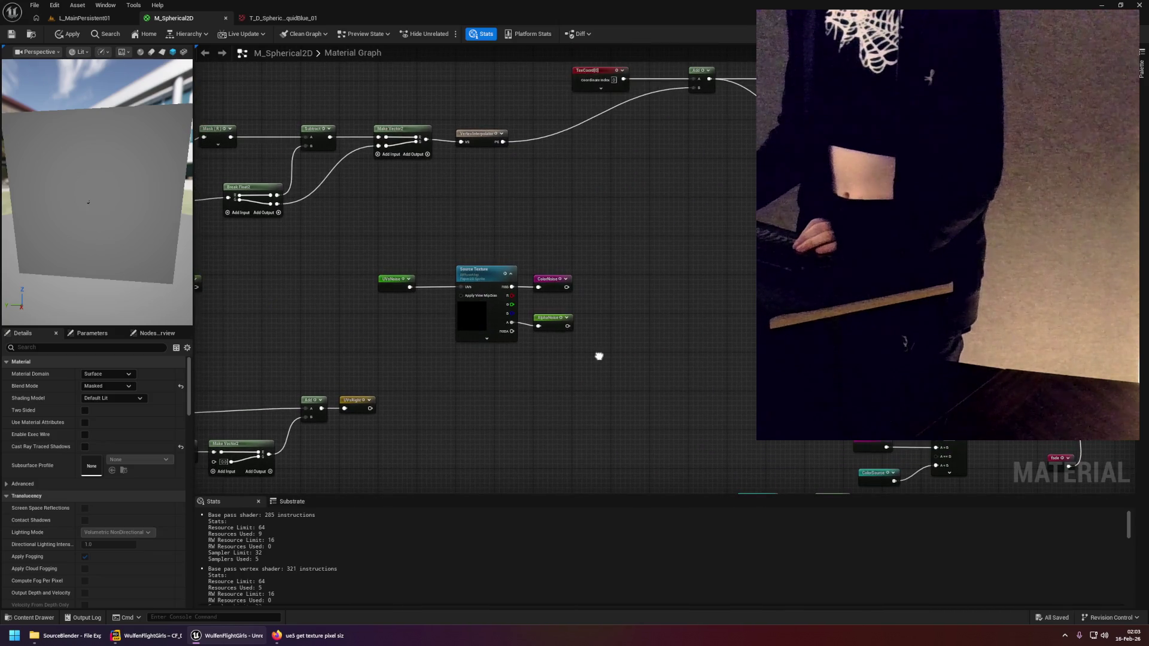
{"action": "mouse_move", "coordinate": [593, 69]}
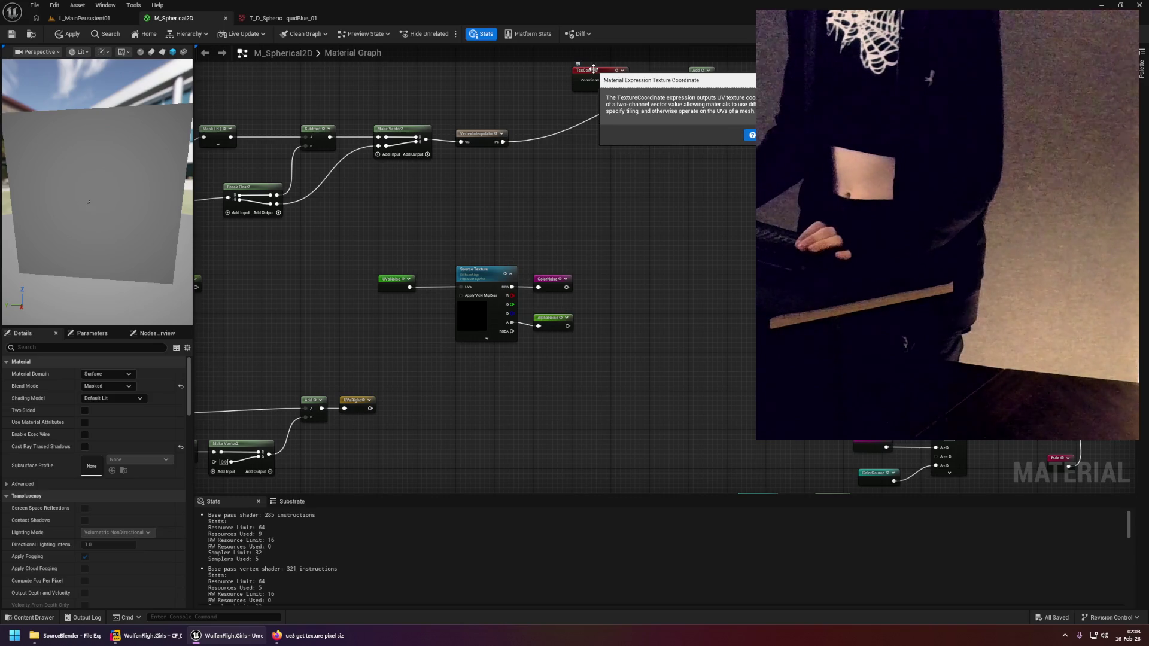
{"action": "left_click_drag", "start_coordinate": [426, 225], "coordinate": [710, 113]}
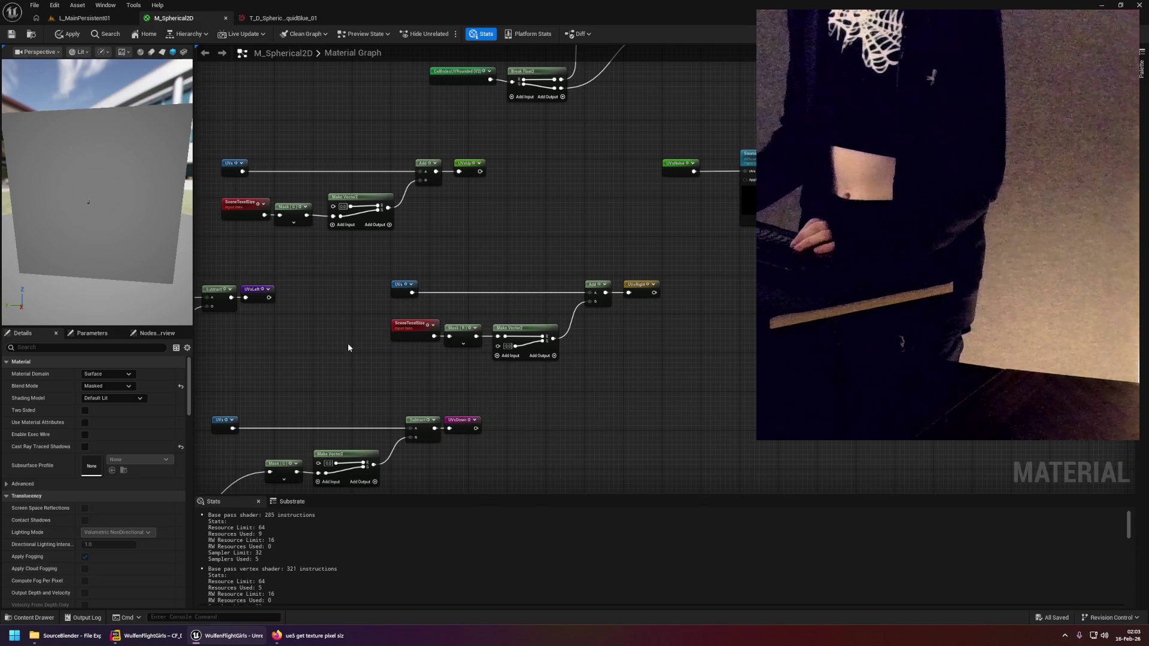
{"action": "left_click_drag", "start_coordinate": [348, 343], "coordinate": [547, 325]}
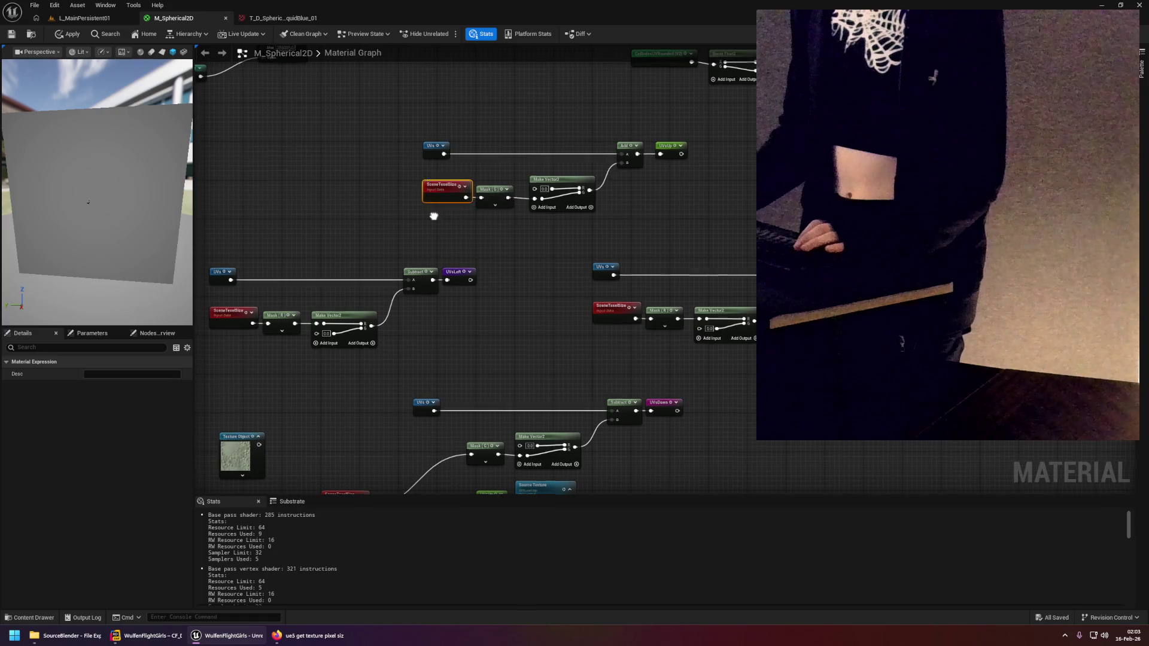
{"action": "left_click_drag", "start_coordinate": [444, 208], "coordinate": [499, 240]}
{"action": "right_click", "coordinate": [459, 241]}
{"action": "type", "text": "texture"}
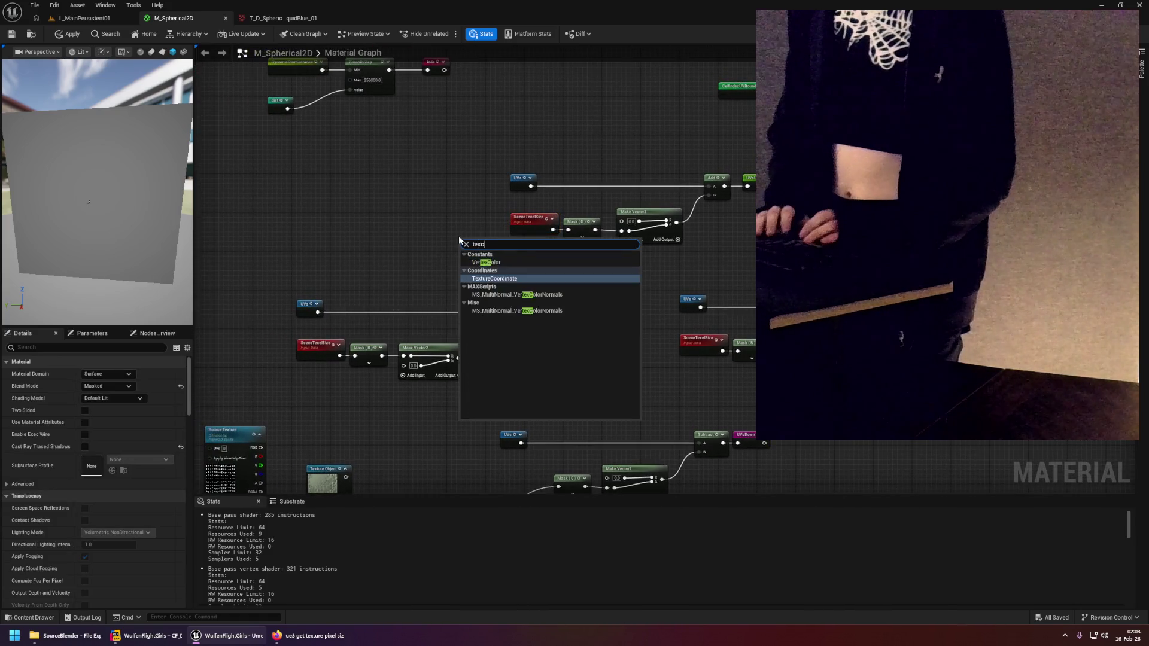
{"action": "key", "text": "Escape"}
{"action": "left_click", "coordinate": [459, 240]}
{"action": "scroll", "coordinate": [543, 258], "scroll_direction": "up", "scroll_amount": 3}
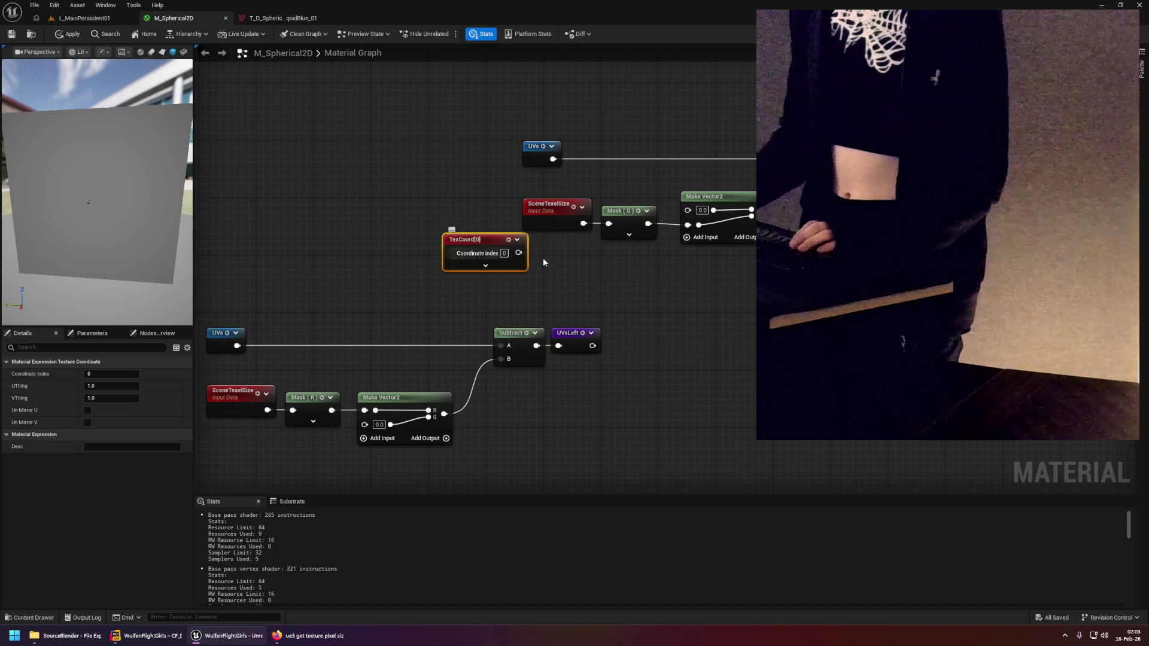
{"action": "mouse_move", "coordinate": [579, 242]}
{"action": "left_mouse_down"}
{"action": "mouse_move", "coordinate": [389, 206]}
{"action": "mouse_move", "coordinate": [487, 231]}
{"action": "left_mouse_up"}
{"action": "type", "text": "debug"}
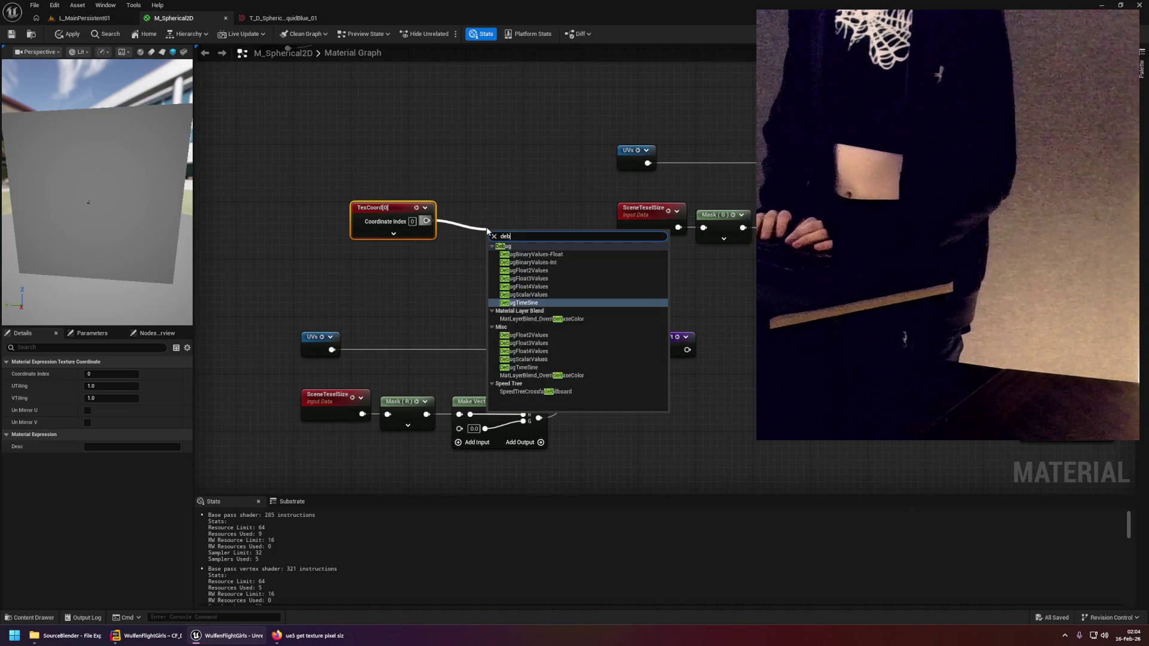
{"action": "key", "text": "Up"}
{"action": "key", "text": "Up"}
{"action": "key", "text": "Up"}
{"action": "key", "text": "Return"}
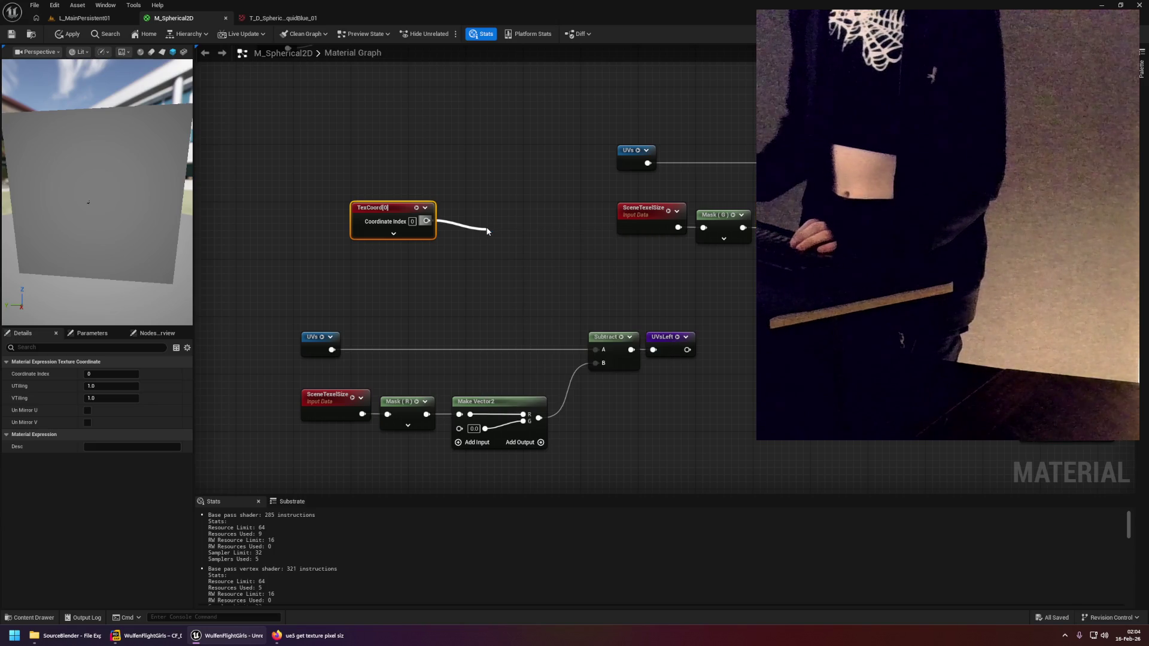
{"action": "right_click", "coordinate": [562, 240]}
{"action": "left_click", "coordinate": [598, 266]}
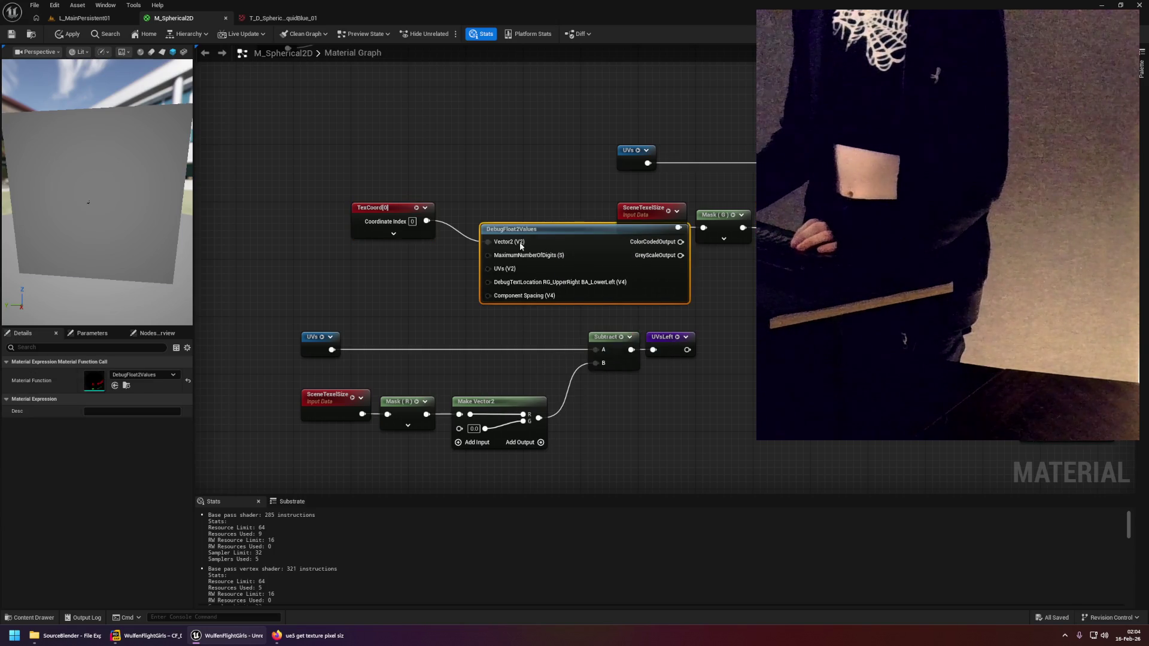
{"action": "left_click_drag", "start_coordinate": [339, 187], "coordinate": [359, 176]}
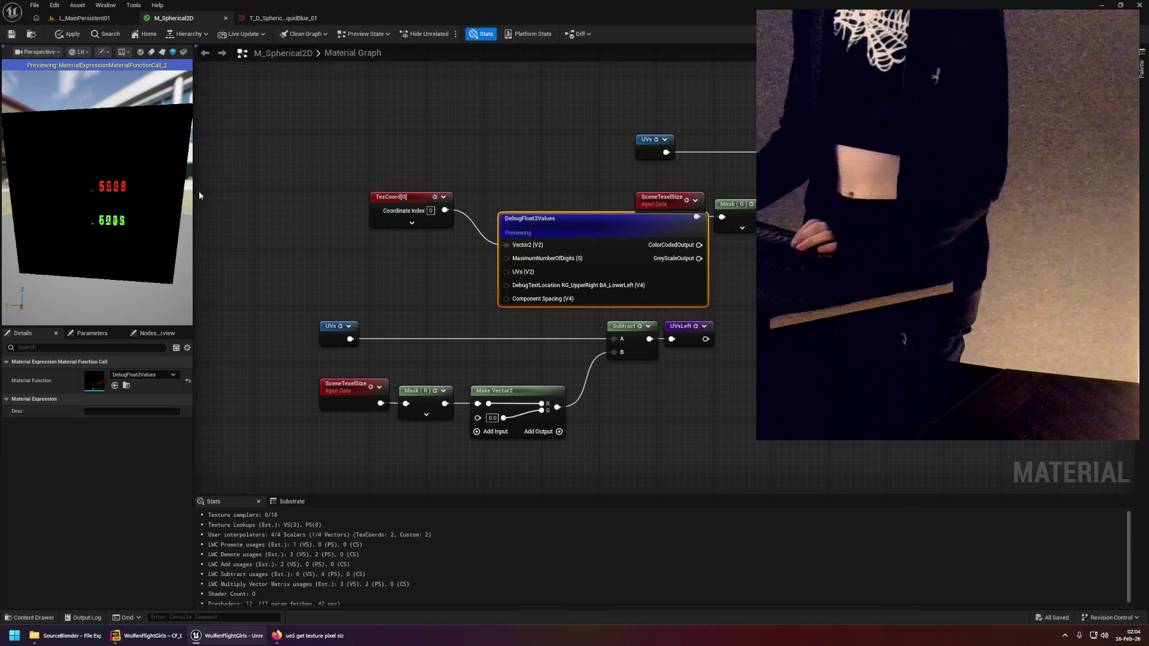
{"action": "mouse_move", "coordinate": [174, 202]}
{"action": "left_mouse_down"}
{"action": "mouse_move", "coordinate": [186, 201]}
{"action": "mouse_move", "coordinate": [175, 202]}
{"action": "left_mouse_up"}
{"action": "left_click", "coordinate": [413, 198], "text": "ctrl"}
{"action": "mouse_move", "coordinate": [554, 227]}
{"action": "left_mouse_down"}
{"action": "mouse_move", "coordinate": [409, 163]}
{"action": "mouse_move", "coordinate": [382, 163]}
{"action": "mouse_move", "coordinate": [485, 163]}
{"action": "left_mouse_up"}
{"action": "left_click", "coordinate": [397, 129]}
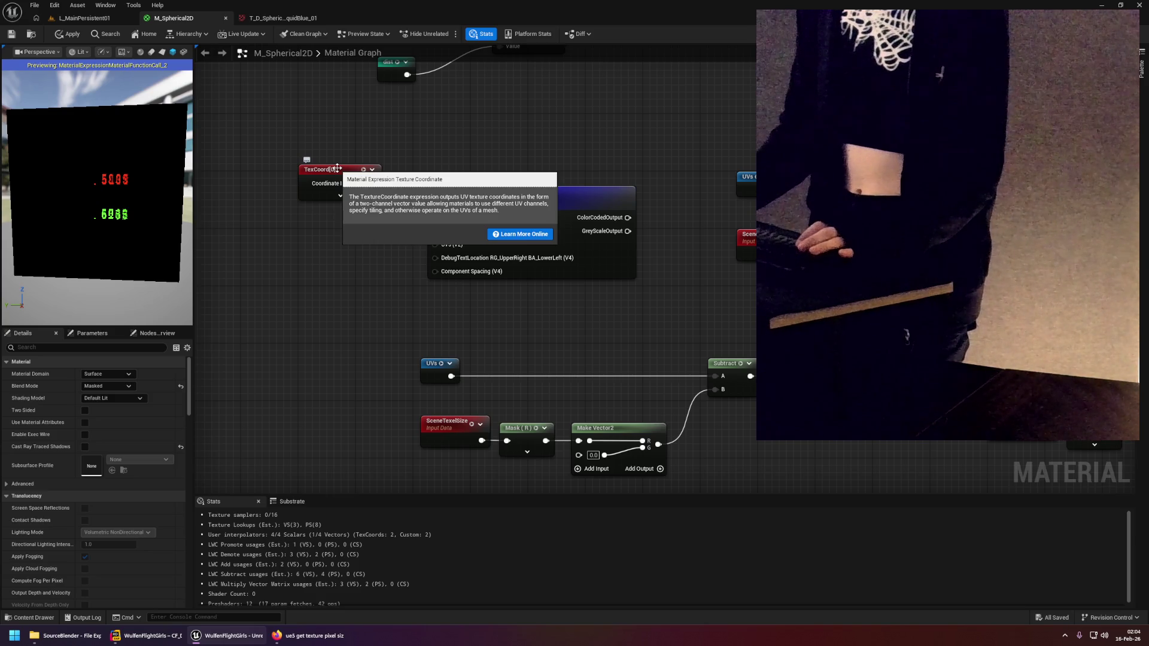
{"action": "left_click", "coordinate": [338, 179]}
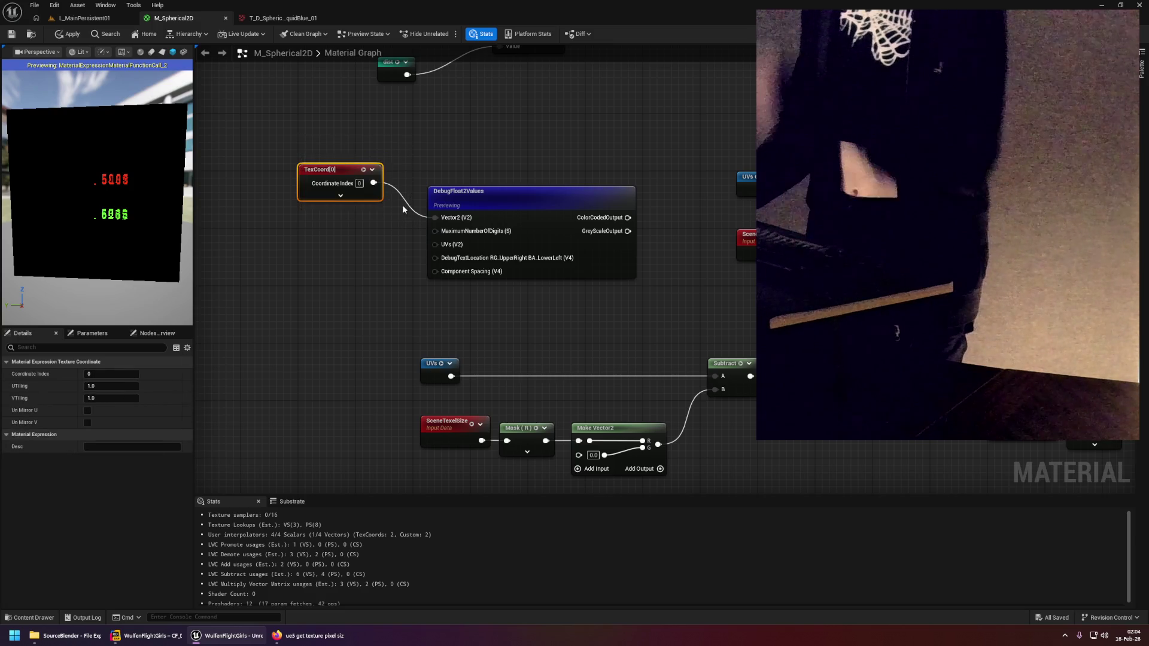
{"action": "left_click_drag", "start_coordinate": [308, 144], "coordinate": [531, 262]}
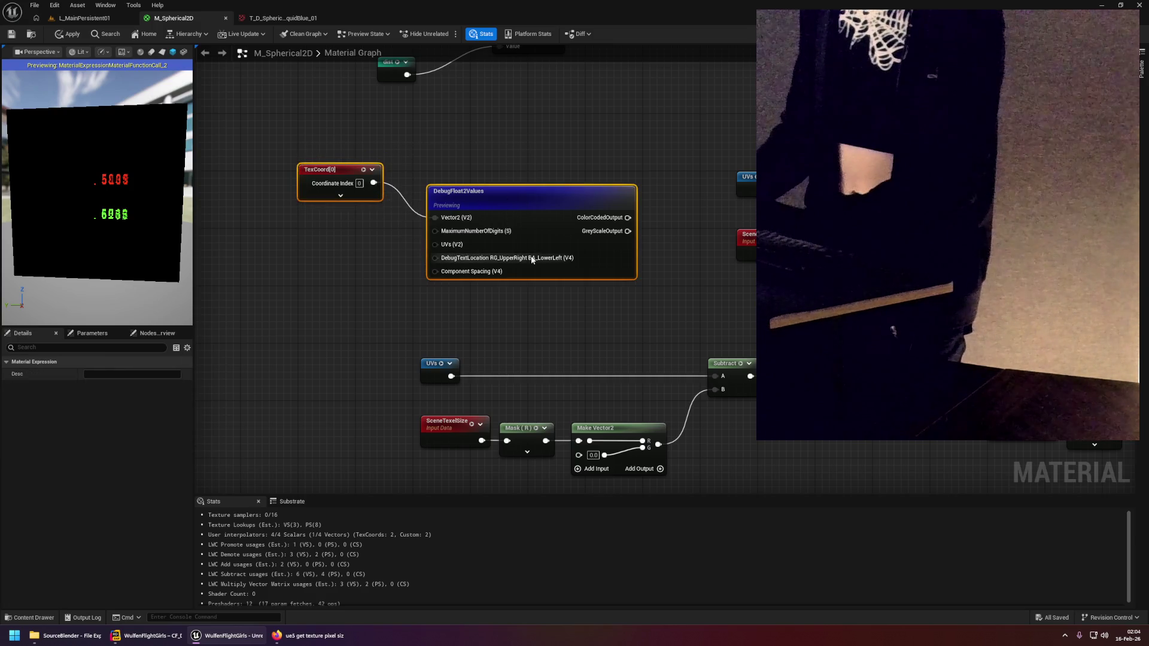
{"action": "key", "text": "Delete"}
{"action": "left_click_drag", "start_coordinate": [601, 254], "coordinate": [444, 256]}
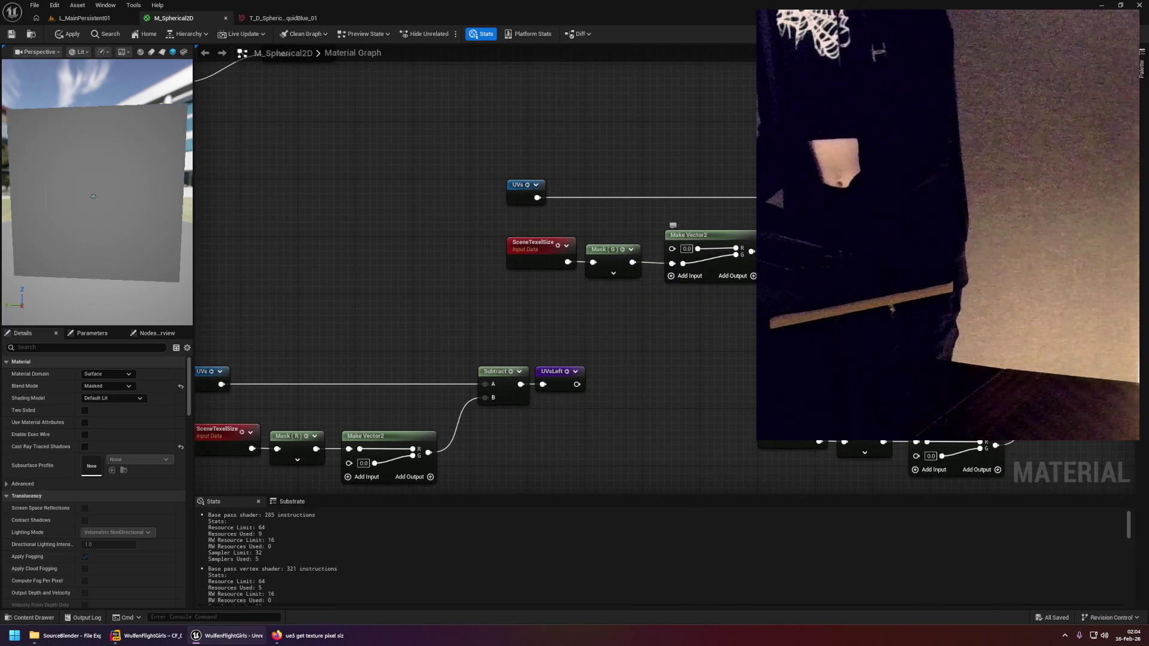
Pan the material graph to the Source Texture node and select it.
{"action": "mouse_move", "coordinate": [503, 289]}
{"action": "left_mouse_down"}
{"action": "mouse_move", "coordinate": [606, 289]}
{"action": "mouse_move", "coordinate": [652, 237]}
{"action": "left_mouse_up"}
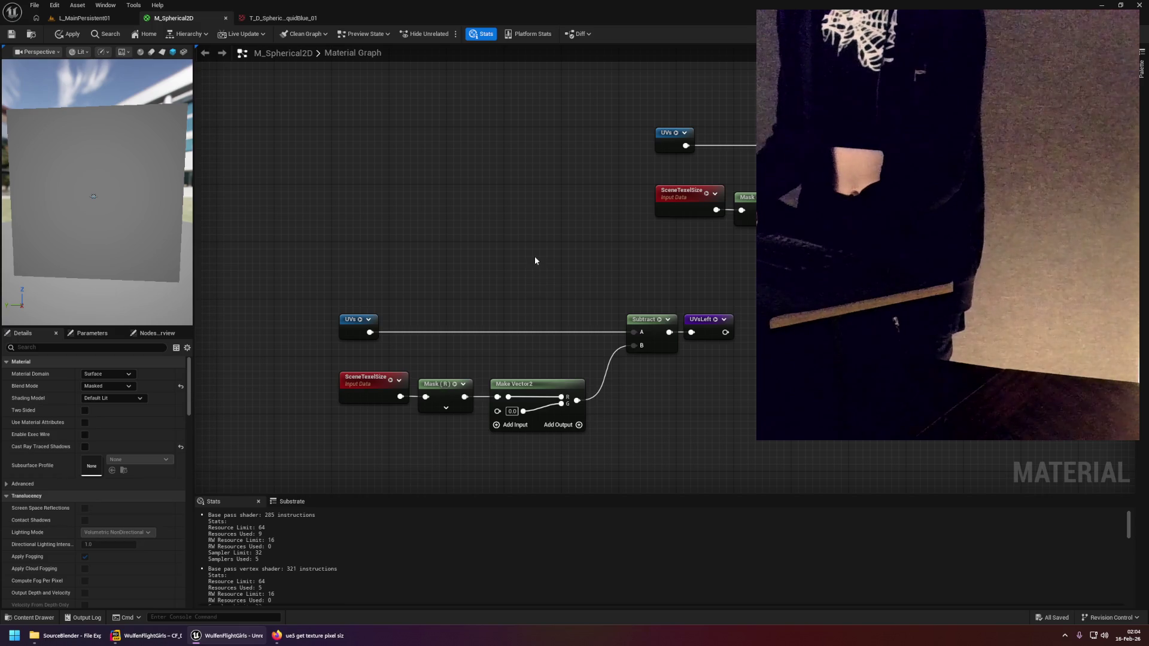
{"action": "left_click_drag", "start_coordinate": [682, 399], "coordinate": [653, 302]}
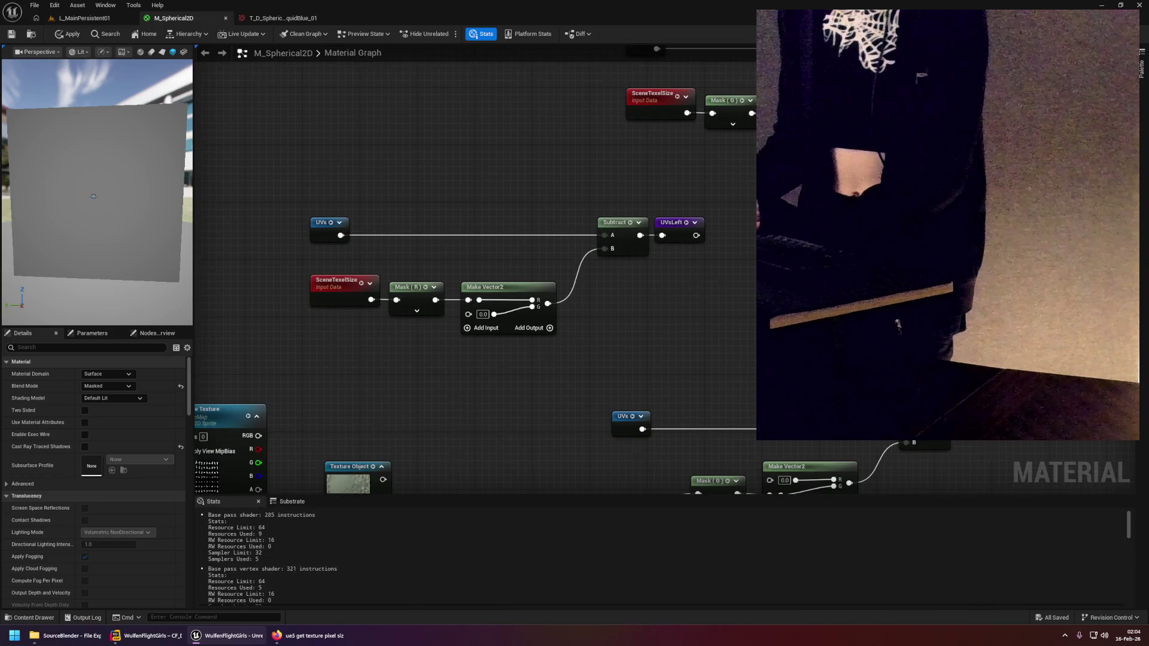
{"action": "left_click_drag", "start_coordinate": [486, 351], "coordinate": [638, 339]}
{"action": "left_click_drag", "start_coordinate": [527, 364], "coordinate": [704, 244]}
{"action": "left_click", "coordinate": [514, 360]}
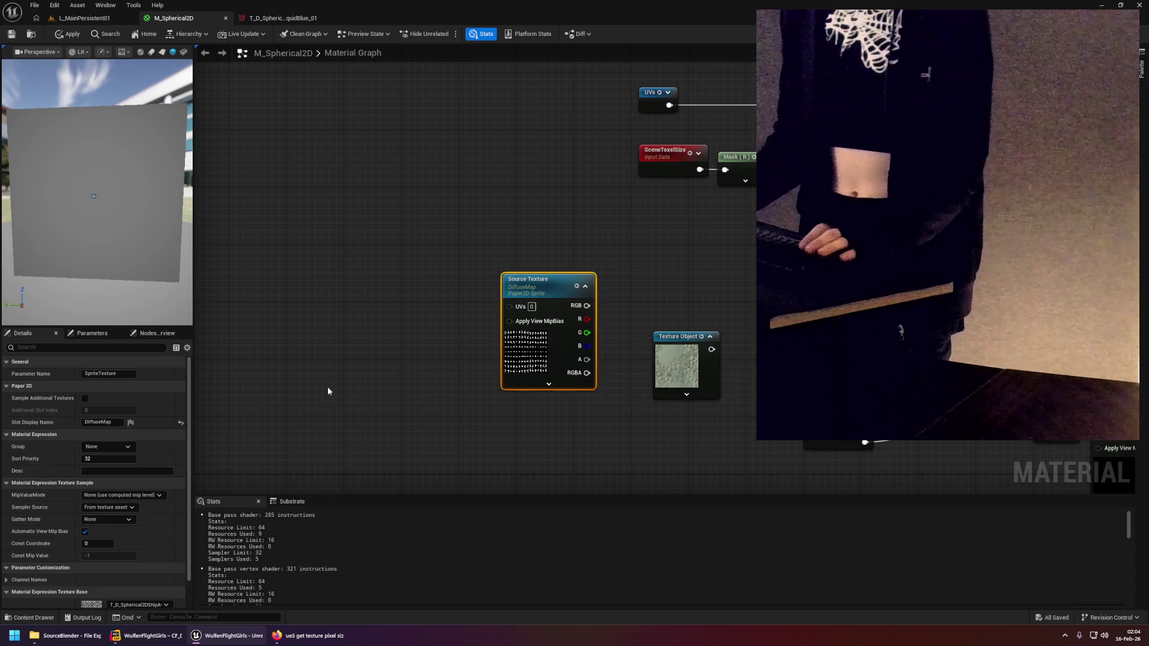
{"action": "left_click_drag", "start_coordinate": [210, 395], "coordinate": [272, 326]}
{"action": "scroll", "coordinate": [192, 433], "scroll_direction": "down", "scroll_amount": 2}
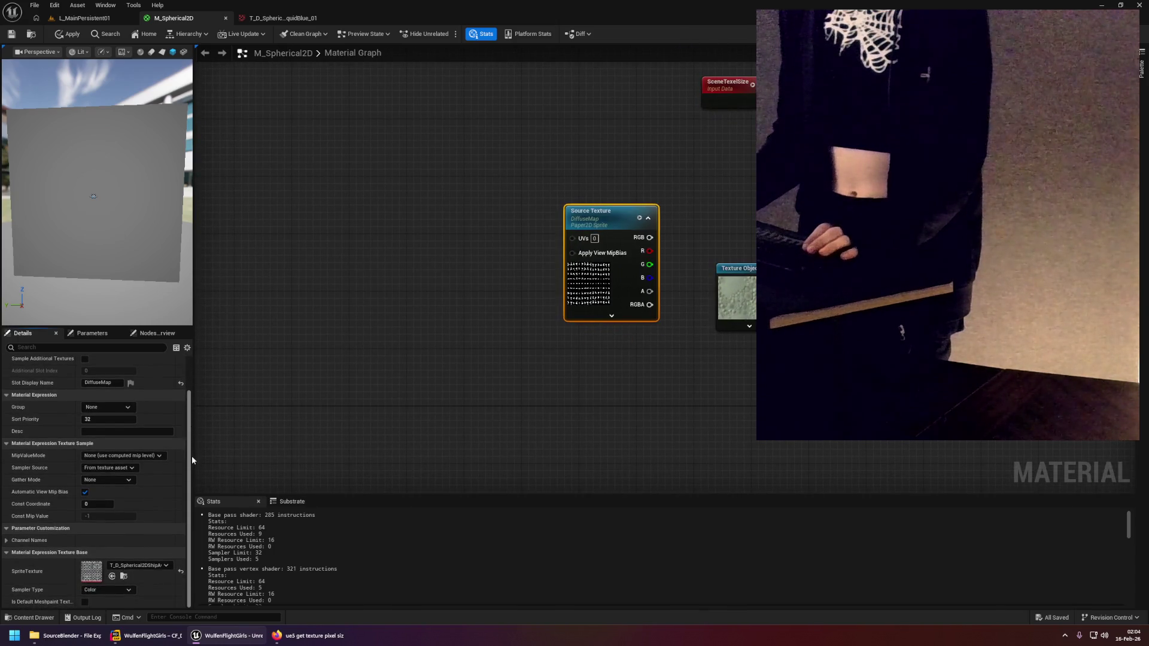
Open the node's sprite-sheet texture in its editor to check its size, then return to M_Spherical2D.
{"action": "double_click", "coordinate": [93, 573]}
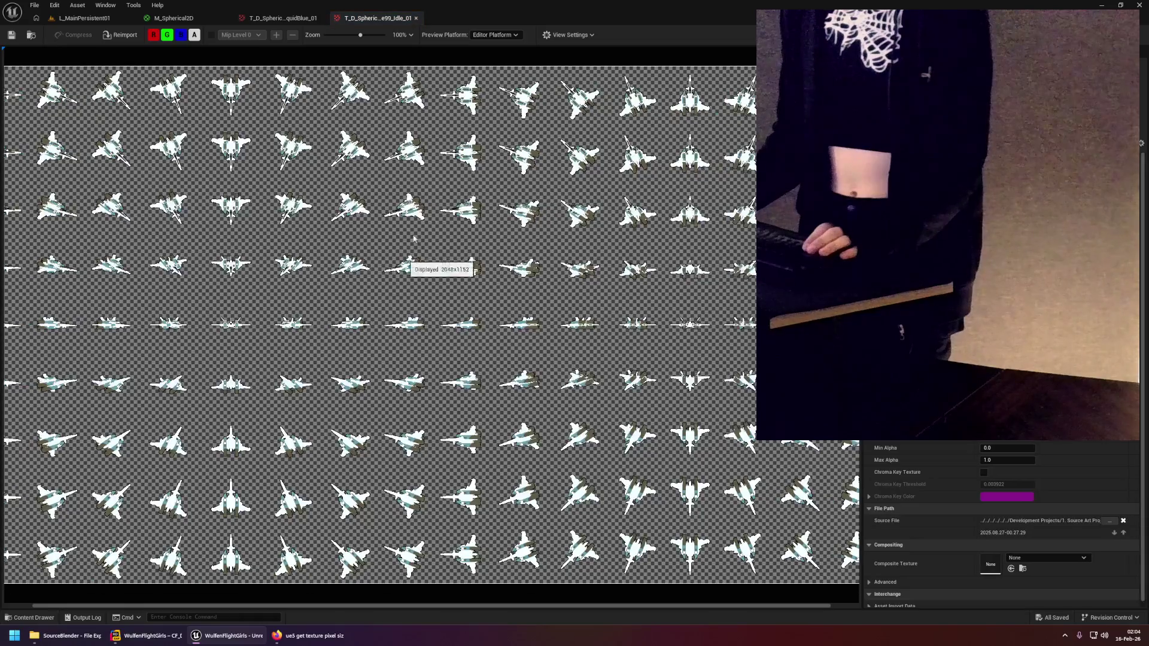
{"action": "scroll", "coordinate": [389, 238], "scroll_direction": "down", "scroll_amount": 2}
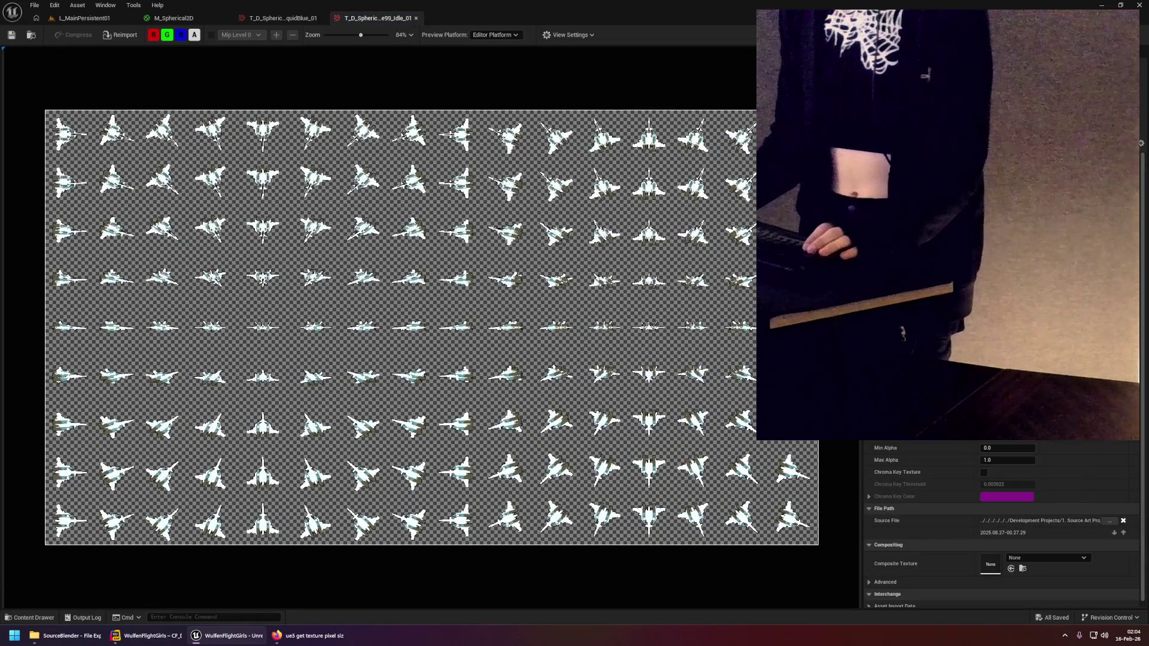
{"action": "left_click", "coordinate": [84, 18]}
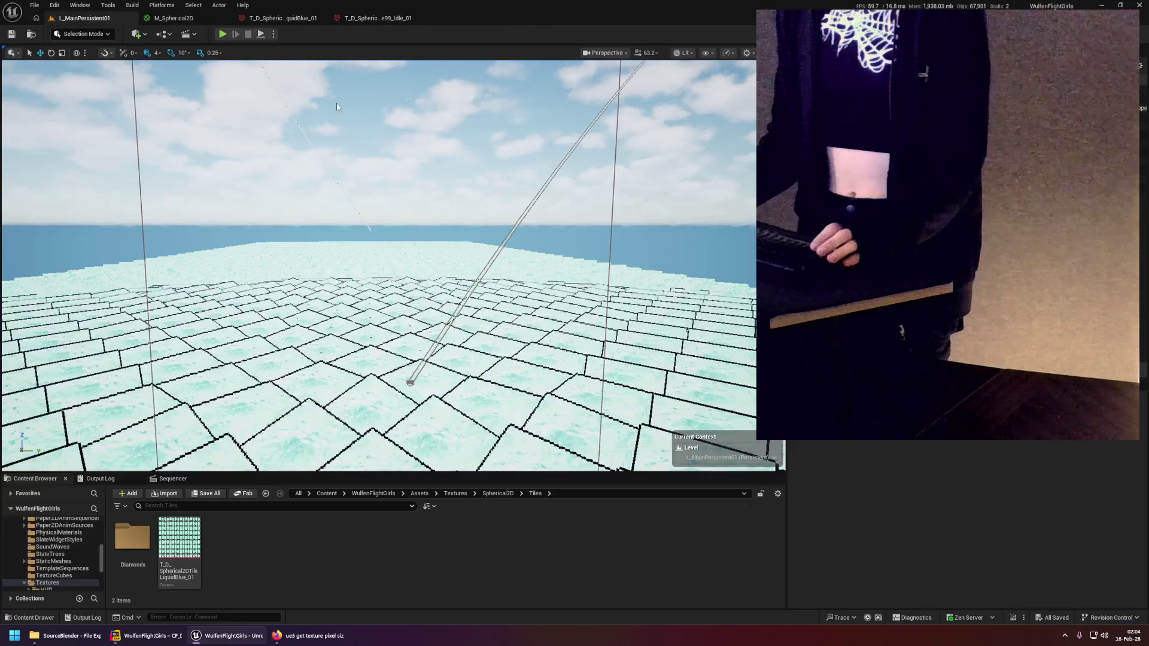
{"action": "left_click", "coordinate": [223, 21]}
{"action": "left_click", "coordinate": [365, 18]}
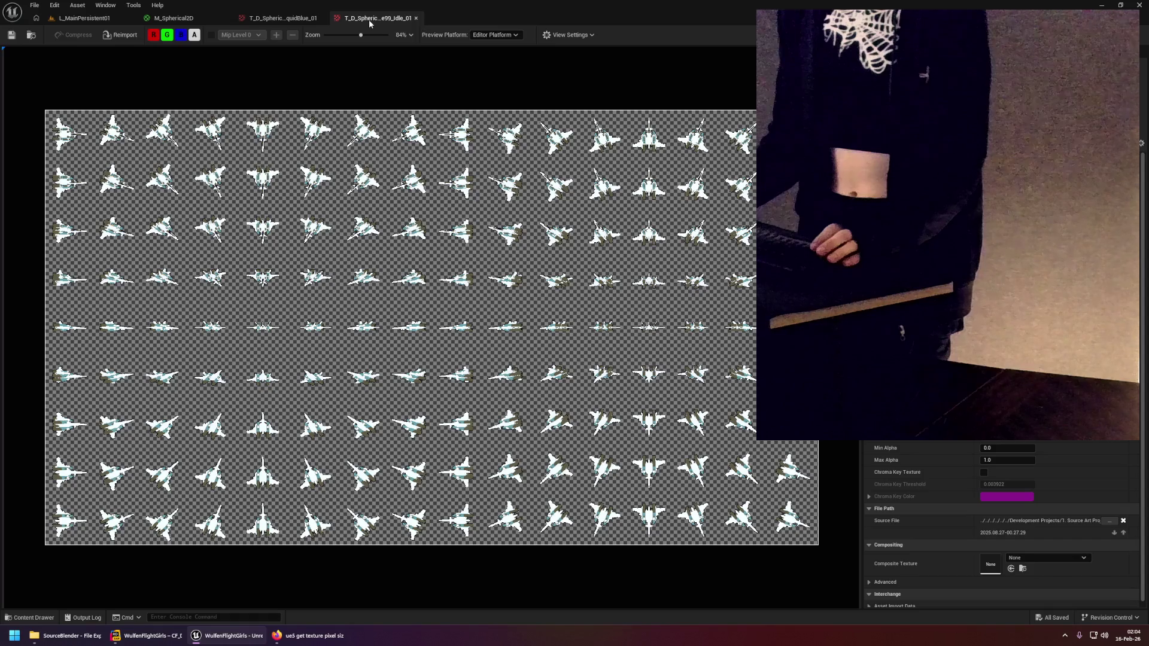
{"action": "left_click", "coordinate": [249, 19]}
{"action": "left_click", "coordinate": [231, 20]}
{"action": "right_click", "coordinate": [487, 221]}
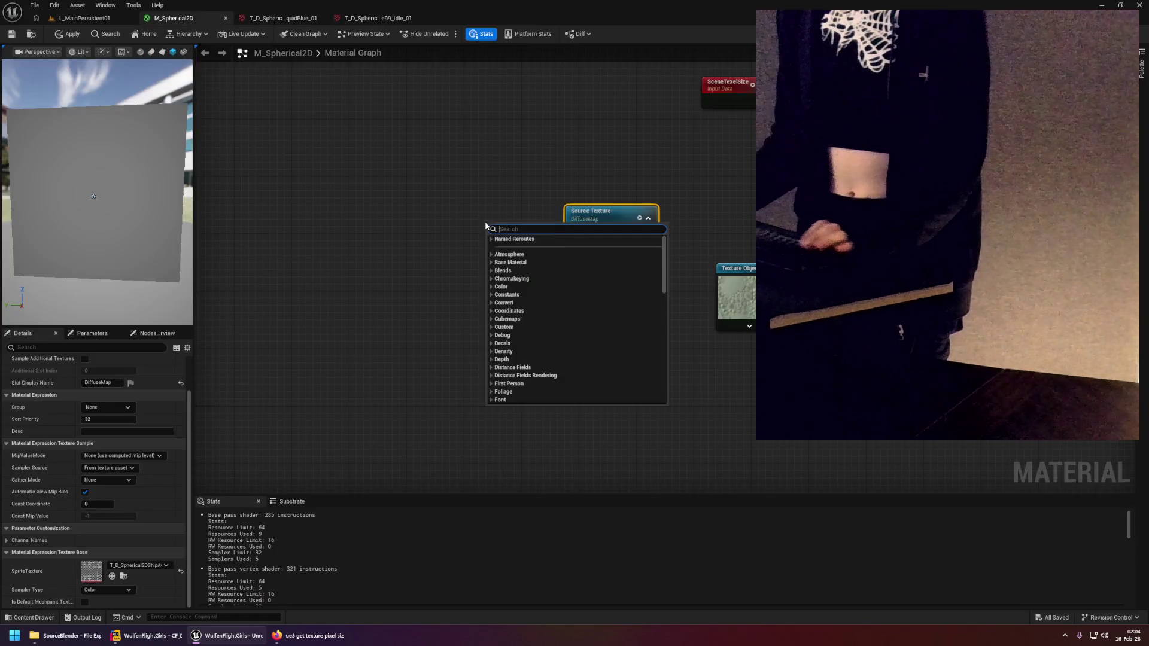
Add a Constant2Vector node with X 2048 and Y 1152, moving it up in the graph.
{"action": "left_click", "coordinate": [437, 187]}
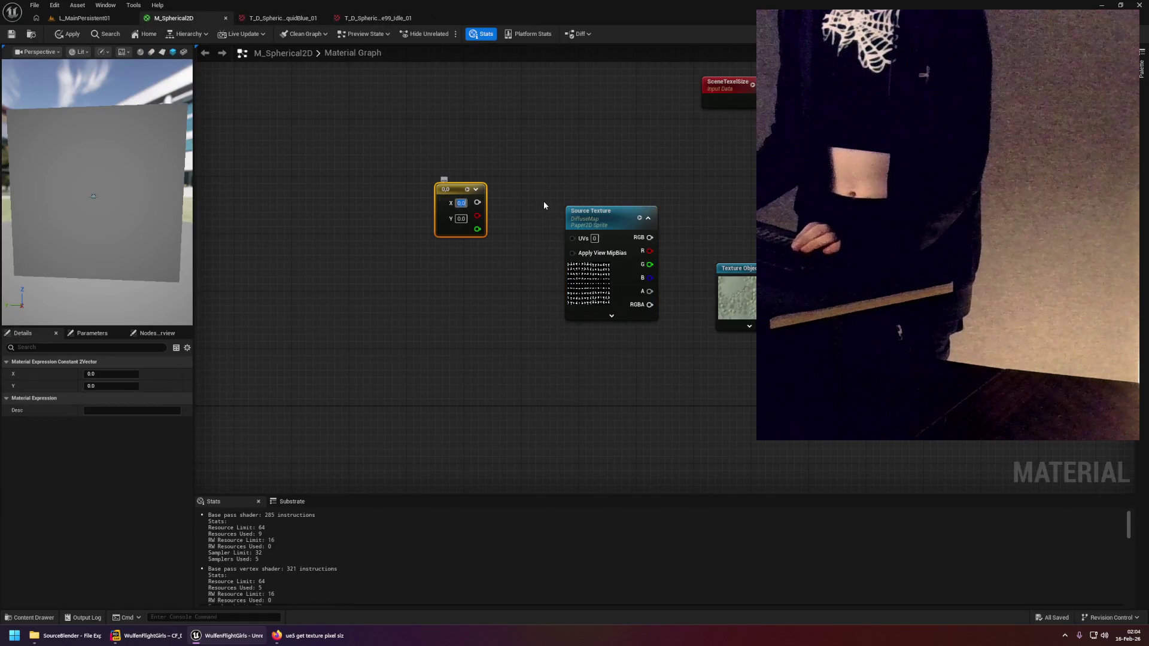
{"action": "type", "text": "2048"}
{"action": "key", "text": "Return"}
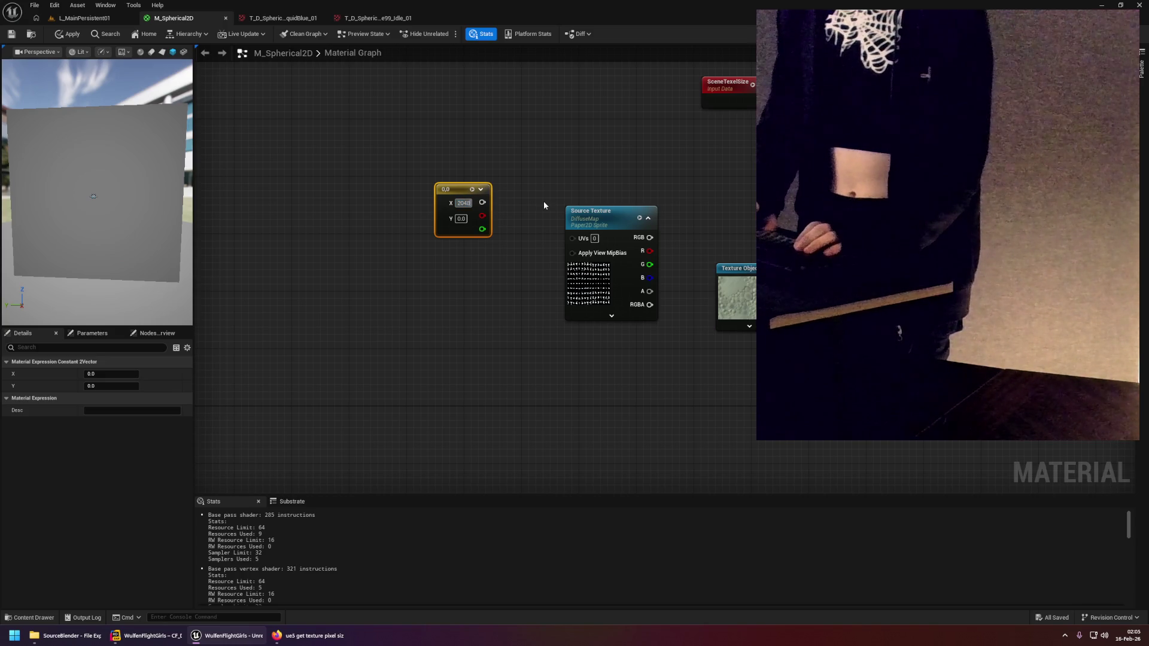
{"action": "key", "text": "Tab"}
{"action": "type", "text": "1152"}
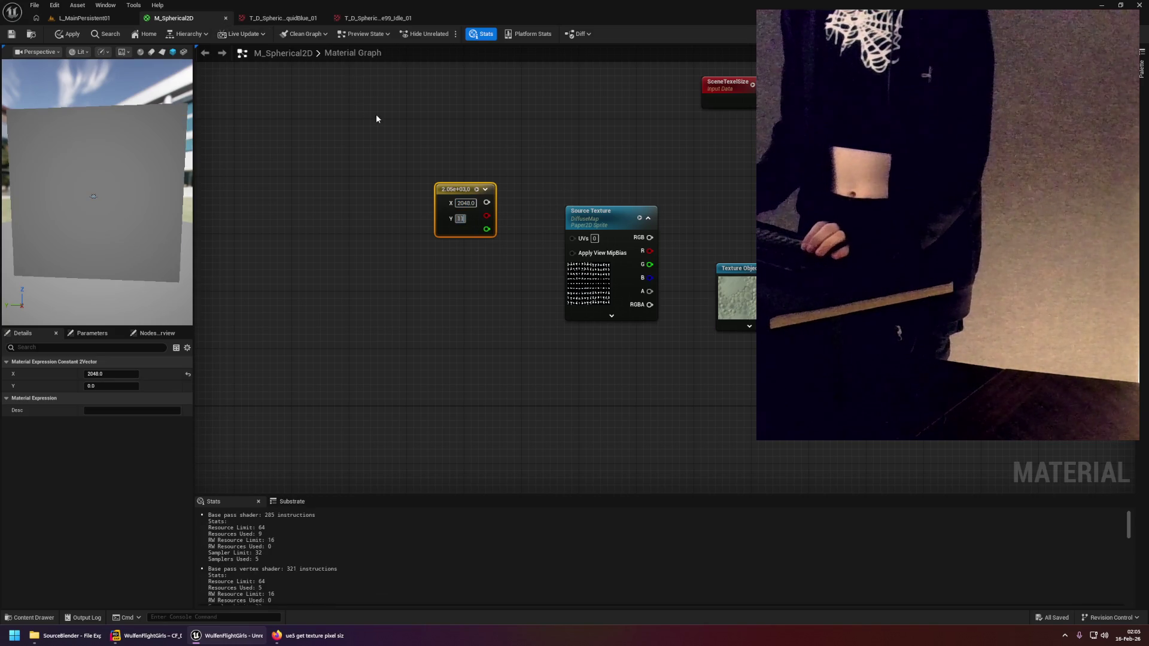
{"action": "key", "text": "Return"}
{"action": "left_click", "coordinate": [378, 118]}
{"action": "left_click", "coordinate": [376, 18]}
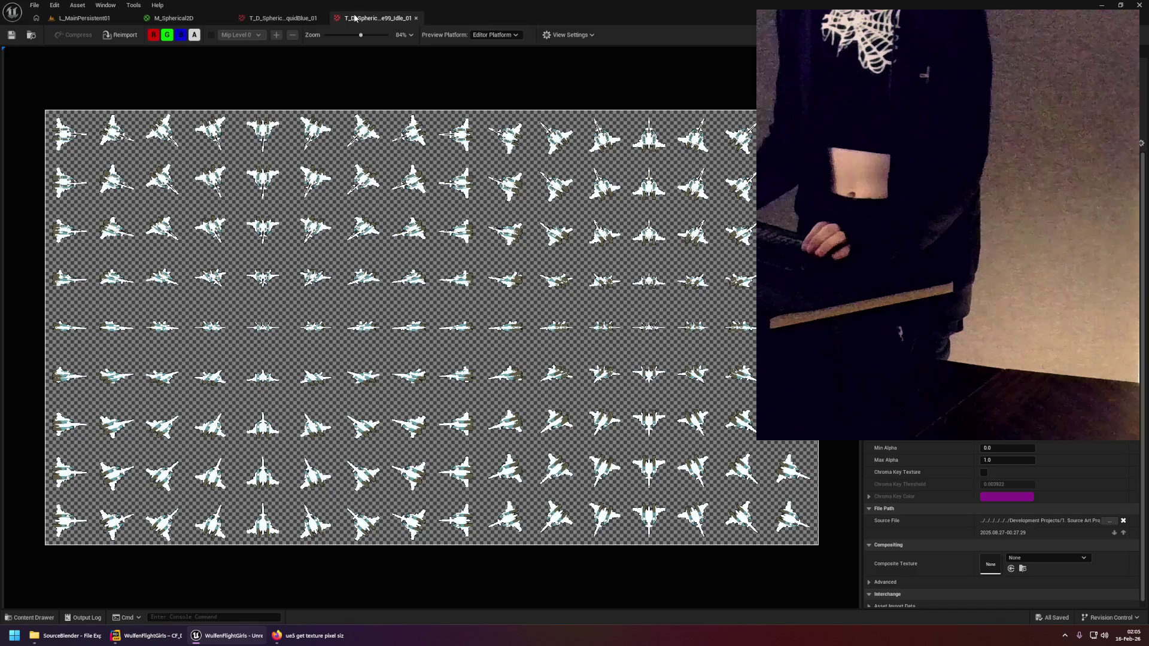
{"action": "left_click", "coordinate": [173, 18]}
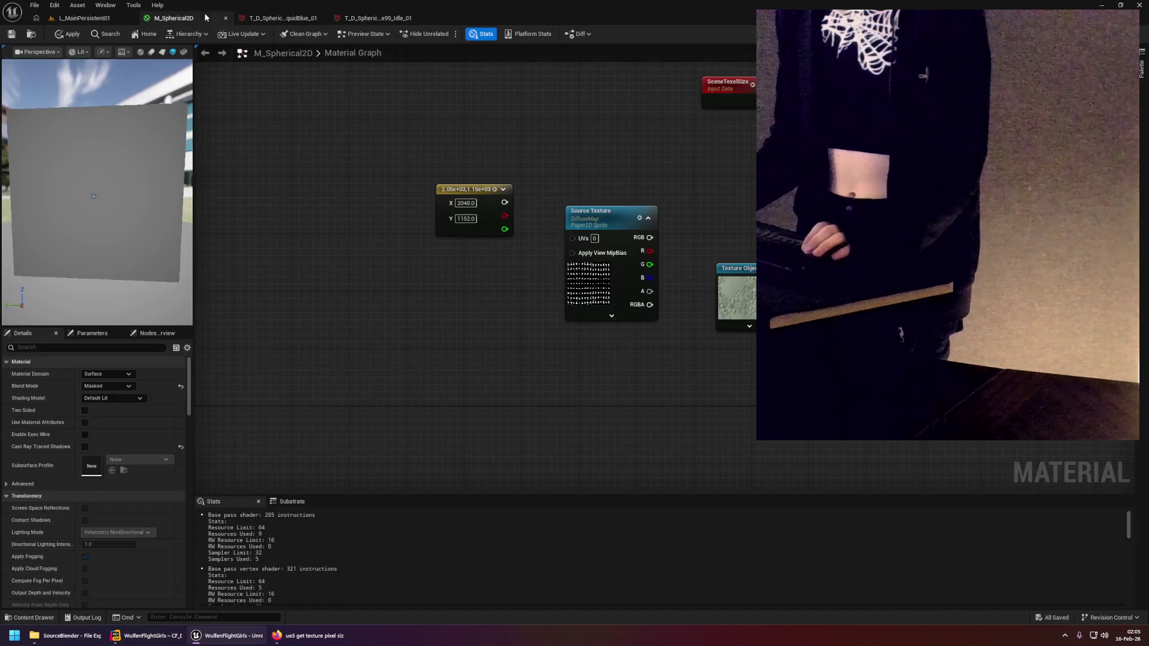
{"action": "mouse_move", "coordinate": [461, 201]}
{"action": "left_mouse_down"}
{"action": "mouse_move", "coordinate": [577, 206]}
{"action": "mouse_move", "coordinate": [494, 149]}
{"action": "left_mouse_up"}
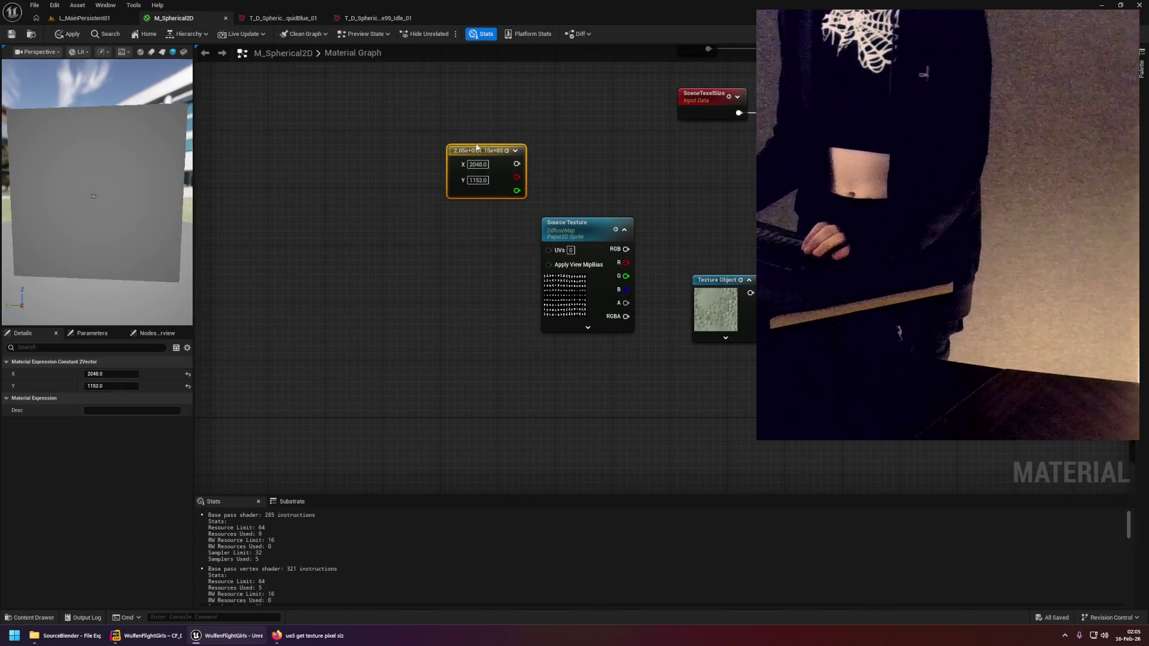
Add a constant of 1 and divide it by the 2048×1152 vector in a Divide node.
{"action": "left_click", "coordinate": [486, 149]}
{"action": "left_click", "coordinate": [486, 141]}
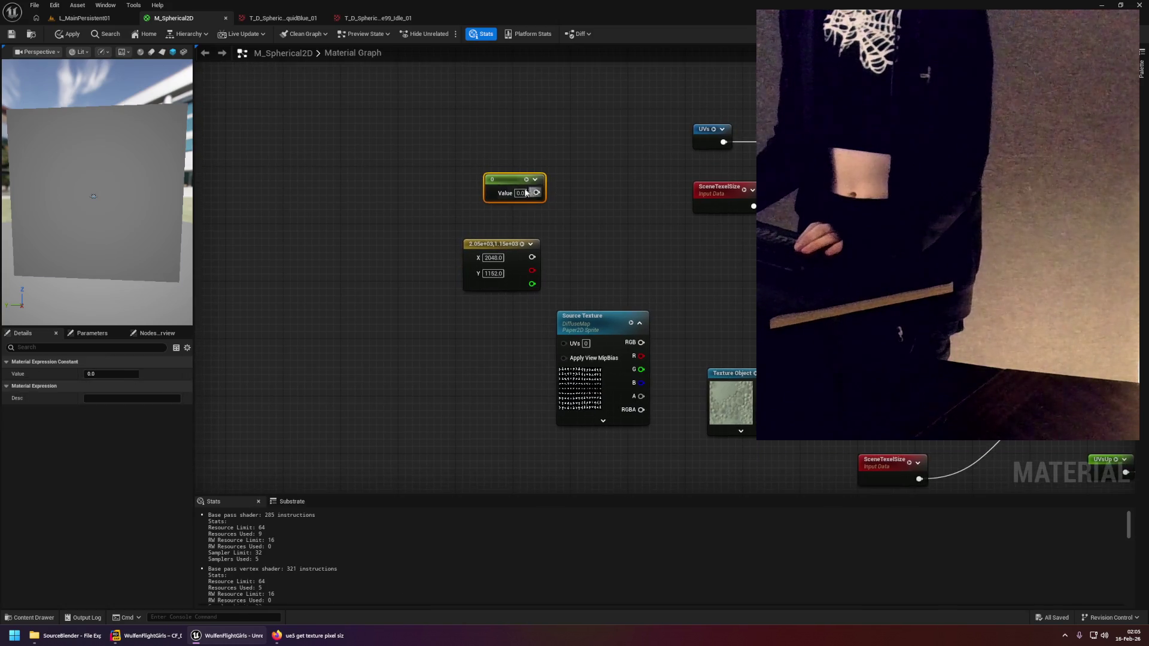
{"action": "left_click", "coordinate": [552, 198]}
{"action": "left_click_drag", "start_coordinate": [520, 192], "coordinate": [592, 212]}
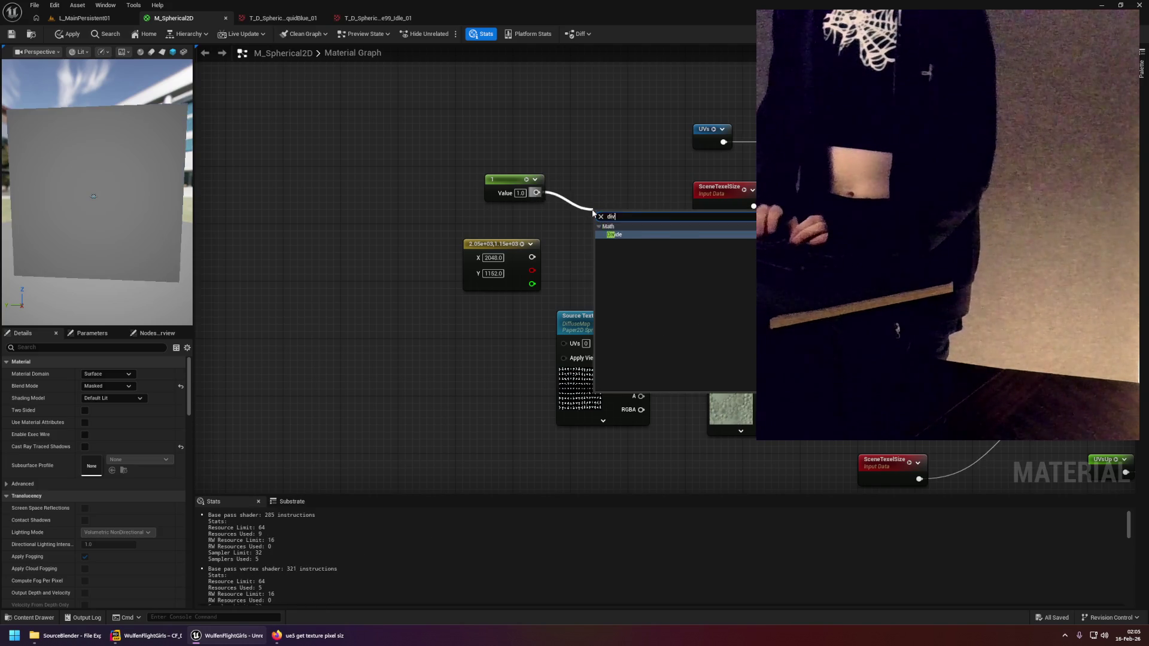
{"action": "key", "text": "Escape"}
{"action": "left_click", "coordinate": [592, 212]}
{"action": "left_click_drag", "start_coordinate": [531, 257], "coordinate": [600, 242]}
{"action": "left_click_drag", "start_coordinate": [447, 213], "coordinate": [418, 205]}
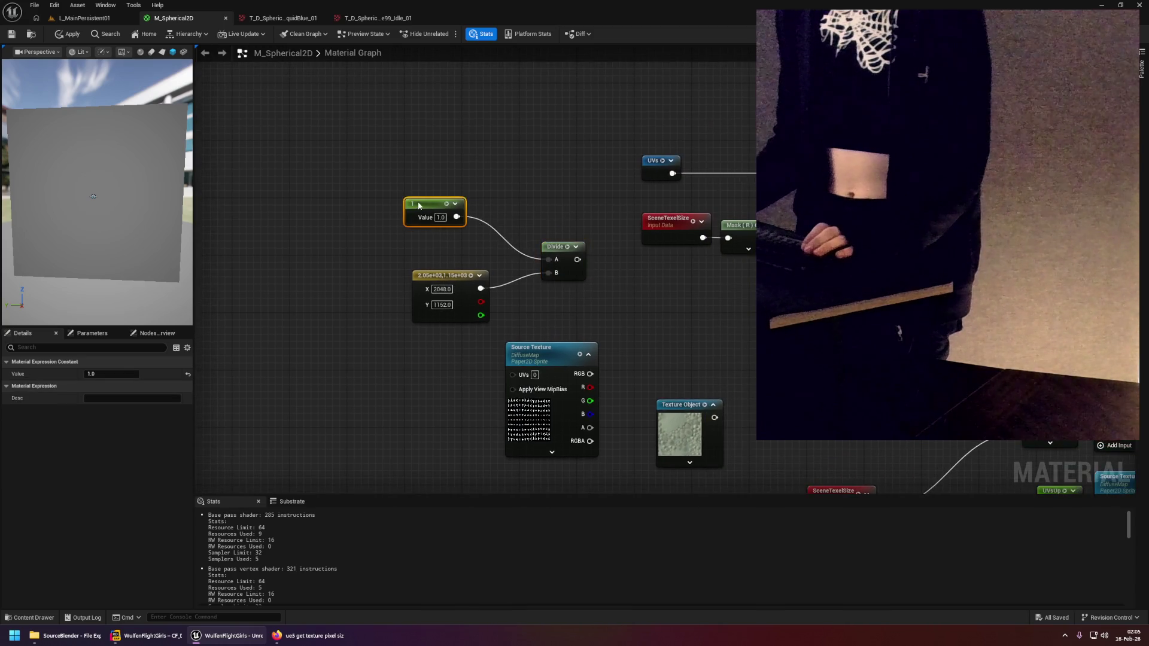
{"action": "left_click_drag", "start_coordinate": [437, 275], "coordinate": [430, 261]}
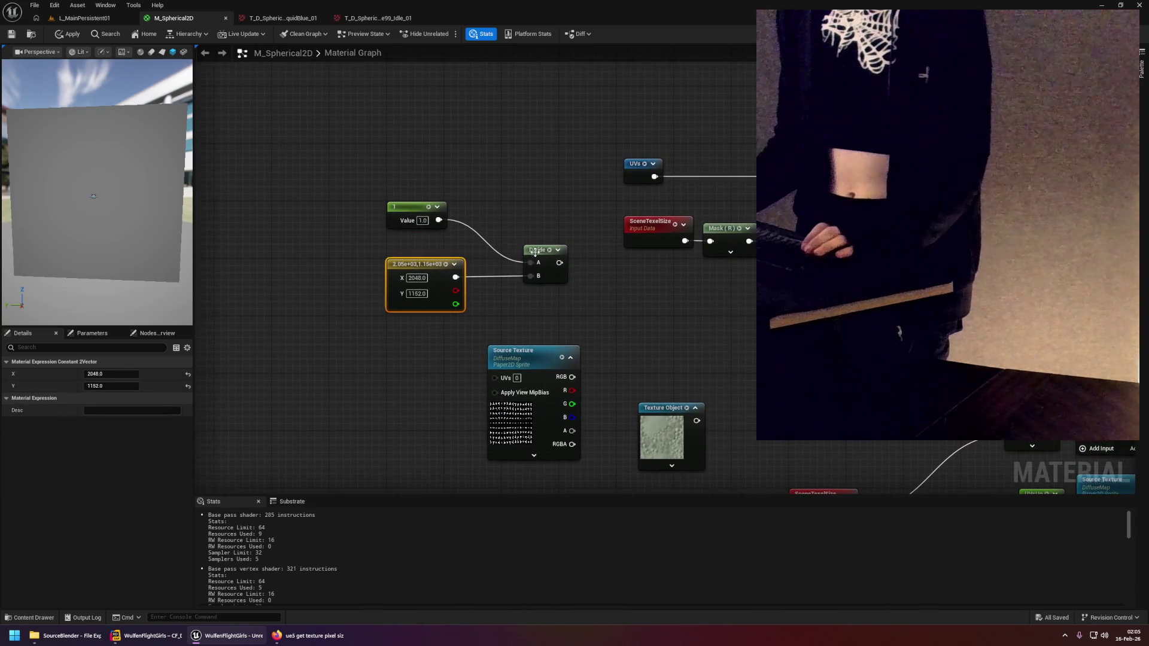
{"action": "left_click_drag", "start_coordinate": [532, 245], "coordinate": [488, 224]}
Align the constant, vector and Divide nodes and move the three left together.
{"action": "left_click", "coordinate": [479, 234]}
{"action": "left_click", "coordinate": [408, 290]}
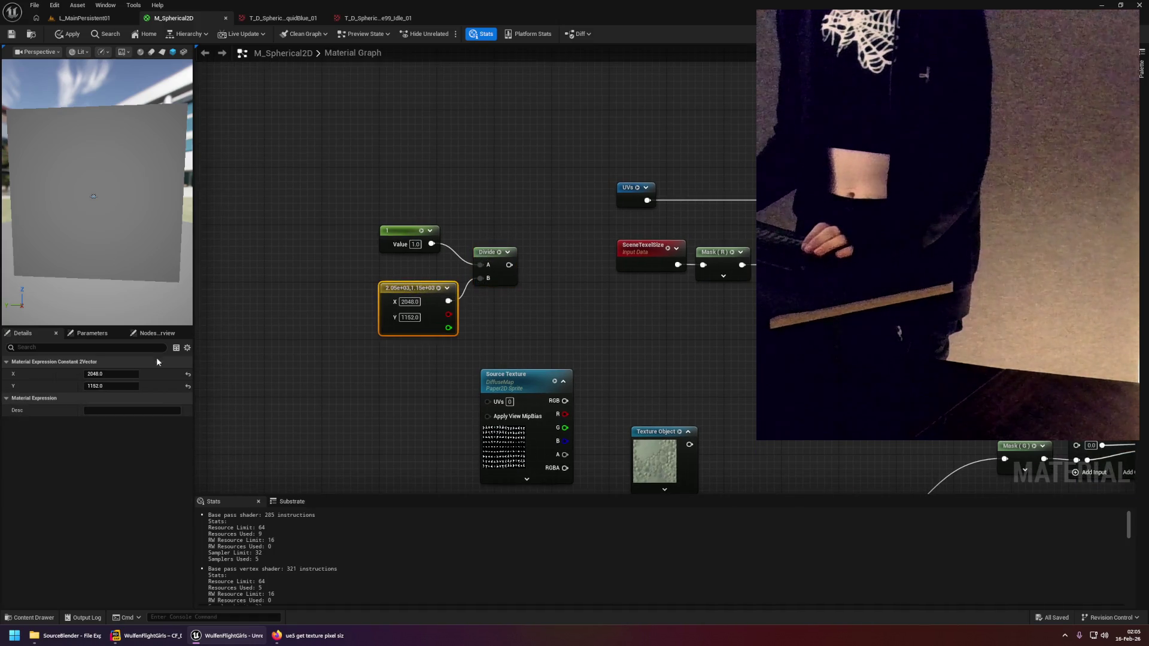
{"action": "left_click", "coordinate": [490, 267]}
{"action": "left_click", "coordinate": [504, 231]}
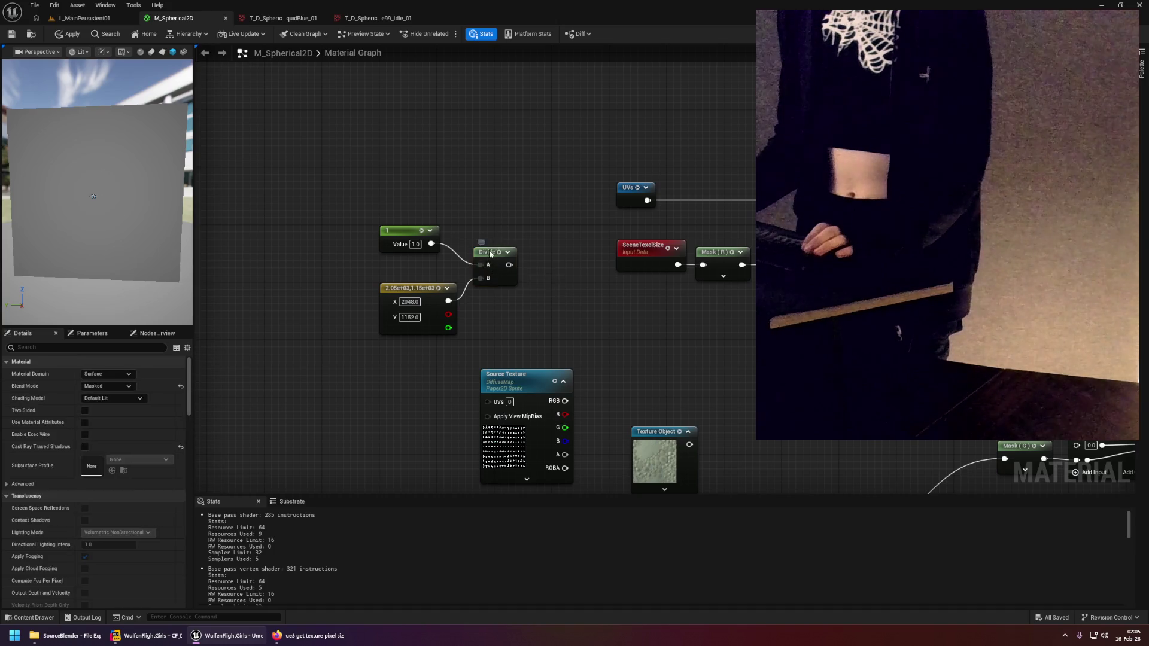
{"action": "left_click_drag", "start_coordinate": [494, 252], "coordinate": [494, 231]}
{"action": "left_click_drag", "start_coordinate": [347, 220], "coordinate": [506, 306]}
{"action": "left_click_drag", "start_coordinate": [524, 244], "coordinate": [350, 243]}
{"action": "left_click", "coordinate": [465, 236]}
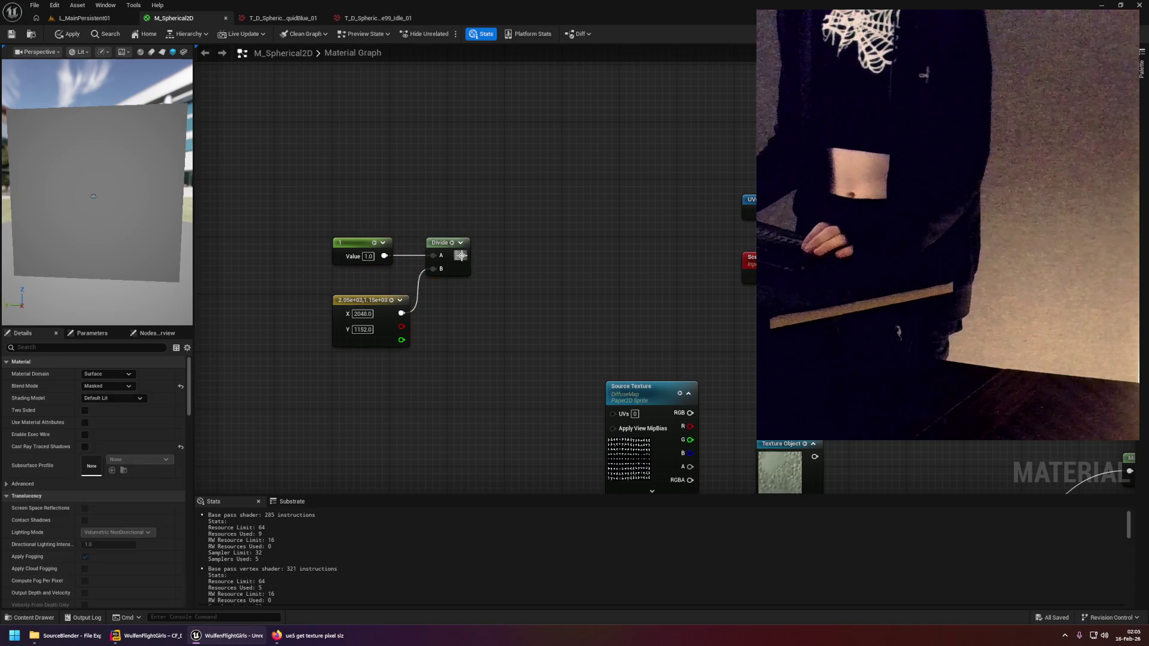
{"action": "left_click_drag", "start_coordinate": [462, 255], "coordinate": [537, 250]}
Add a Named Reroute Declaration called TextureTexelSize on the Divide output.
{"action": "type", "text": "texture"}
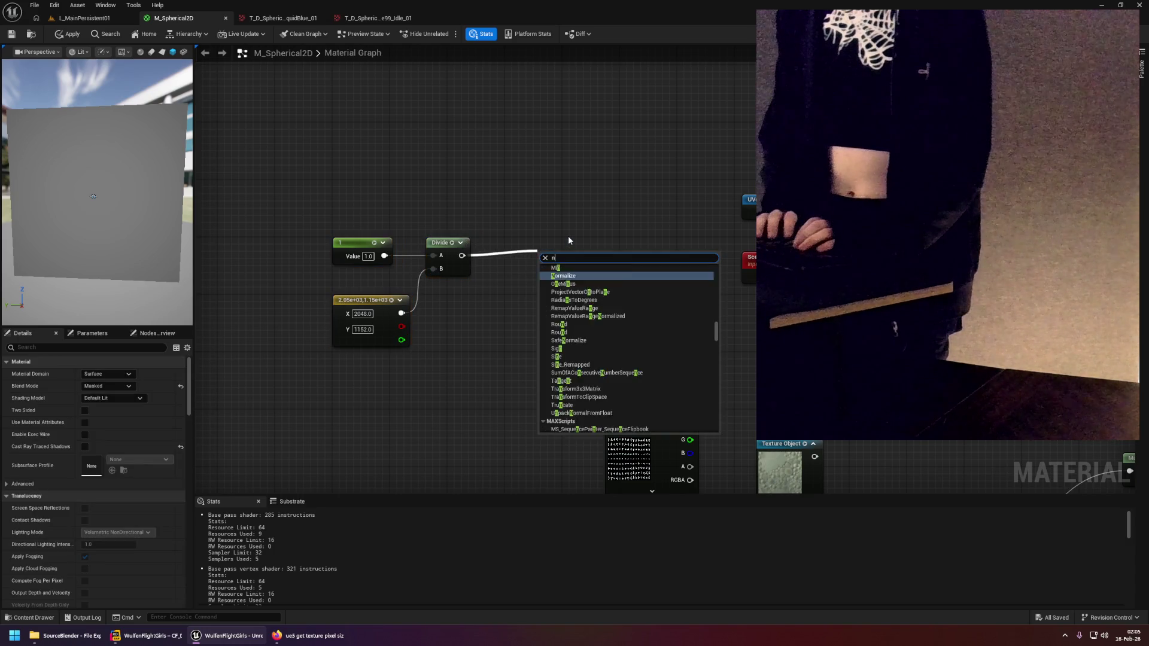
{"action": "key", "text": "Escape"}
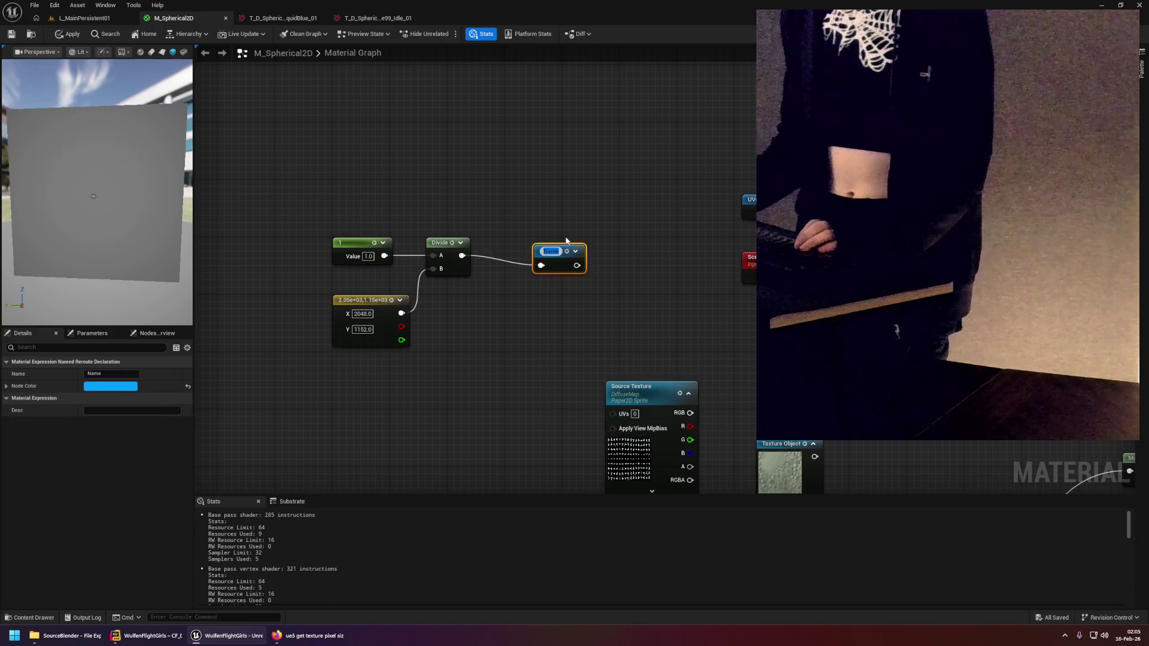
{"action": "type", "text": "Textur"}
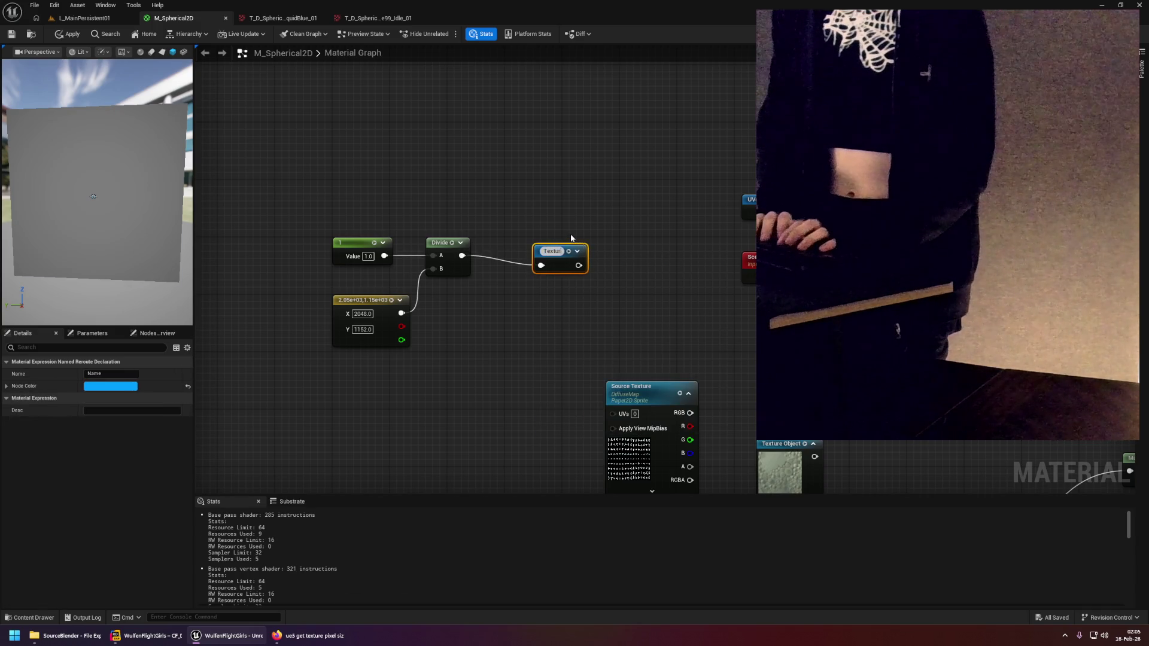
{"action": "type", "text": "eTexel"}
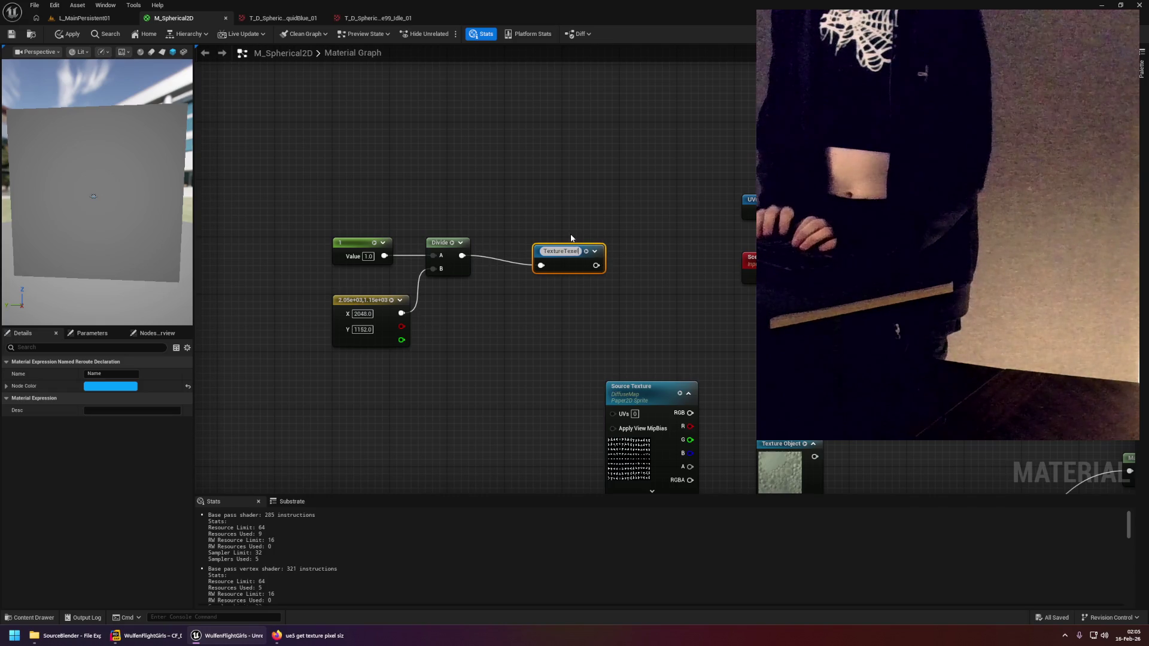
{"action": "type", "text": "Size"}
{"action": "key", "text": "Return"}
{"action": "mouse_move", "coordinate": [567, 250]}
{"action": "left_mouse_down"}
{"action": "mouse_move", "coordinate": [530, 248]}
{"action": "mouse_move", "coordinate": [541, 247]}
{"action": "left_mouse_up"}
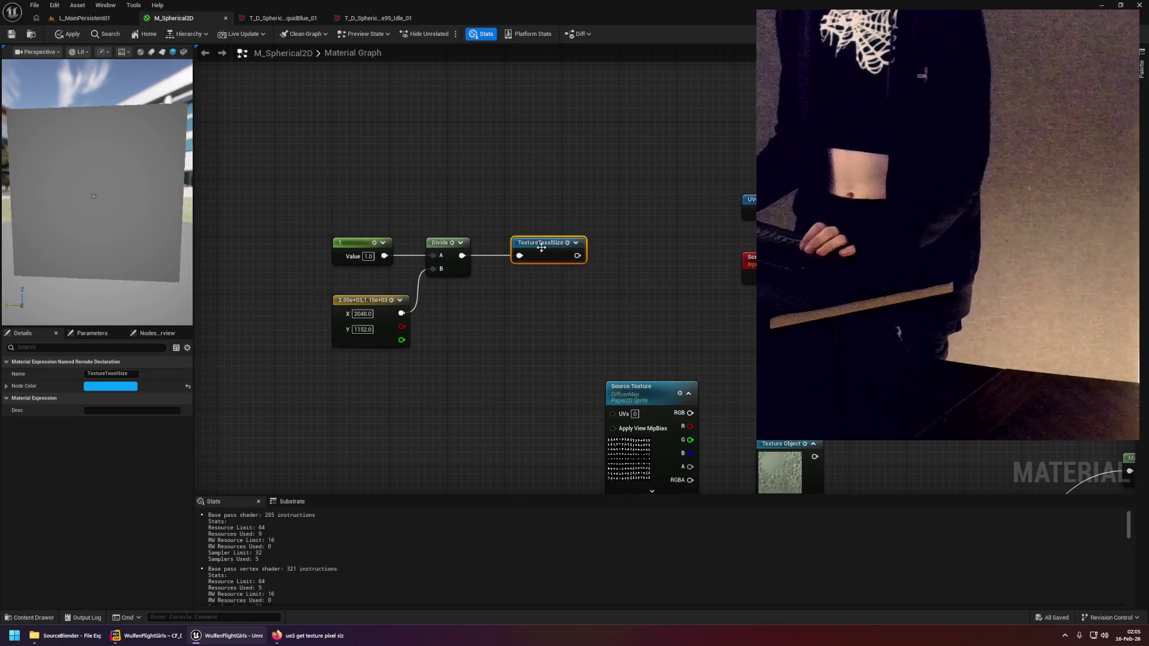
Select the first SceneTexelSize node and review its options.
{"action": "left_click_drag", "start_coordinate": [651, 226], "coordinate": [612, 235]}
{"action": "left_click", "coordinate": [559, 286]}
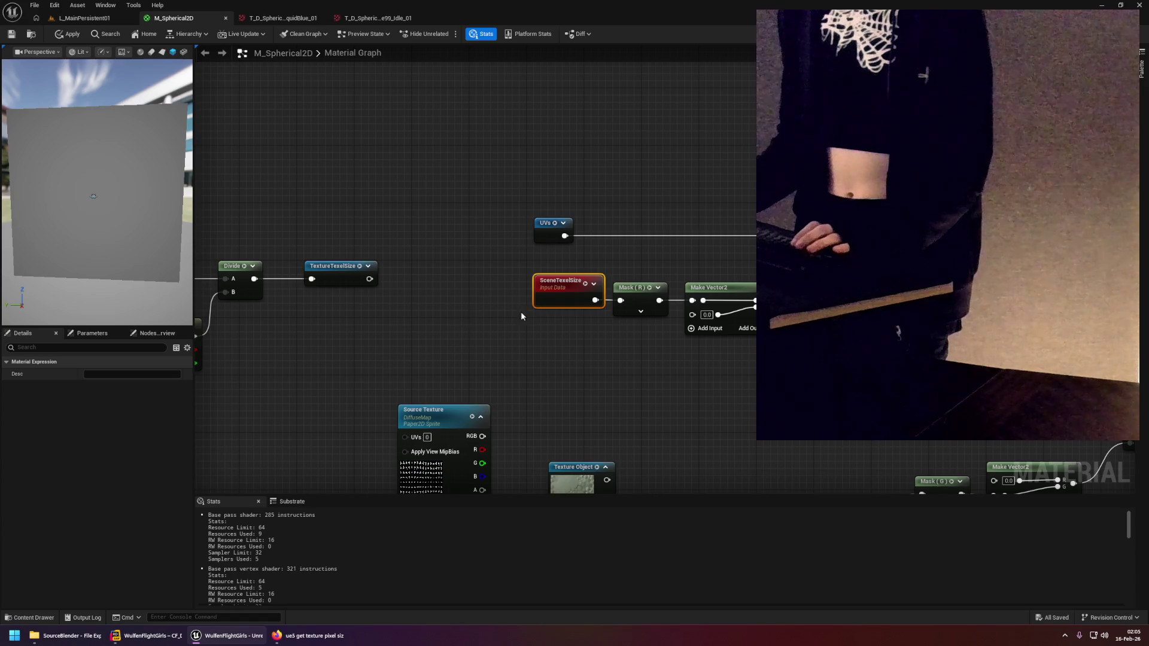
{"action": "right_click", "coordinate": [577, 289]}
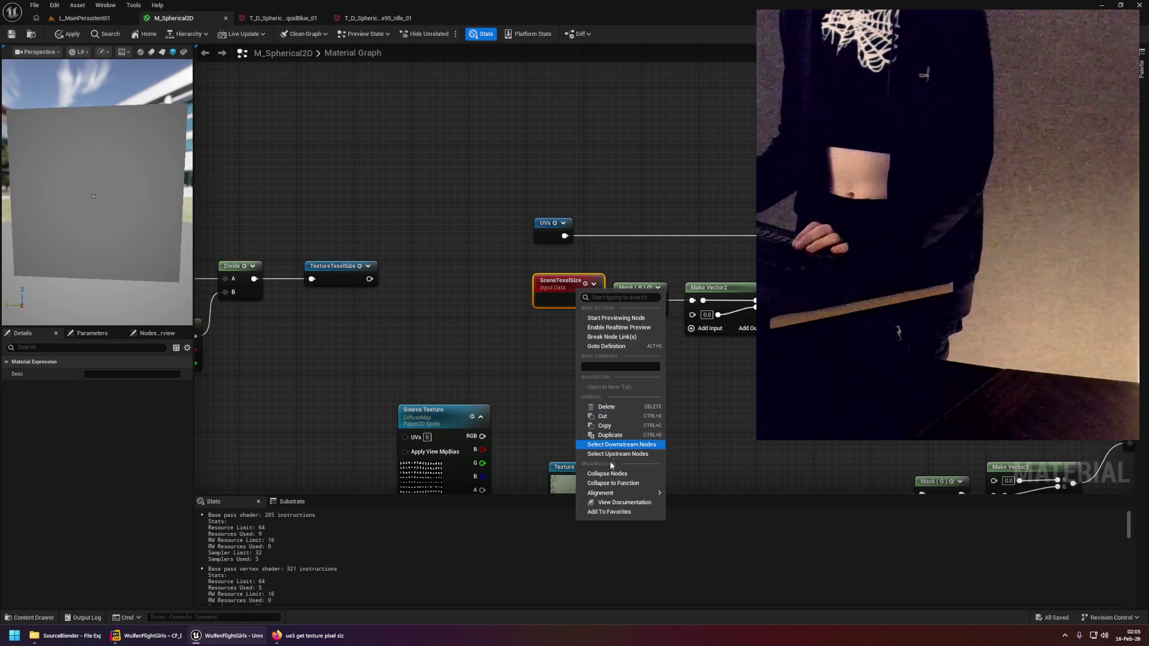
{"action": "left_click", "coordinate": [515, 389]}
Feed a TextureTexelSize usage into the Mask (G) input and delete the old SceneTexelSize node.
{"action": "left_click_drag", "start_coordinate": [457, 413], "coordinate": [621, 304]}
{"action": "right_click", "coordinate": [638, 231]}
{"action": "type", "text": "texturet"}
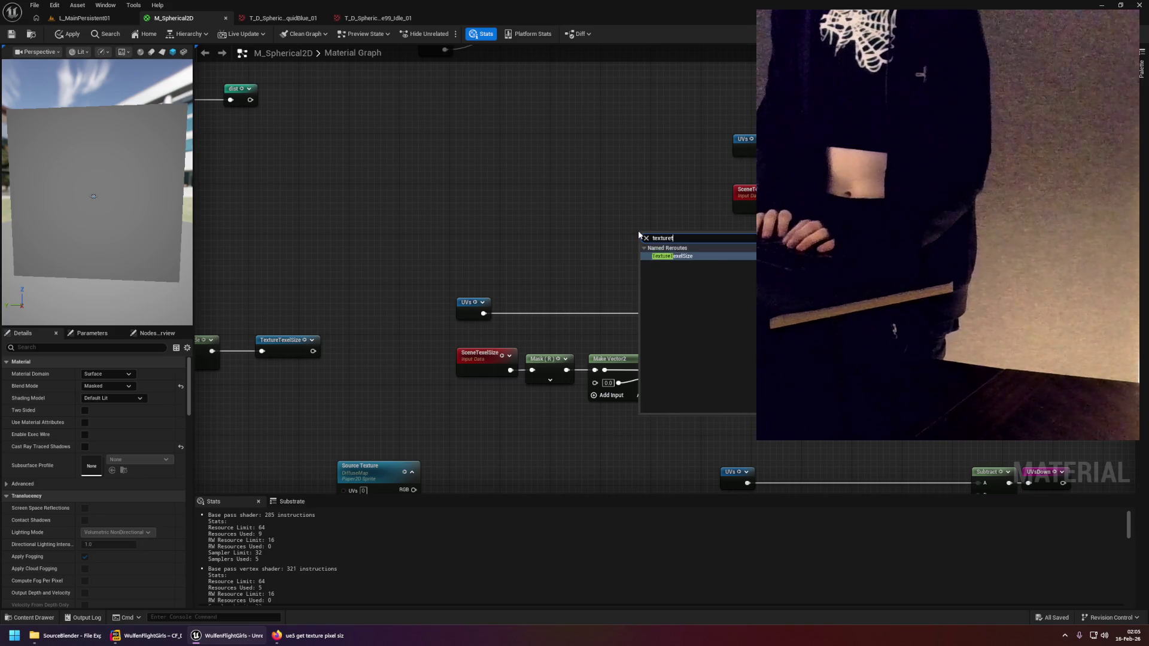
{"action": "key", "text": "Escape"}
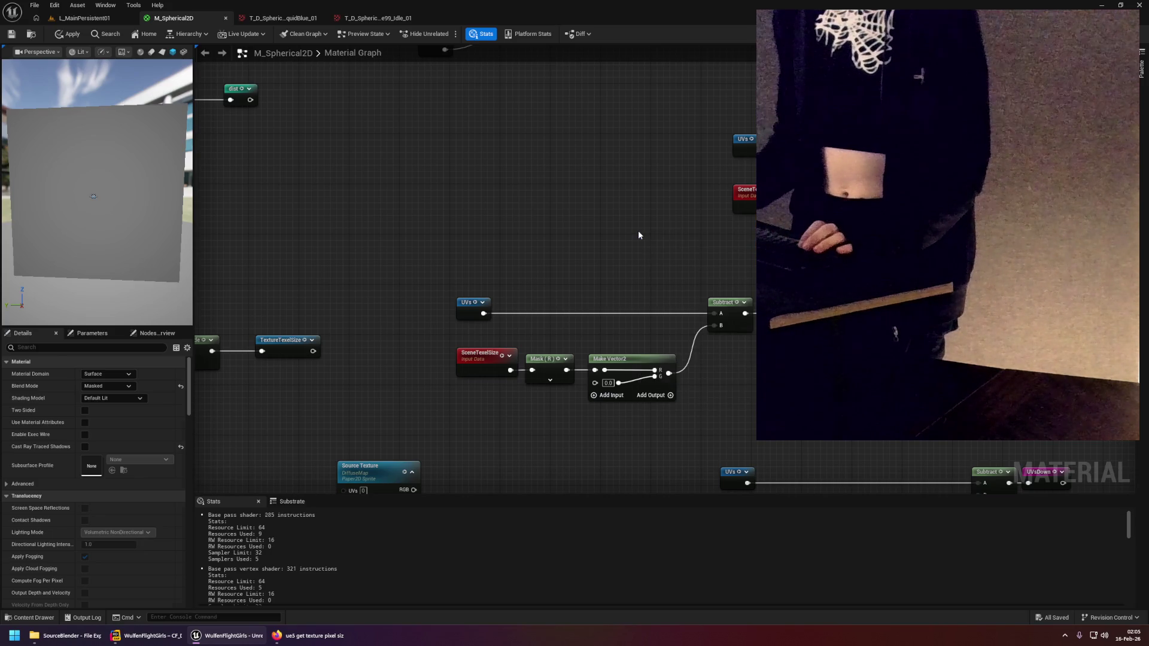
{"action": "scroll", "coordinate": [630, 236], "scroll_direction": "up", "scroll_amount": 1}
{"action": "left_click_drag", "start_coordinate": [588, 259], "coordinate": [717, 217]}
{"action": "left_click", "coordinate": [636, 212]}
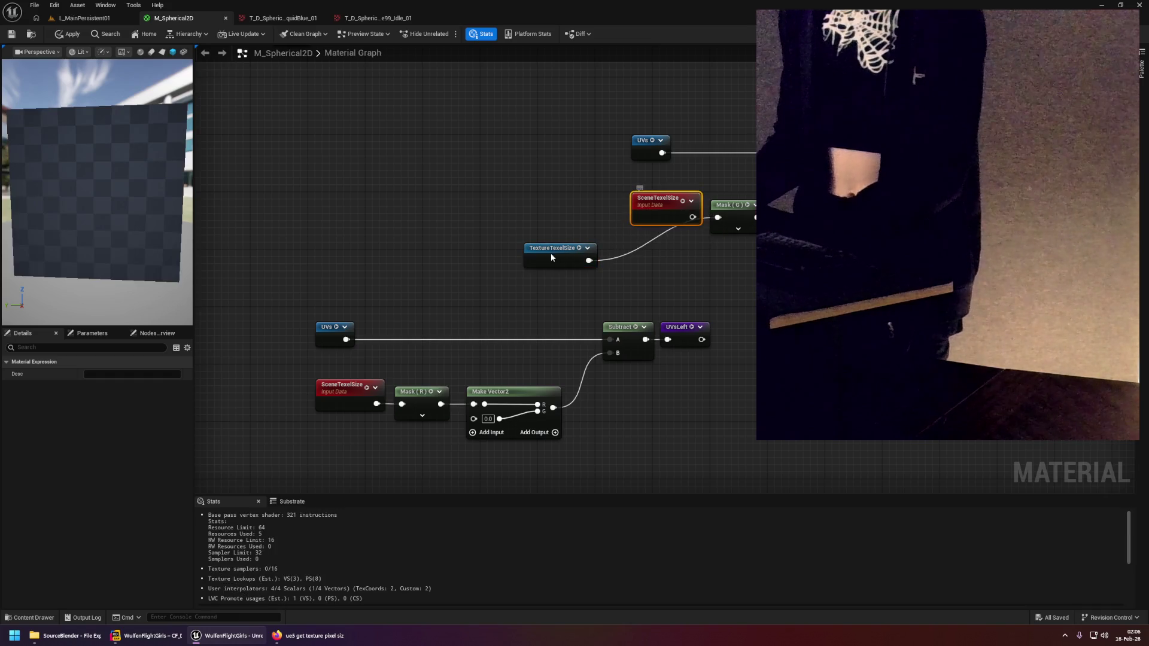
{"action": "key", "text": "Delete"}
{"action": "left_click_drag", "start_coordinate": [551, 253], "coordinate": [638, 217]}
{"action": "mouse_move", "coordinate": [497, 264]}
{"action": "left_mouse_down"}
{"action": "mouse_move", "coordinate": [524, 248]}
{"action": "mouse_move", "coordinate": [553, 290]}
{"action": "left_mouse_up"}
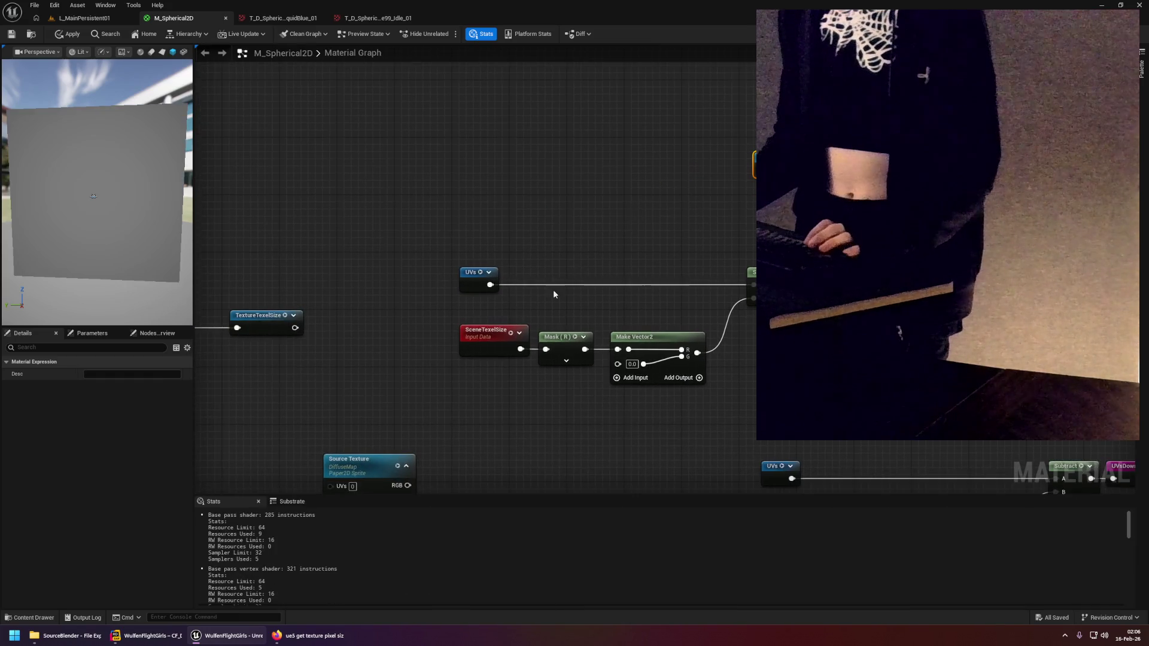
Paste another TextureTexelSize into the next Mask input, replacing its SceneTexelSize node.
{"action": "key", "text": "ctrl+v"}
{"action": "left_click_drag", "start_coordinate": [511, 391], "coordinate": [545, 348]}
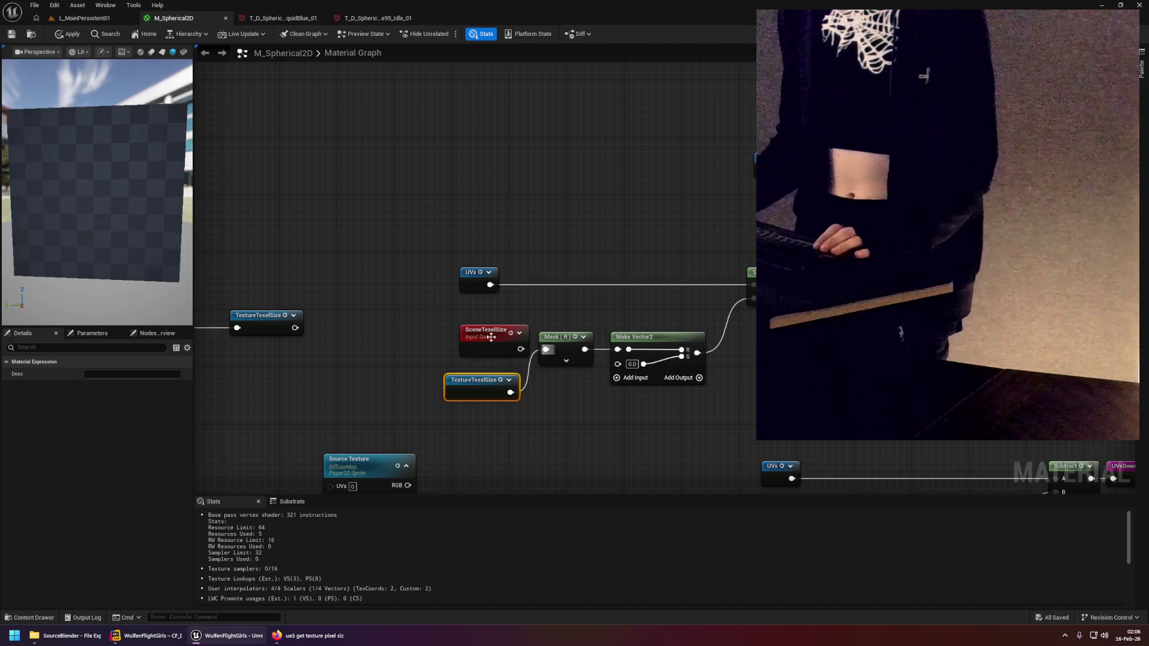
{"action": "left_click", "coordinate": [481, 349]}
{"action": "key", "text": "Delete"}
{"action": "left_click_drag", "start_coordinate": [472, 380], "coordinate": [478, 338]}
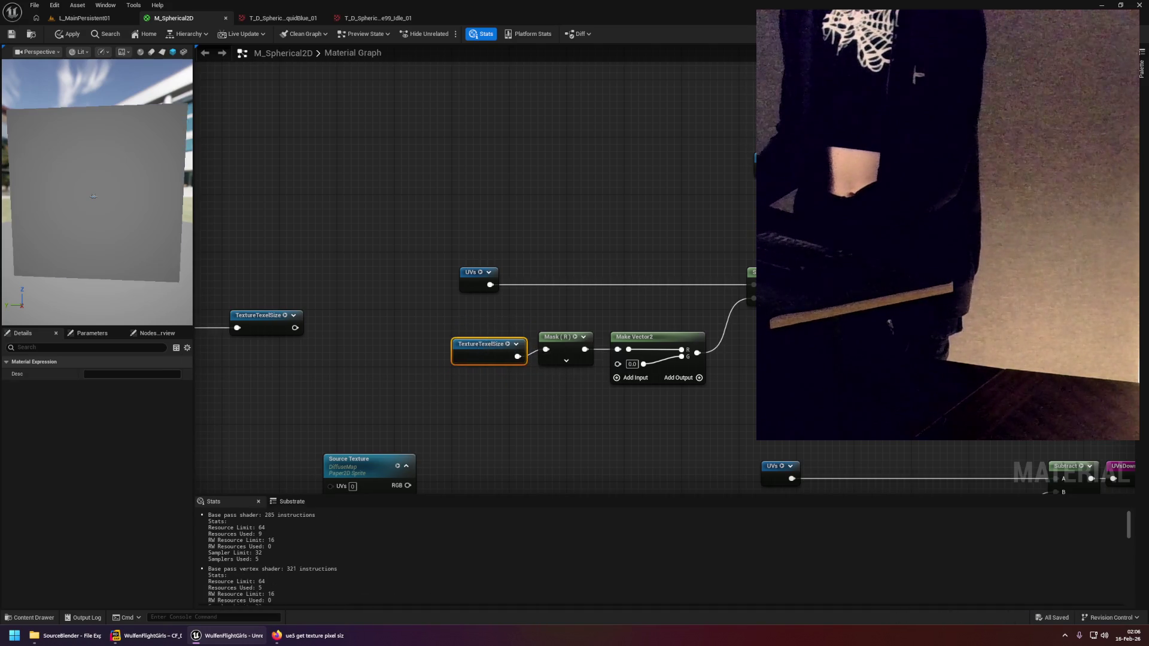
Swap the next chain's SceneTexelSize for TextureTexelSize feeding the Mask (R) input.
{"action": "left_click_drag", "start_coordinate": [923, 363], "coordinate": [577, 346]}
{"action": "key", "text": "ctrl+v"}
{"action": "mouse_move", "coordinate": [744, 377]}
{"action": "left_mouse_down"}
{"action": "mouse_move", "coordinate": [695, 363]}
{"action": "mouse_move", "coordinate": [719, 312]}
{"action": "left_mouse_up"}
{"action": "left_click", "coordinate": [657, 302]}
{"action": "key", "text": "Delete"}
{"action": "left_click_drag", "start_coordinate": [629, 346], "coordinate": [664, 303]}
{"action": "scroll", "coordinate": [664, 302], "scroll_direction": "down", "scroll_amount": 3}
{"action": "scroll", "coordinate": [694, 357], "scroll_direction": "up", "scroll_amount": 3}
Undo that swap and redo it, pasting TextureTexelSize into the Mask (G) input.
{"action": "key", "text": "ctrl+z"}
{"action": "key", "text": "ctrl+z"}
{"action": "key", "text": "ctrl+z"}
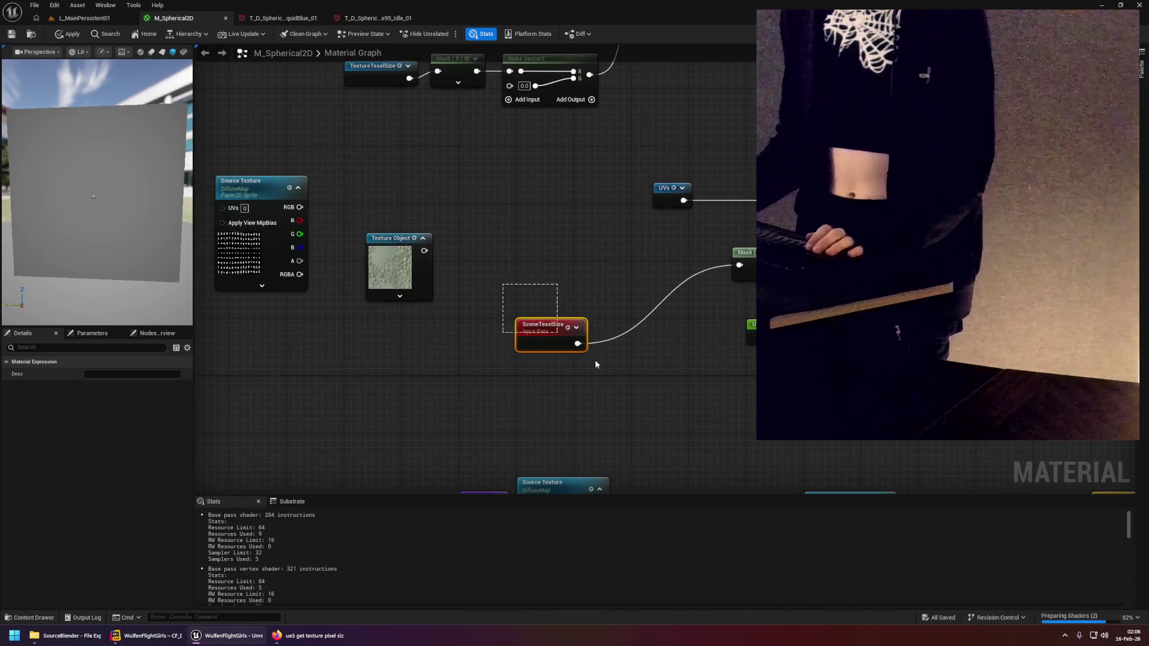
{"action": "key", "text": "Delete"}
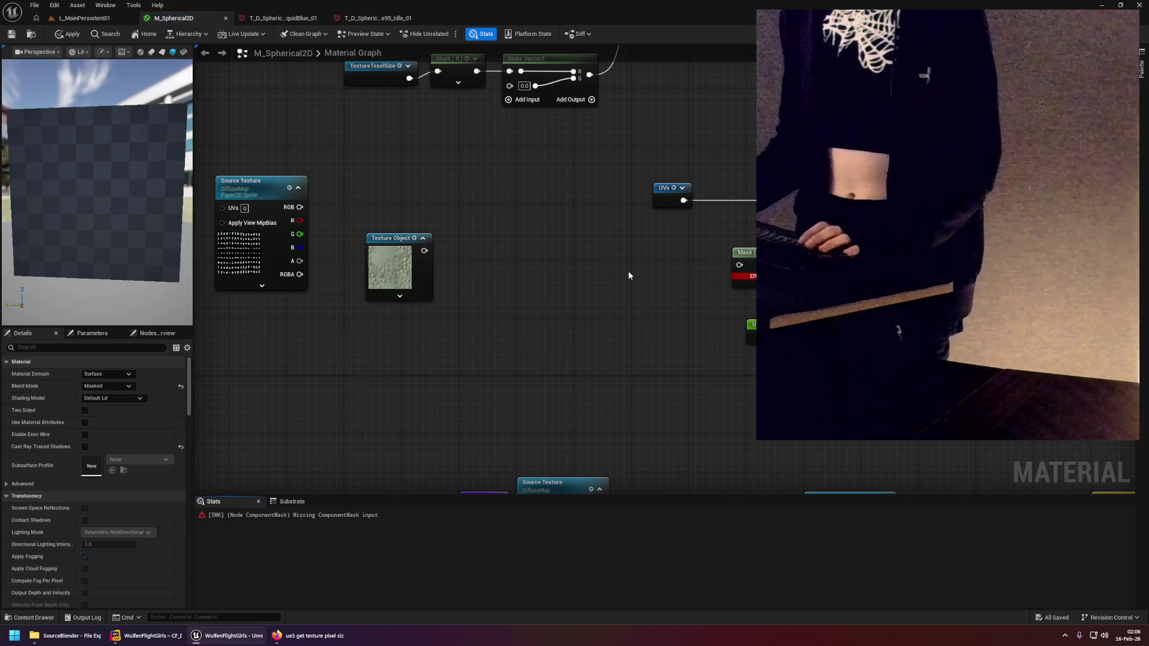
{"action": "key", "text": "ctrl+v"}
{"action": "left_click_drag", "start_coordinate": [607, 299], "coordinate": [657, 280]}
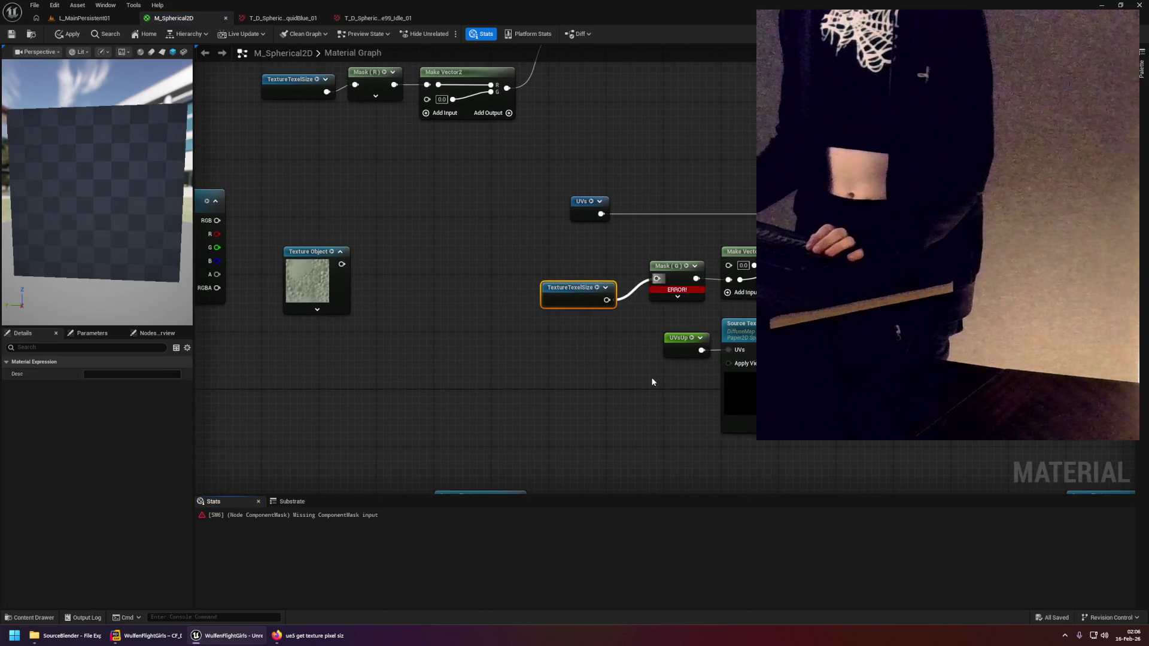
{"action": "scroll", "coordinate": [652, 377], "scroll_direction": "down", "scroll_amount": 5}
{"action": "scroll", "coordinate": [670, 407], "scroll_direction": "up", "scroll_amount": 3}
{"action": "left_click", "coordinate": [694, 427]}
{"action": "scroll", "coordinate": [694, 428], "scroll_direction": "up", "scroll_amount": 2}
{"action": "mouse_move", "coordinate": [694, 427]}
{"action": "left_mouse_down"}
{"action": "mouse_move", "coordinate": [702, 261]}
{"action": "mouse_move", "coordinate": [682, 249]}
{"action": "mouse_move", "coordinate": [610, 262]}
{"action": "mouse_move", "coordinate": [667, 290]}
{"action": "mouse_move", "coordinate": [534, 327]}
{"action": "left_mouse_up"}
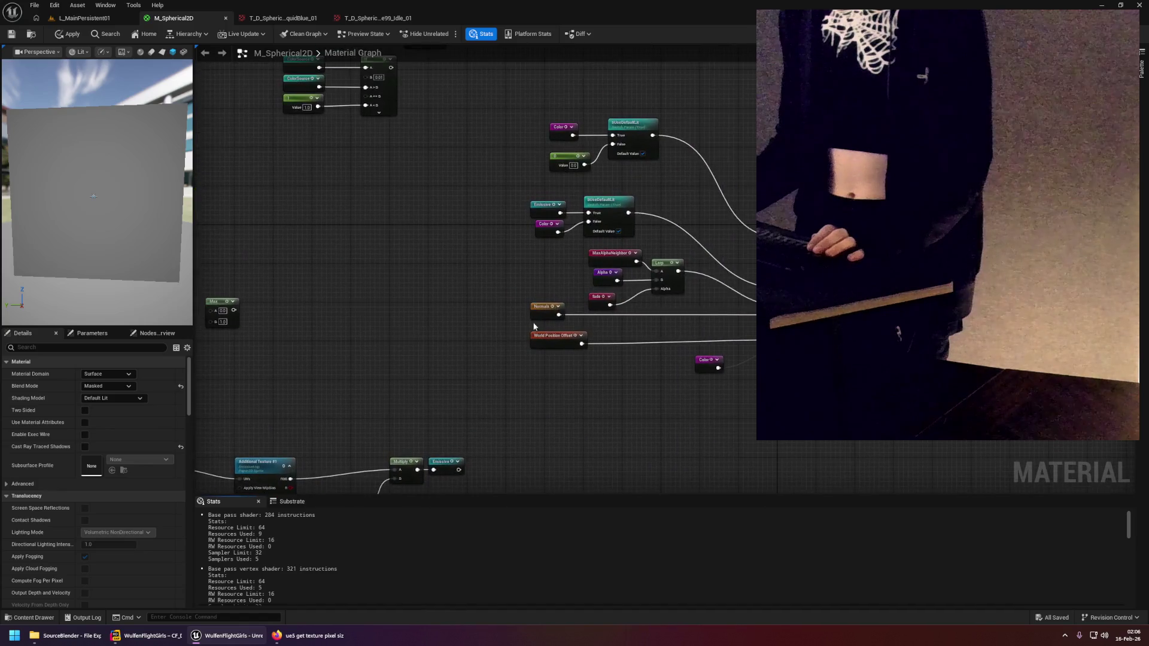
Search the graph for 'texel' and step through the TextureTexelSize declaration and each usage.
{"action": "mouse_move", "coordinate": [481, 279]}
{"action": "left_mouse_down"}
{"action": "mouse_move", "coordinate": [700, 336]}
{"action": "mouse_move", "coordinate": [682, 394]}
{"action": "mouse_move", "coordinate": [648, 374]}
{"action": "mouse_move", "coordinate": [627, 307]}
{"action": "left_mouse_up"}
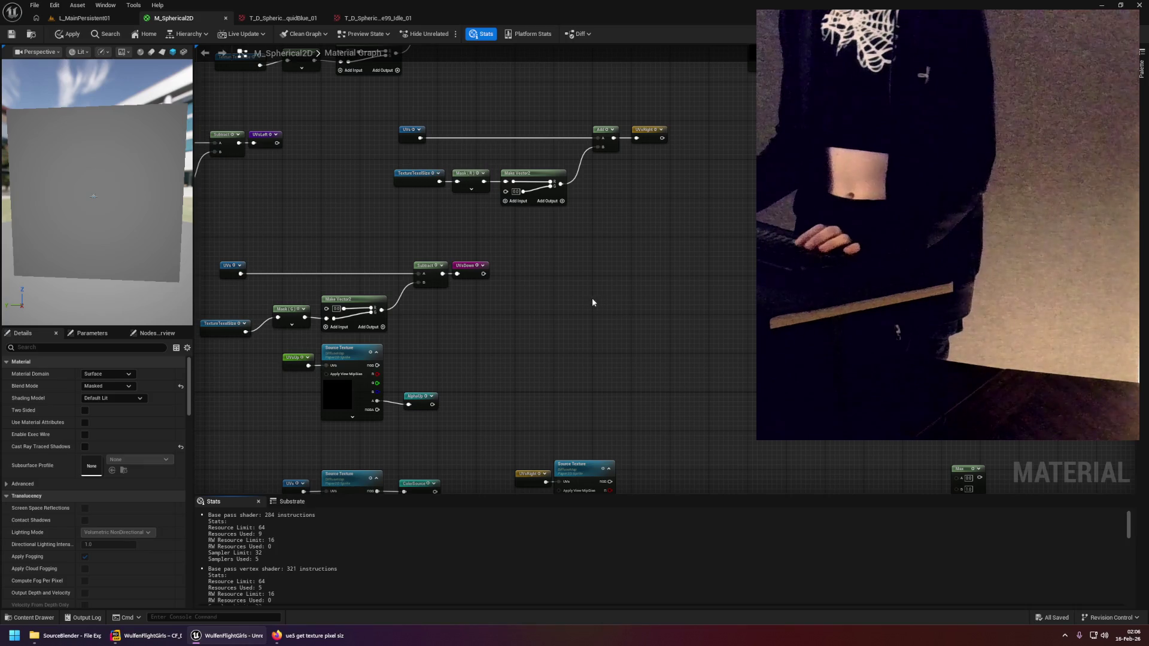
{"action": "key", "text": "ctrl+f"}
{"action": "type", "text": "t"}
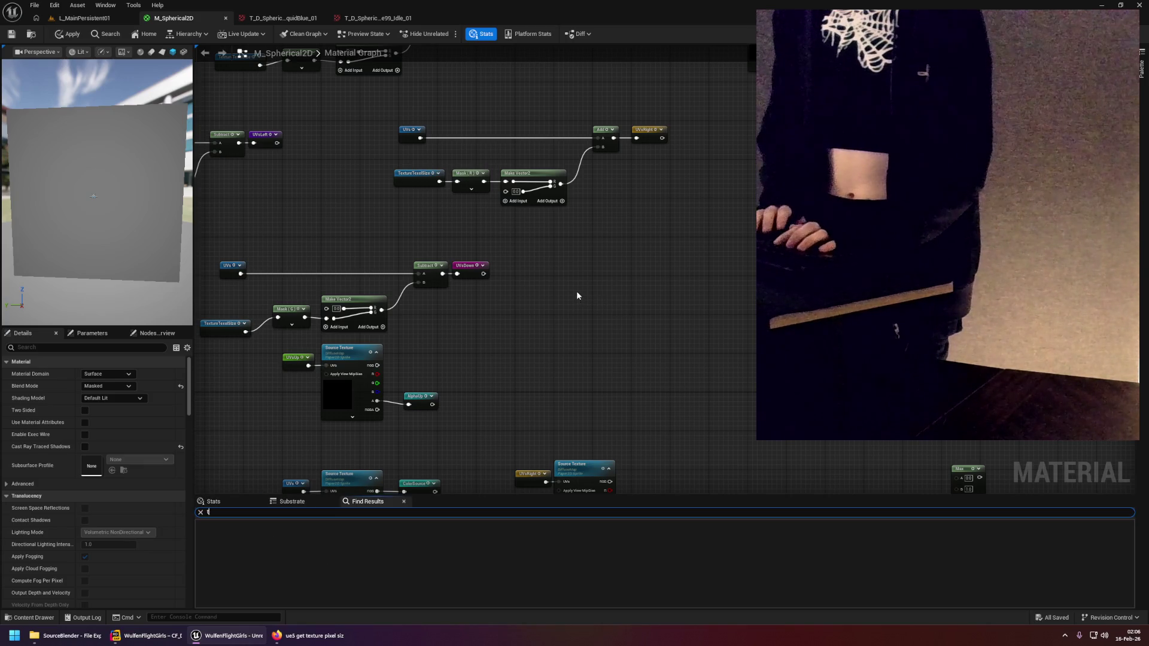
{"action": "type", "text": "exel"}
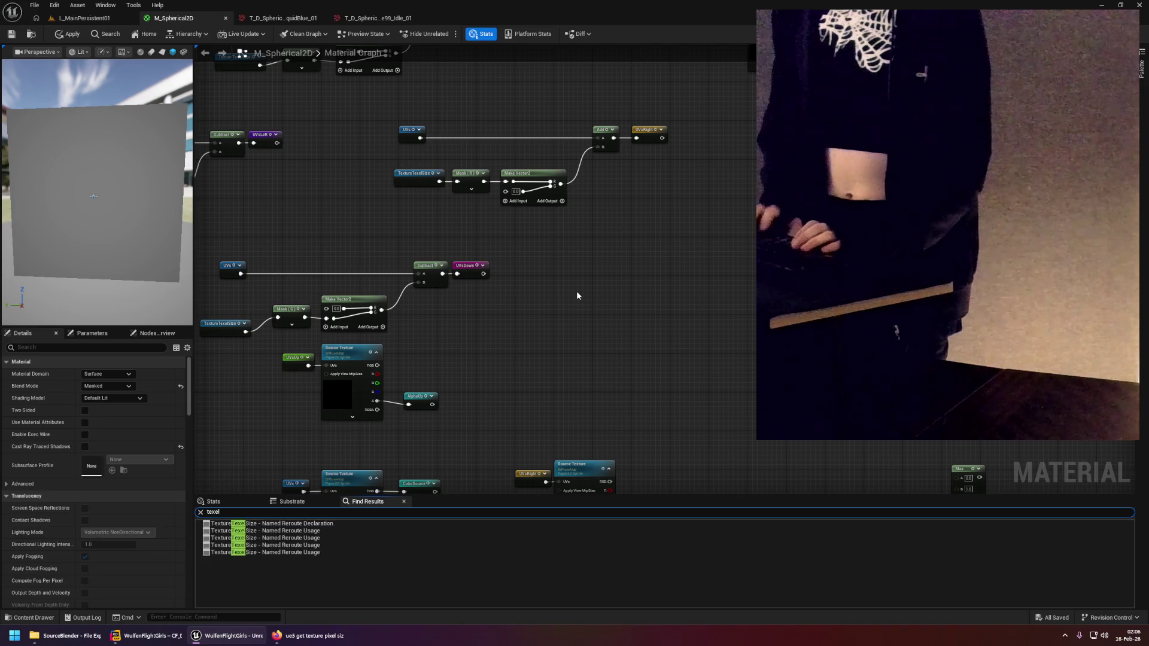
{"action": "left_click", "coordinate": [300, 523]}
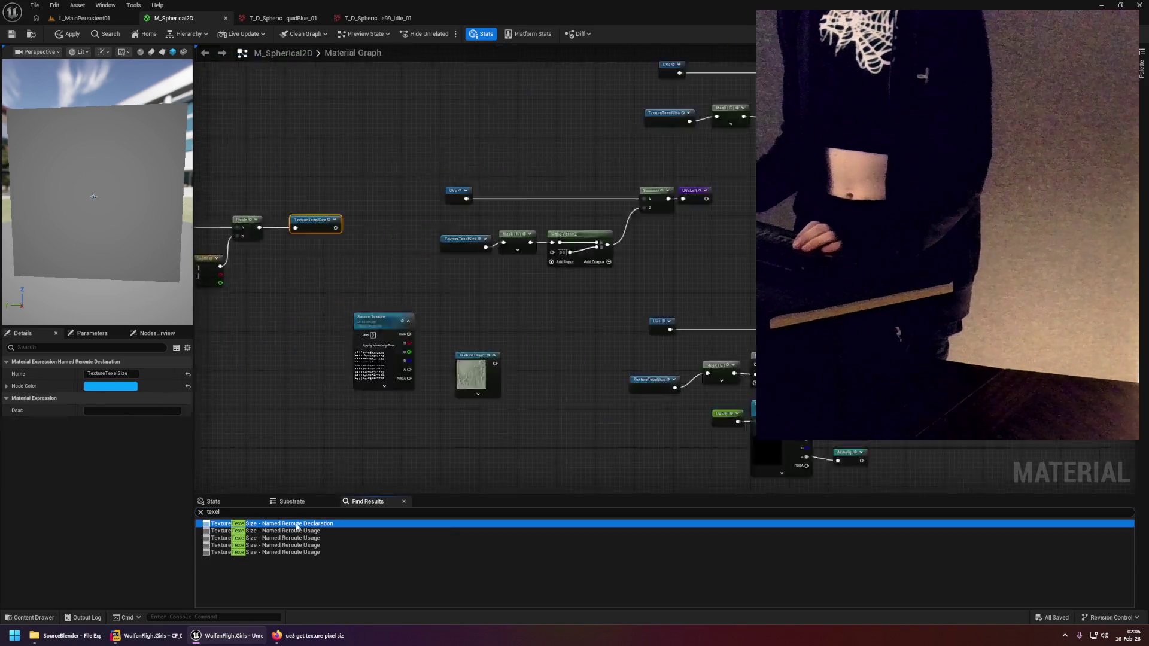
{"action": "left_click", "coordinate": [308, 531]}
{"action": "left_click", "coordinate": [317, 538]}
{"action": "left_click", "coordinate": [320, 545]}
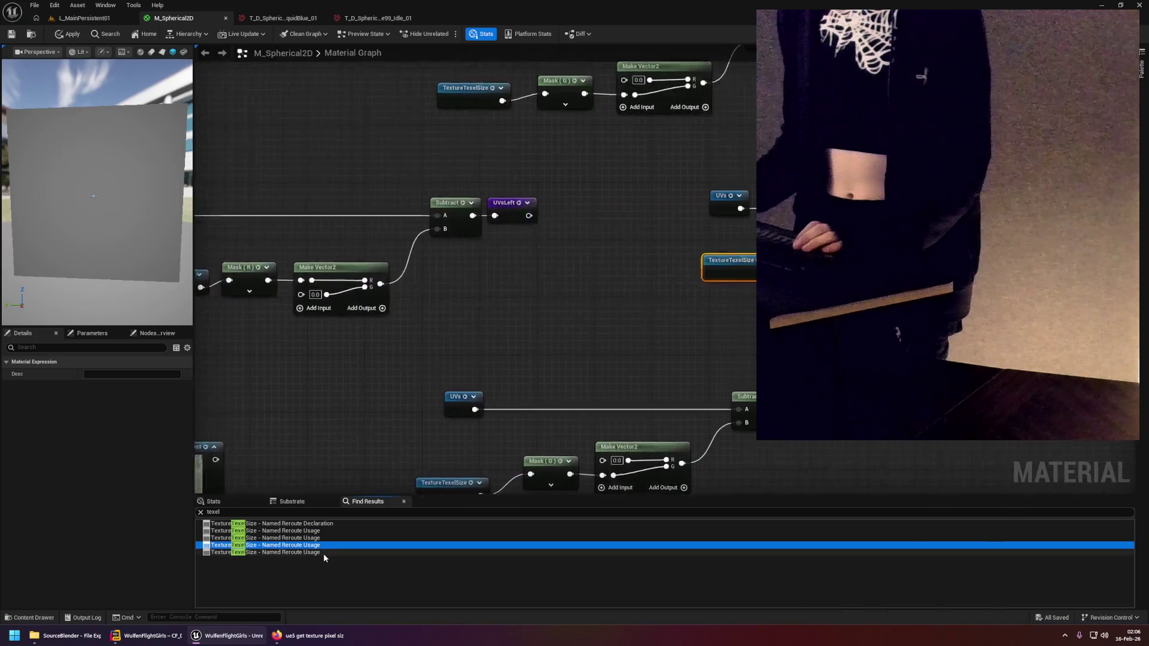
{"action": "left_click", "coordinate": [322, 552]}
{"action": "left_click", "coordinate": [304, 468]}
Clear the search and apply the updated M_Spherical2D material.
{"action": "left_click", "coordinate": [202, 513]}
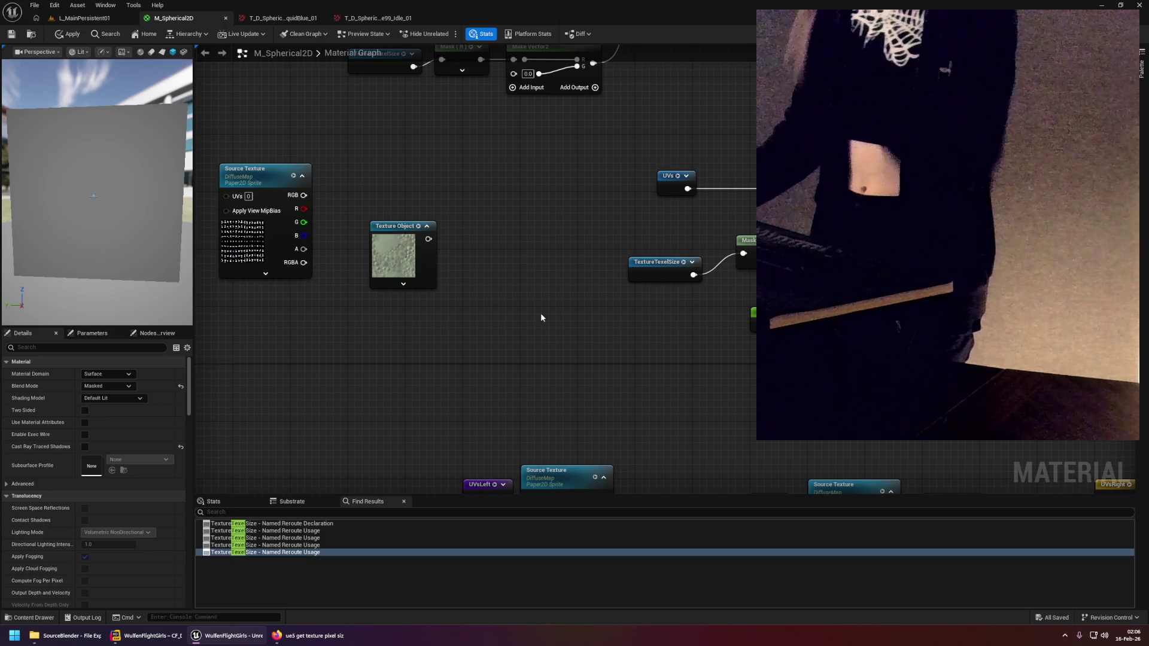
{"action": "left_click", "coordinate": [68, 34]}
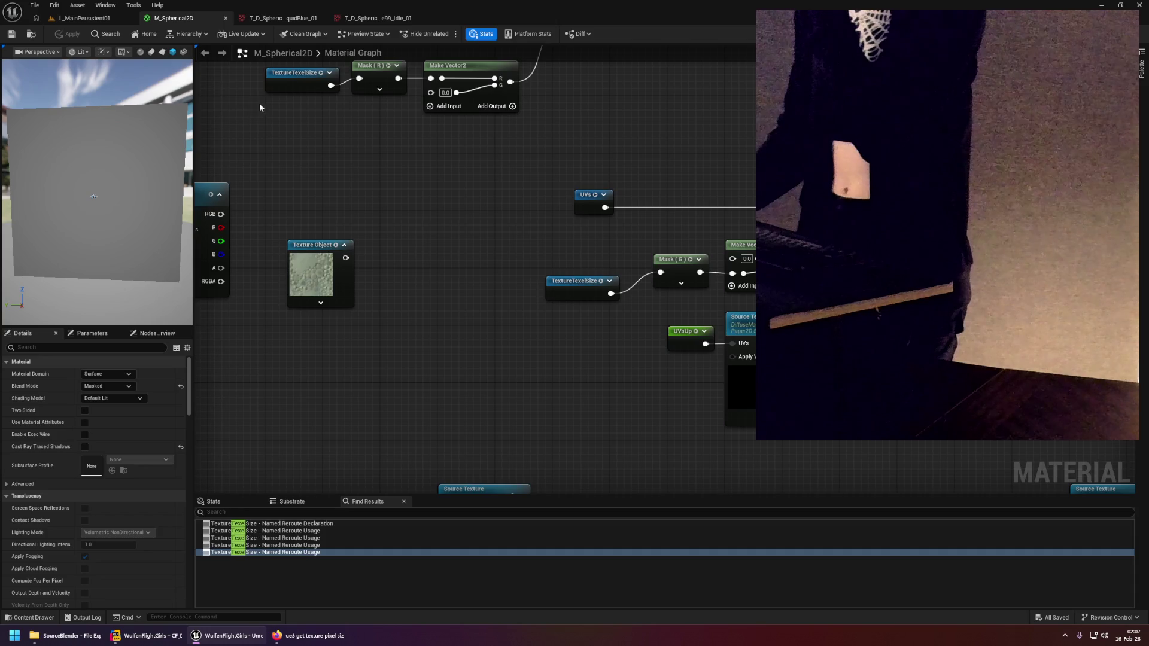
{"action": "left_click", "coordinate": [93, 20]}
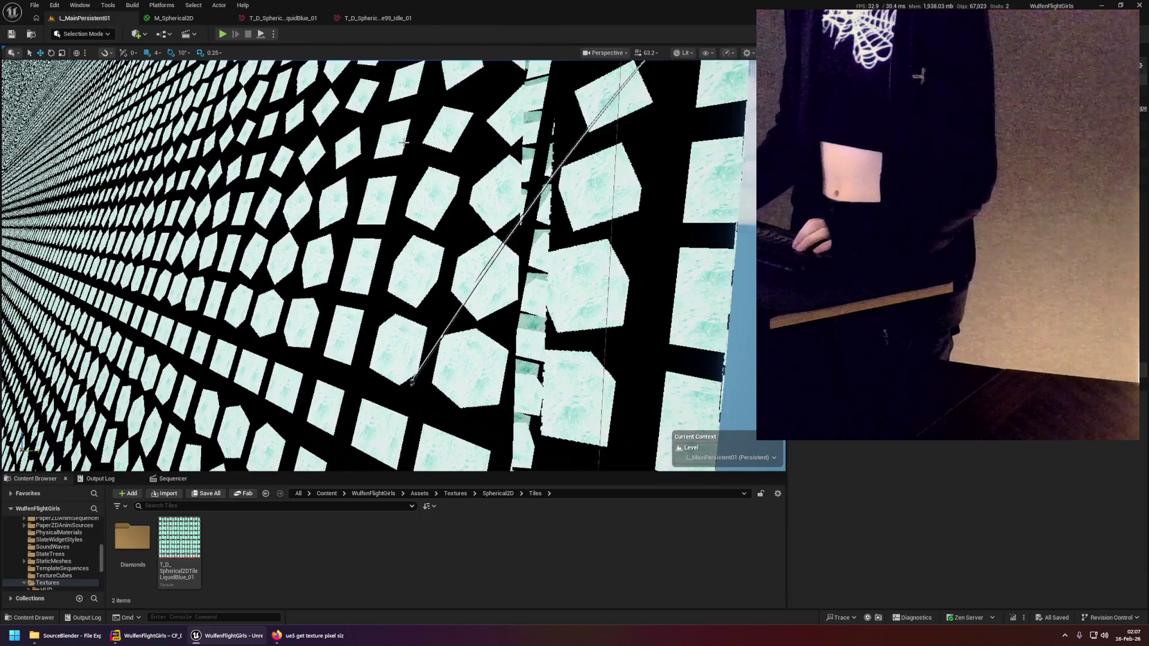
Fly over the tiled floor, frame the ship sprite and select it.
{"action": "left_click_drag", "start_coordinate": [455, 258], "coordinate": [454, 258]}
{"action": "left_click", "coordinate": [168, 371]}
{"action": "key", "text": "f"}
{"action": "mouse_move", "coordinate": [615, 179]}
{"action": "left_mouse_down"}
{"action": "mouse_move", "coordinate": [615, 223]}
{"action": "mouse_move", "coordinate": [385, 224]}
{"action": "mouse_move", "coordinate": [599, 223]}
{"action": "left_mouse_up"}
{"action": "left_click", "coordinate": [615, 223]}
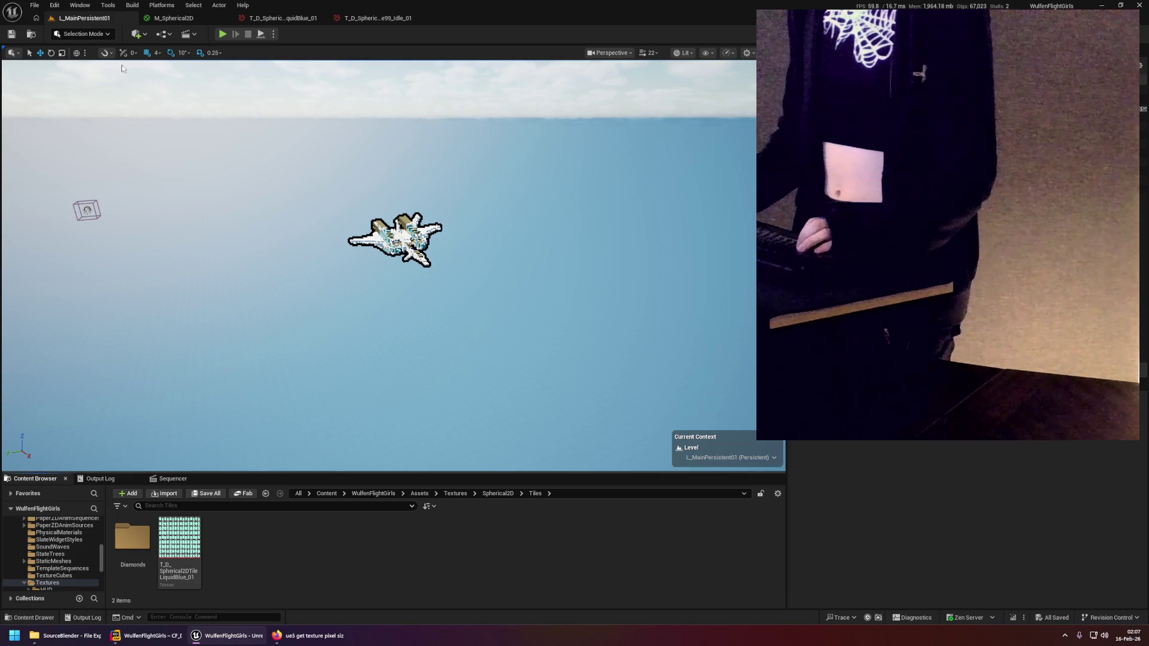
{"action": "left_click", "coordinate": [395, 239]}
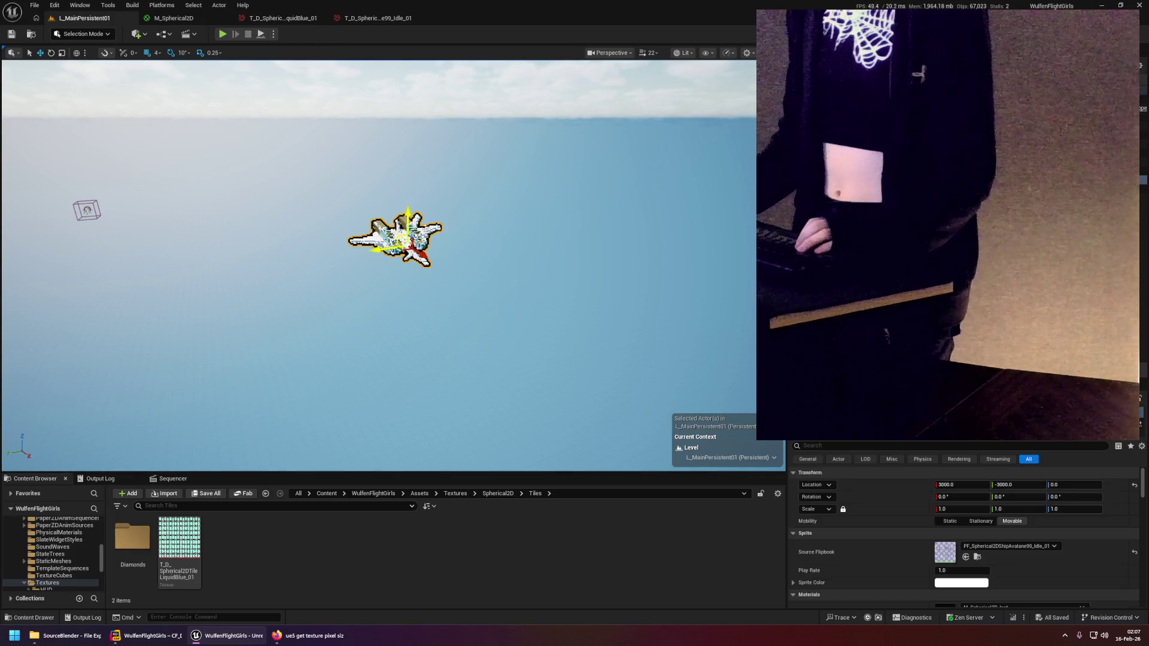
{"action": "scroll", "coordinate": [982, 549], "scroll_direction": "down", "scroll_amount": 2}
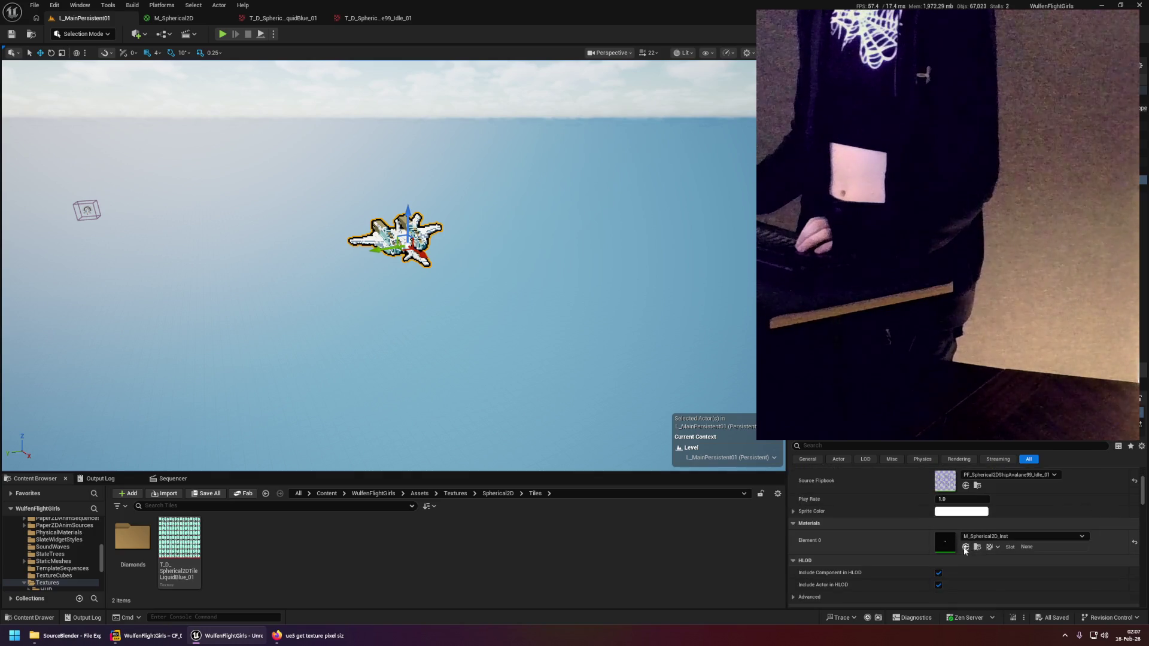
Open the ship's idle flipbook and its frame sprite, then locate the sprite's source texture.
{"action": "left_click", "coordinate": [978, 485]}
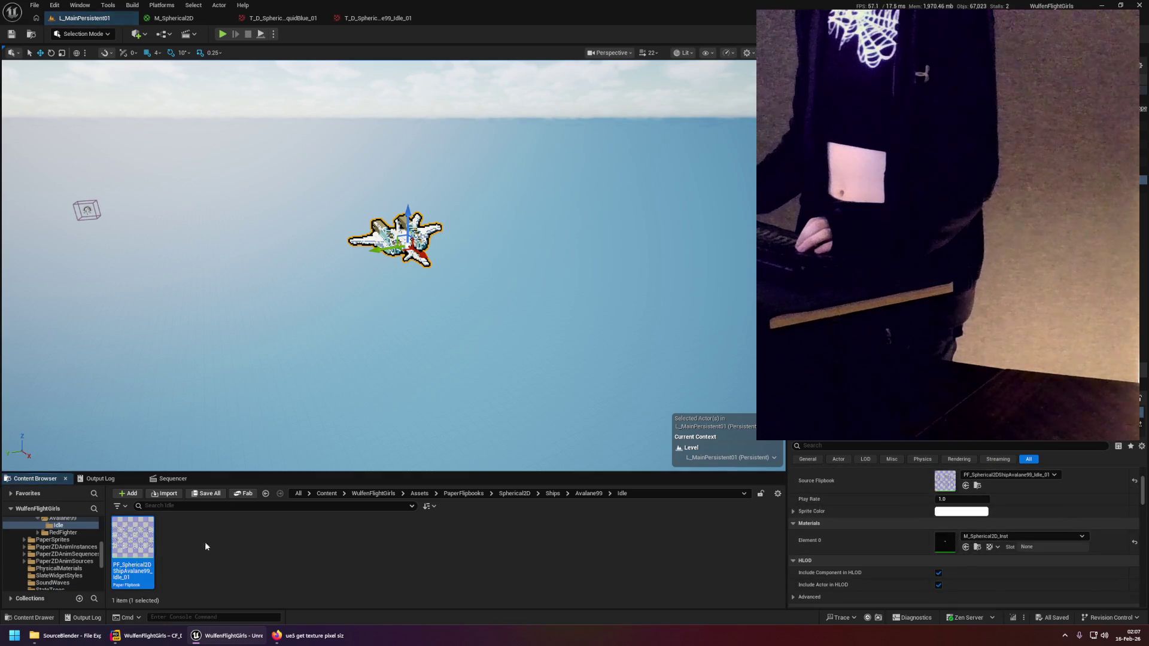
{"action": "double_click", "coordinate": [149, 541]}
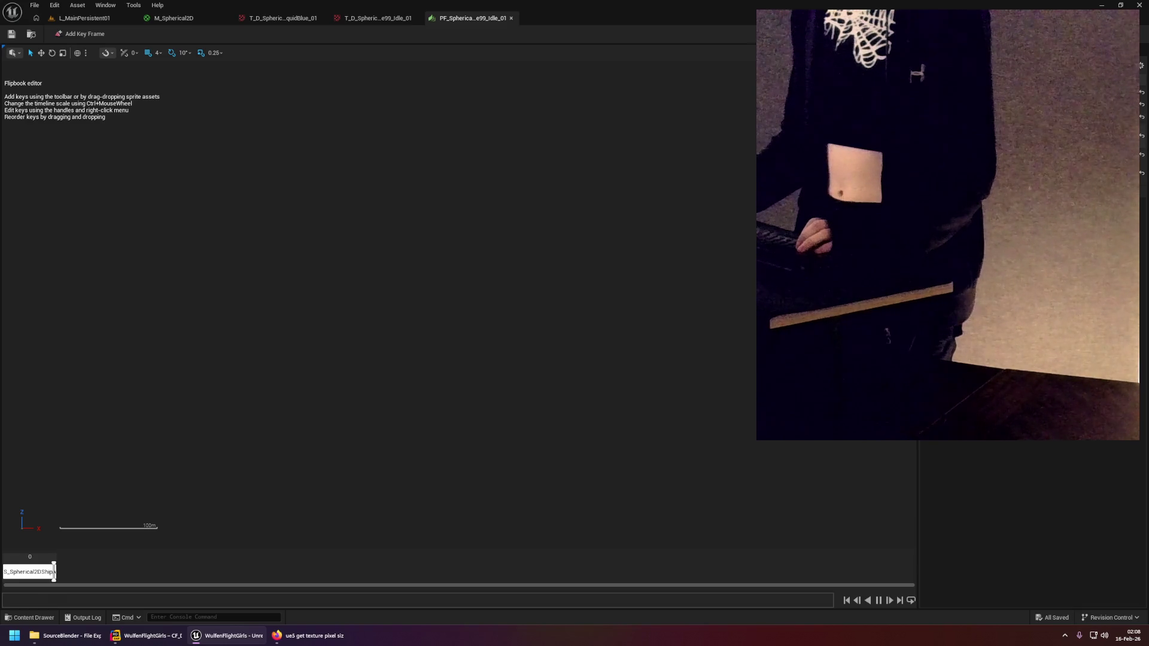
{"action": "double_click", "coordinate": [29, 572]}
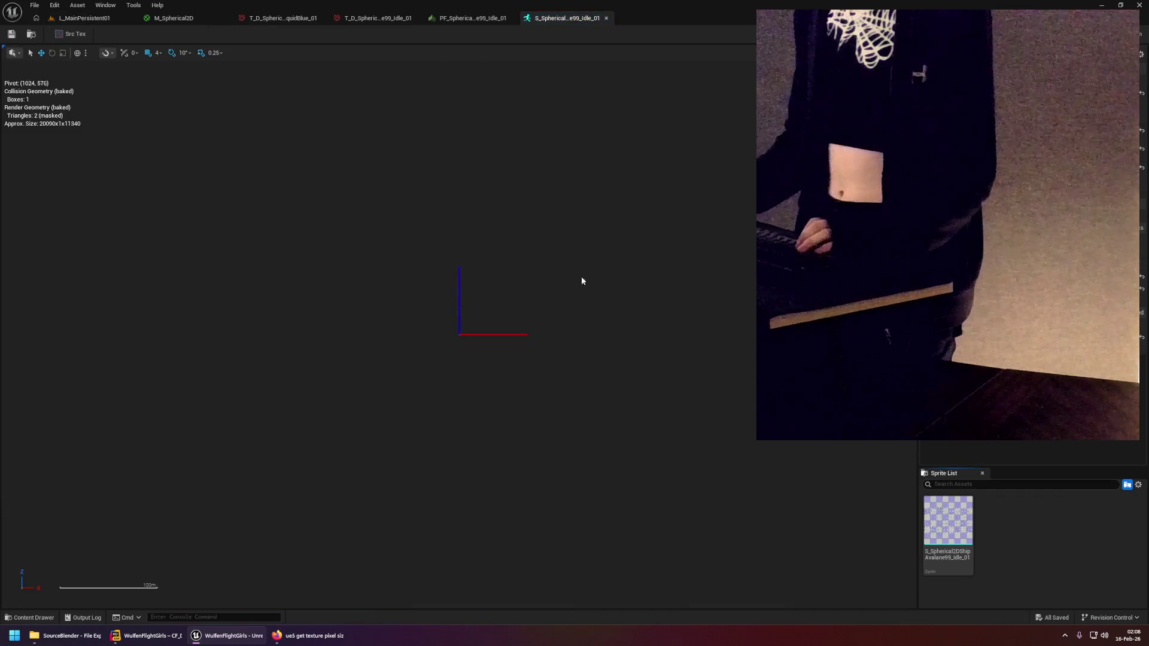
{"action": "key", "text": "ctrl+b"}
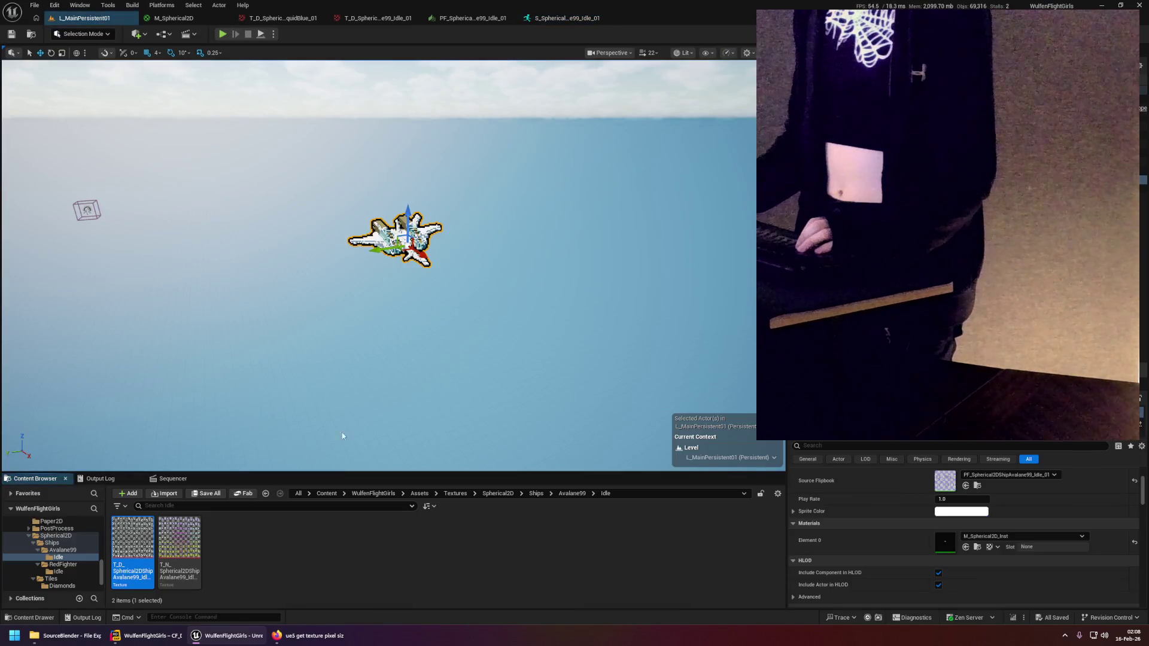
Make the Content Browser taller and clear the texture and ship selections.
{"action": "left_click_drag", "start_coordinate": [273, 473], "coordinate": [273, 414]}
{"action": "left_click", "coordinate": [334, 492]}
{"action": "left_click", "coordinate": [473, 253]}
{"action": "scroll", "coordinate": [473, 254], "scroll_direction": "up", "scroll_amount": 5}
{"action": "scroll", "coordinate": [377, 227], "scroll_direction": "up", "scroll_amount": 5}
{"action": "scroll", "coordinate": [377, 227], "scroll_direction": "down", "scroll_amount": 6}
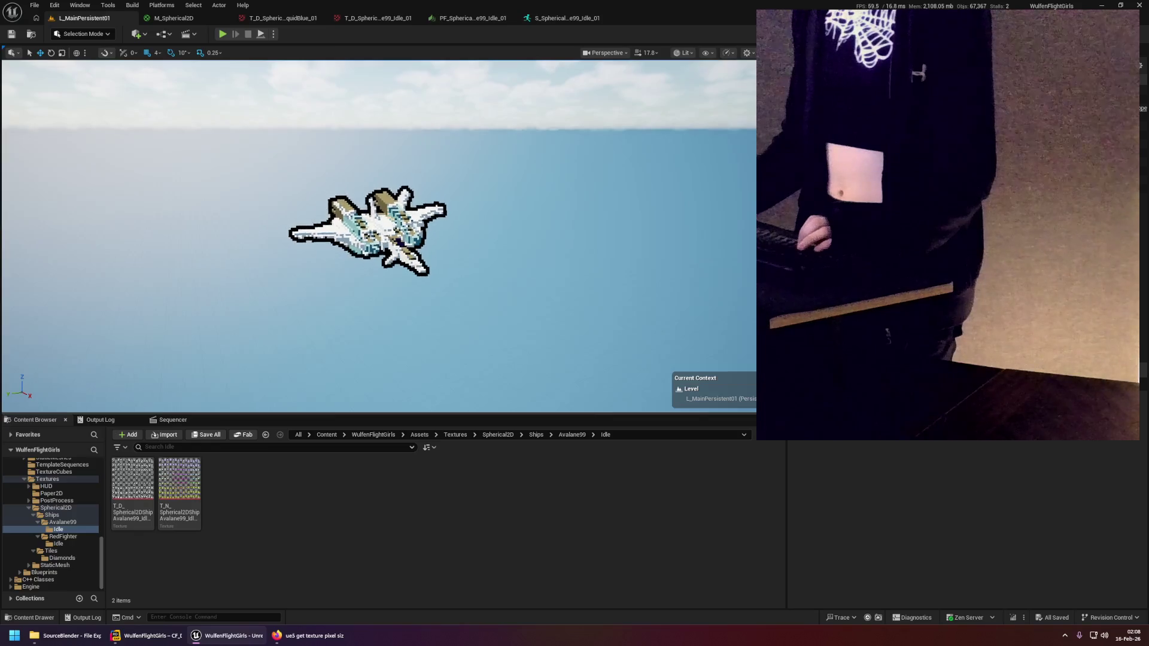
Playtest the level, toggling fullscreen with F11 on and off, then stop the session.
{"action": "left_click", "coordinate": [226, 33]}
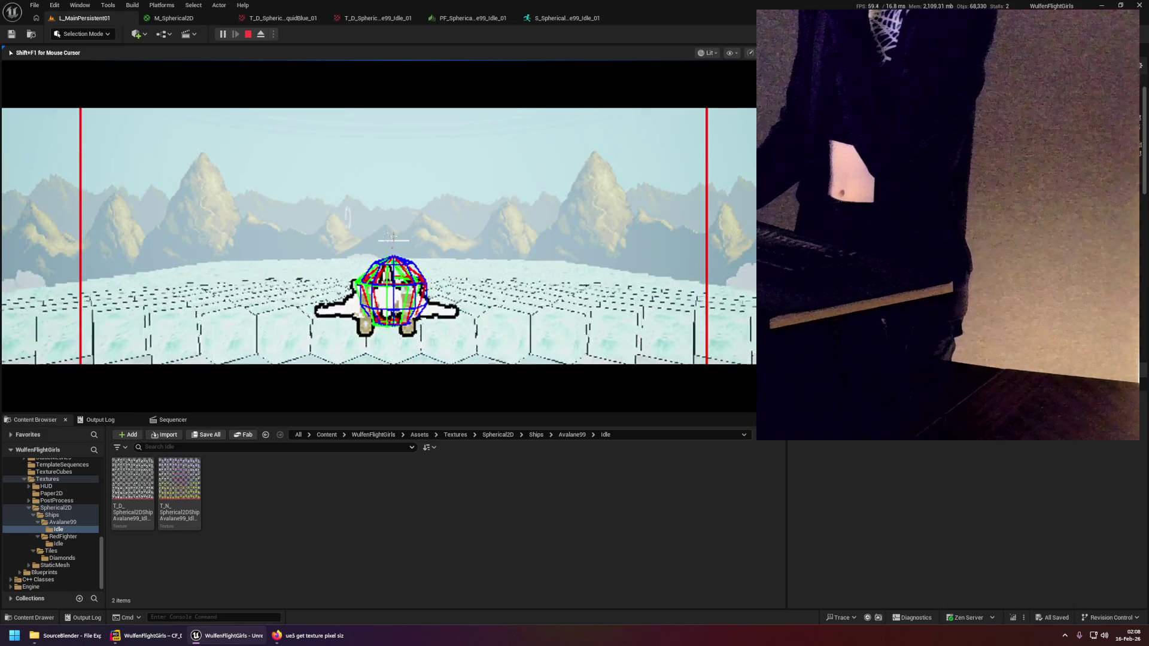
{"action": "key", "text": "F11"}
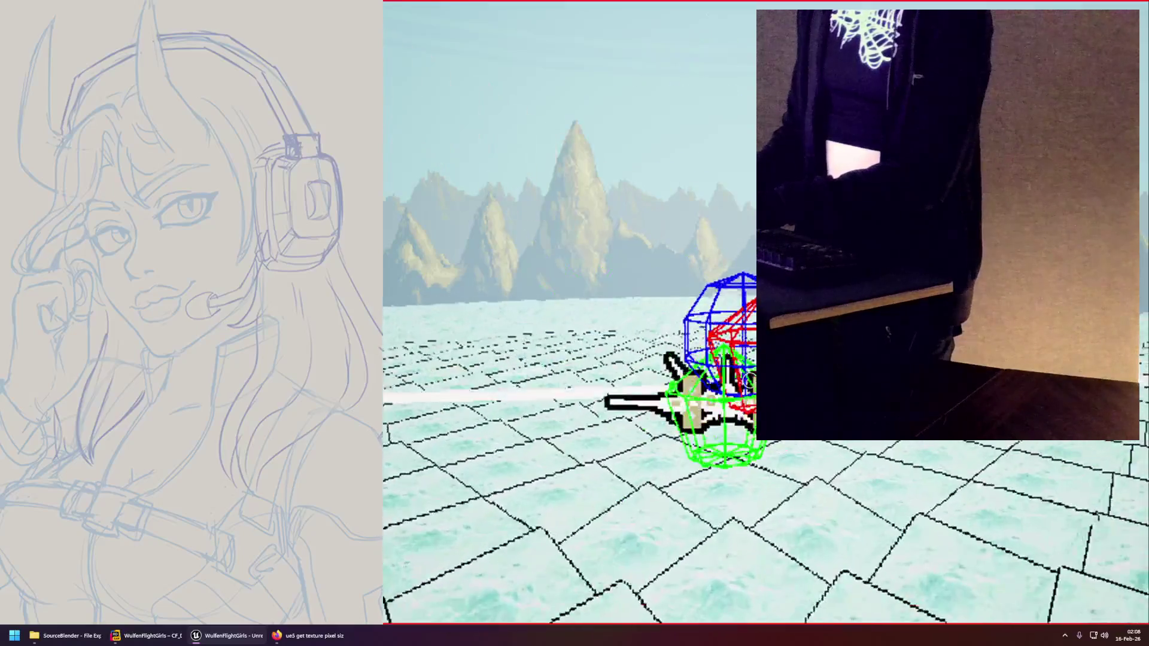
{"action": "key", "text": "F11"}
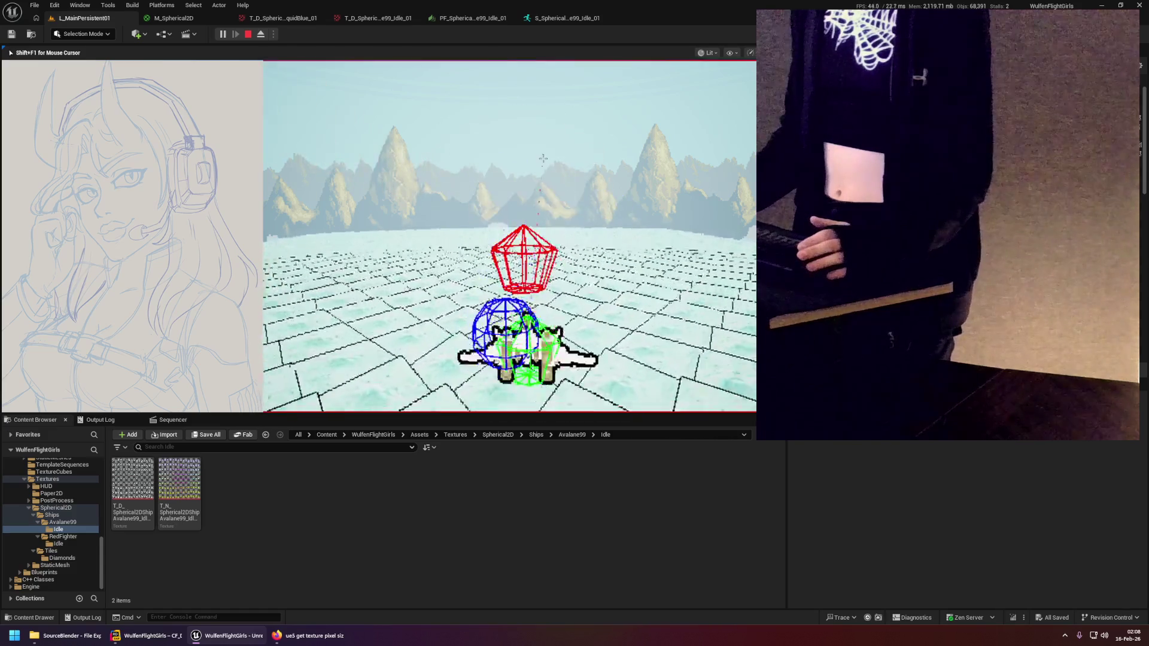
{"action": "key", "text": "Escape"}
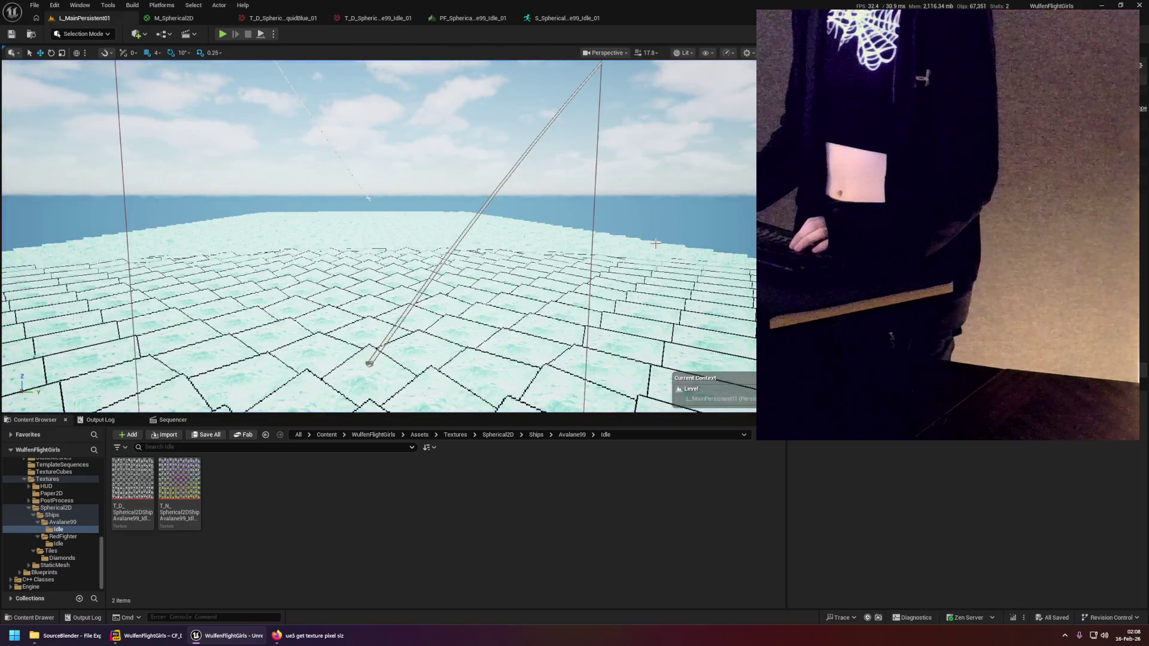
In M_Spherical2D, delete the unused Source Texture and Texture Object nodes.
{"action": "left_click", "coordinate": [213, 21]}
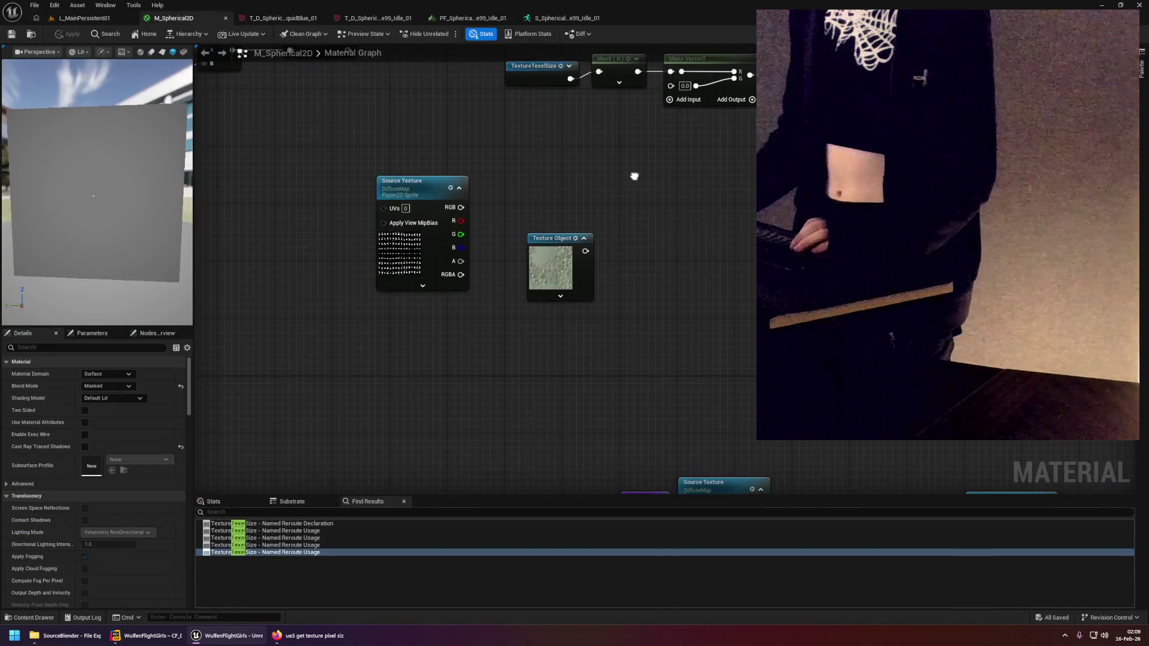
{"action": "left_click_drag", "start_coordinate": [423, 228], "coordinate": [570, 284]}
{"action": "key", "text": "Delete"}
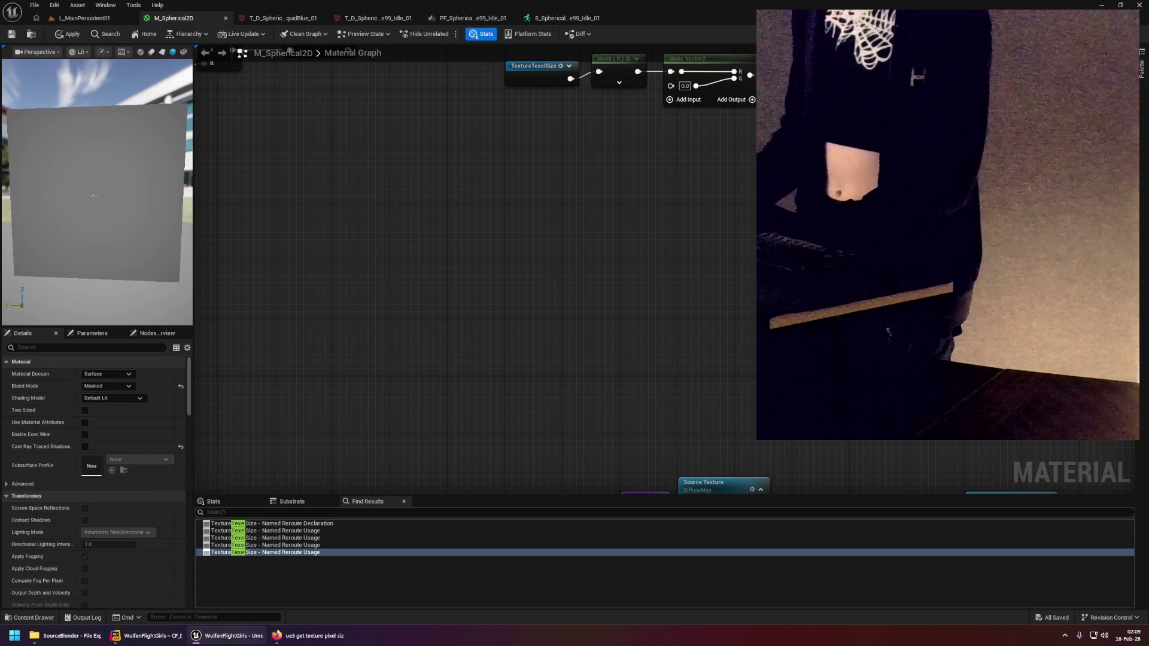
{"action": "scroll", "coordinate": [449, 326], "scroll_direction": "down", "scroll_amount": 3}
{"action": "scroll", "coordinate": [476, 193], "scroll_direction": "down", "scroll_amount": 5}
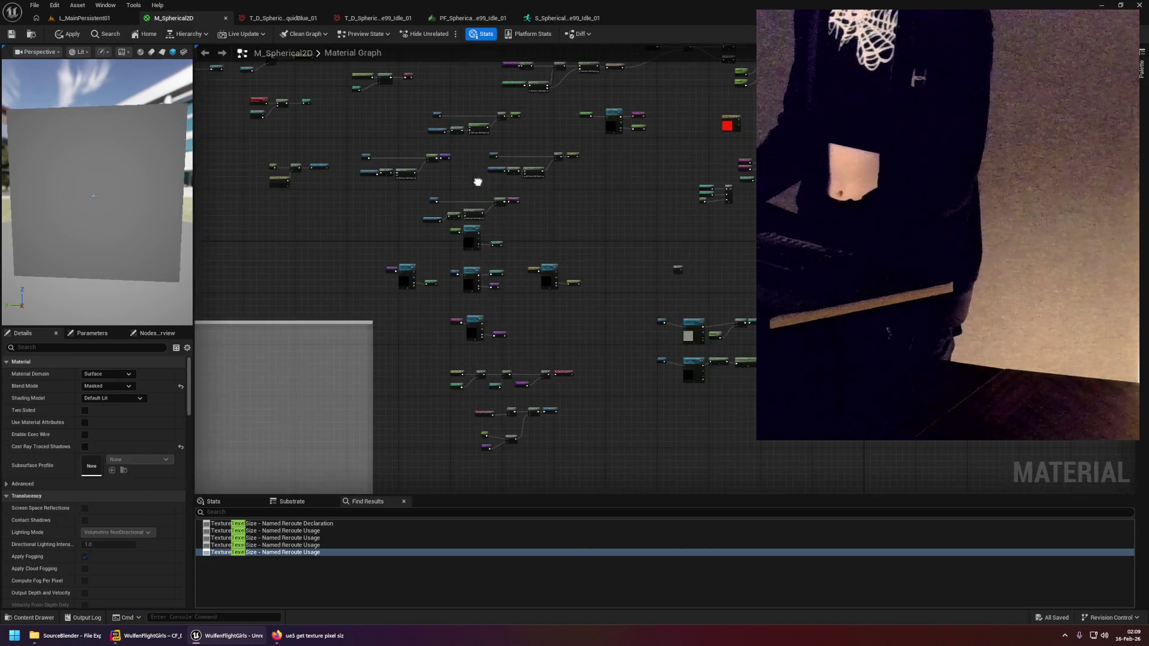
{"action": "right_click", "coordinate": [502, 262]}
{"action": "left_click", "coordinate": [680, 235]}
{"action": "scroll", "coordinate": [681, 235], "scroll_direction": "up", "scroll_amount": 6}
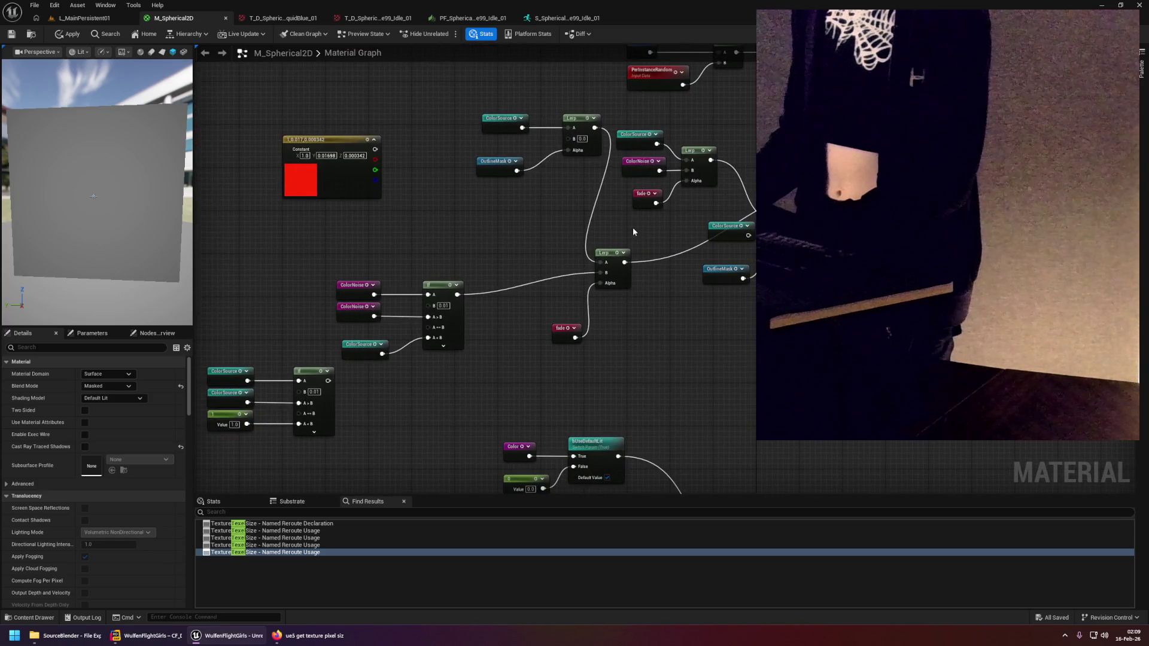
Delete the right-hand node group, the red constant node and the three nodes on the left.
{"action": "left_click_drag", "start_coordinate": [616, 139], "coordinate": [756, 285]}
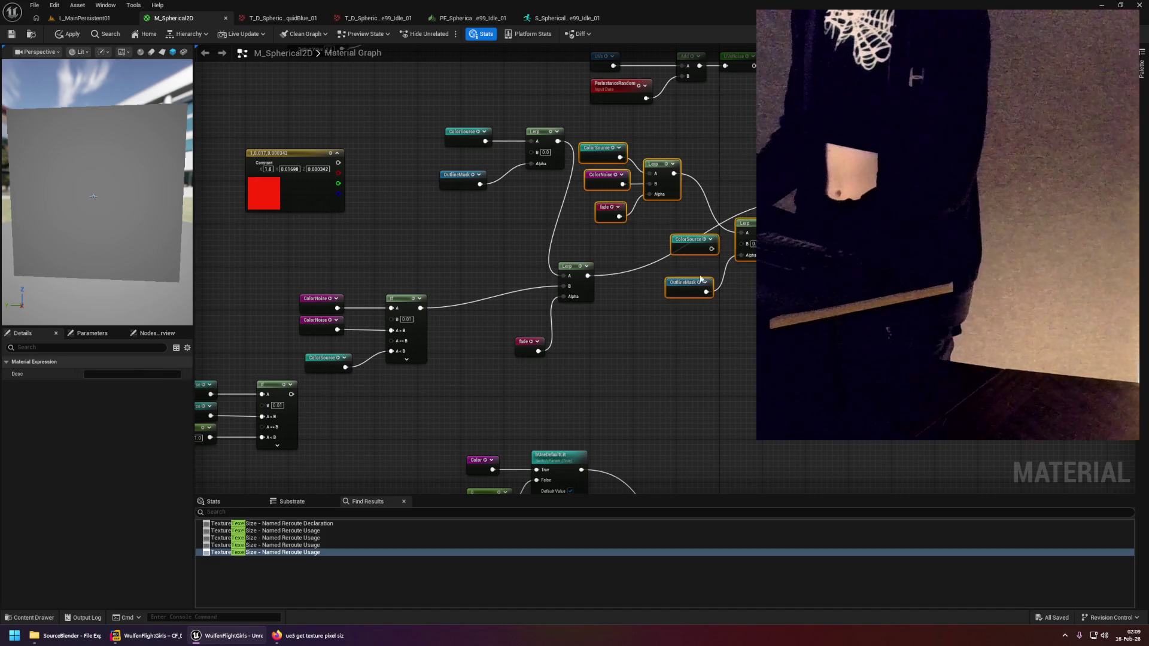
{"action": "key", "text": "Delete"}
{"action": "left_click_drag", "start_coordinate": [543, 268], "coordinate": [663, 218]}
{"action": "left_click", "coordinate": [408, 142]}
{"action": "key", "text": "Delete"}
{"action": "left_click_drag", "start_coordinate": [542, 188], "coordinate": [586, 173]}
{"action": "mouse_move", "coordinate": [308, 318]}
{"action": "left_mouse_down"}
{"action": "mouse_move", "coordinate": [436, 390]}
{"action": "mouse_move", "coordinate": [555, 346]}
{"action": "left_mouse_up"}
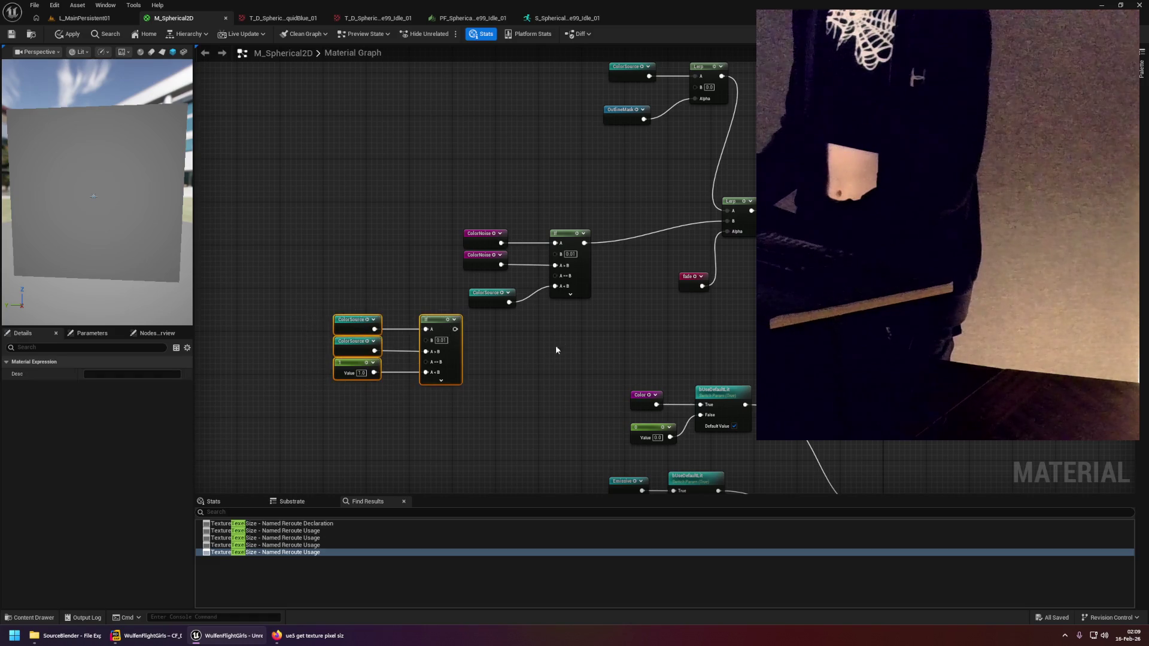
{"action": "key", "text": "Delete"}
Inspect the ColorNoise, If and ColorSource nodes and their settings.
{"action": "left_click_drag", "start_coordinate": [615, 269], "coordinate": [525, 318]}
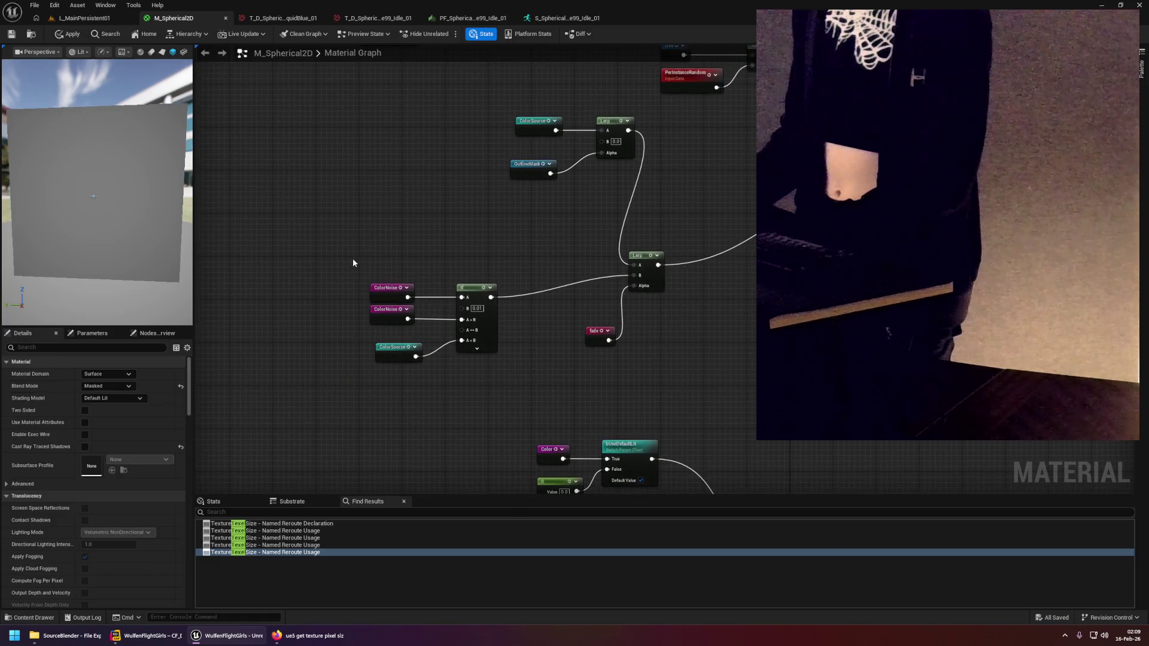
{"action": "left_click_drag", "start_coordinate": [353, 259], "coordinate": [499, 365]}
{"action": "scroll", "coordinate": [524, 342], "scroll_direction": "up", "scroll_amount": 1}
{"action": "left_click", "coordinate": [344, 283]}
{"action": "left_click", "coordinate": [464, 286]}
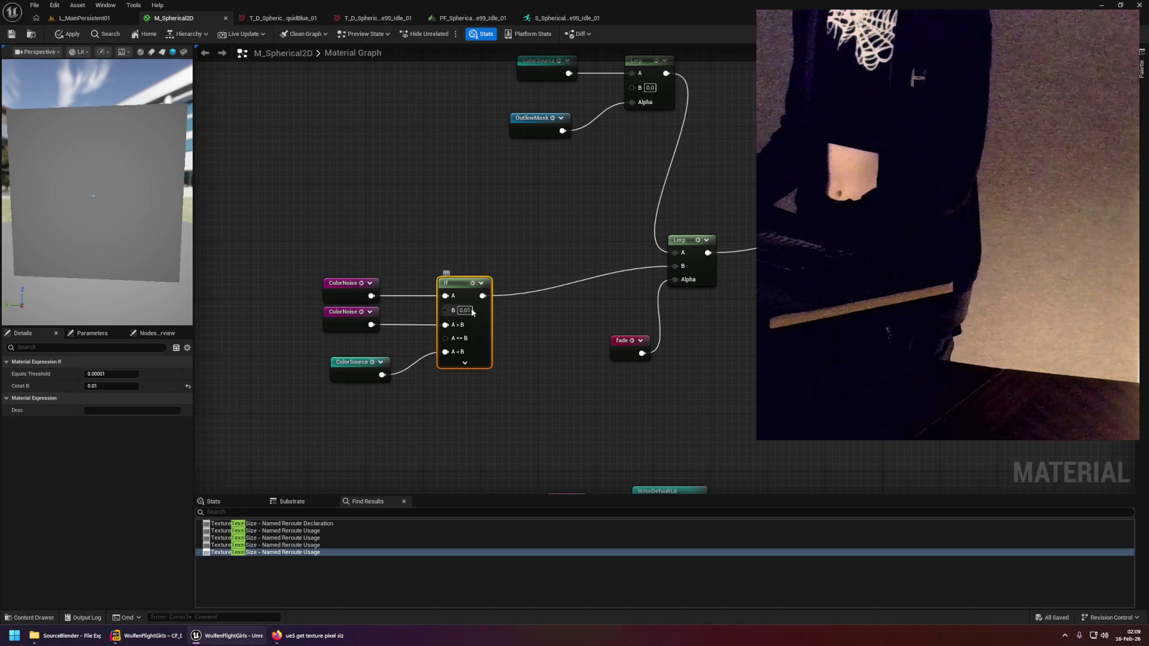
{"action": "left_click", "coordinate": [368, 367]}
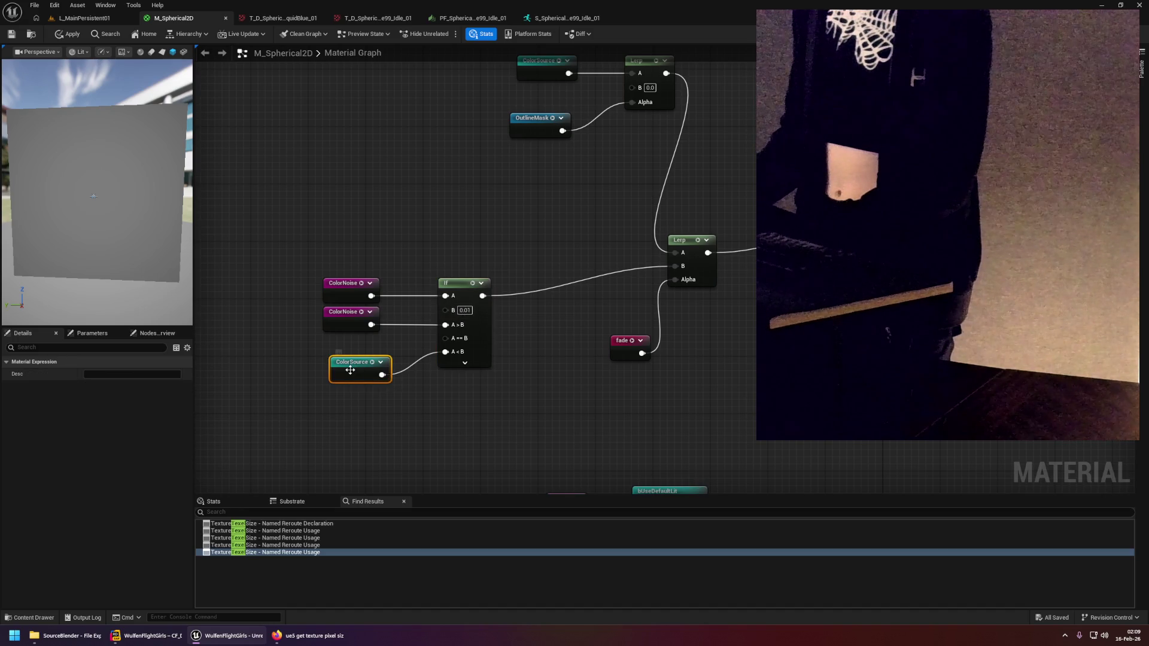
{"action": "left_click", "coordinate": [507, 317]}
{"action": "left_click_drag", "start_coordinate": [301, 249], "coordinate": [475, 368]}
{"action": "left_click", "coordinate": [513, 318]}
{"action": "mouse_move", "coordinate": [292, 224]}
{"action": "left_mouse_down"}
{"action": "mouse_move", "coordinate": [504, 375]}
{"action": "mouse_move", "coordinate": [537, 347]}
{"action": "mouse_move", "coordinate": [427, 425]}
{"action": "left_mouse_up"}
{"action": "left_click", "coordinate": [468, 319]}
{"action": "left_click", "coordinate": [496, 328]}
{"action": "scroll", "coordinate": [427, 424], "scroll_direction": "down", "scroll_amount": 2}
Move the Lerp and fade nodes up, with ColorNoise, ColorSource and If beside them.
{"action": "left_click_drag", "start_coordinate": [443, 287], "coordinate": [539, 383]}
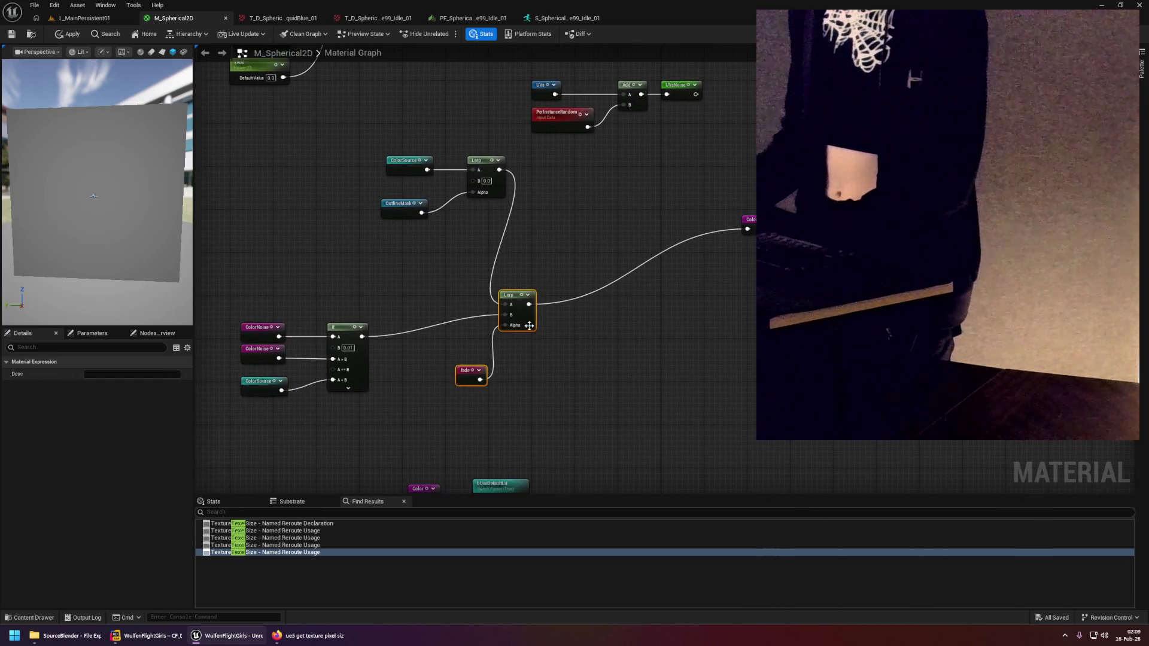
{"action": "left_click_drag", "start_coordinate": [507, 294], "coordinate": [664, 215]}
{"action": "left_click_drag", "start_coordinate": [234, 303], "coordinate": [371, 397]}
{"action": "mouse_move", "coordinate": [361, 328]}
{"action": "left_mouse_down"}
{"action": "mouse_move", "coordinate": [546, 266]}
{"action": "mouse_move", "coordinate": [487, 373]}
{"action": "left_mouse_up"}
{"action": "scroll", "coordinate": [672, 380], "scroll_direction": "down", "scroll_amount": 4}
{"action": "scroll", "coordinate": [410, 323], "scroll_direction": "up", "scroll_amount": 4}
{"action": "left_click", "coordinate": [539, 280]}
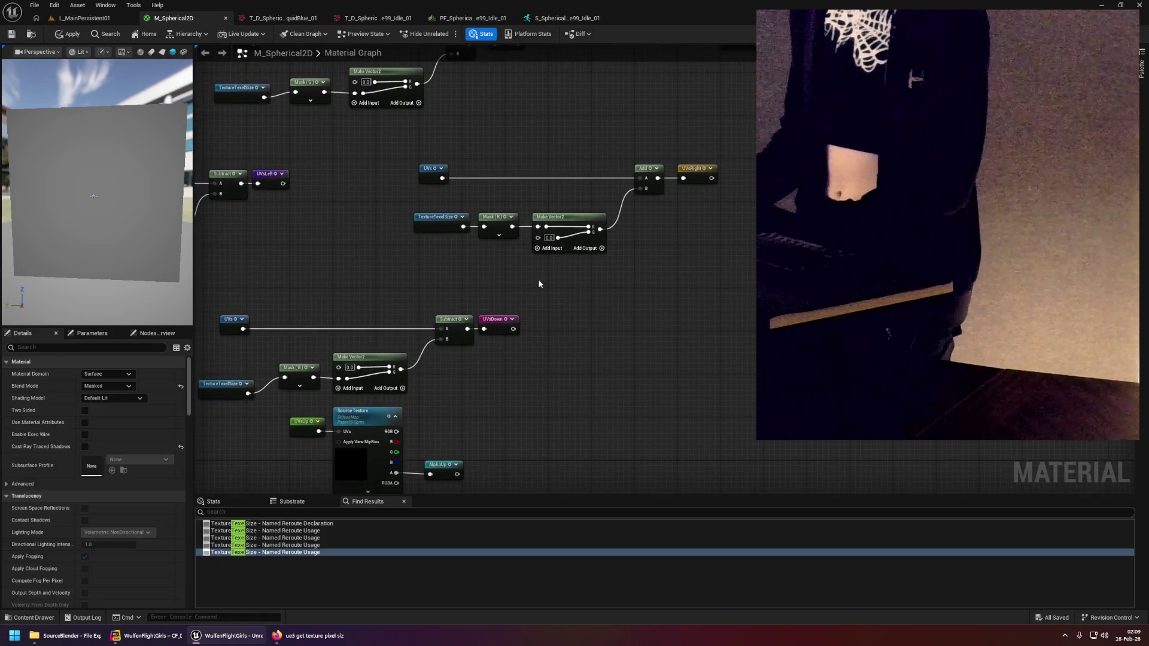
Delete the small leftover node from the M_Spherical2D graph.
{"action": "scroll", "coordinate": [537, 279], "scroll_direction": "down", "scroll_amount": 3}
{"action": "scroll", "coordinate": [598, 223], "scroll_direction": "down", "scroll_amount": 3}
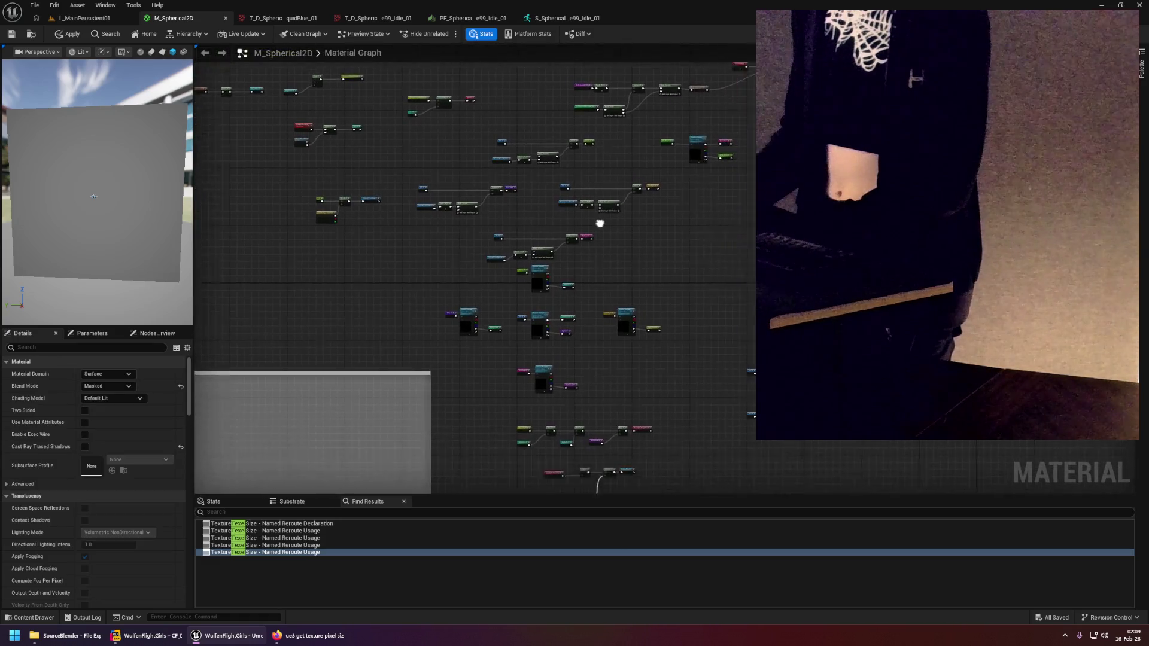
{"action": "scroll", "coordinate": [615, 231], "scroll_direction": "up", "scroll_amount": 3}
{"action": "scroll", "coordinate": [584, 252], "scroll_direction": "up", "scroll_amount": 5}
{"action": "left_click", "coordinate": [542, 248]}
{"action": "key", "text": "Delete"}
Review the cleaned graph, apply the material changes, and bring up the idle sprite-sheet texture.
{"action": "scroll", "coordinate": [569, 251], "scroll_direction": "down", "scroll_amount": 4}
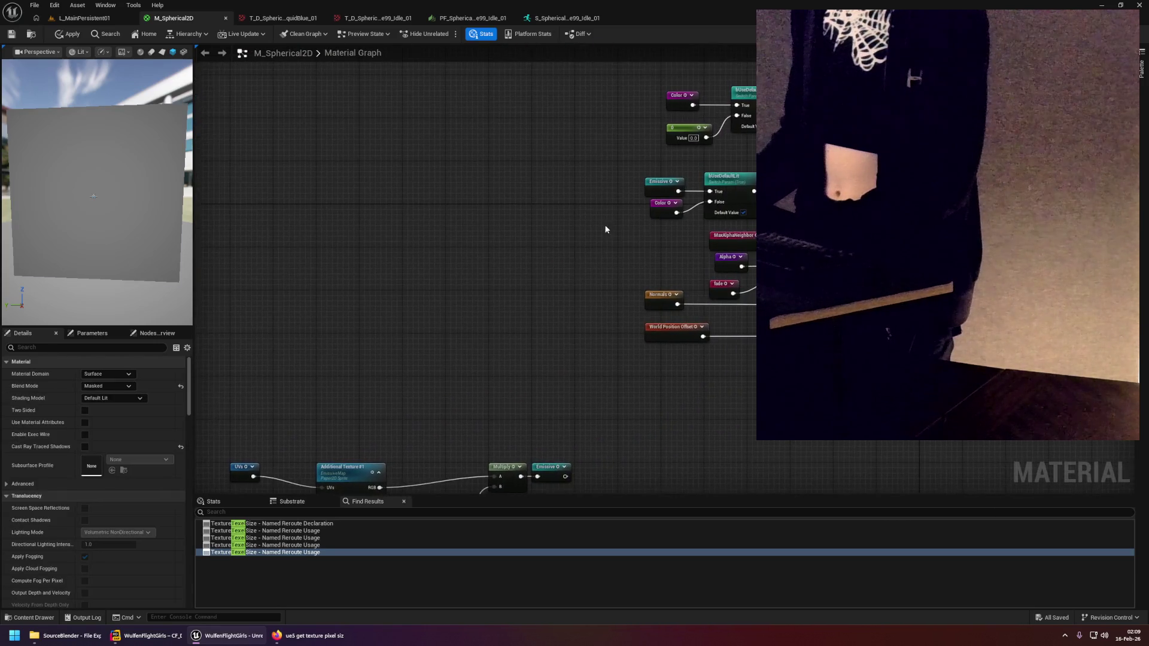
{"action": "scroll", "coordinate": [525, 259], "scroll_direction": "up", "scroll_amount": 4}
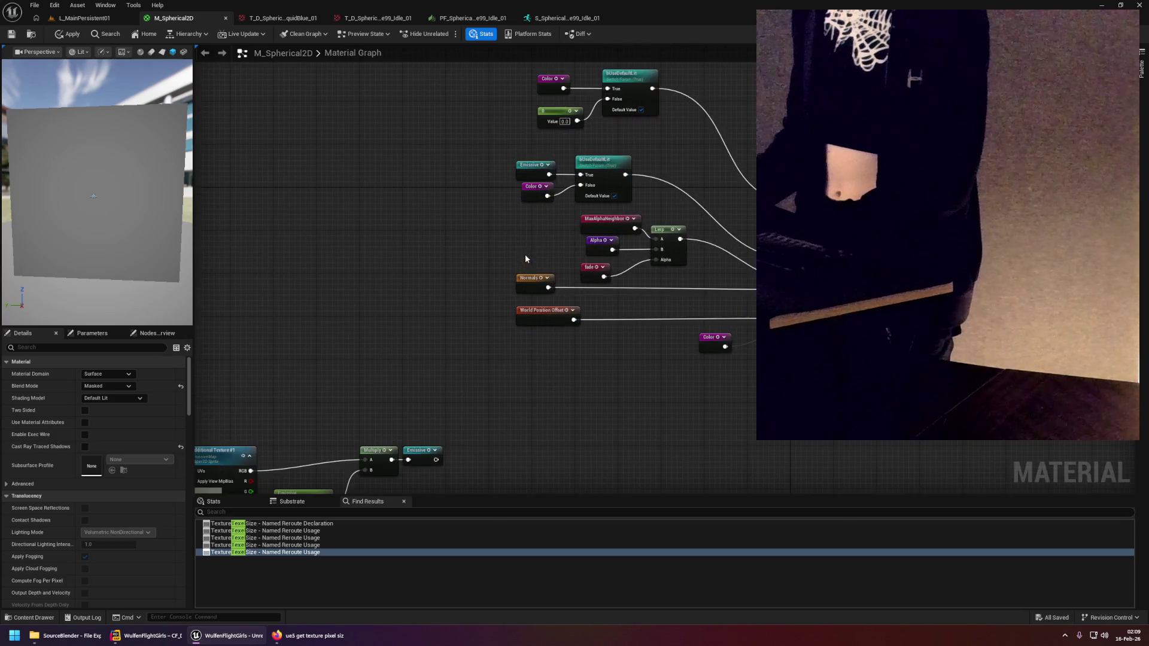
{"action": "scroll", "coordinate": [560, 261], "scroll_direction": "down", "scroll_amount": 4}
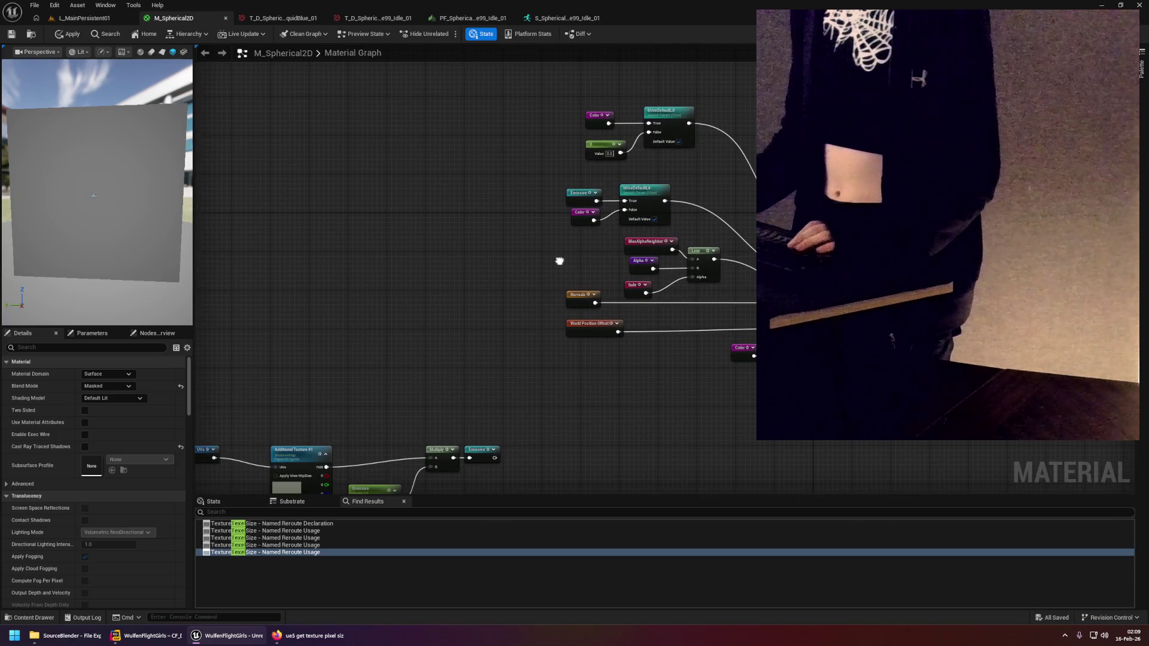
{"action": "scroll", "coordinate": [576, 259], "scroll_direction": "up", "scroll_amount": 4}
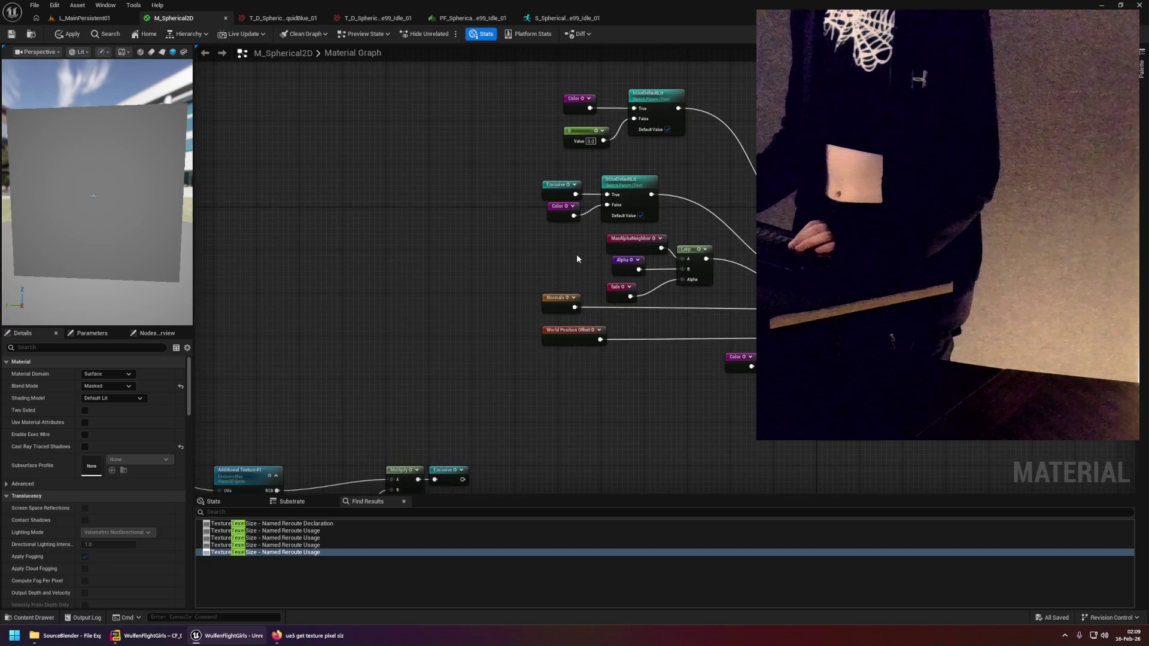
{"action": "scroll", "coordinate": [569, 256], "scroll_direction": "down", "scroll_amount": 5}
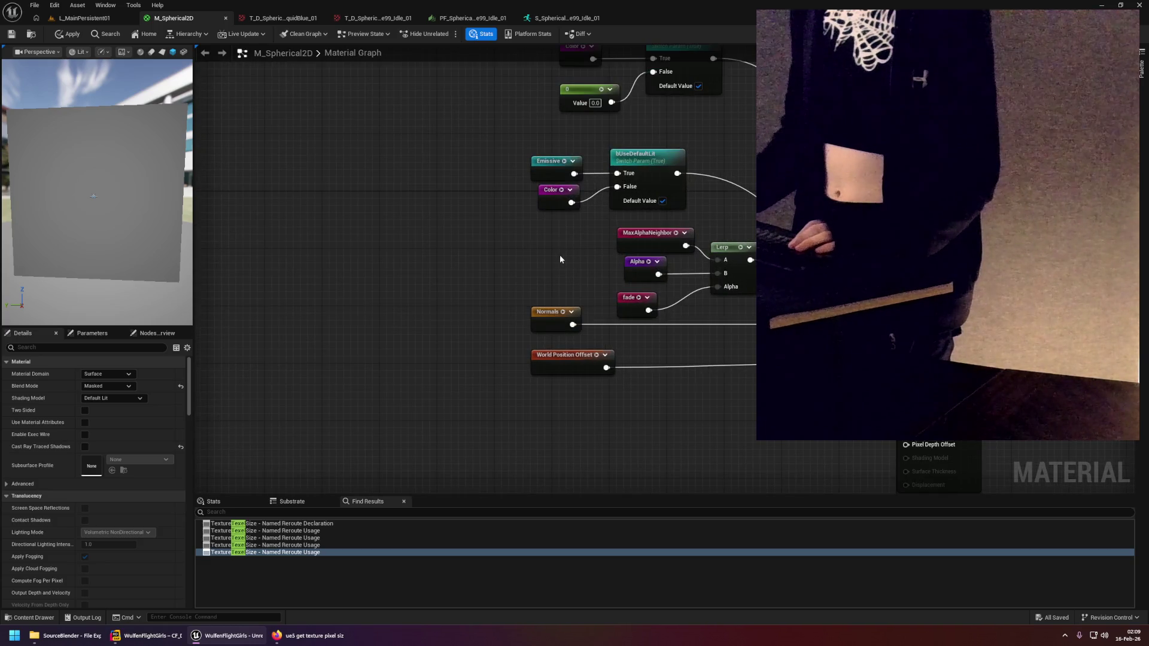
{"action": "scroll", "coordinate": [507, 236], "scroll_direction": "up", "scroll_amount": 5}
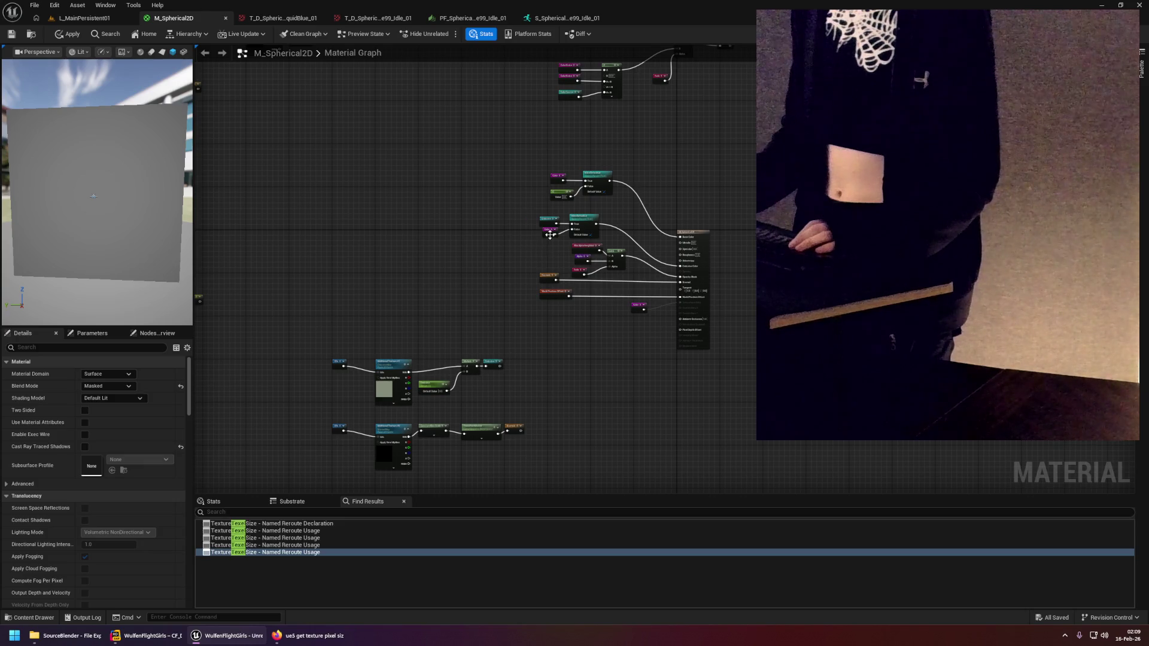
{"action": "scroll", "coordinate": [579, 220], "scroll_direction": "down", "scroll_amount": 8}
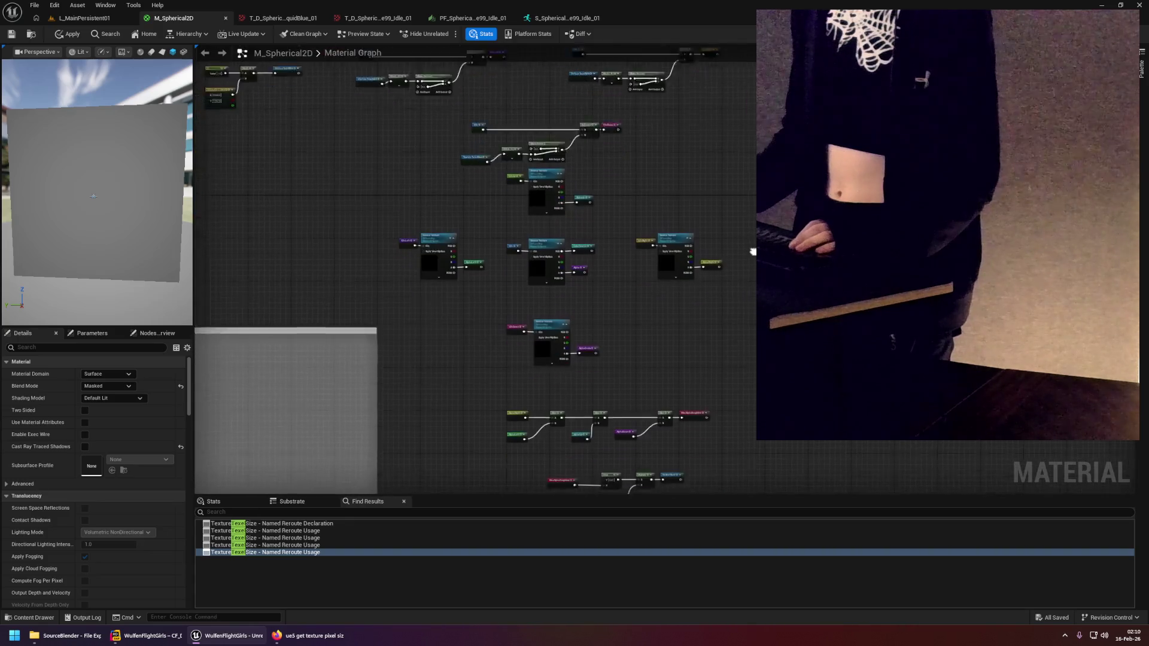
{"action": "left_click", "coordinate": [68, 34]}
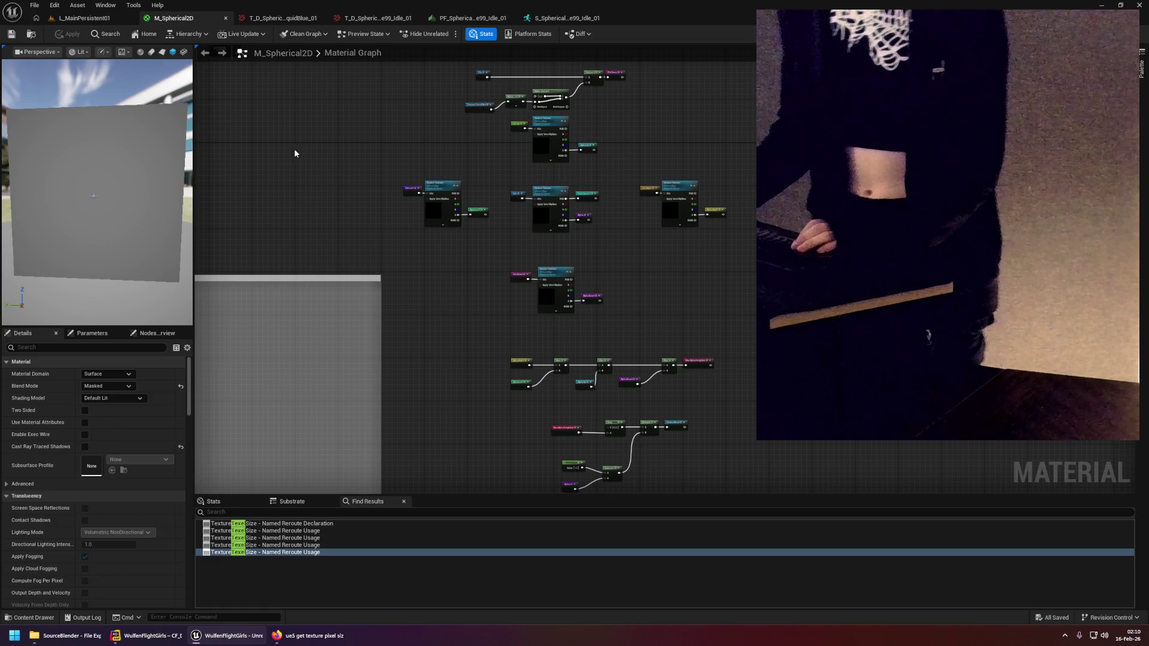
{"action": "left_click", "coordinate": [290, 19]}
Look over the idle sprite sheet, then open Wulfenflightgirls.blend from the SourceBlender folder.
{"action": "left_click", "coordinate": [377, 18]}
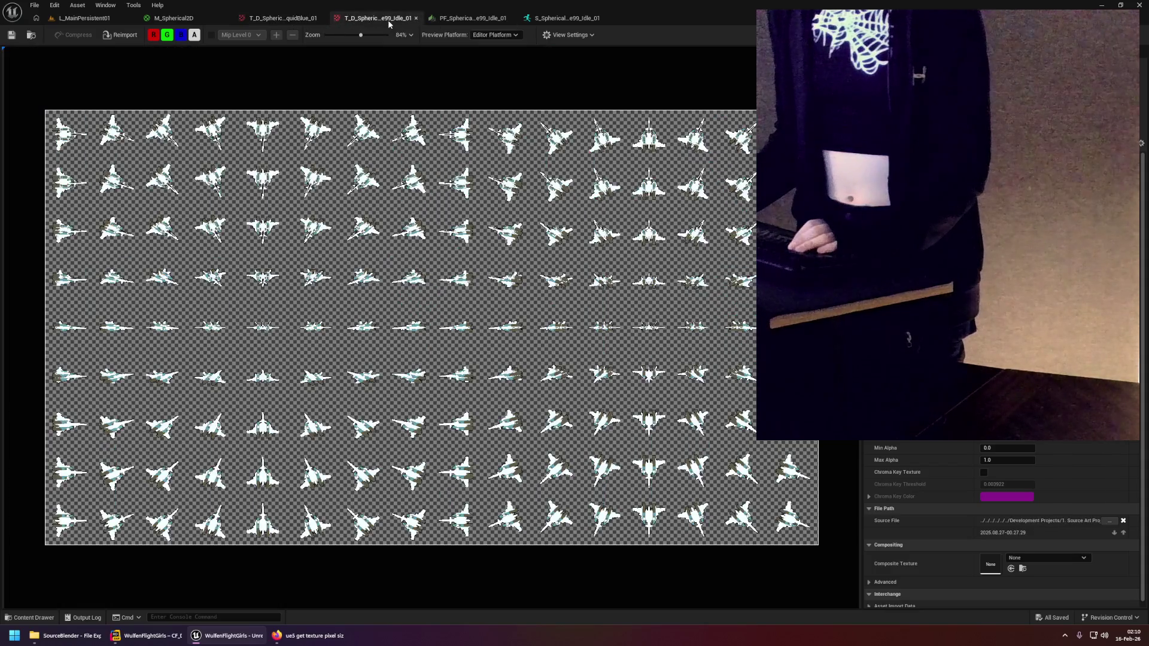
{"action": "scroll", "coordinate": [412, 162], "scroll_direction": "up", "scroll_amount": 2}
{"action": "scroll", "coordinate": [359, 257], "scroll_direction": "up", "scroll_amount": 12}
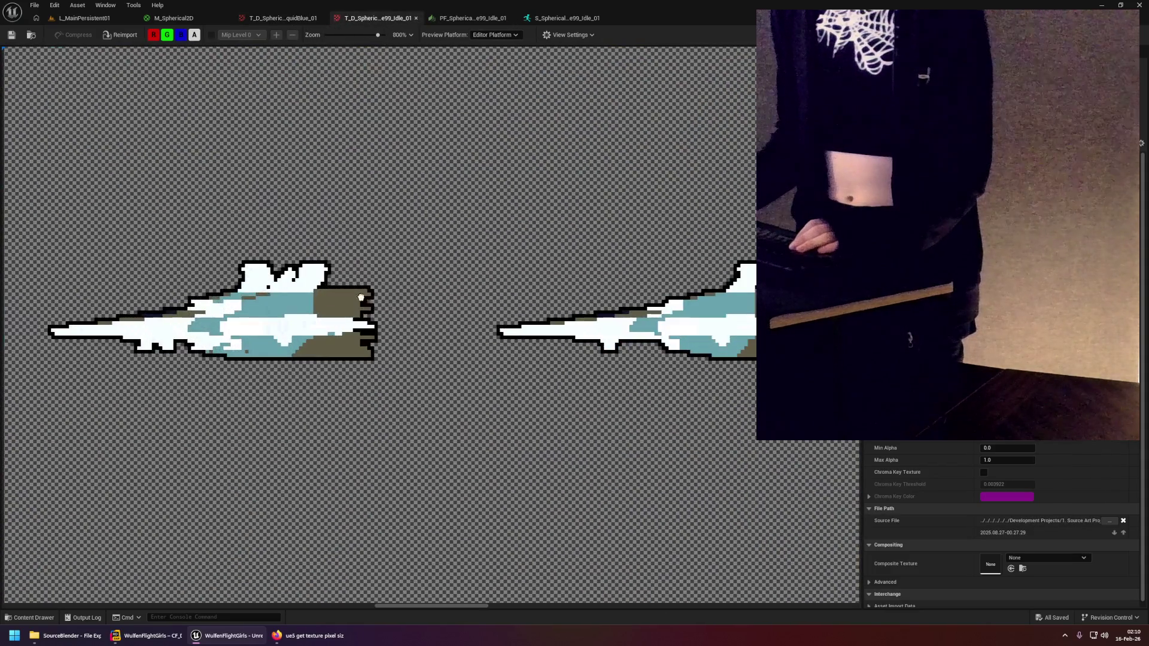
{"action": "left_click_drag", "start_coordinate": [360, 297], "coordinate": [504, 308]}
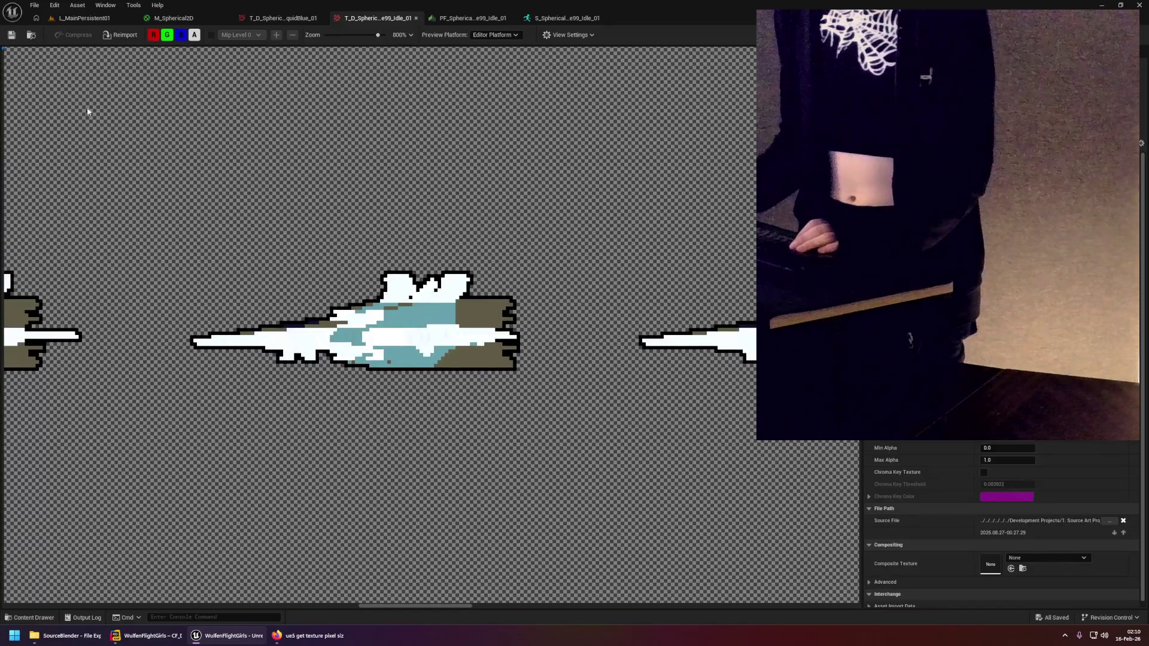
{"action": "left_click", "coordinate": [65, 635]}
{"action": "double_click", "coordinate": [340, 219]}
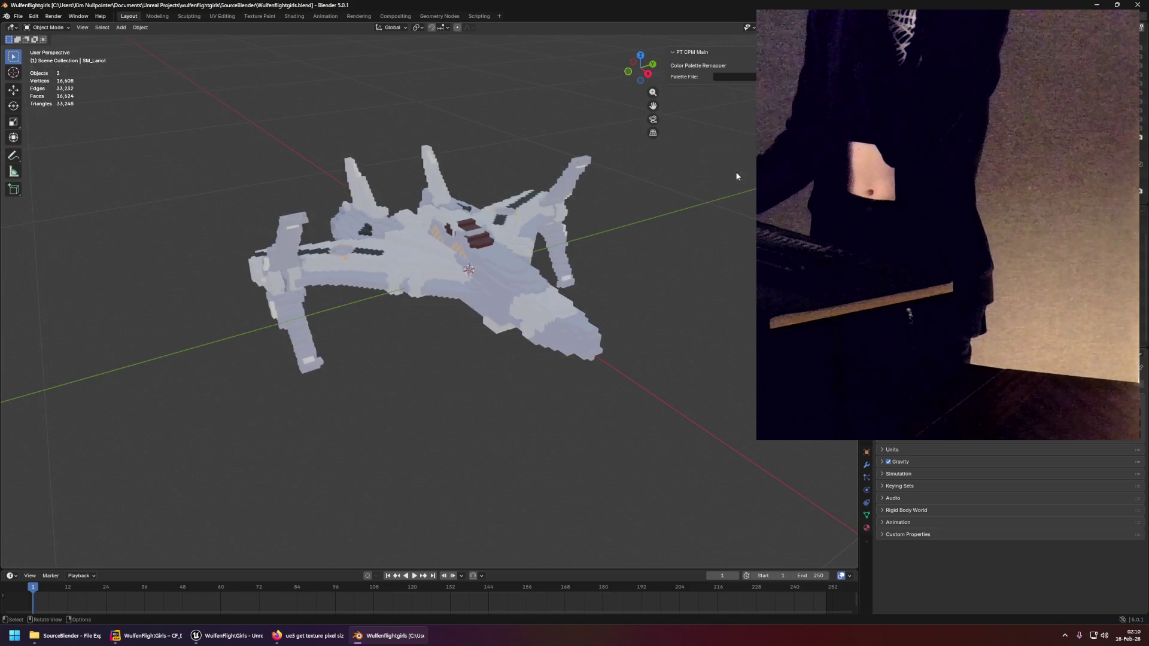
Delete the old ship, set SM_Avalane99 as the PT SR Main Target Object, then switch to Compositing.
{"action": "key", "text": "Delete"}
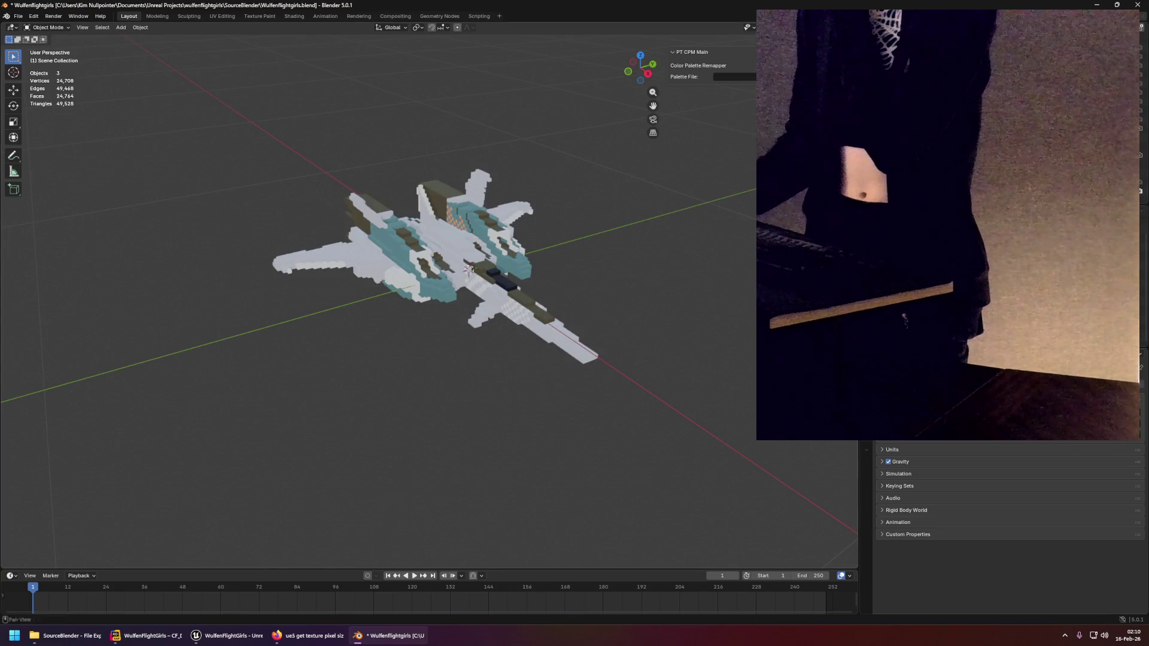
{"action": "left_click", "coordinate": [524, 240]}
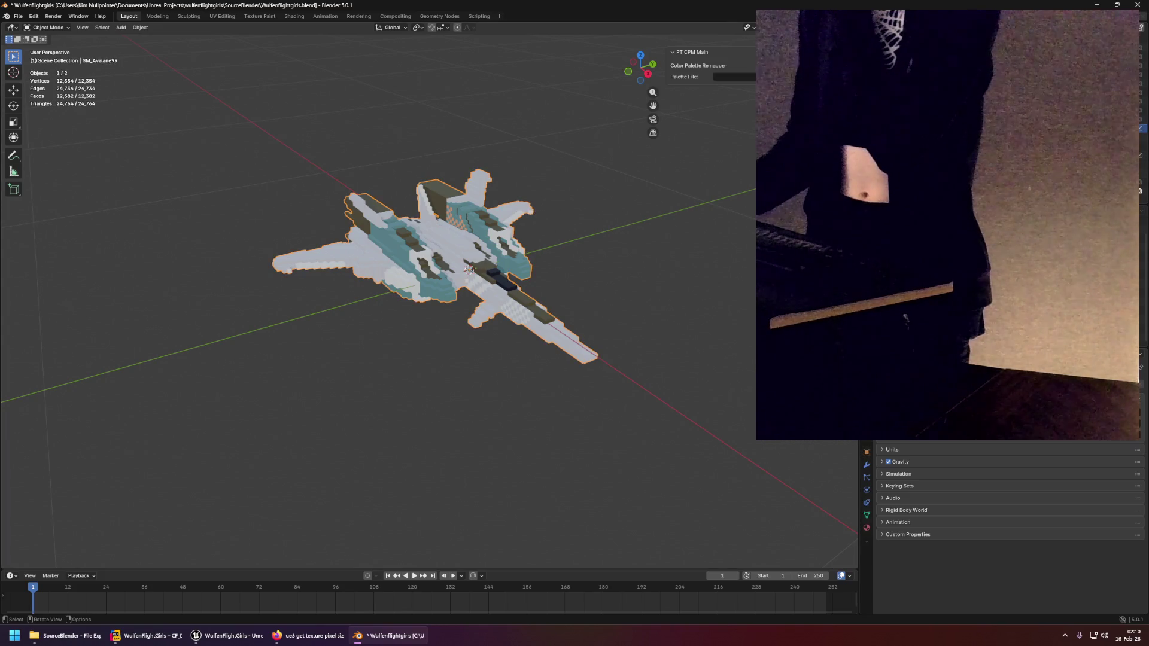
{"action": "left_click", "coordinate": [854, 119]}
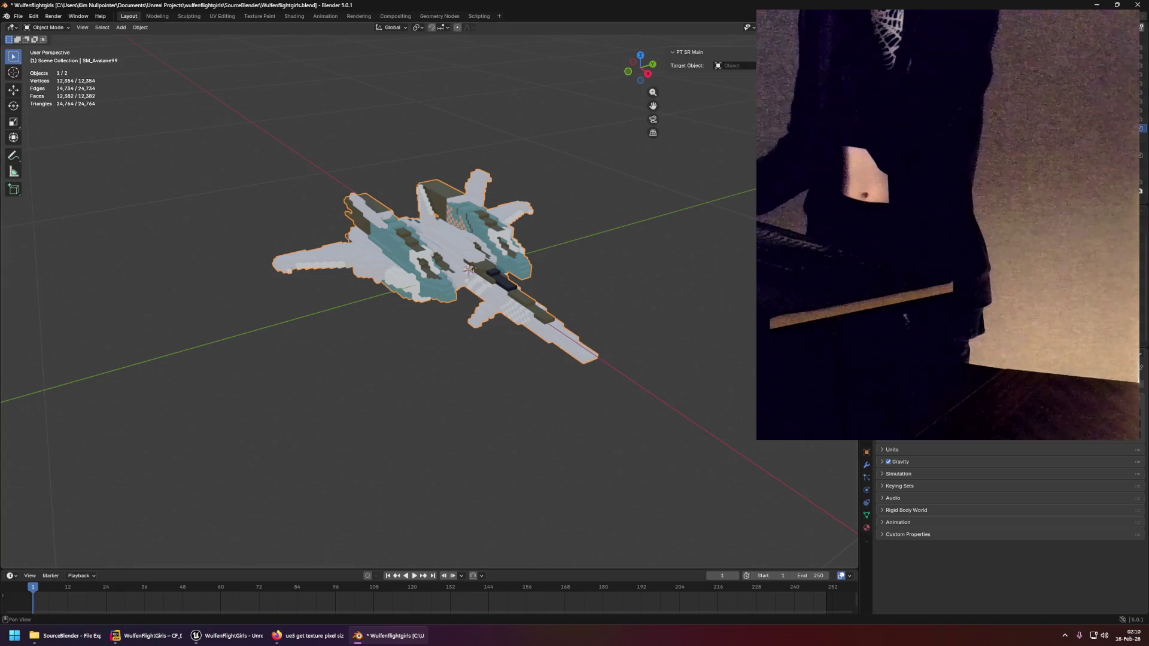
{"action": "left_click", "coordinate": [455, 209]}
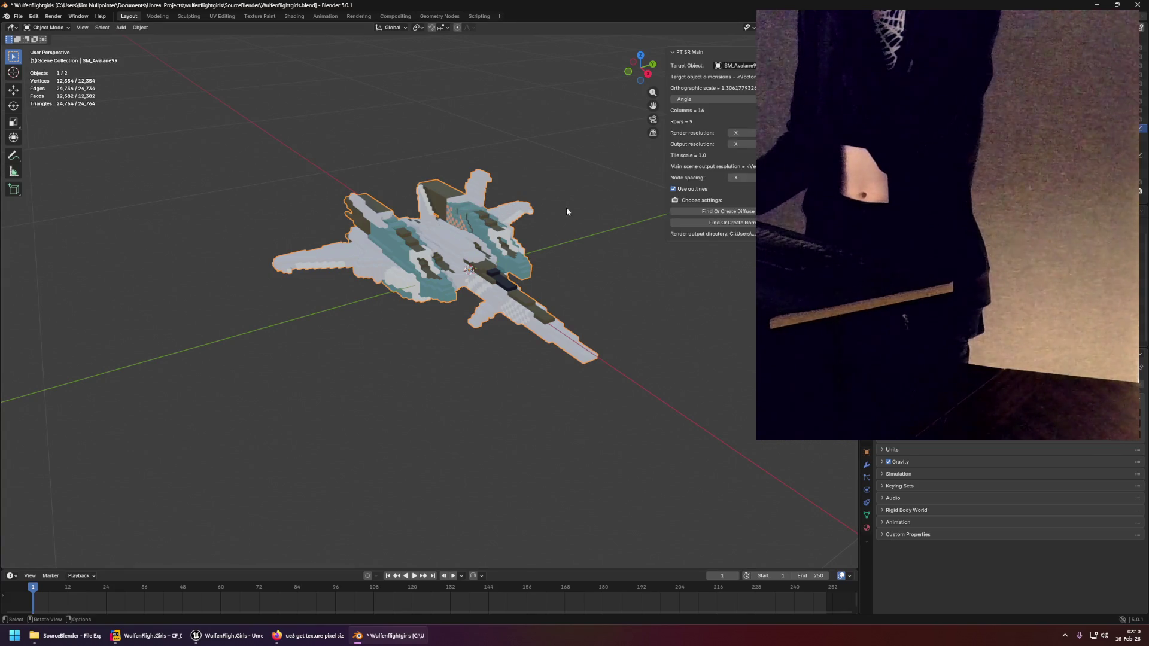
{"action": "left_click", "coordinate": [395, 16]}
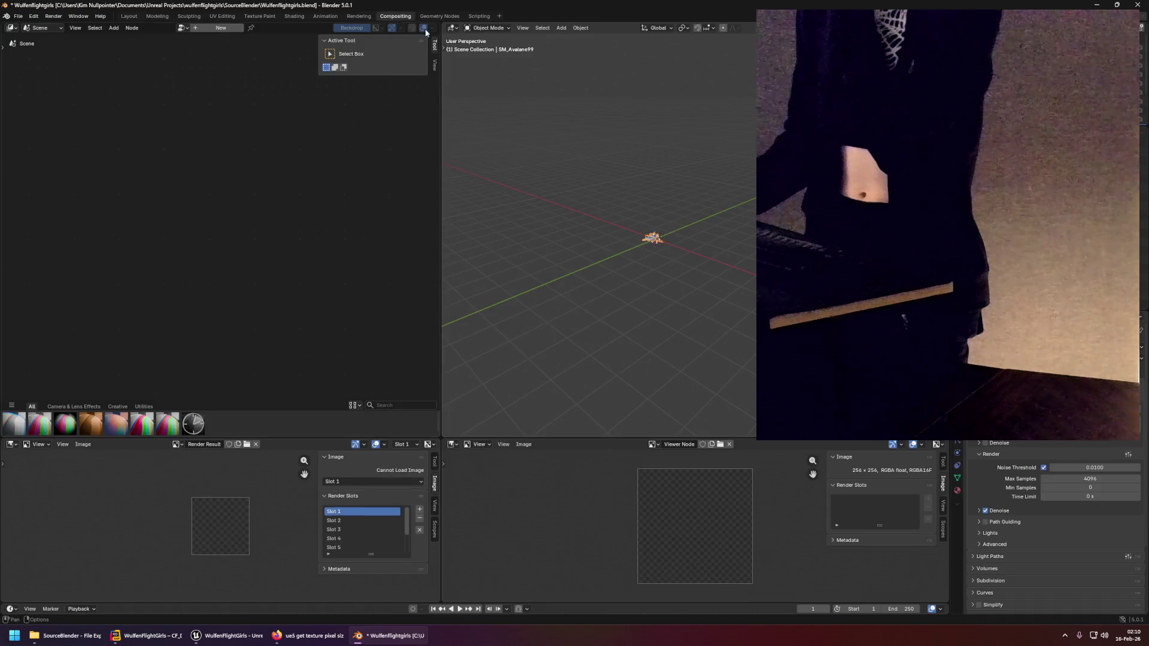
Orbit around the ship, then load the ng_main_scene compositor node tree.
{"action": "scroll", "coordinate": [655, 236], "scroll_direction": "up", "scroll_amount": 5}
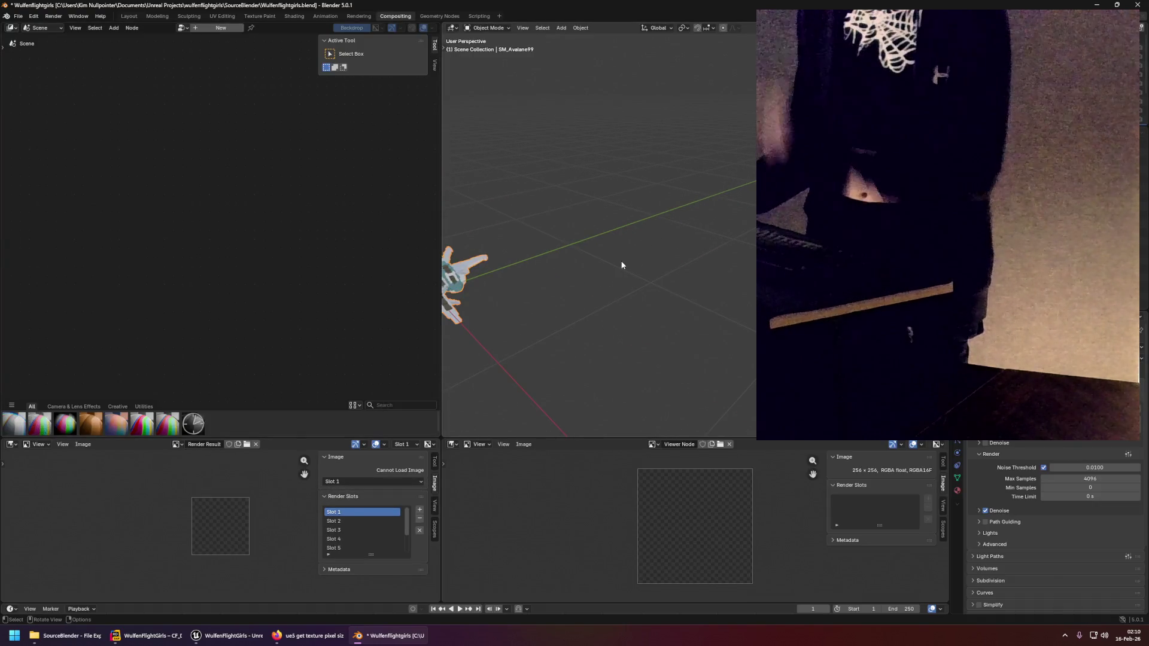
{"action": "scroll", "coordinate": [749, 205], "scroll_direction": "down", "scroll_amount": 5}
{"action": "scroll", "coordinate": [698, 227], "scroll_direction": "up", "scroll_amount": 5}
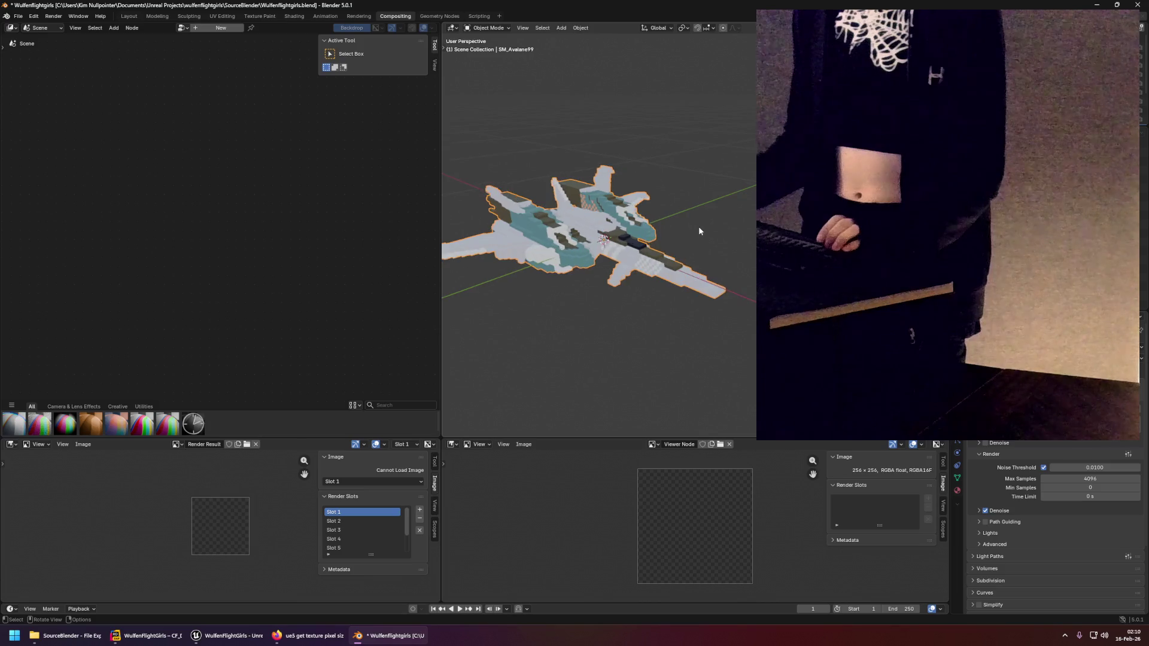
{"action": "mouse_move", "coordinate": [712, 198]}
{"action": "left_mouse_down"}
{"action": "mouse_move", "coordinate": [718, 185]}
{"action": "mouse_move", "coordinate": [710, 198]}
{"action": "mouse_move", "coordinate": [700, 180]}
{"action": "mouse_move", "coordinate": [717, 244]}
{"action": "left_mouse_up"}
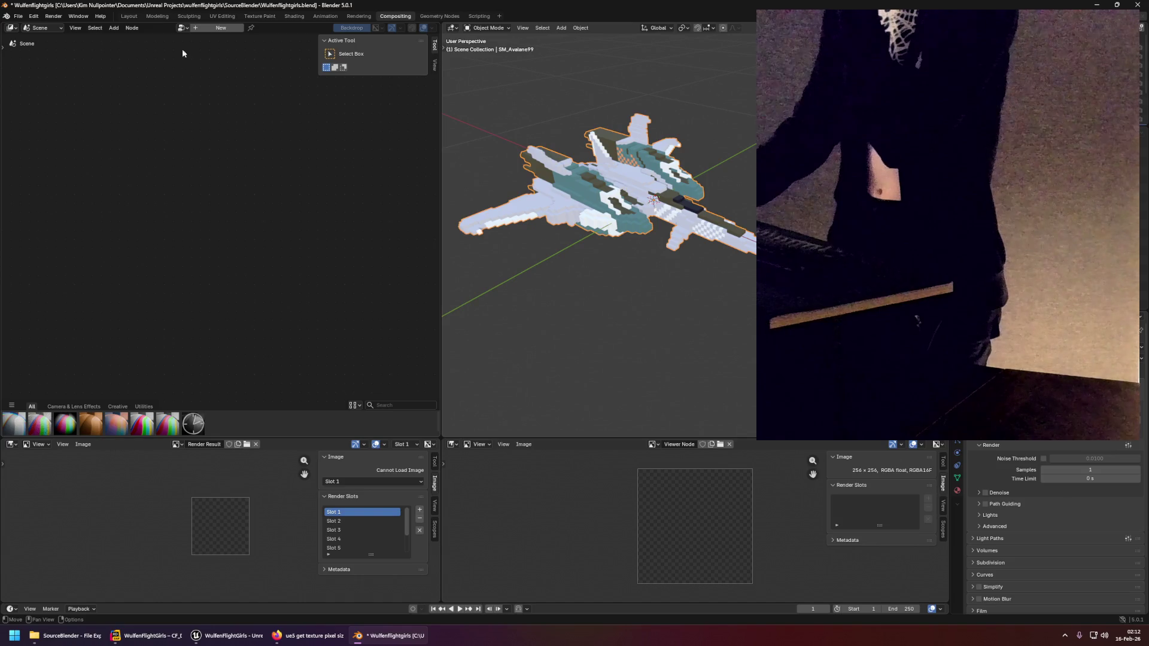
{"action": "left_click", "coordinate": [182, 27]}
{"action": "left_click", "coordinate": [202, 41]}
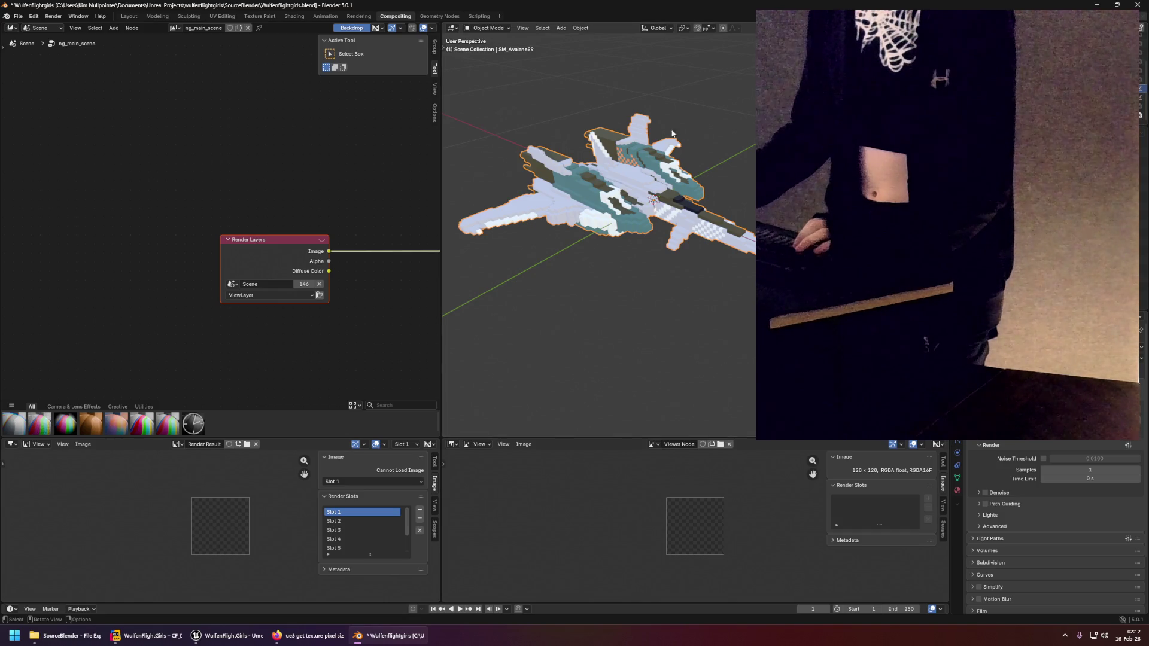
Frame the outline nodes, widen the 3D viewport, and render frame 1 with F12.
{"action": "left_click", "coordinate": [354, 188]}
{"action": "scroll", "coordinate": [263, 120], "scroll_direction": "down", "scroll_amount": 2}
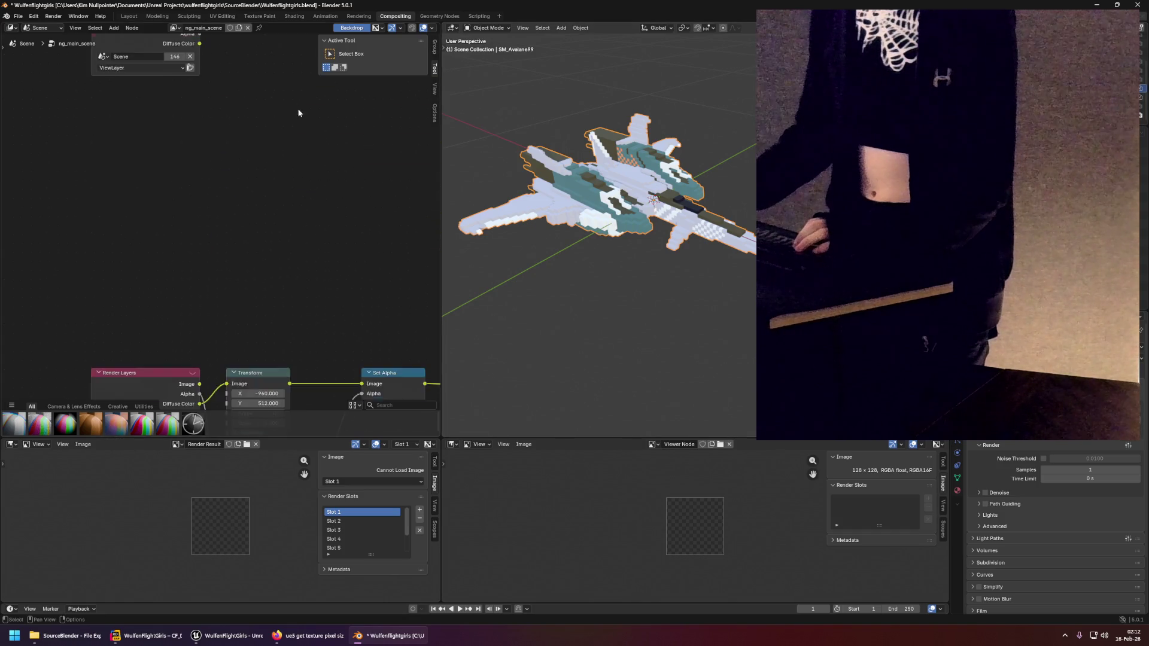
{"action": "scroll", "coordinate": [264, 227], "scroll_direction": "up", "scroll_amount": 2}
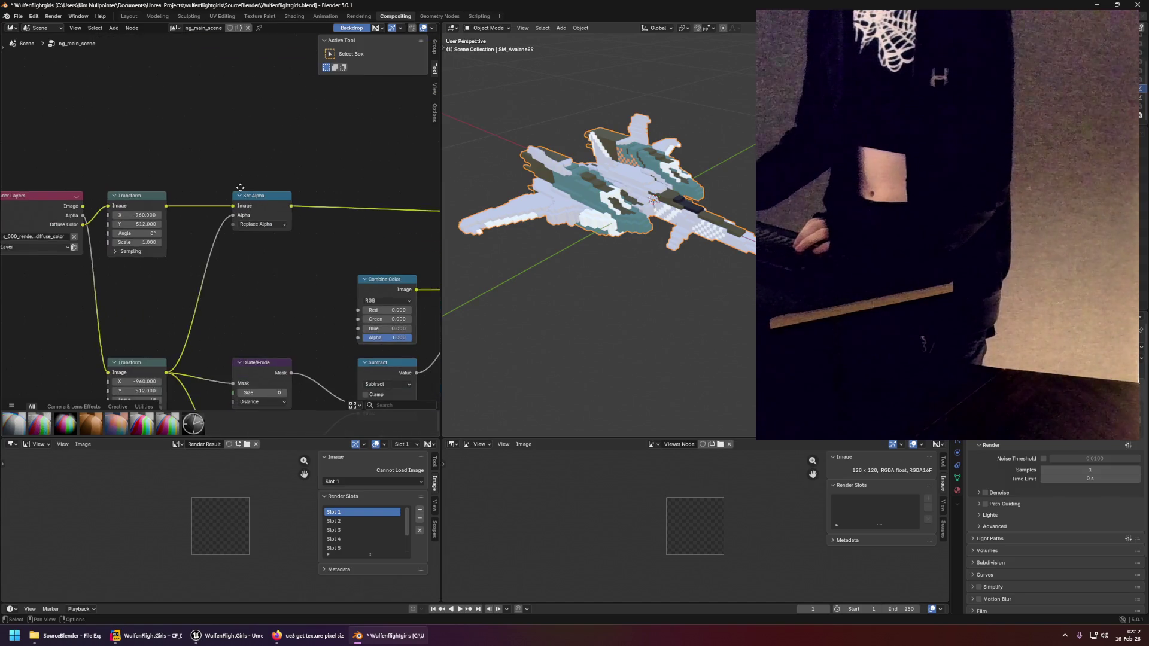
{"action": "mouse_move", "coordinate": [289, 345]}
{"action": "left_mouse_down"}
{"action": "mouse_move", "coordinate": [274, 220]}
{"action": "mouse_move", "coordinate": [248, 269]}
{"action": "left_mouse_up"}
{"action": "left_click_drag", "start_coordinate": [441, 213], "coordinate": [392, 211]}
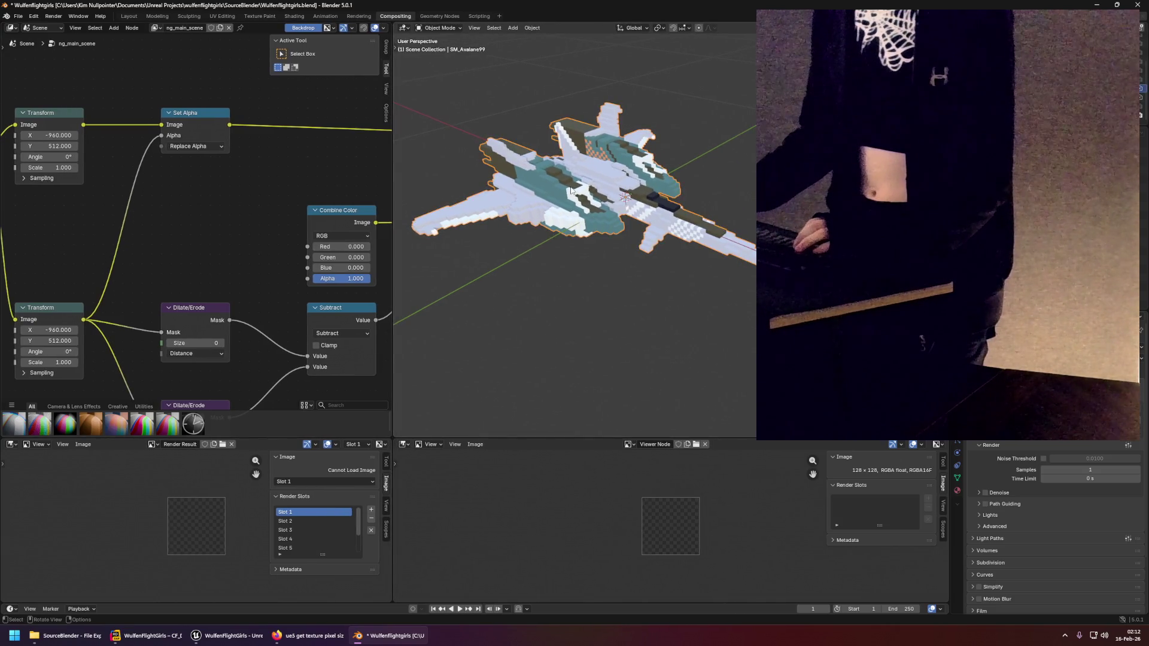
{"action": "key", "text": "F12"}
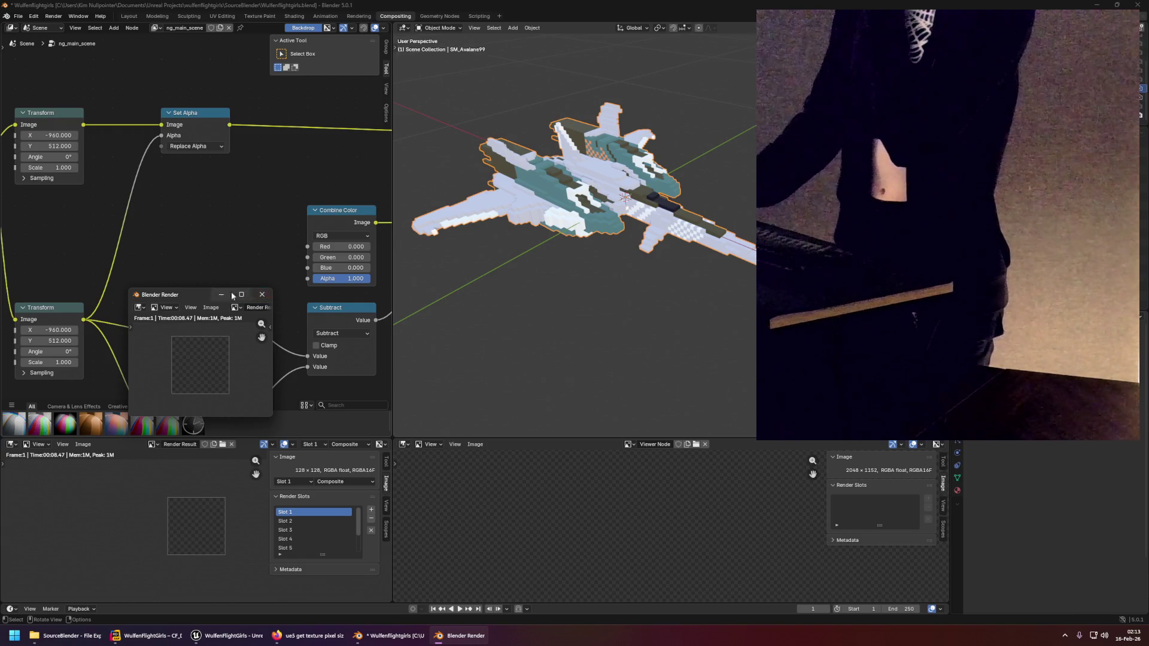
Close the render result and pan the node editor from Render Layers to Alpha Over.
{"action": "scroll", "coordinate": [587, 473], "scroll_direction": "down", "scroll_amount": 5}
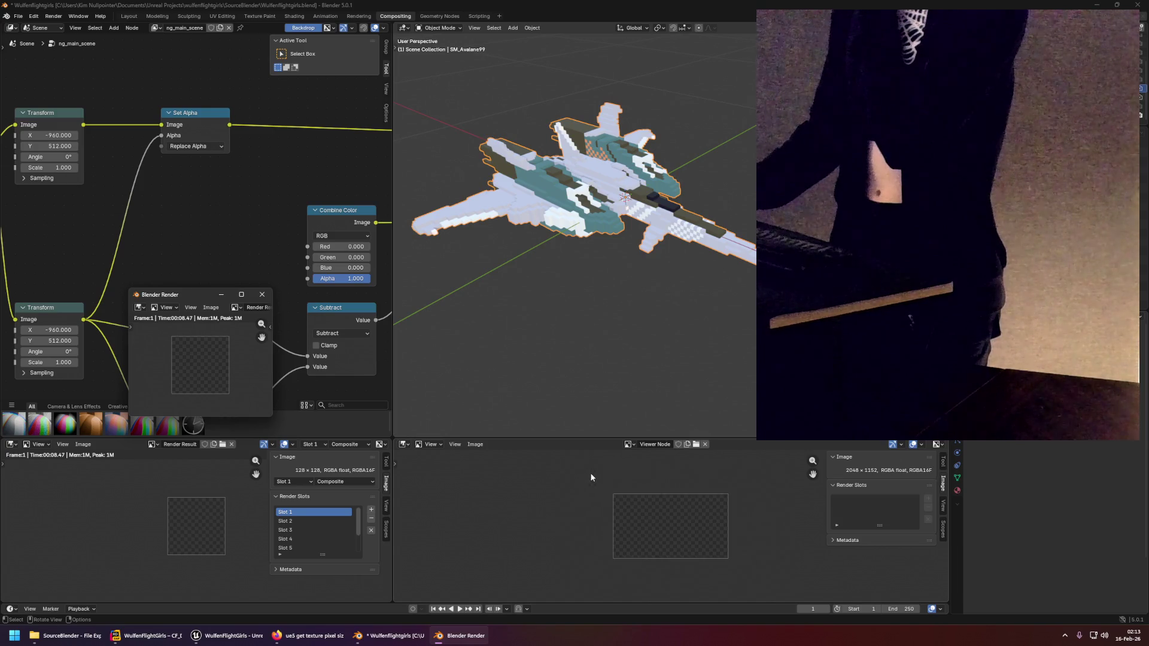
{"action": "scroll", "coordinate": [611, 463], "scroll_direction": "up", "scroll_amount": 2}
{"action": "left_click", "coordinate": [262, 295]}
{"action": "left_click", "coordinate": [572, 195]}
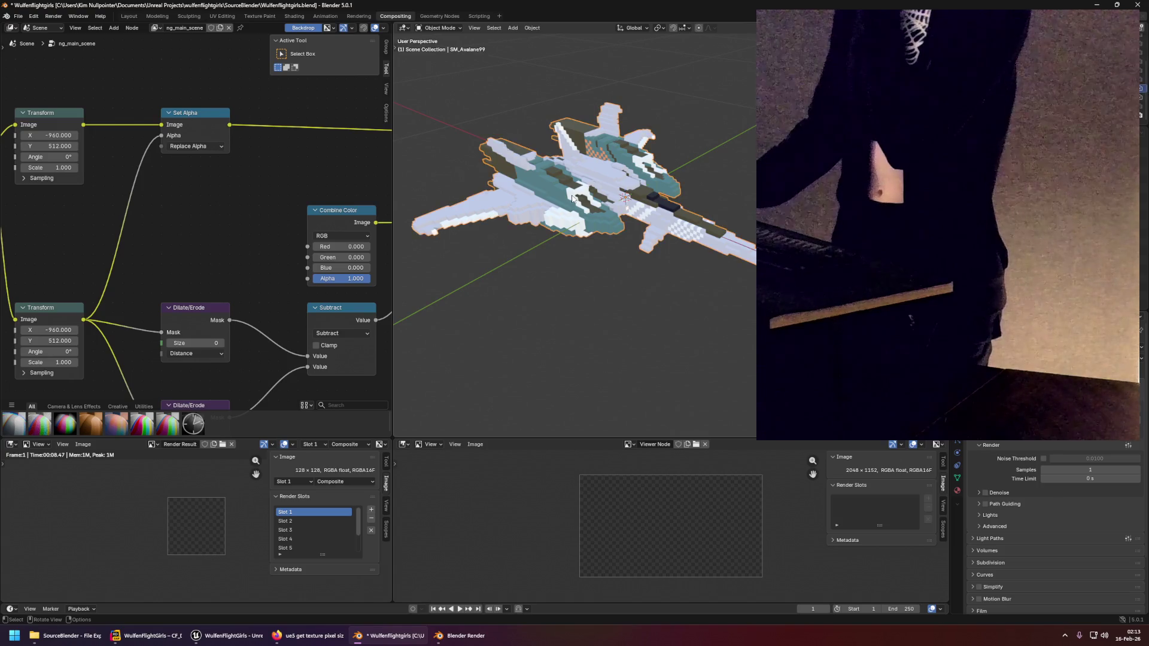
{"action": "left_click", "coordinate": [620, 270]}
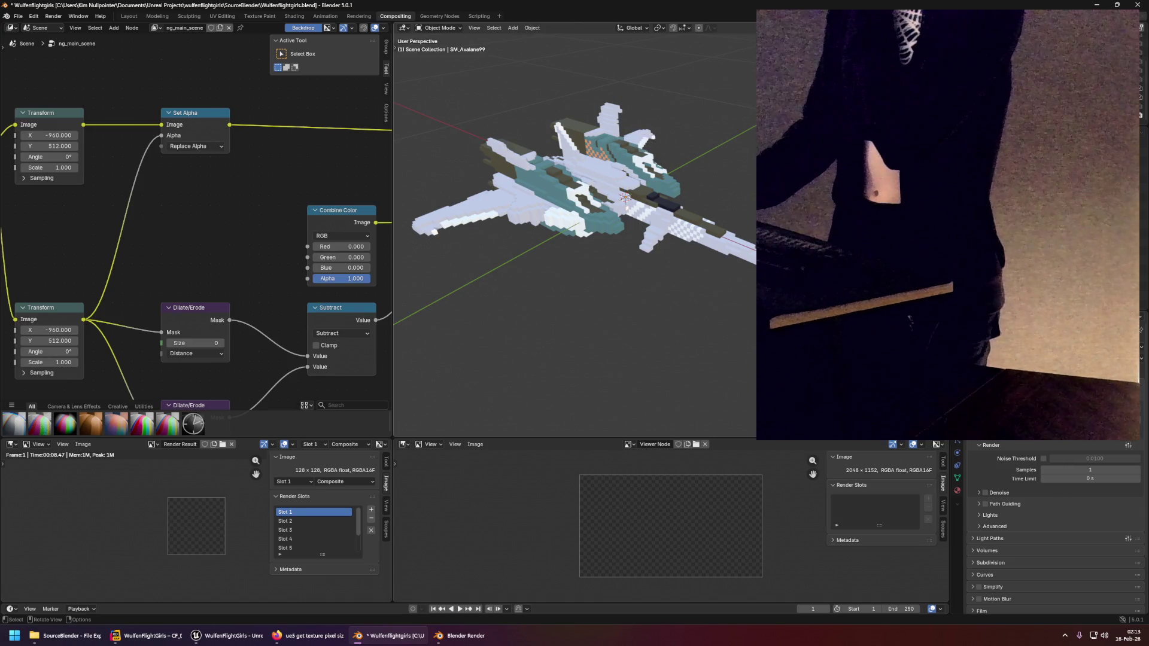
{"action": "mouse_move", "coordinate": [225, 201]}
{"action": "left_mouse_down"}
{"action": "mouse_move", "coordinate": [344, 207]}
{"action": "mouse_move", "coordinate": [45, 210]}
{"action": "mouse_move", "coordinate": [320, 159]}
{"action": "mouse_move", "coordinate": [268, 157]}
{"action": "left_mouse_up"}
{"action": "scroll", "coordinate": [285, 167], "scroll_direction": "right", "scroll_amount": 6}
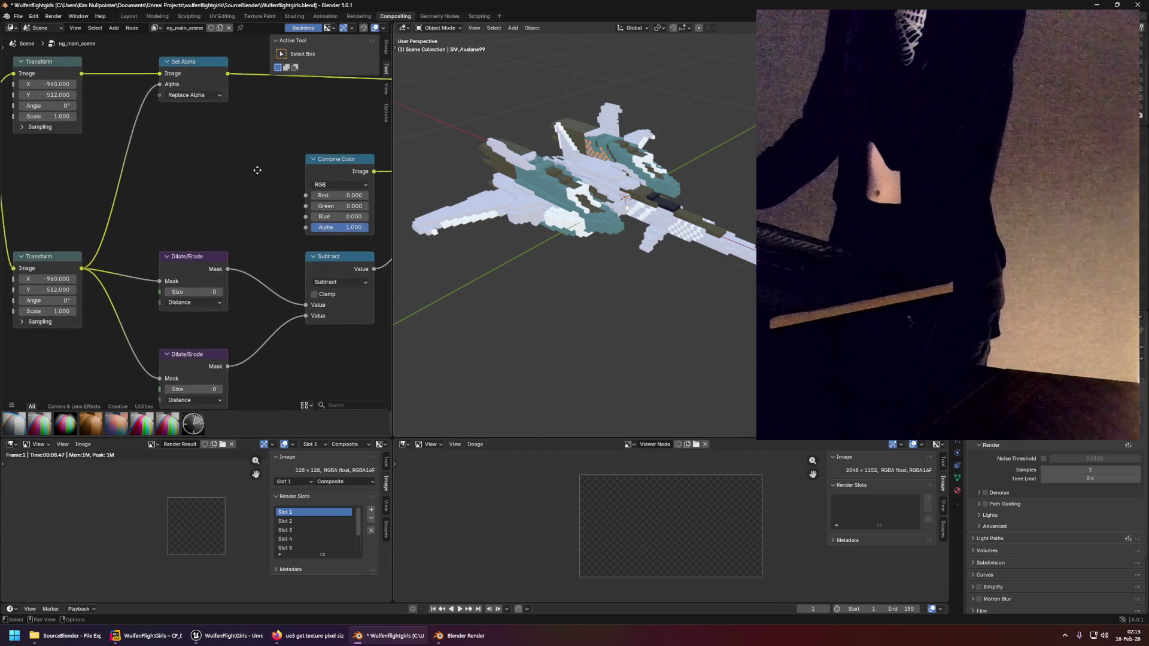
{"action": "scroll", "coordinate": [272, 163], "scroll_direction": "right", "scroll_amount": 3}
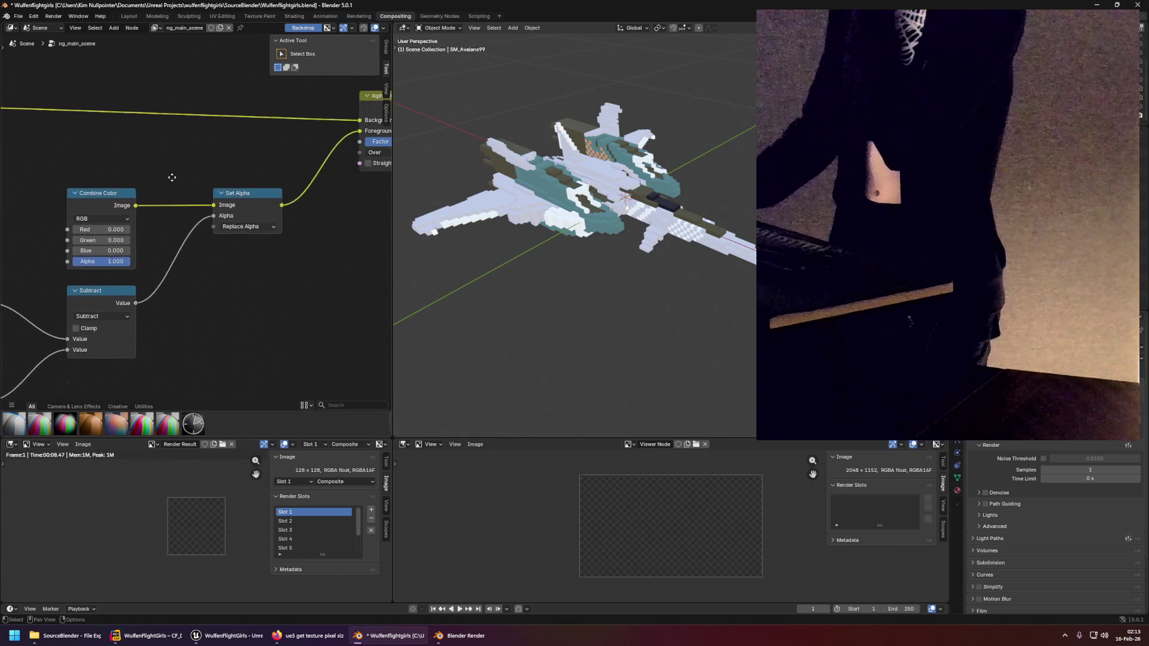
{"action": "mouse_move", "coordinate": [239, 164]}
{"action": "left_mouse_down"}
{"action": "mouse_move", "coordinate": [132, 184]}
{"action": "mouse_move", "coordinate": [190, 186]}
{"action": "left_mouse_up"}
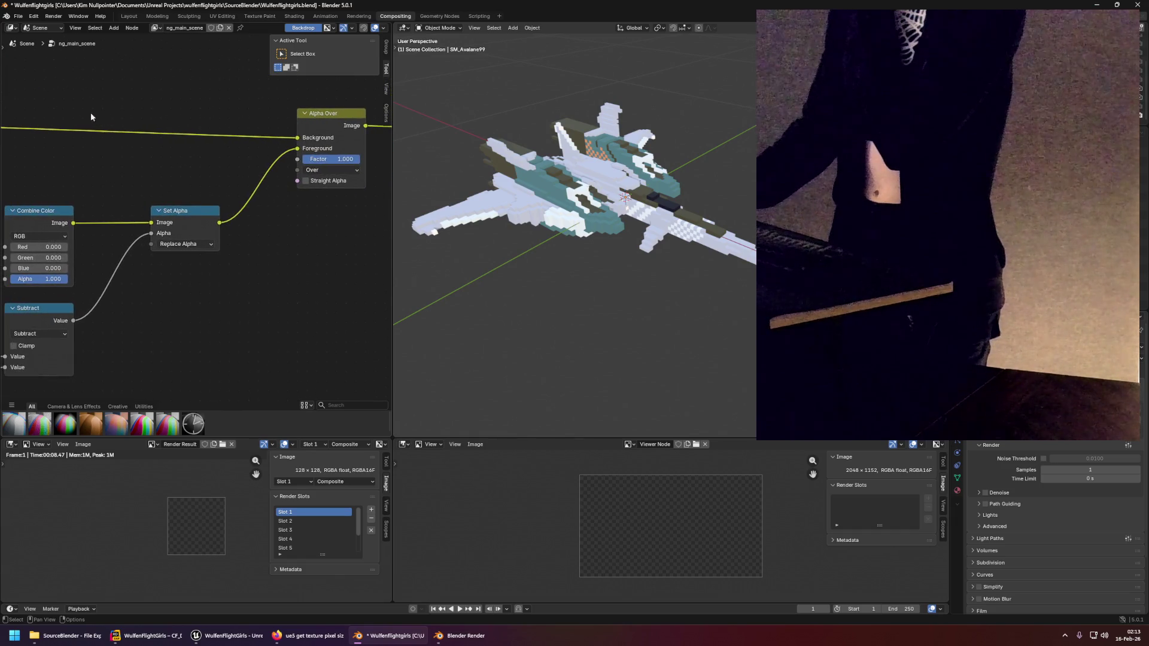
{"action": "left_click", "coordinate": [18, 16]}
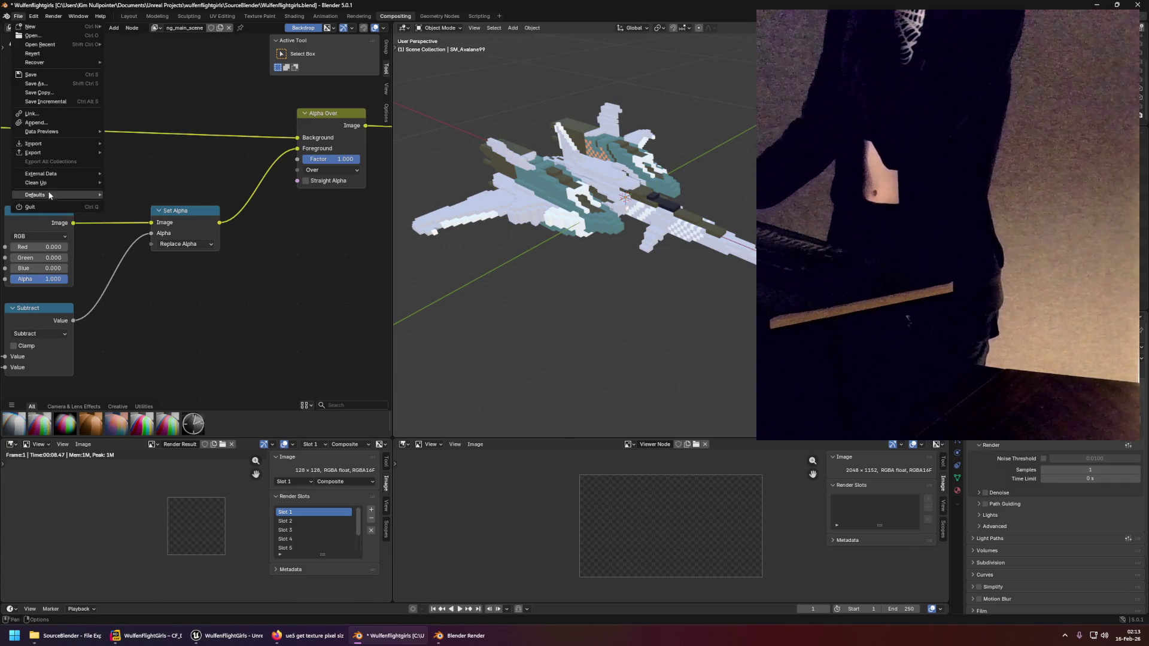
Set the Threads preference to 0 under System > Memory & Limits, then close Preferences.
{"action": "mouse_move", "coordinate": [34, 16]}
{"action": "left_click", "coordinate": [55, 132]}
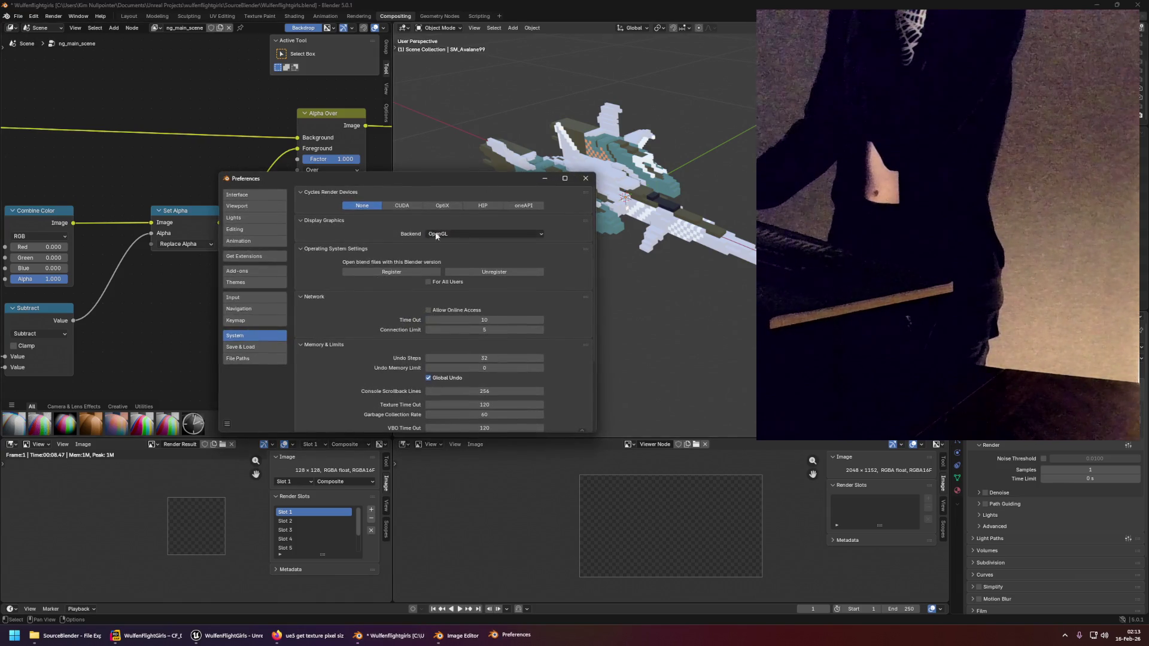
{"action": "scroll", "coordinate": [431, 347], "scroll_direction": "down", "scroll_amount": 5}
{"action": "left_click", "coordinate": [480, 370]}
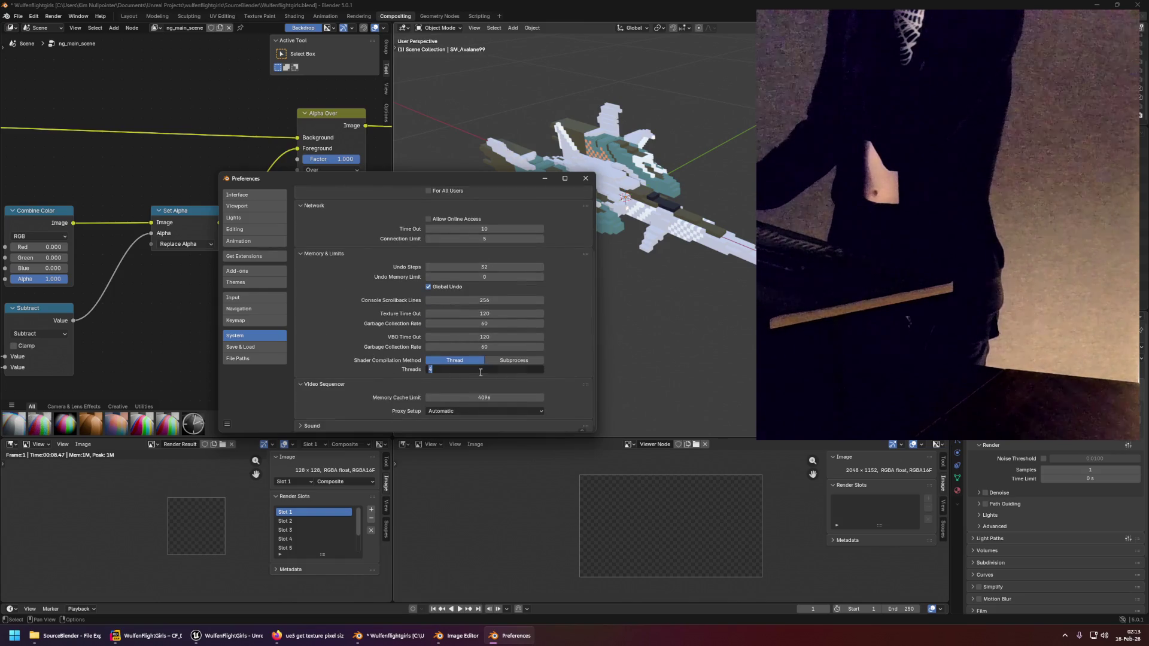
{"action": "key", "text": "Return"}
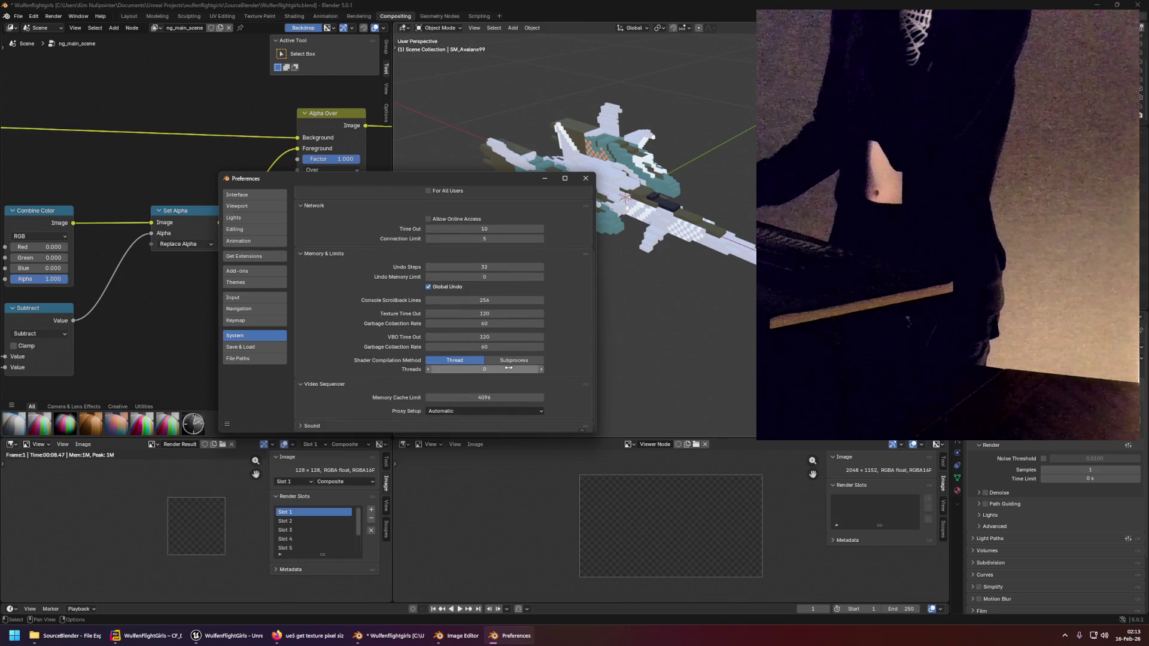
{"action": "left_click", "coordinate": [585, 178]}
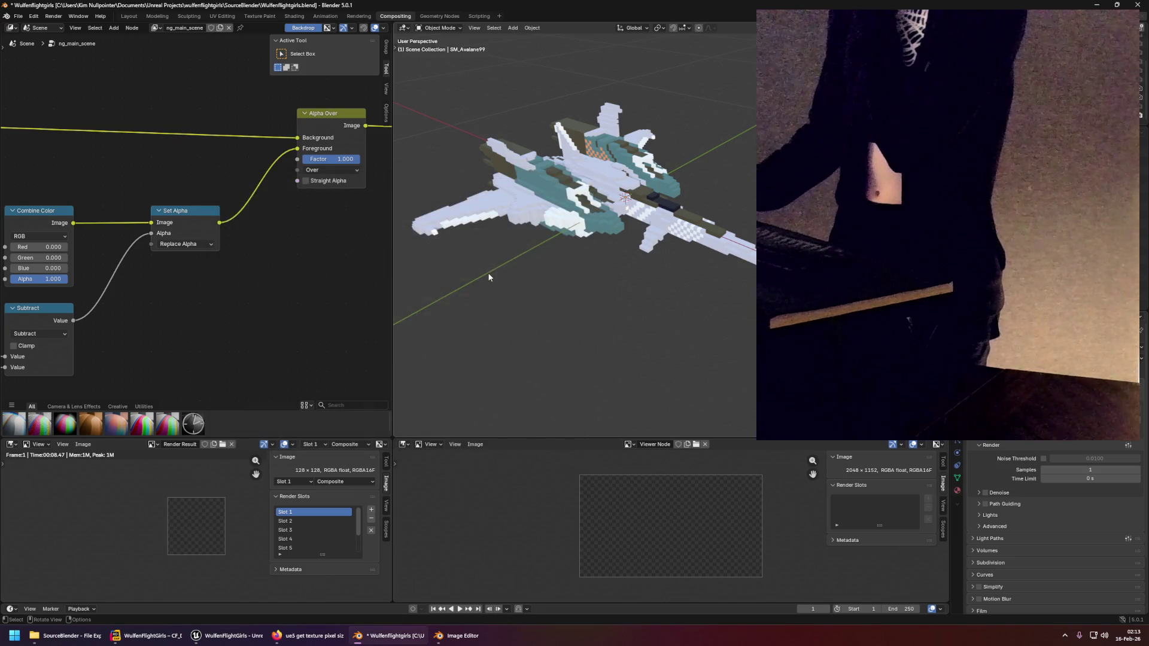
Re-render the frame with F12 and review the render result and viewer image.
{"action": "left_click", "coordinate": [607, 200]}
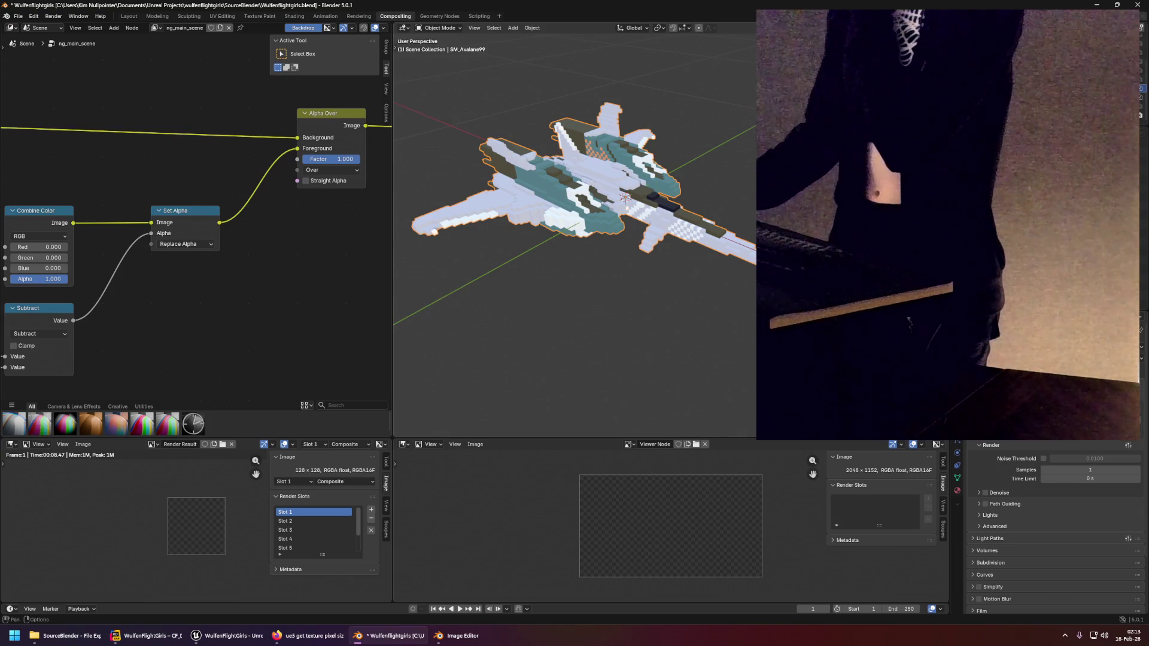
{"action": "left_click", "coordinate": [694, 178]}
{"action": "left_click", "coordinate": [605, 192]}
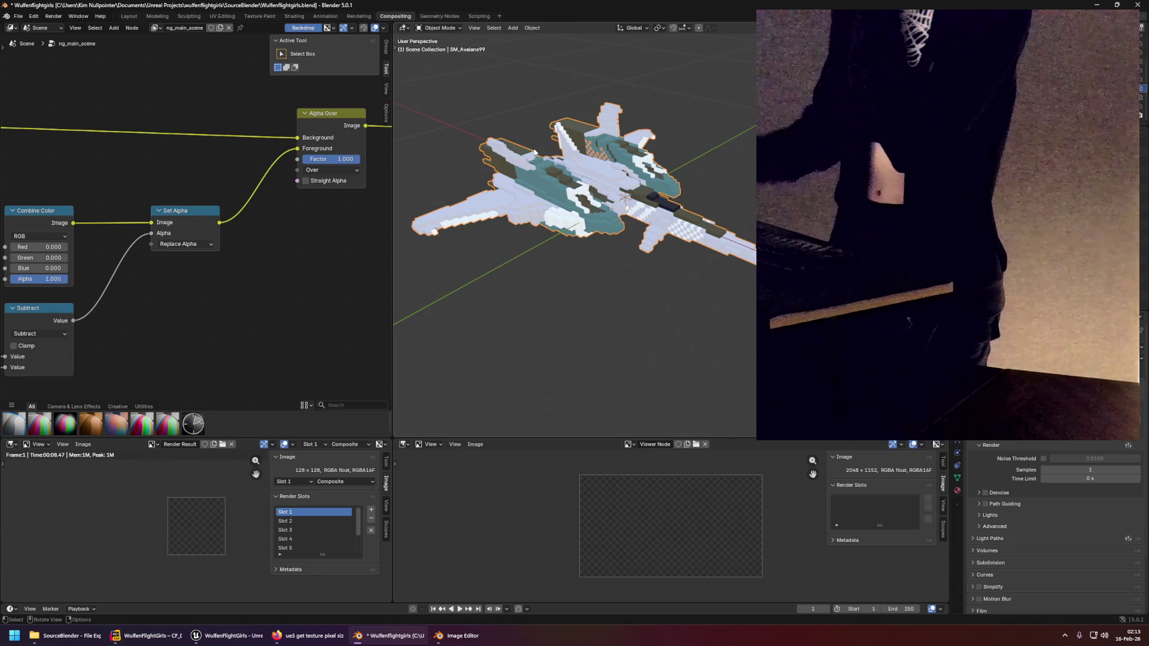
{"action": "key", "text": "F12"}
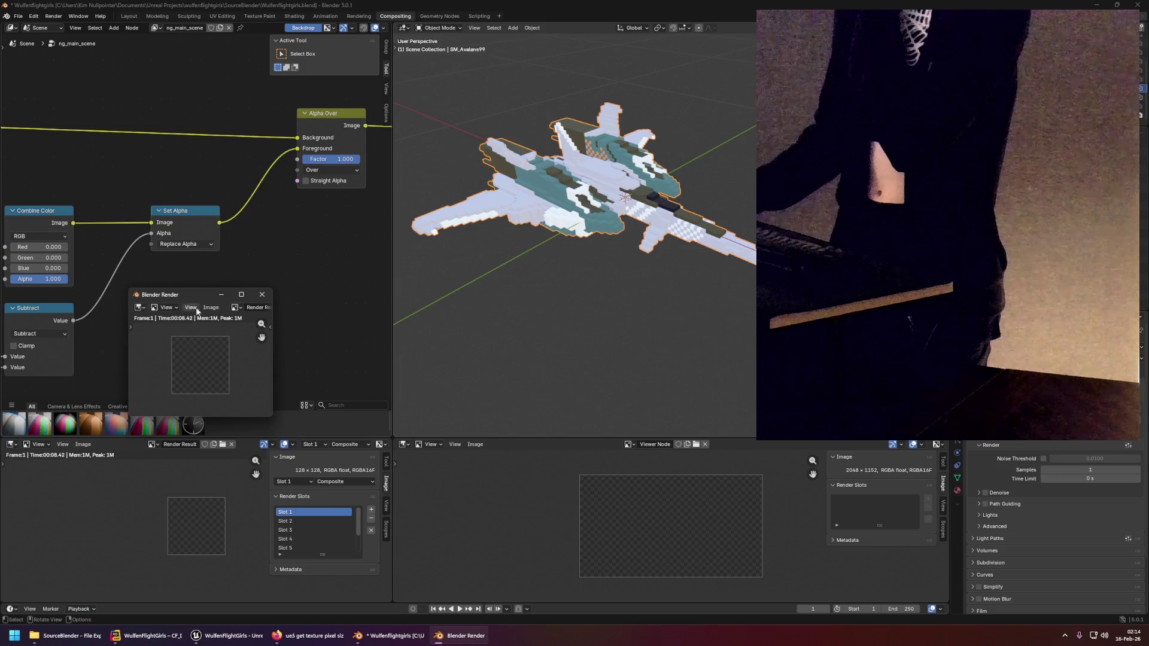
{"action": "mouse_move", "coordinate": [190, 295]}
{"action": "left_mouse_down"}
{"action": "mouse_move", "coordinate": [353, 393]}
{"action": "mouse_move", "coordinate": [196, 283]}
{"action": "left_mouse_up"}
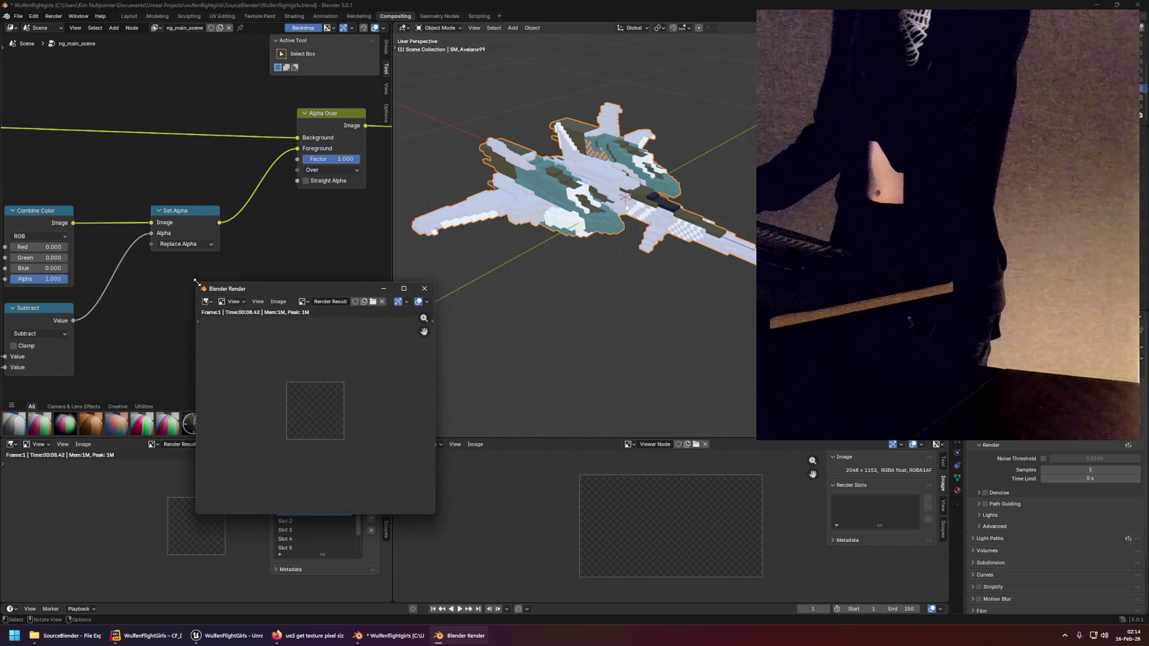
{"action": "left_click", "coordinate": [424, 290]}
{"action": "mouse_move", "coordinate": [205, 330]}
{"action": "left_mouse_down"}
{"action": "mouse_move", "coordinate": [345, 290]}
{"action": "mouse_move", "coordinate": [318, 318]}
{"action": "mouse_move", "coordinate": [48, 293]}
{"action": "mouse_move", "coordinate": [359, 311]}
{"action": "mouse_move", "coordinate": [264, 333]}
{"action": "mouse_move", "coordinate": [149, 338]}
{"action": "left_mouse_up"}
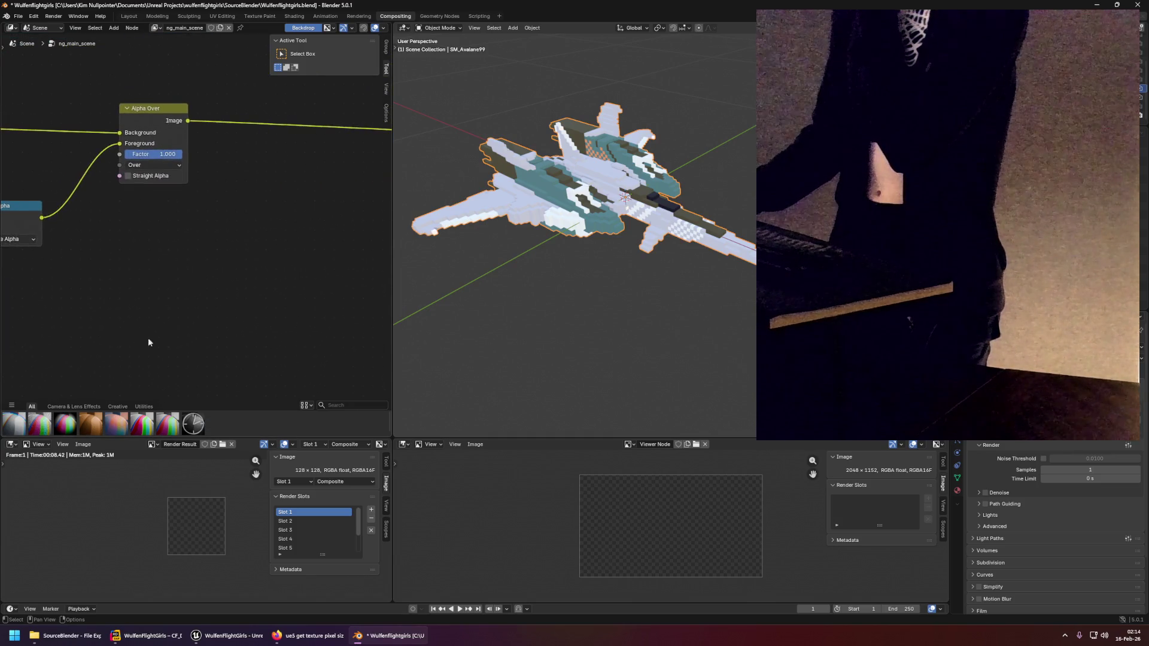
{"action": "scroll", "coordinate": [197, 329], "scroll_direction": "down", "scroll_amount": 2}
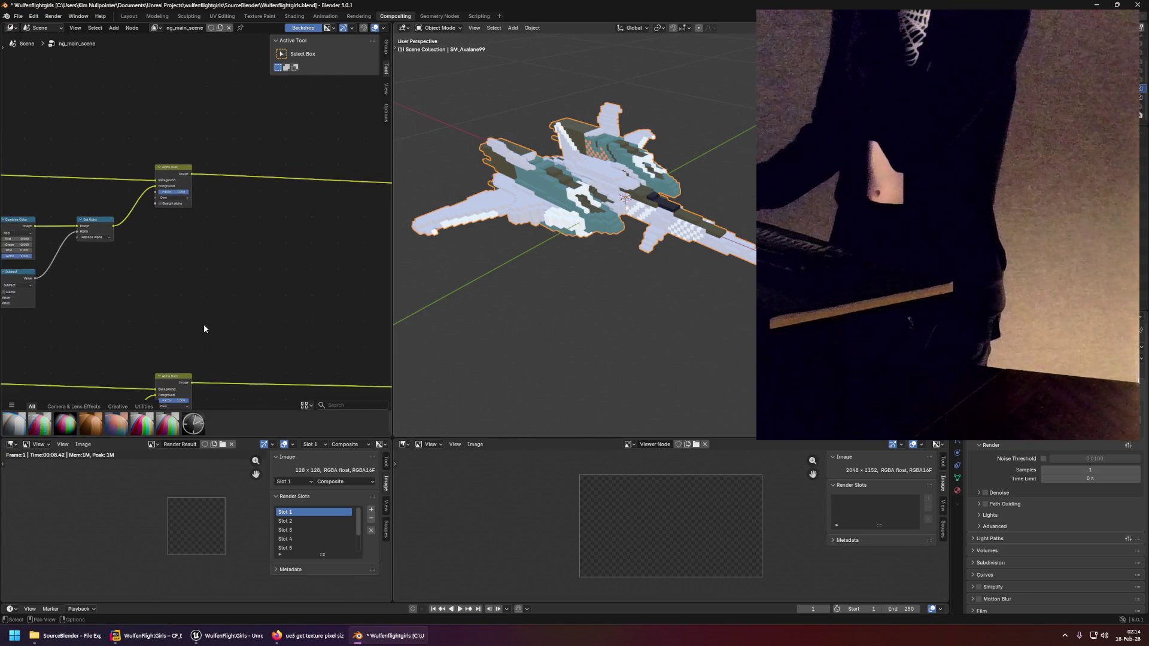
{"action": "left_click", "coordinate": [627, 444]}
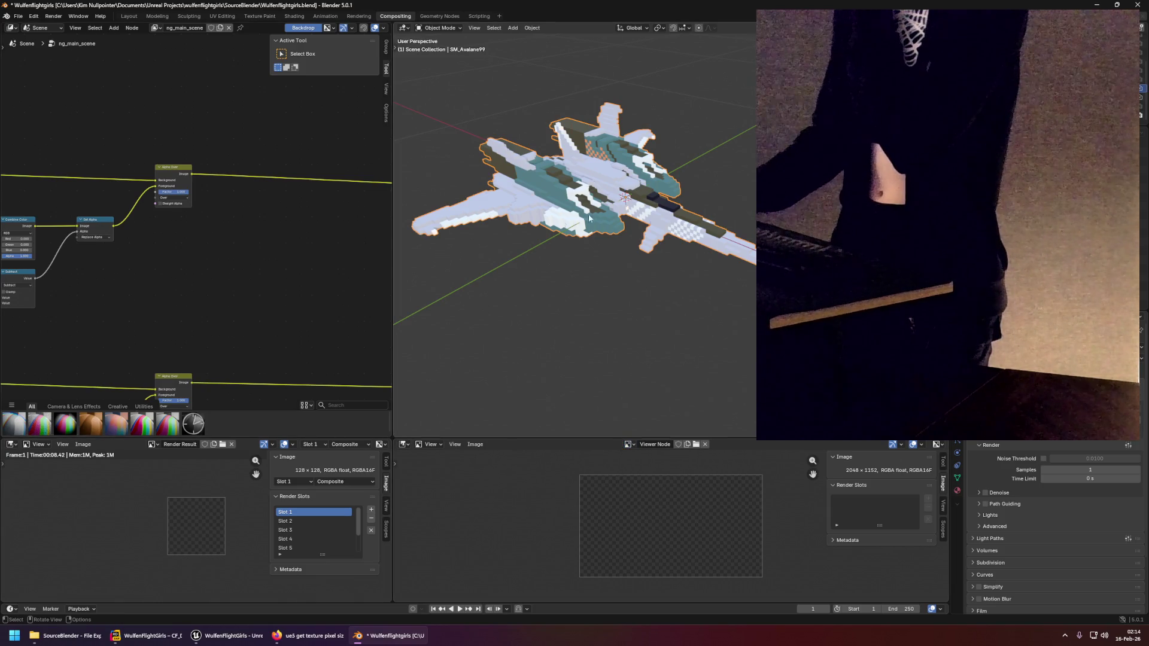
{"action": "left_click", "coordinate": [662, 287]}
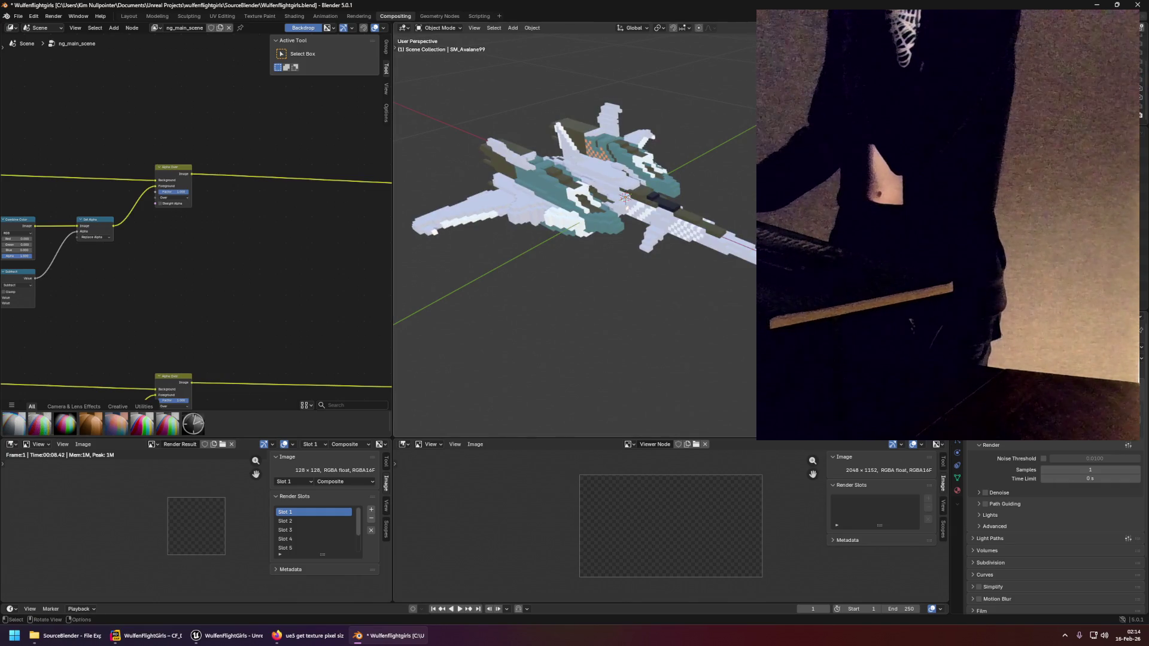
Quit Blender without saving and reopen Wulfenflightgirls.blend from the SourceBlender folder.
{"action": "key", "text": "ctrl+q"}
{"action": "left_click", "coordinate": [582, 329]}
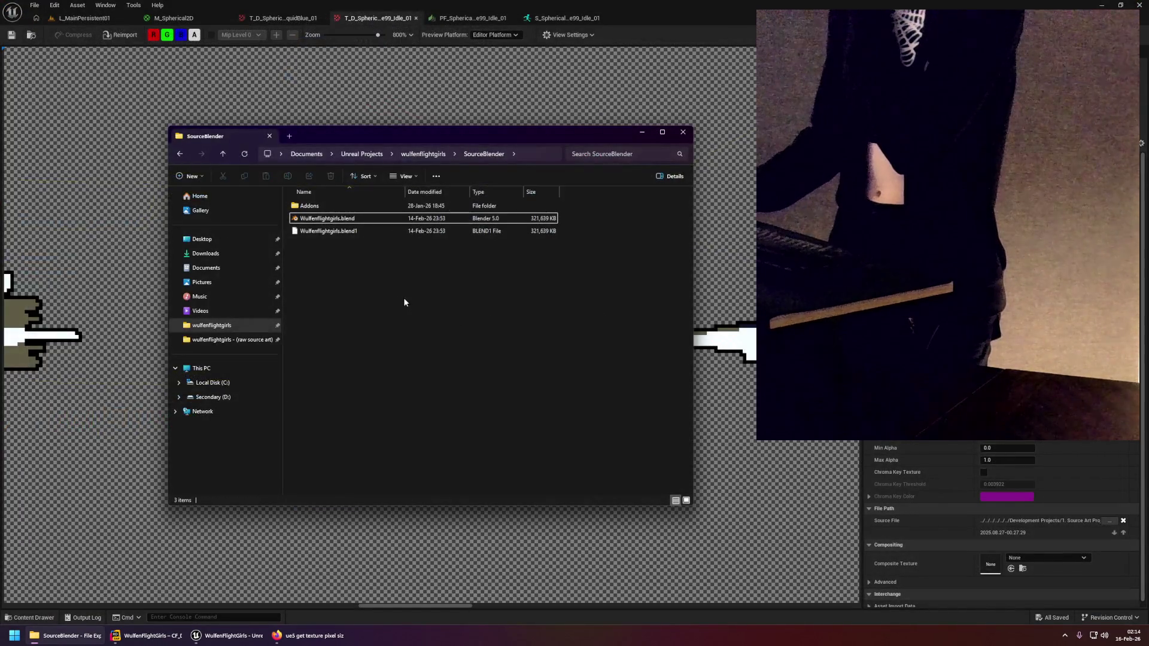
{"action": "left_click", "coordinate": [338, 220]}
{"action": "key", "text": "Return"}
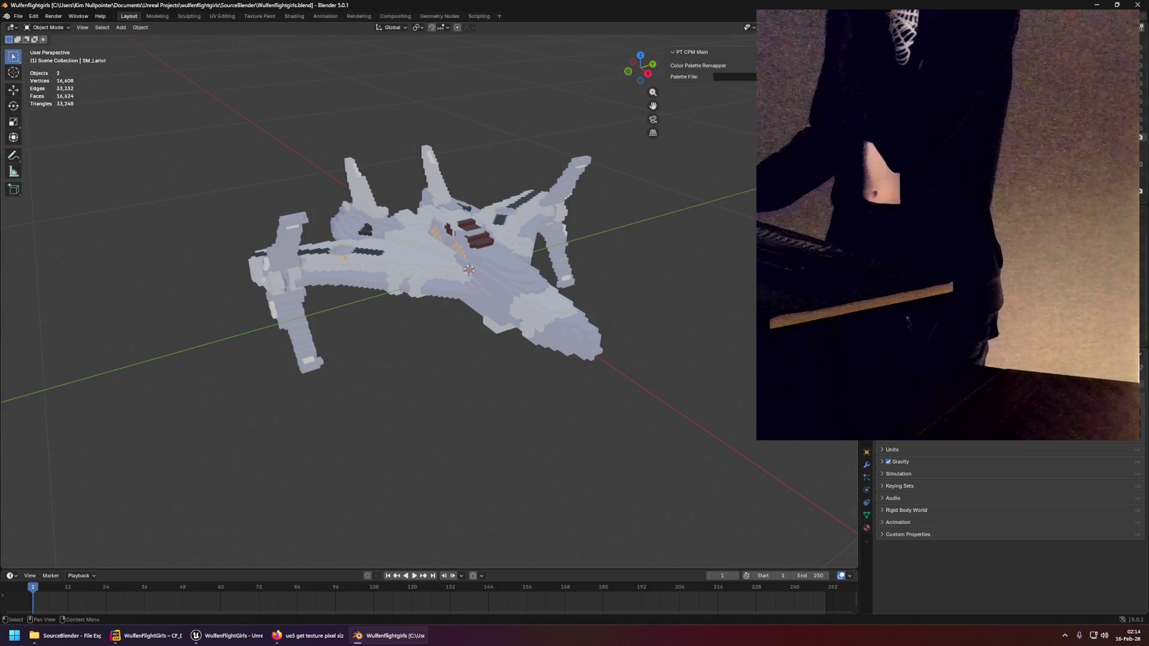
Replace the scene's ship with a single SM_Avalane99_Original model.
{"action": "key", "text": "Delete"}
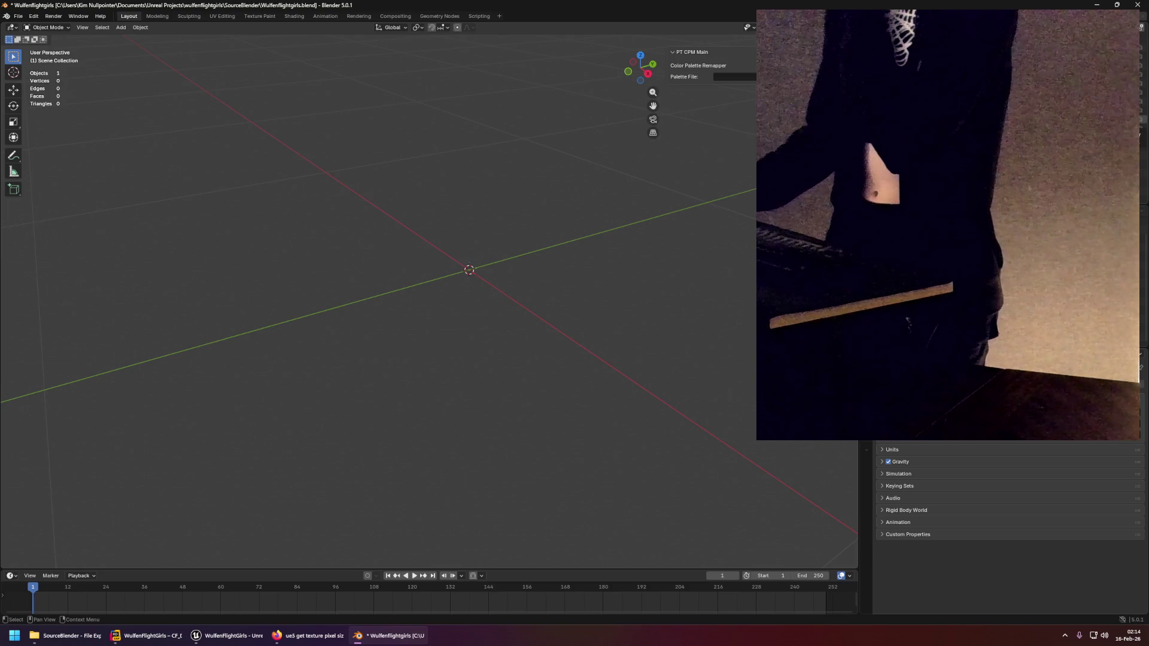
{"action": "key", "text": "ctrl+z"}
{"action": "key", "text": "ctrl+z"}
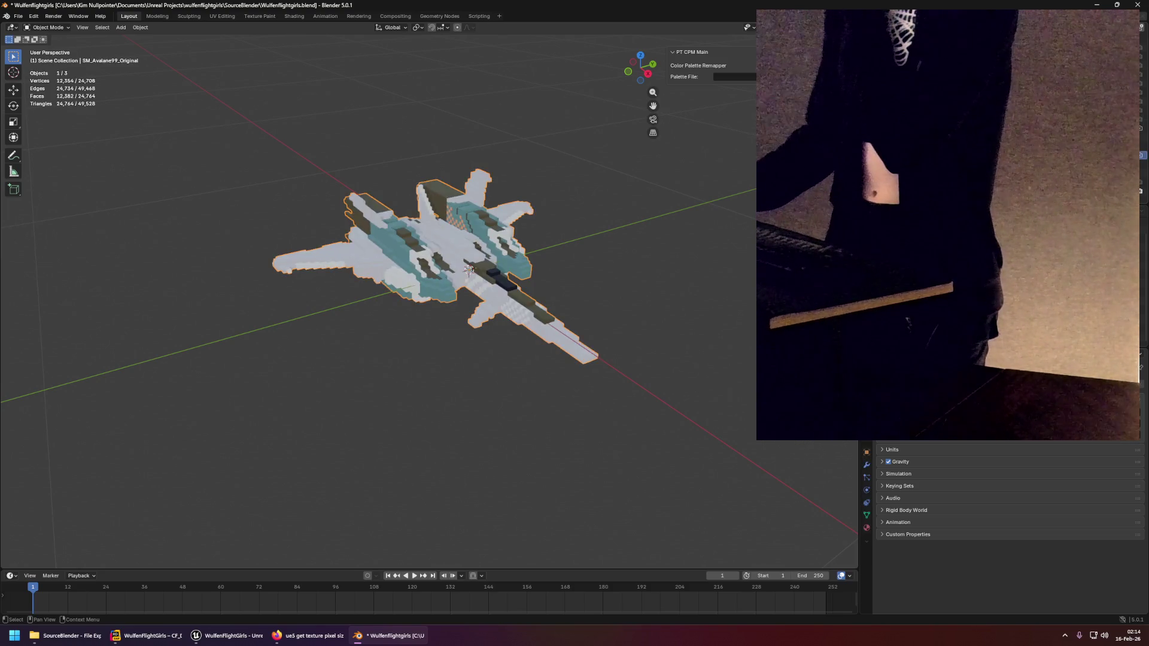
{"action": "key", "text": "ctrl+shift+z"}
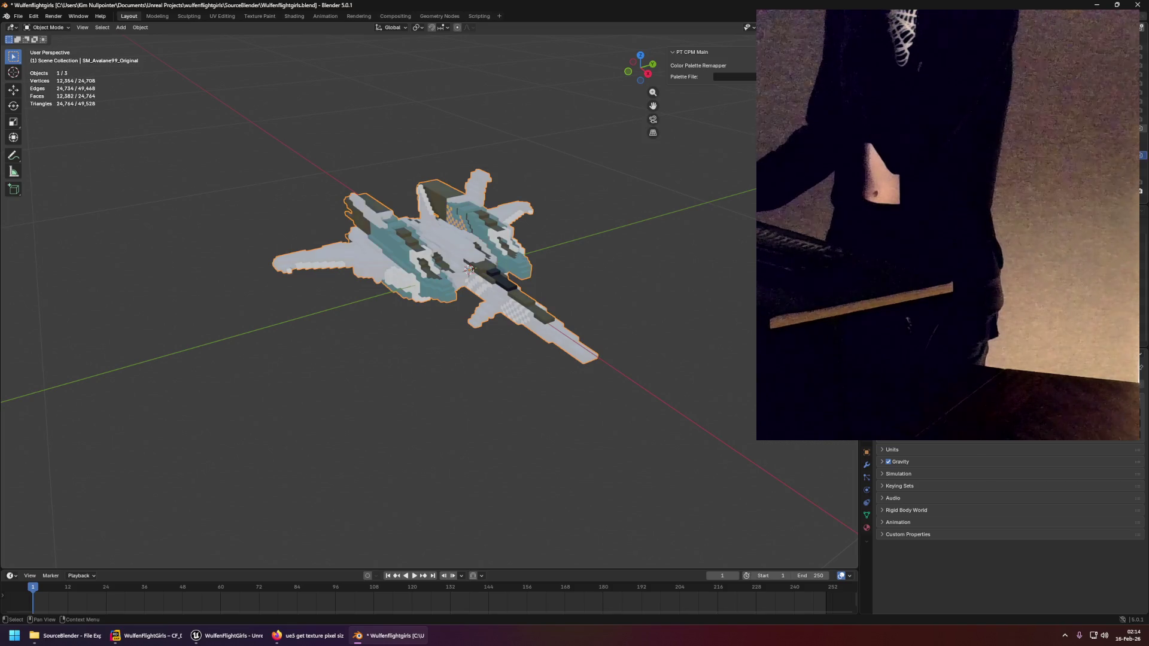
{"action": "key", "text": "ctrl+z"}
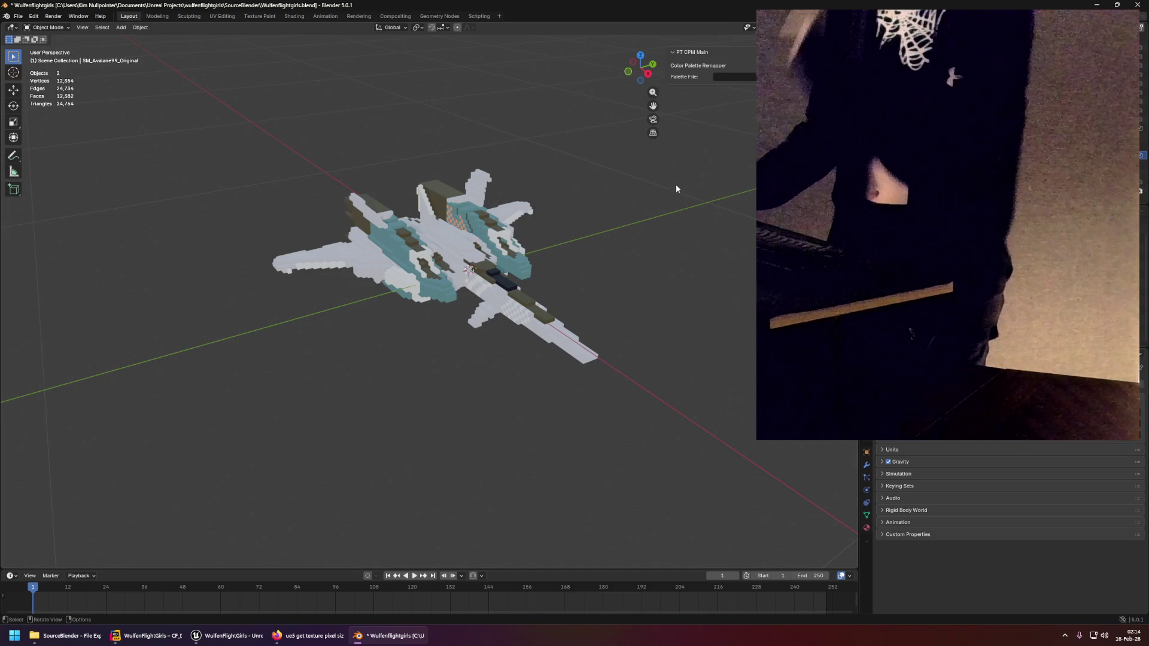
Check the ship through the camera view, then switch to the Compositing workspace.
{"action": "scroll", "coordinate": [587, 211], "scroll_direction": "down", "scroll_amount": 2}
{"action": "key", "text": "KP_7"}
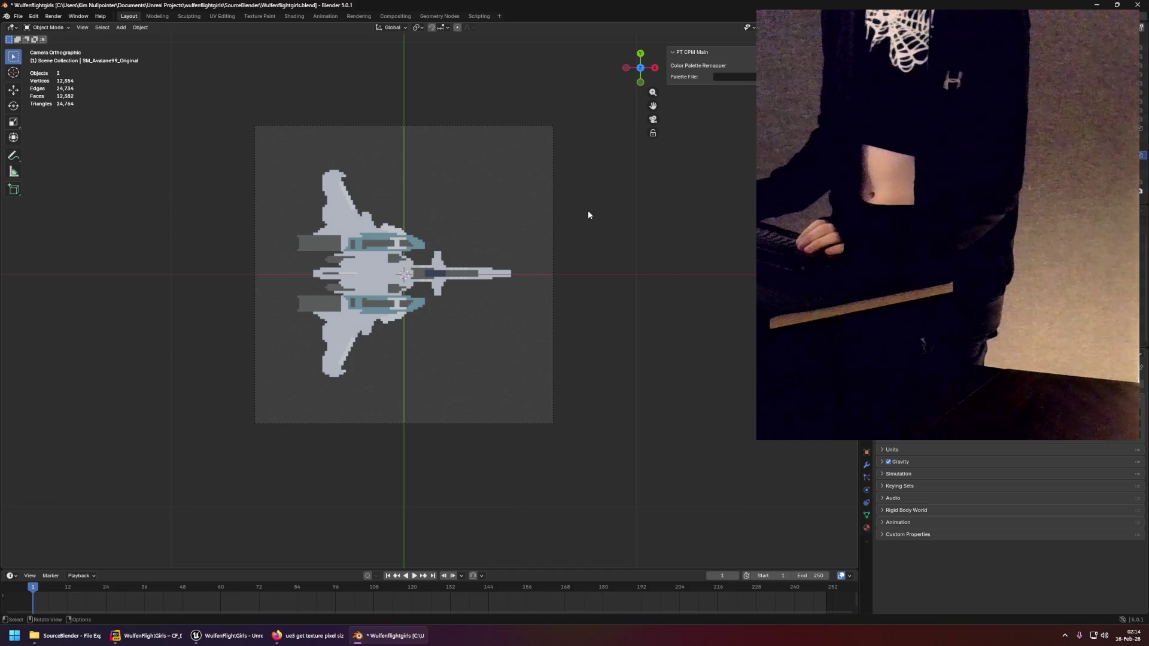
{"action": "key", "text": "KP_5"}
{"action": "key", "text": "ctrl+z"}
{"action": "key", "text": "ctrl+shift+z"}
{"action": "key", "text": "ctrl+z"}
{"action": "left_click", "coordinate": [376, 16]}
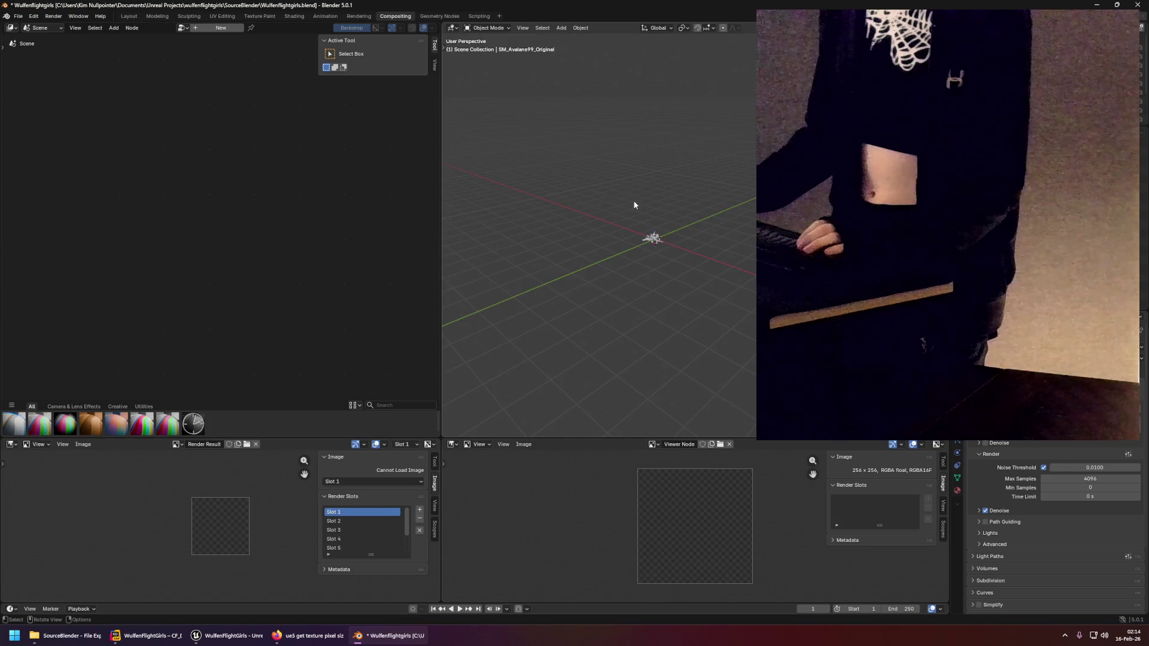
Select the SM_Avalane99 spaceship in the viewport.
{"action": "scroll", "coordinate": [737, 235], "scroll_direction": "up", "scroll_amount": 3}
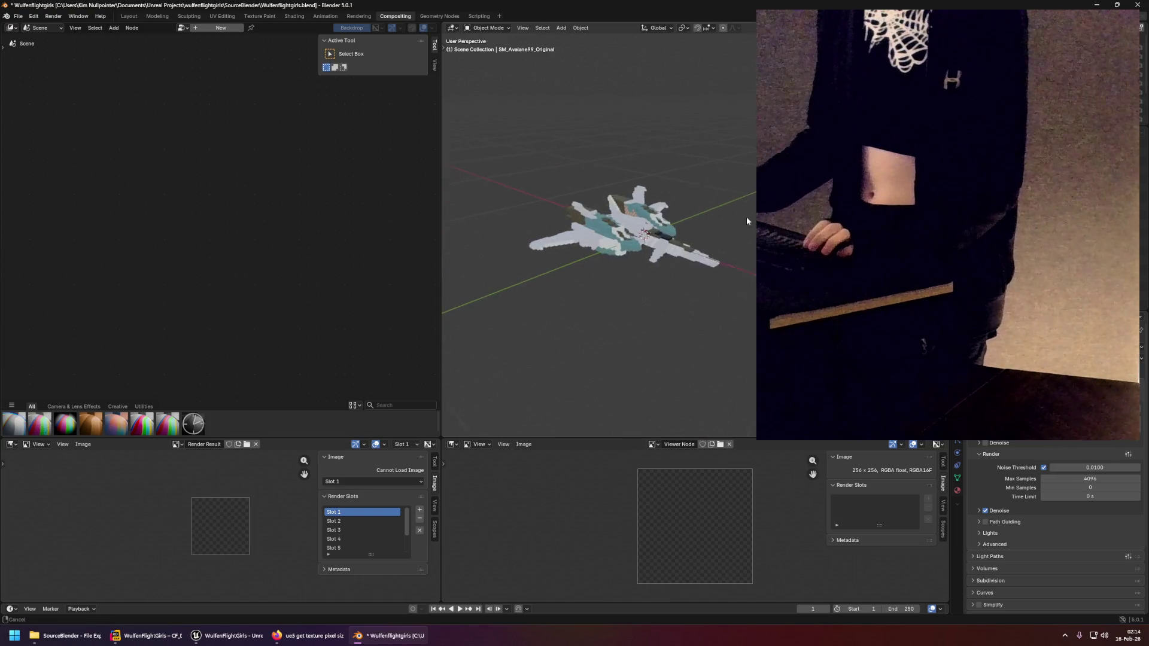
{"action": "left_click", "coordinate": [655, 227]}
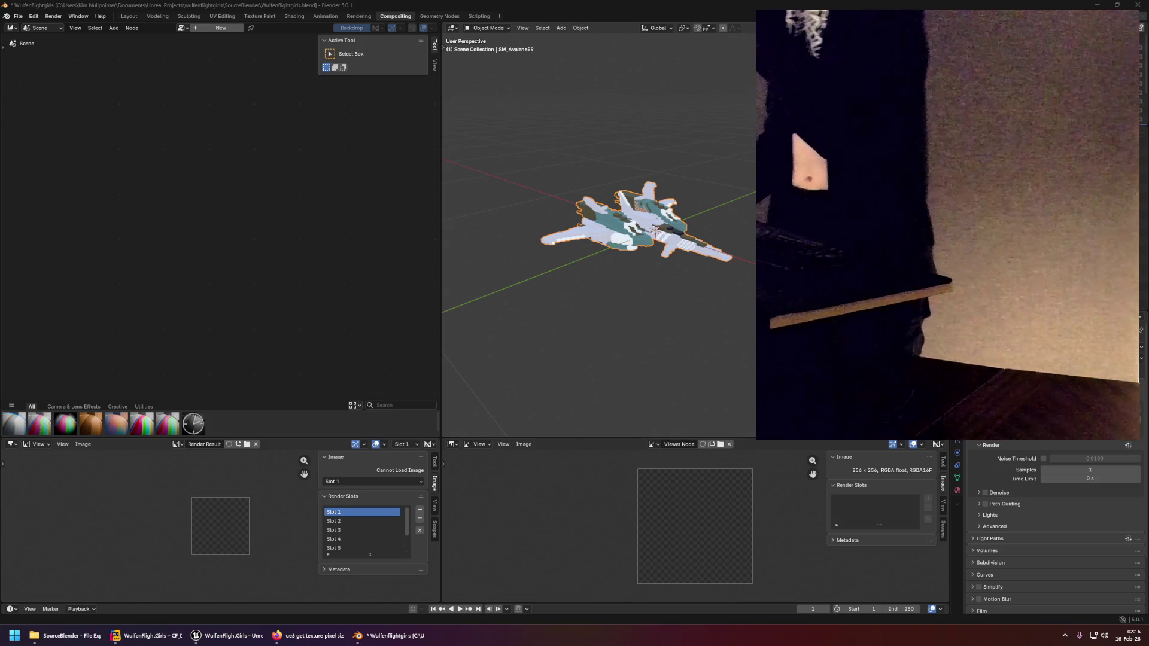
Assign the existing ng_main_scene node tree to the compositor and look over its nodes.
{"action": "key", "text": "alt+Tab"}
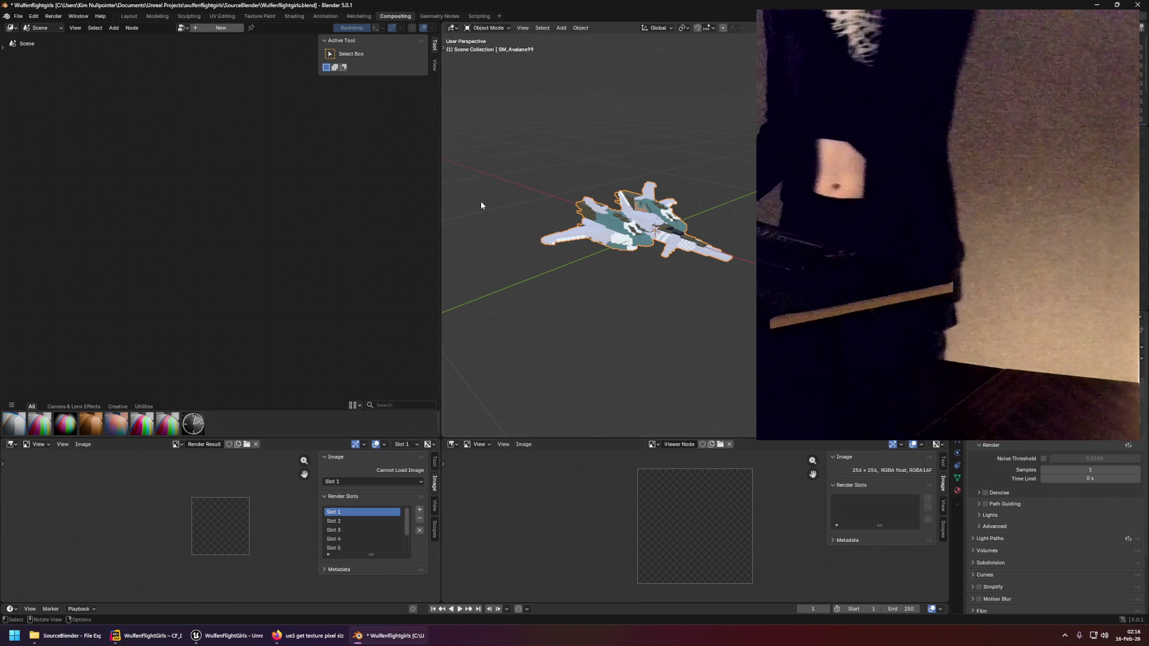
{"action": "left_click", "coordinate": [181, 28]}
{"action": "left_click", "coordinate": [196, 43]}
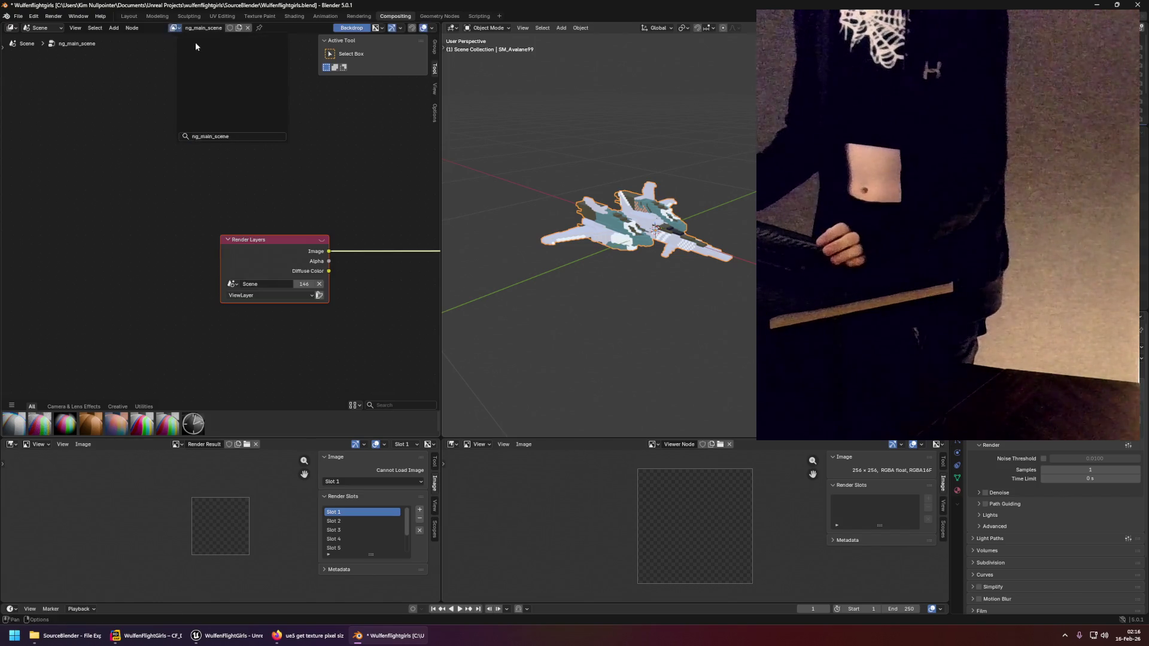
{"action": "scroll", "coordinate": [327, 289], "scroll_direction": "down", "scroll_amount": 3}
{"action": "scroll", "coordinate": [264, 206], "scroll_direction": "up", "scroll_amount": 3}
{"action": "scroll", "coordinate": [263, 206], "scroll_direction": "right", "scroll_amount": 4}
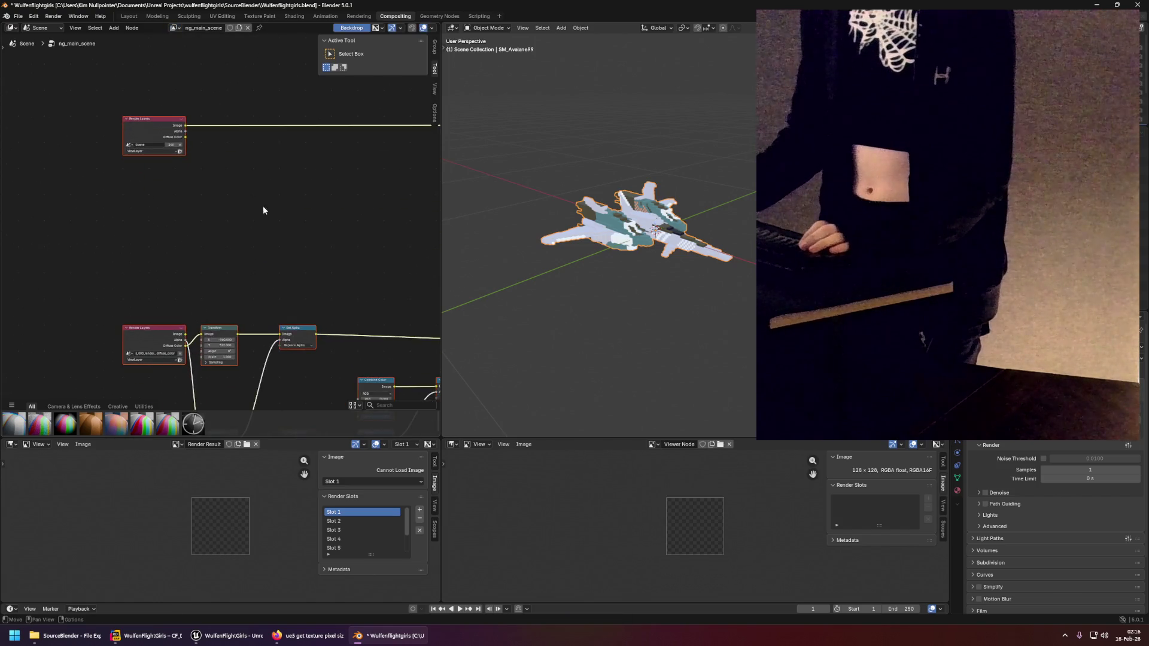
{"action": "scroll", "coordinate": [286, 171], "scroll_direction": "down", "scroll_amount": 3}
{"action": "scroll", "coordinate": [334, 298], "scroll_direction": "up", "scroll_amount": 3}
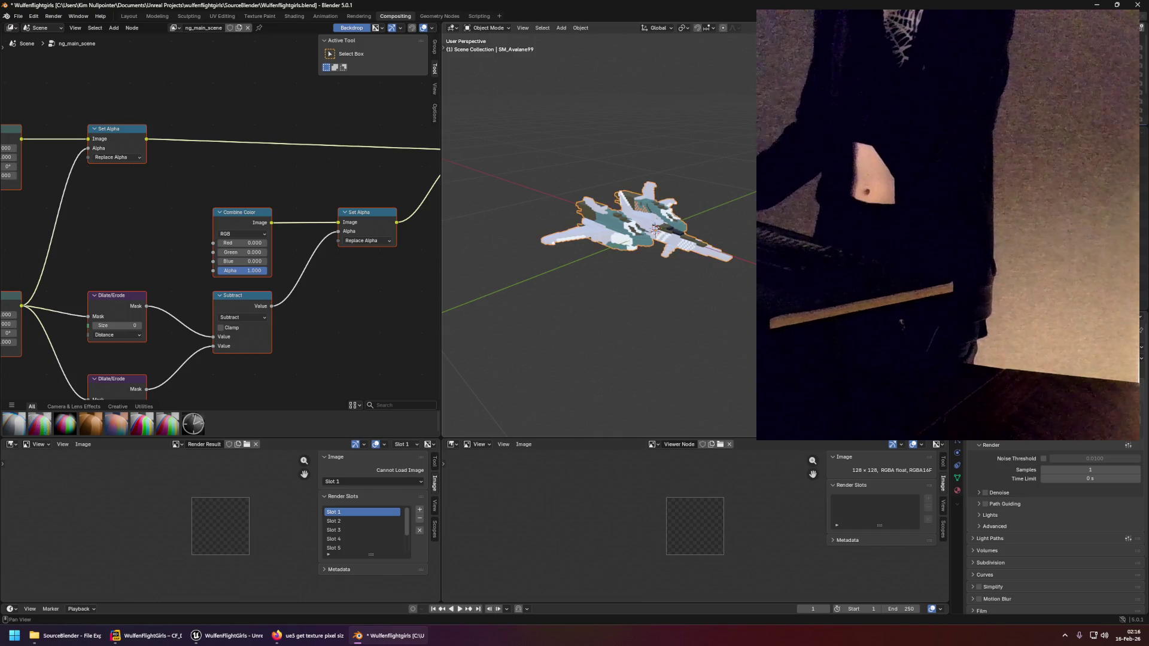
{"action": "left_click", "coordinate": [419, 135]}
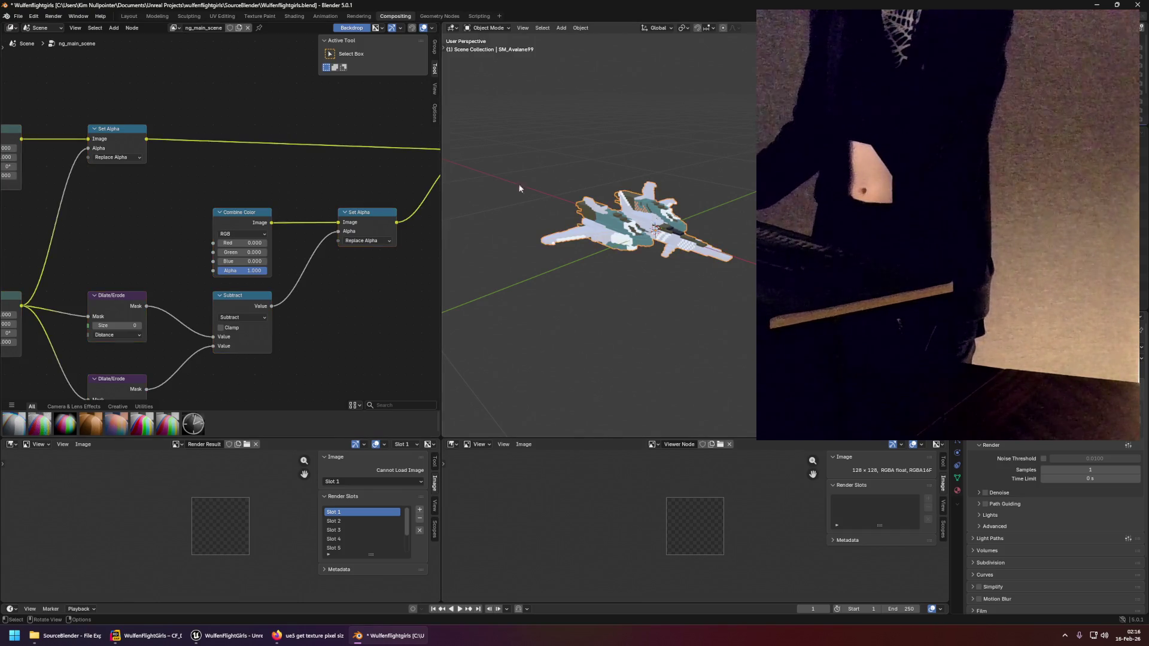
Render the frame with F12, inspect the outline in the Viewer, then quit without saving.
{"action": "key", "text": "F12"}
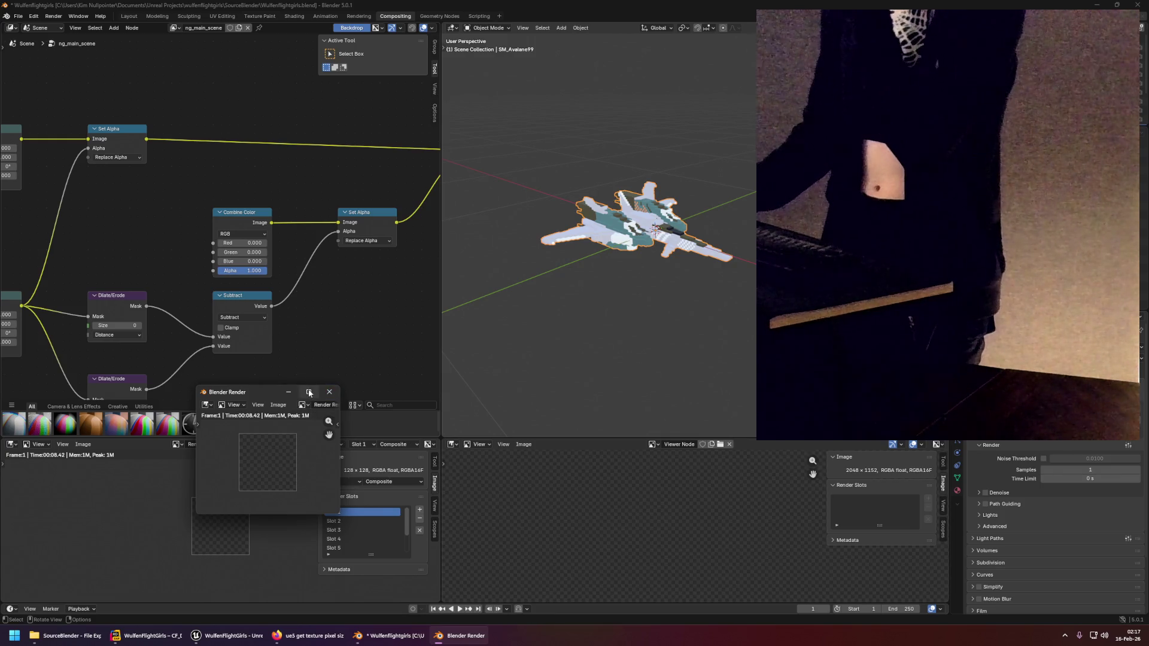
{"action": "mouse_move", "coordinate": [310, 393]}
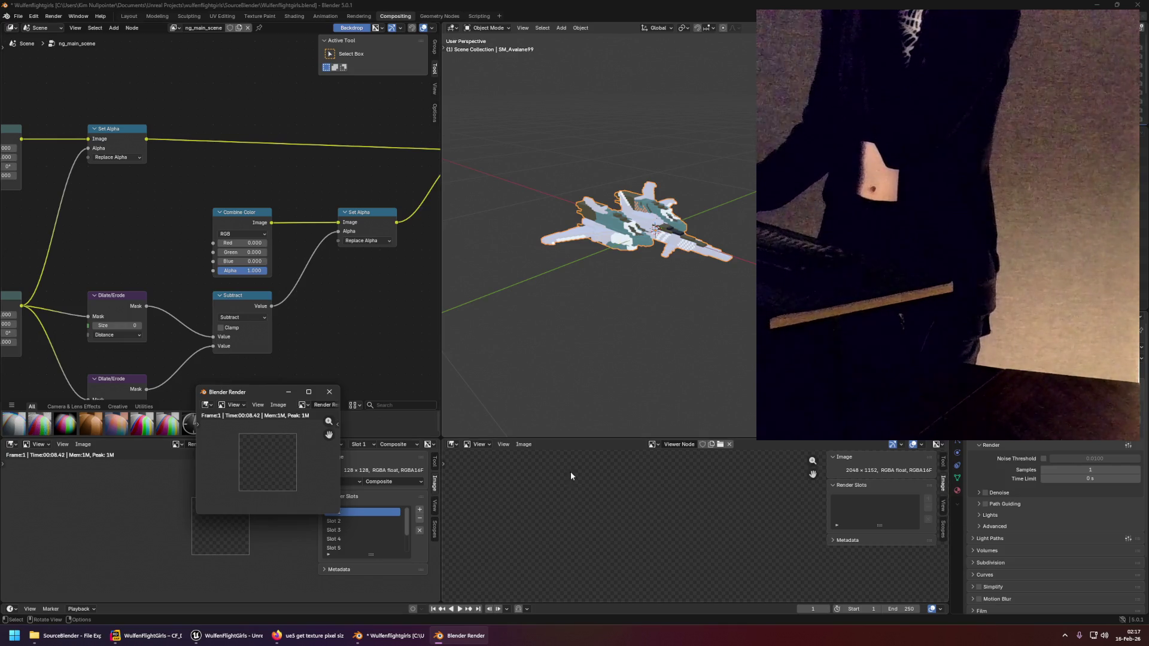
{"action": "scroll", "coordinate": [615, 529], "scroll_direction": "down", "scroll_amount": 2}
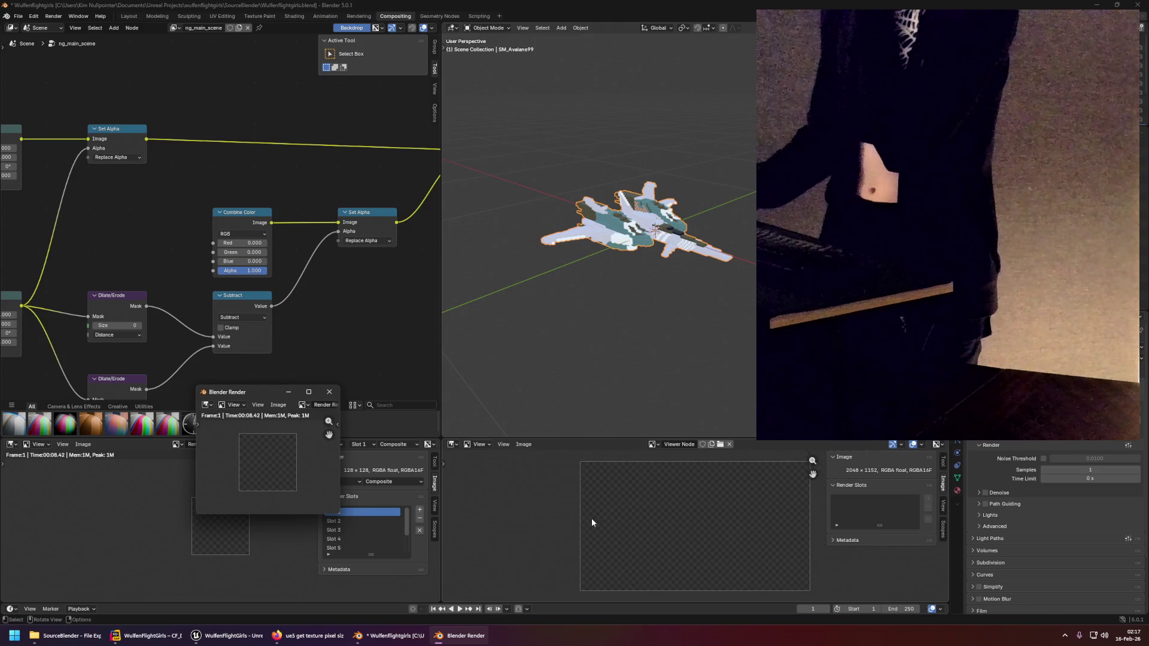
{"action": "left_click", "coordinate": [591, 522]}
{"action": "scroll", "coordinate": [696, 549], "scroll_direction": "up", "scroll_amount": 3}
{"action": "left_click_drag", "start_coordinate": [756, 499], "coordinate": [666, 534]}
{"action": "scroll", "coordinate": [389, 245], "scroll_direction": "down", "scroll_amount": 3}
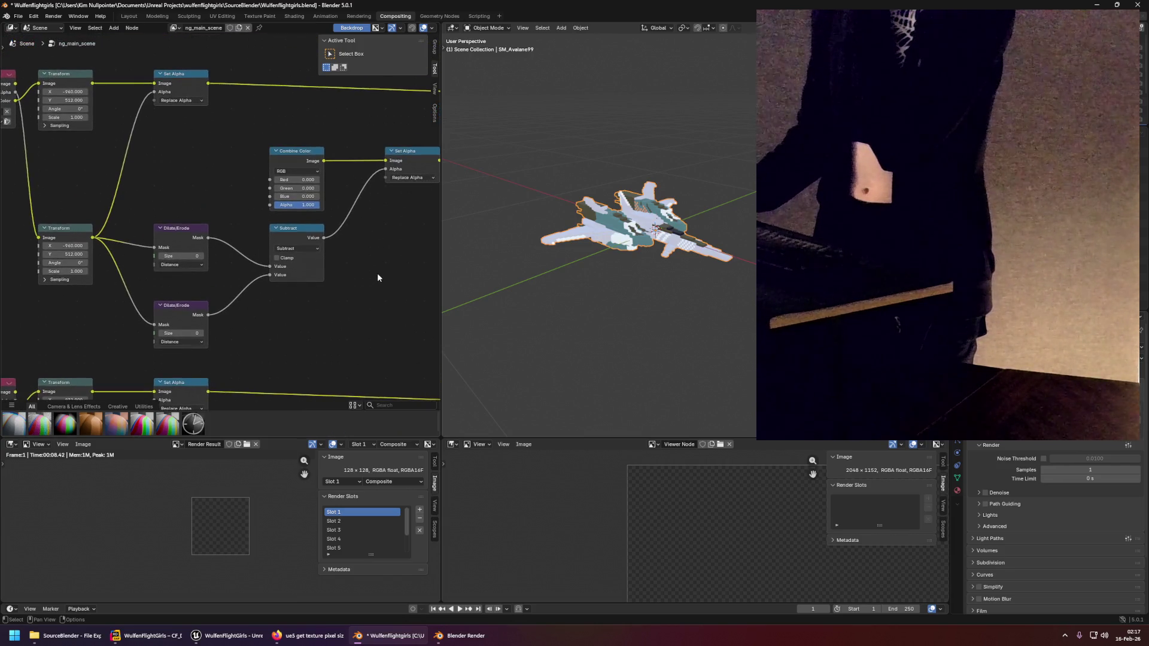
{"action": "scroll", "coordinate": [368, 279], "scroll_direction": "down", "scroll_amount": 1}
{"action": "scroll", "coordinate": [335, 284], "scroll_direction": "right", "scroll_amount": 5}
{"action": "scroll", "coordinate": [314, 295], "scroll_direction": "up", "scroll_amount": 3}
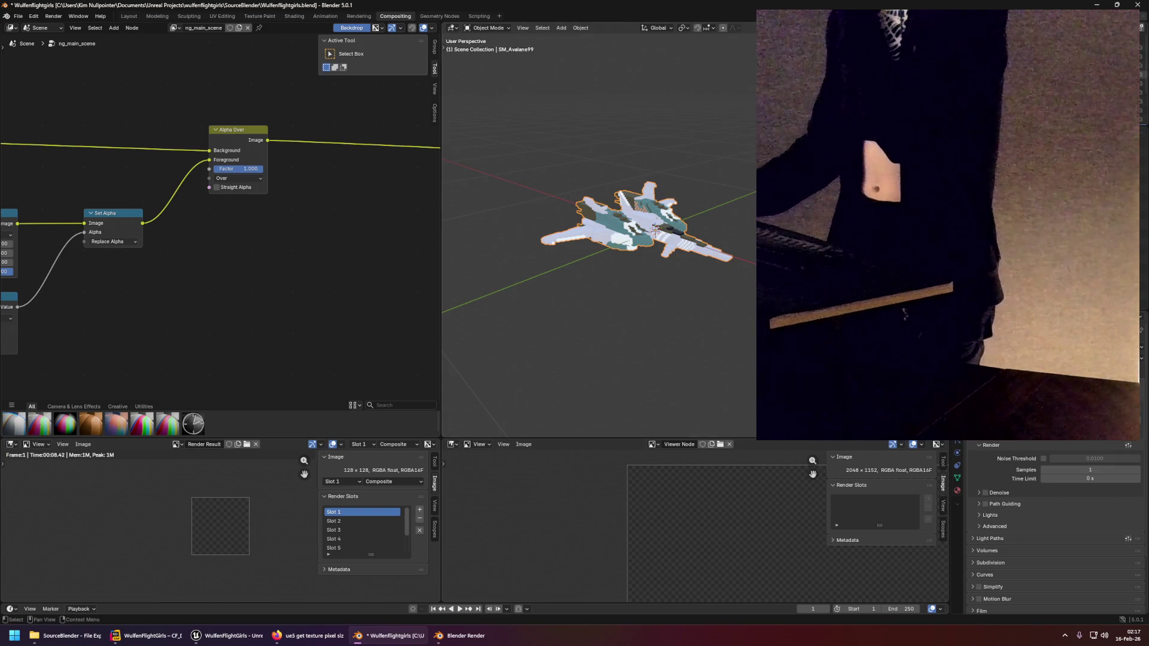
{"action": "key", "text": "x"}
{"action": "left_click", "coordinate": [589, 335]}
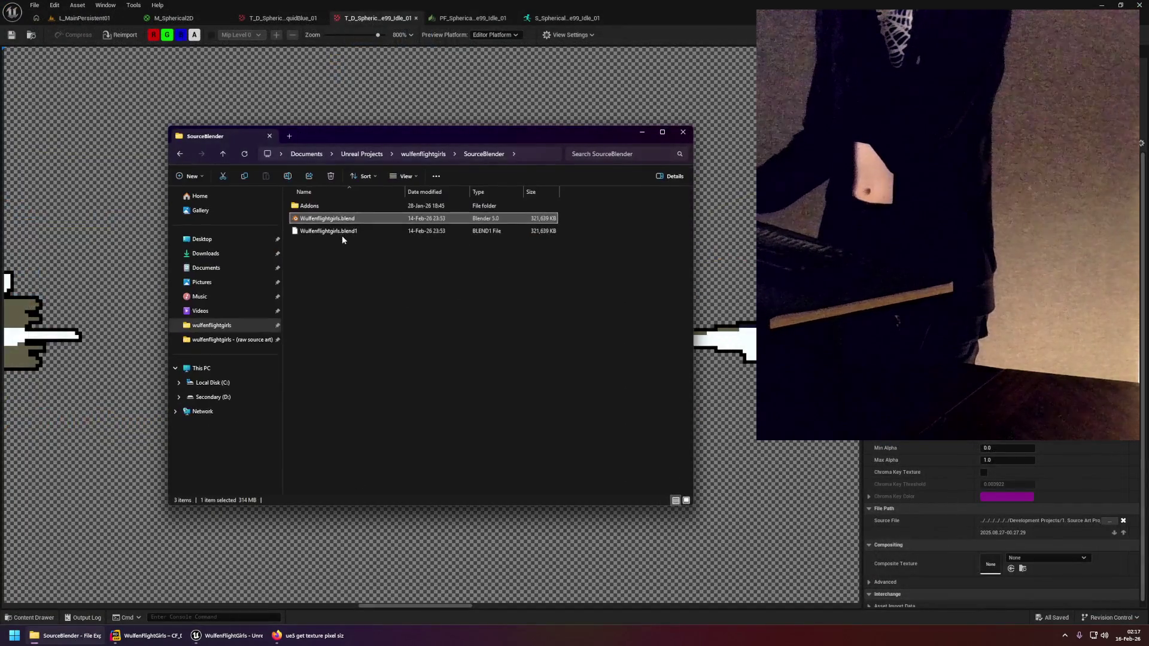
Open Wulfenflightgirls.blend from the SourceBlender folder in Blender.
{"action": "double_click", "coordinate": [334, 222]}
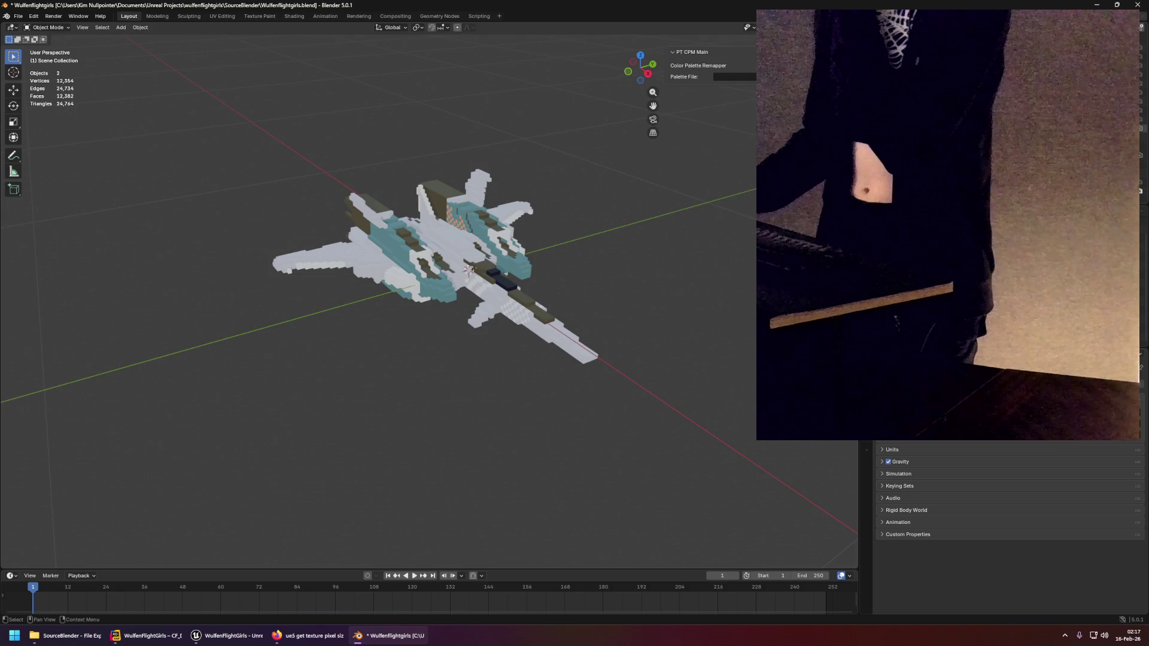
Open the Compositing workspace and select the SM_Avalane99 jet in its viewport.
{"action": "left_click", "coordinate": [395, 16]}
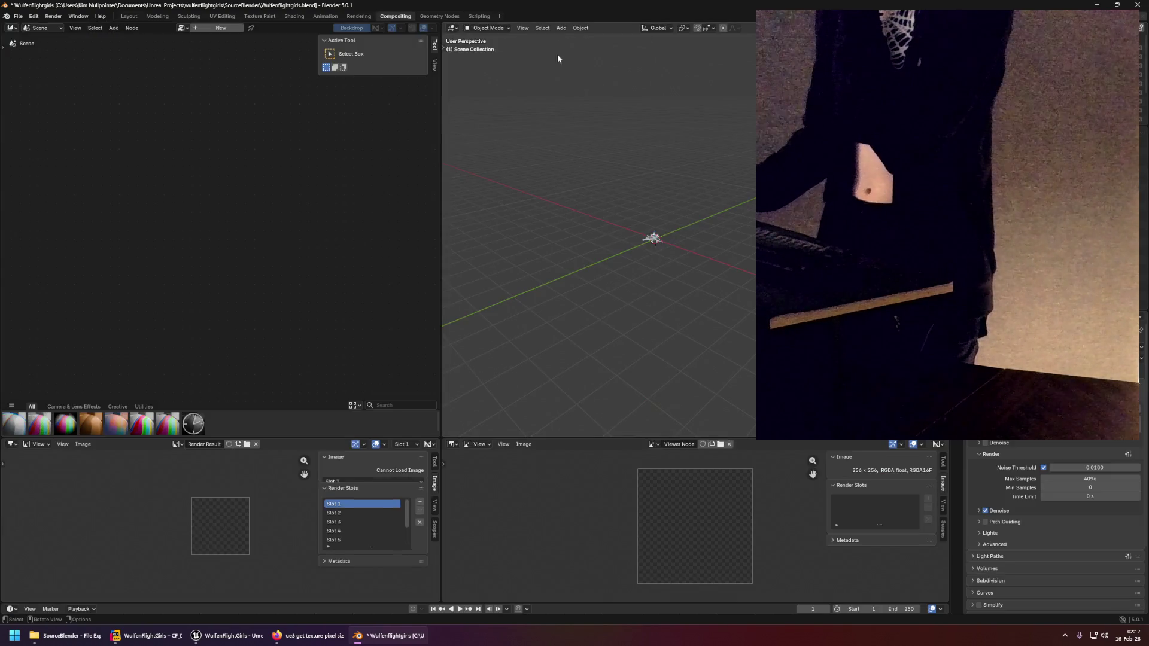
{"action": "scroll", "coordinate": [570, 256], "scroll_direction": "up", "scroll_amount": 3}
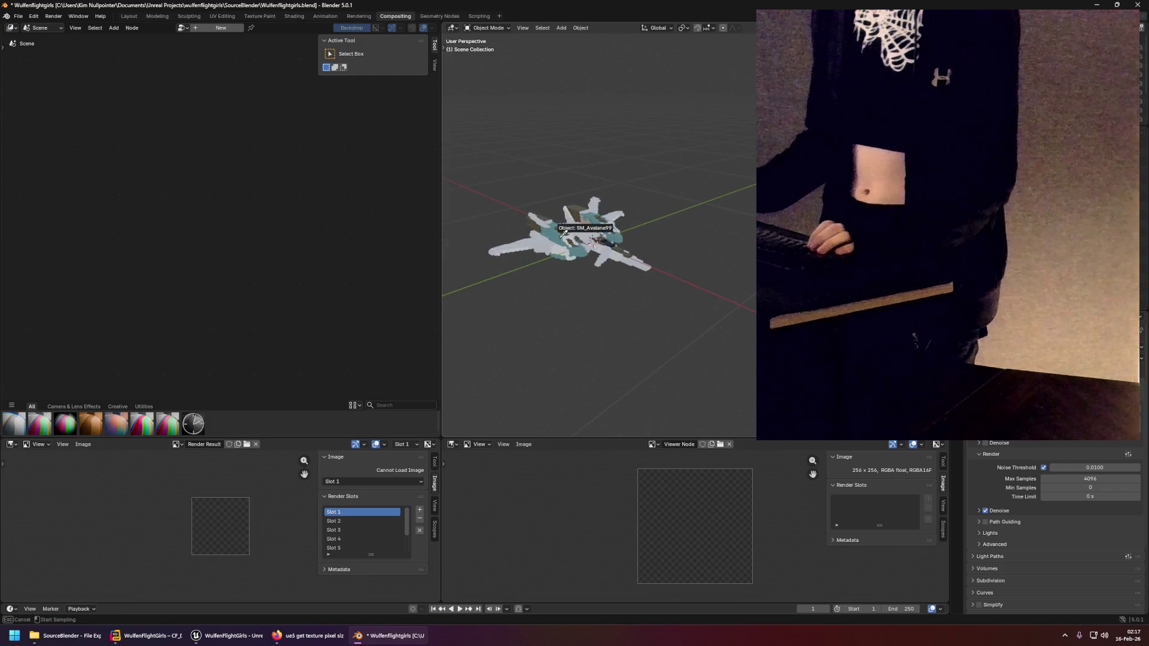
{"action": "key", "text": "shift"}
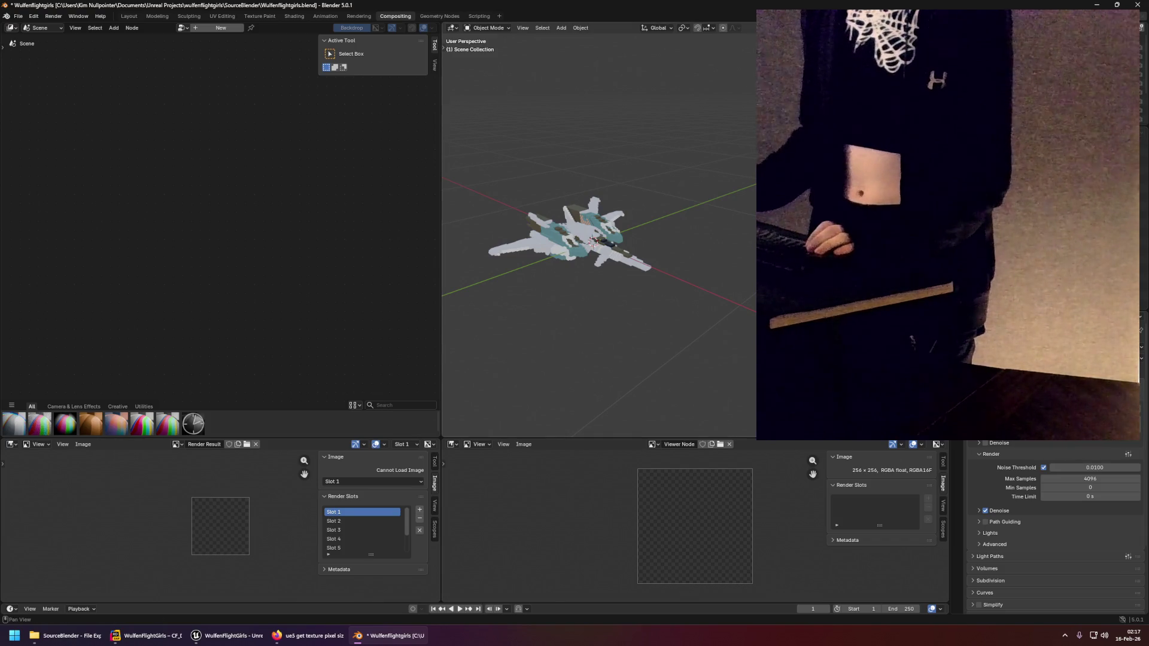
{"action": "left_click", "coordinate": [571, 234]}
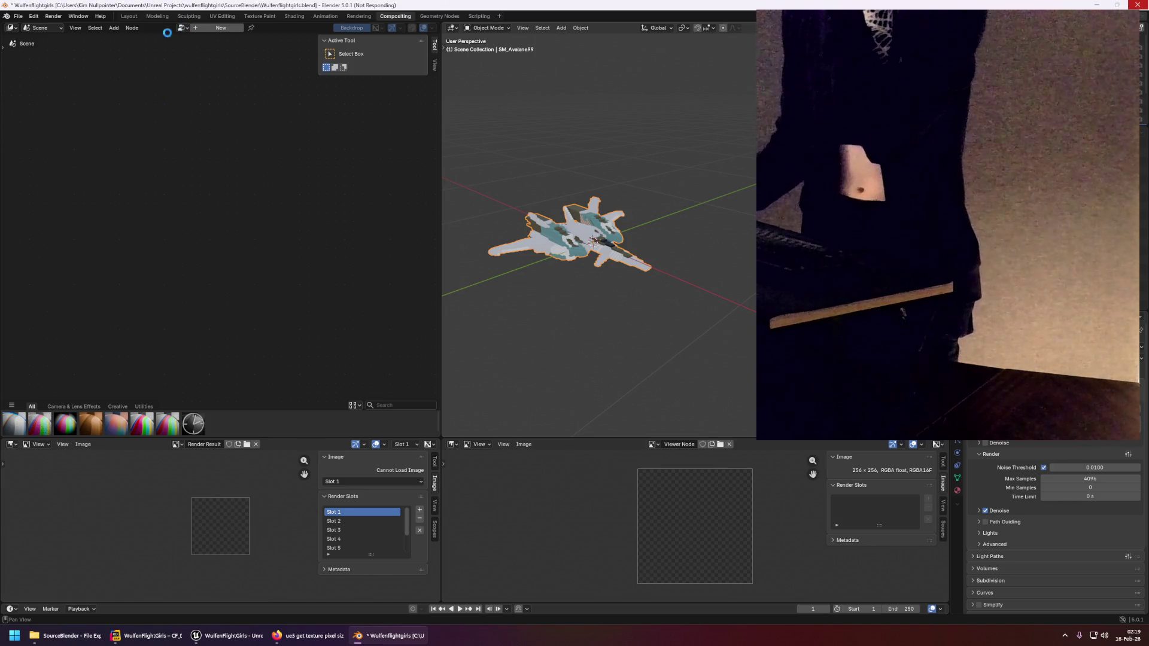
Assign the ng_main_scene node tree to the compositor to restore the Transform, Dilate/Erode and Subtract nodes.
{"action": "left_click", "coordinate": [220, 28]}
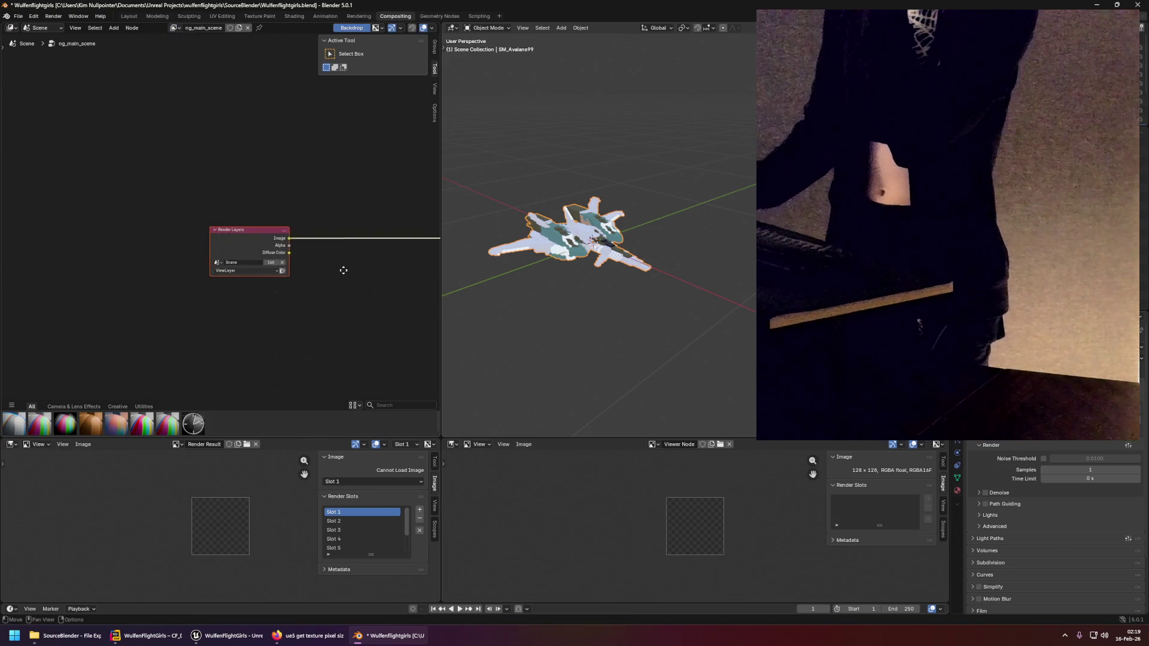
{"action": "scroll", "coordinate": [296, 329], "scroll_direction": "down", "scroll_amount": 5}
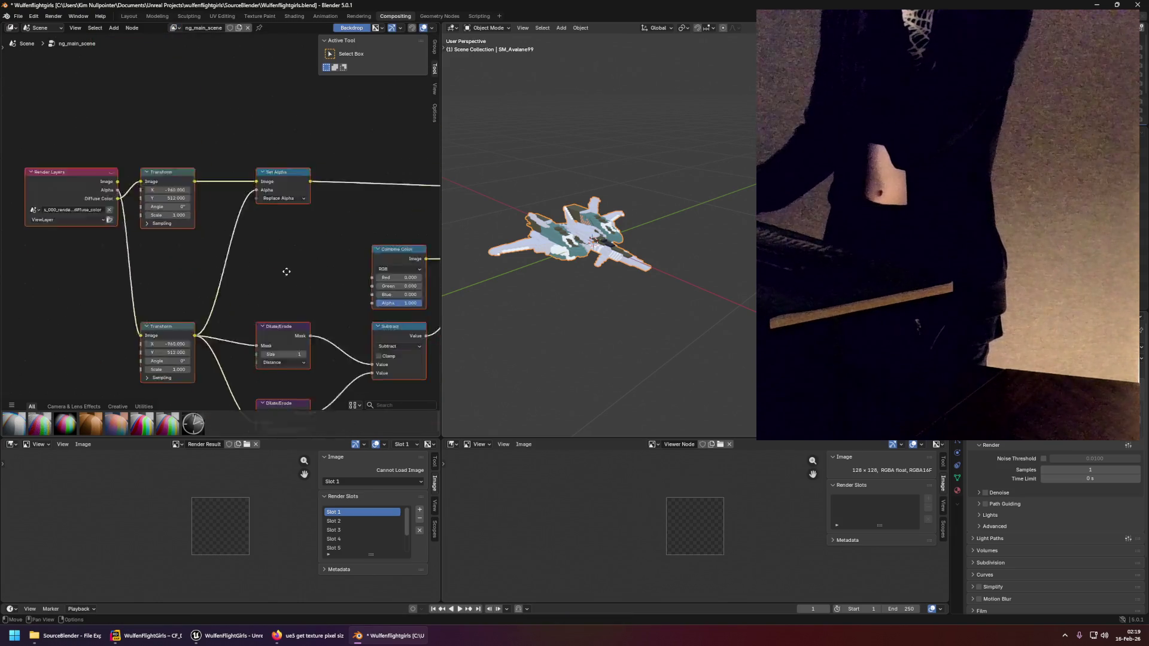
{"action": "scroll", "coordinate": [269, 295], "scroll_direction": "up", "scroll_amount": 3}
{"action": "scroll", "coordinate": [263, 271], "scroll_direction": "down", "scroll_amount": 2}
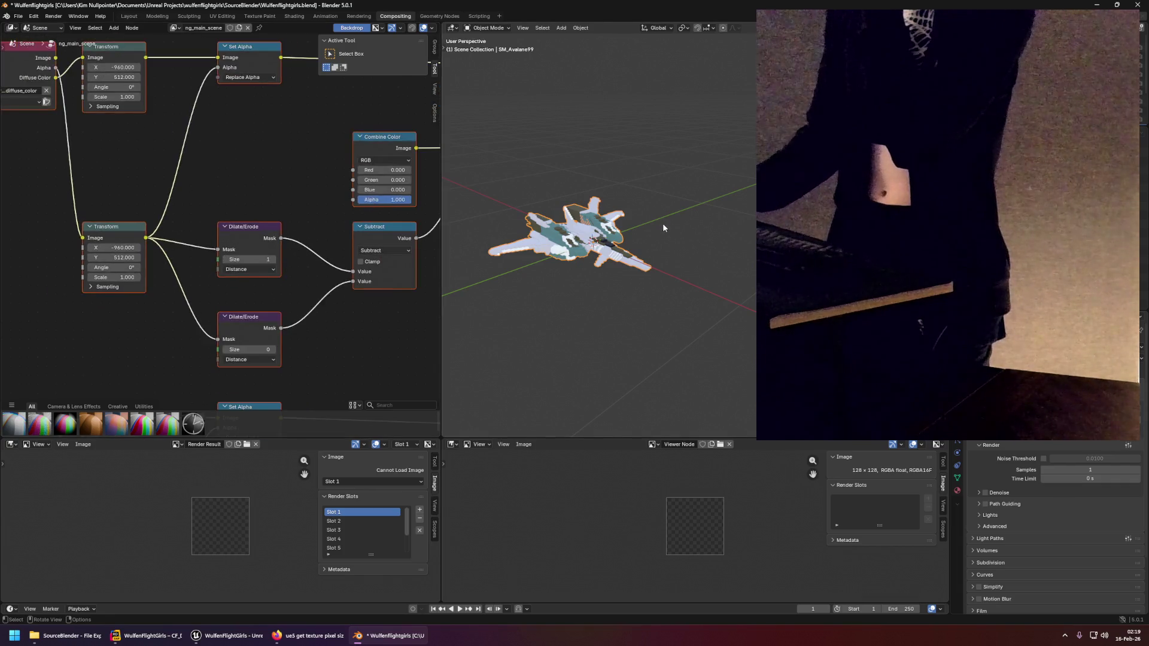
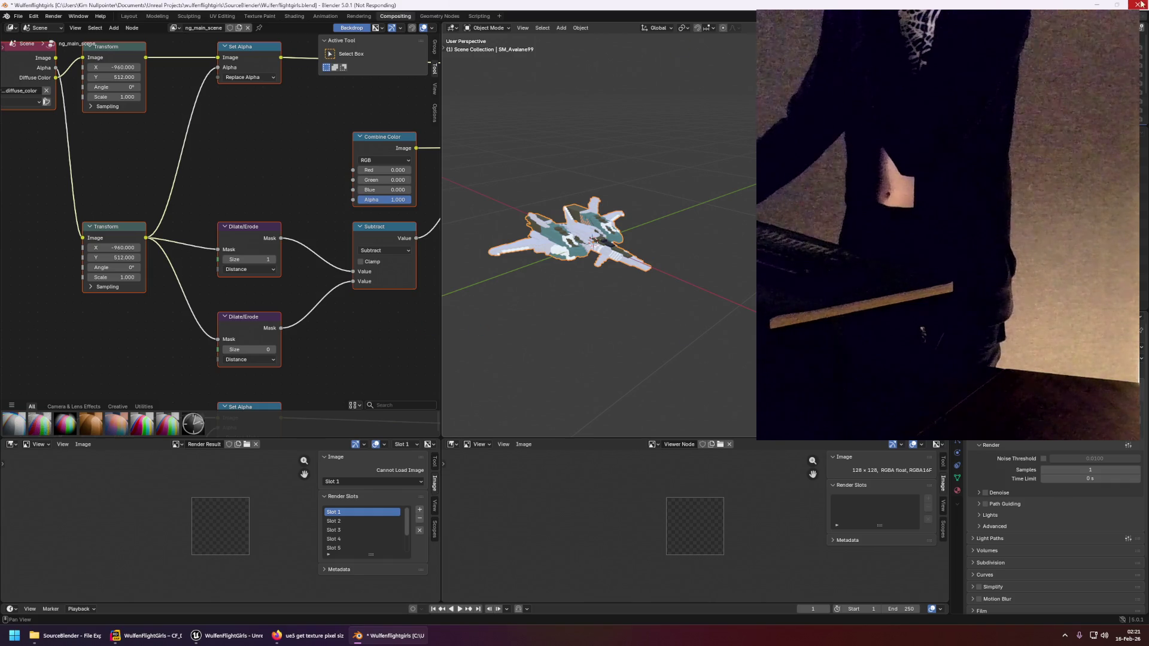
Dismiss the taskbar menu, deselect the .blend file and close the SourceBlender folder window.
{"action": "right_click", "coordinate": [526, 636]}
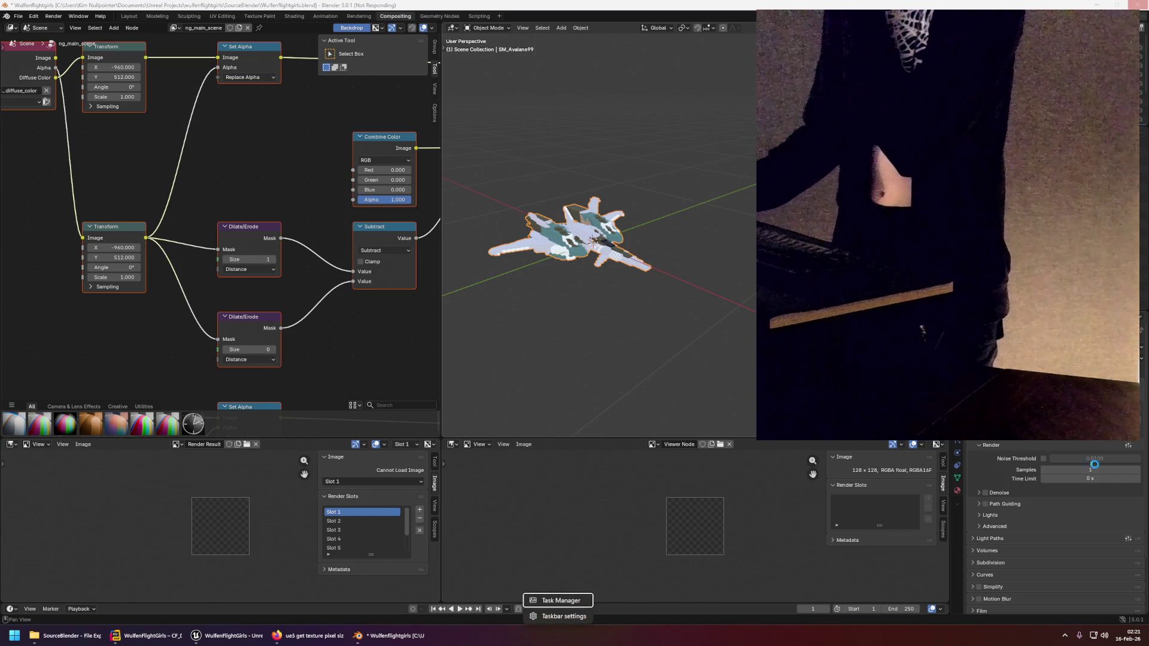
{"action": "left_click", "coordinate": [561, 601]}
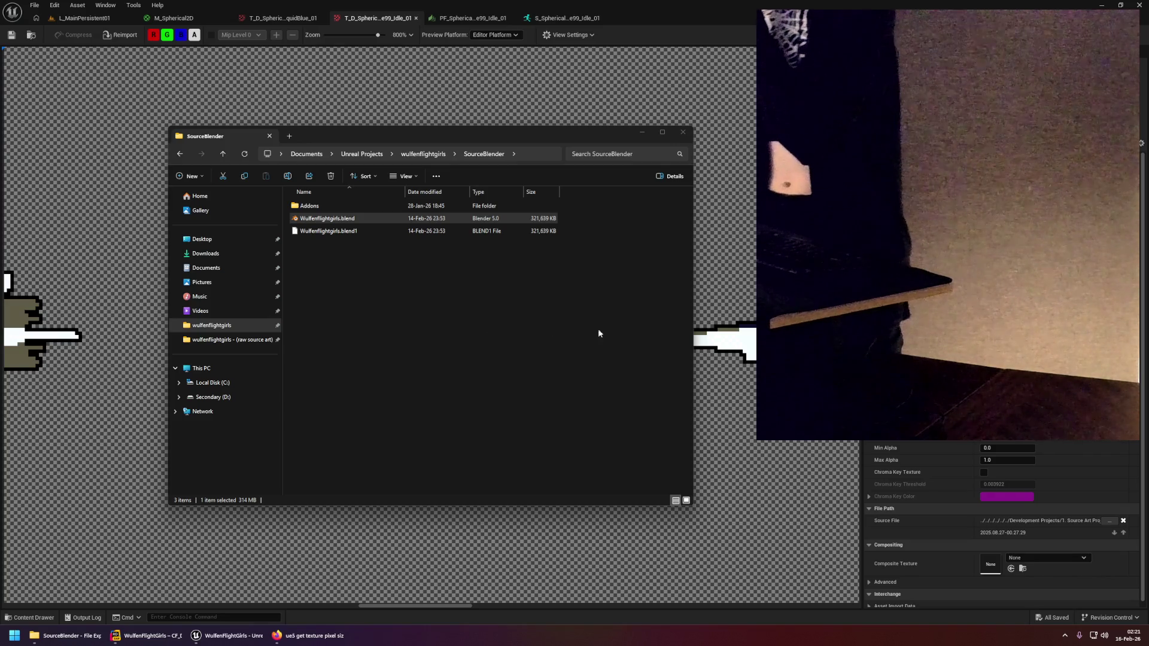
{"action": "left_click", "coordinate": [476, 322]}
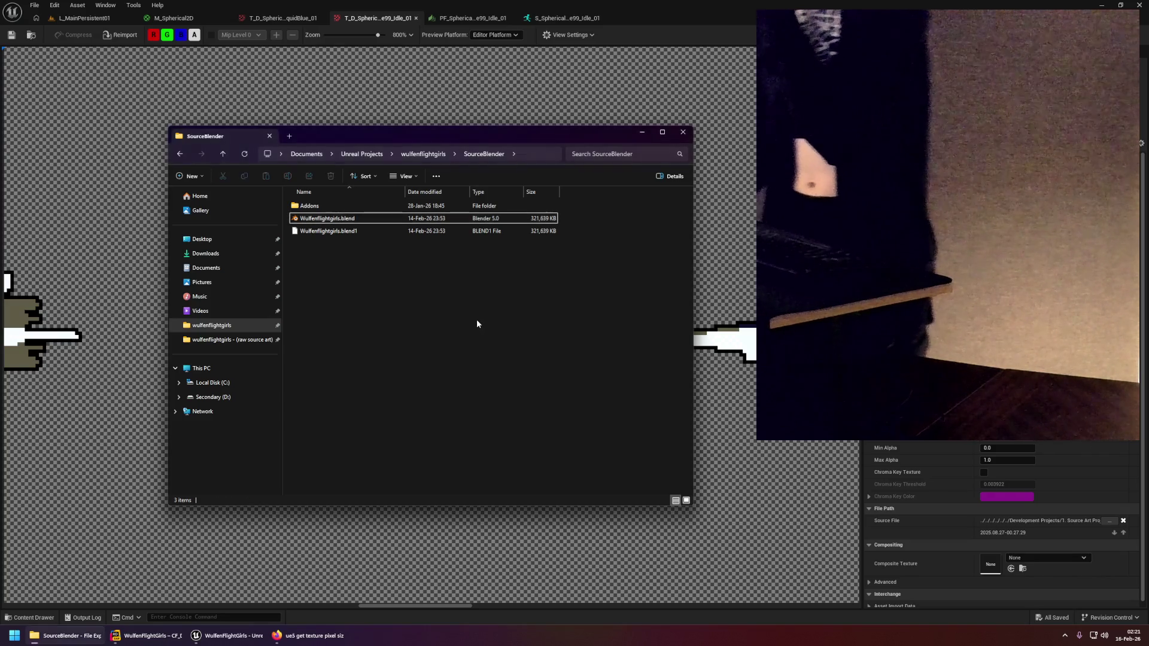
{"action": "left_click", "coordinate": [684, 132]}
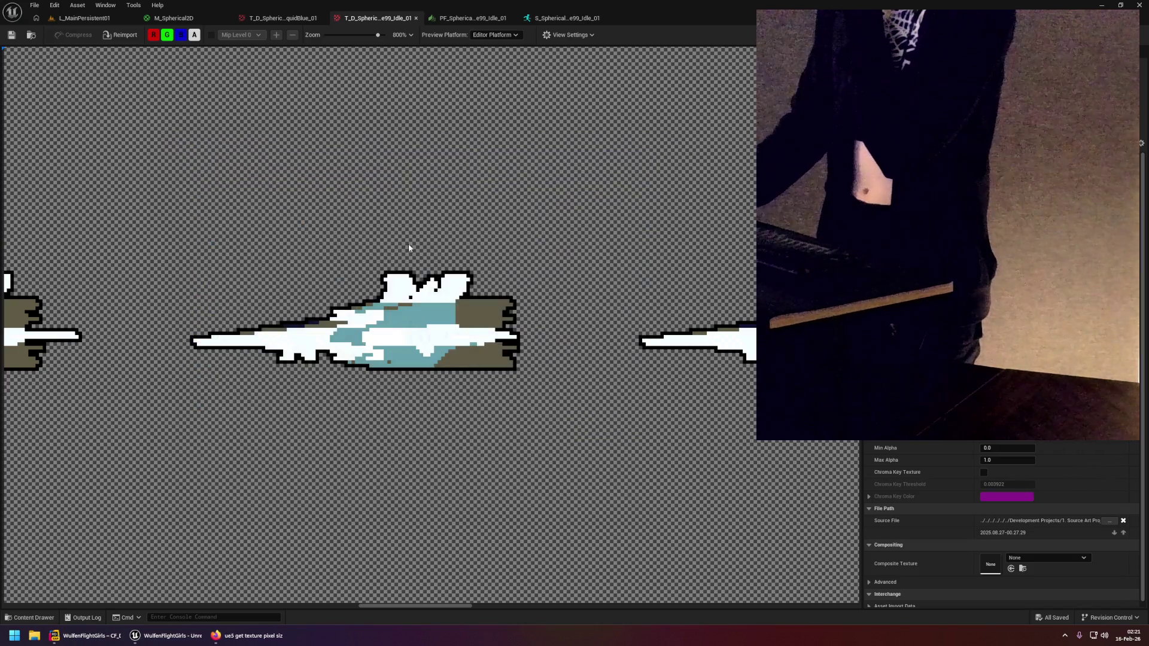
Switch from the M_Spherical2D material graph to the L_MainPersistent01 level.
{"action": "scroll", "coordinate": [303, 200], "scroll_direction": "down", "scroll_amount": 4}
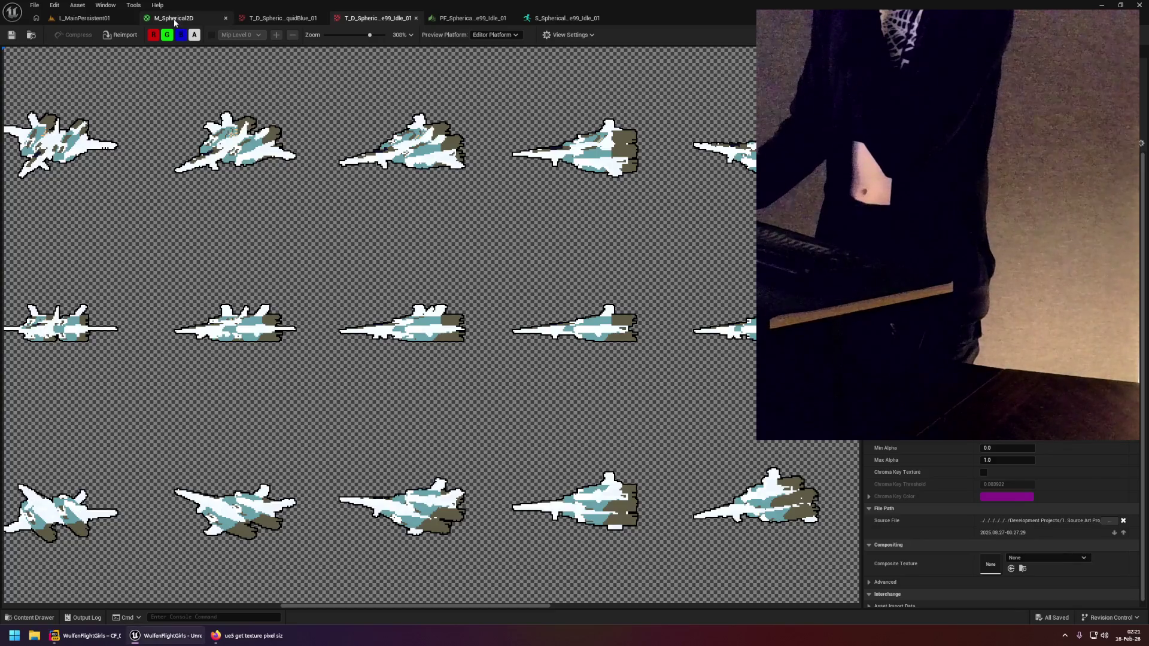
{"action": "left_click", "coordinate": [174, 18]}
{"action": "left_click", "coordinate": [84, 18]}
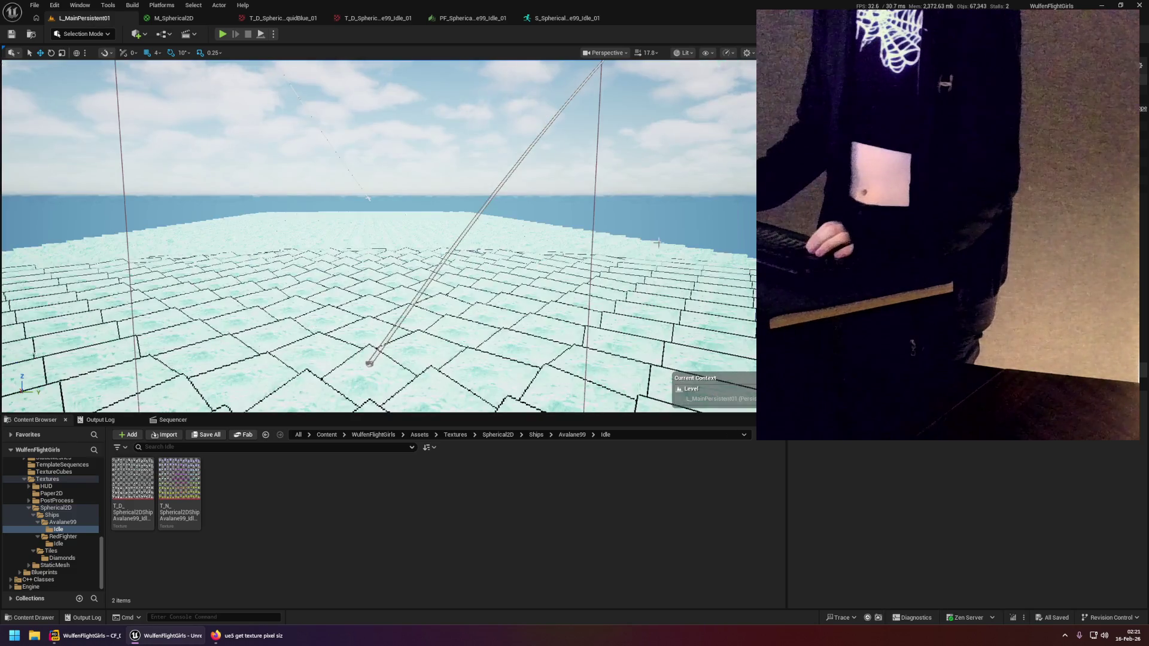
Fly the viewport camera over the tile field toward its edge and the cube.
{"action": "left_click_drag", "start_coordinate": [332, 301], "coordinate": [333, 359]}
{"action": "left_click_drag", "start_coordinate": [240, 383], "coordinate": [240, 414]}
{"action": "left_click_drag", "start_coordinate": [323, 395], "coordinate": [314, 359]}
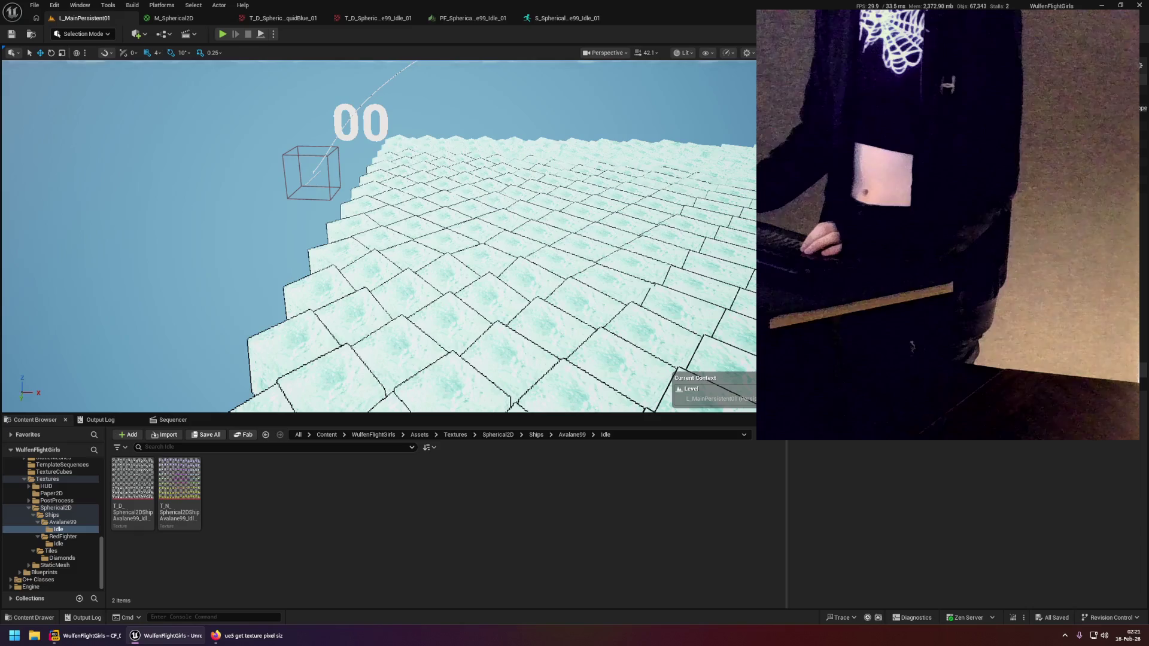
{"action": "left_click", "coordinate": [614, 255]}
{"action": "left_click", "coordinate": [277, 245]}
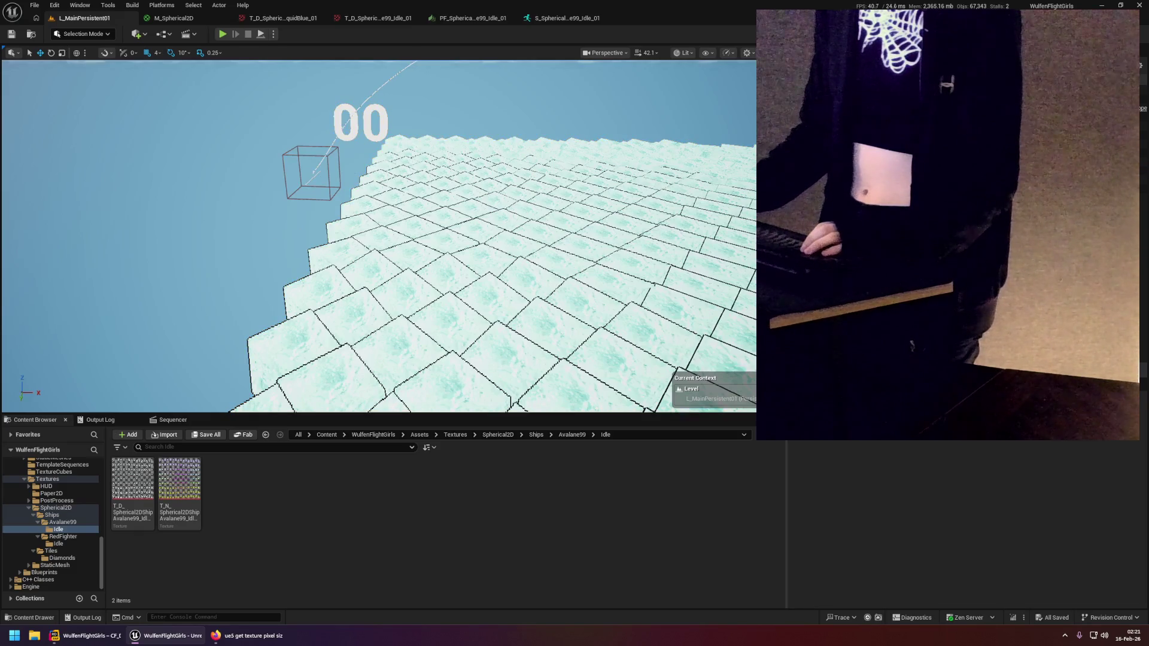
{"action": "left_click_drag", "start_coordinate": [323, 360], "coordinate": [347, 347]}
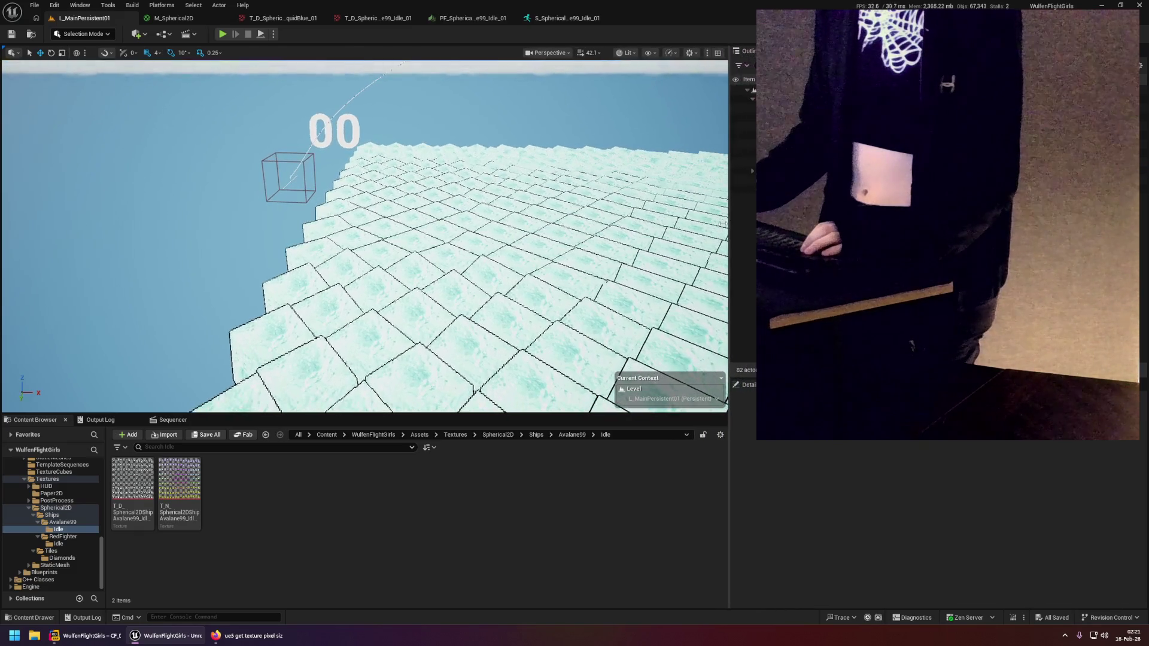
{"action": "left_click_drag", "start_coordinate": [228, 371], "coordinate": [236, 329]}
{"action": "mouse_move", "coordinate": [425, 177]}
{"action": "left_mouse_down"}
{"action": "mouse_move", "coordinate": [413, 179]}
{"action": "mouse_move", "coordinate": [425, 177]}
{"action": "left_mouse_up"}
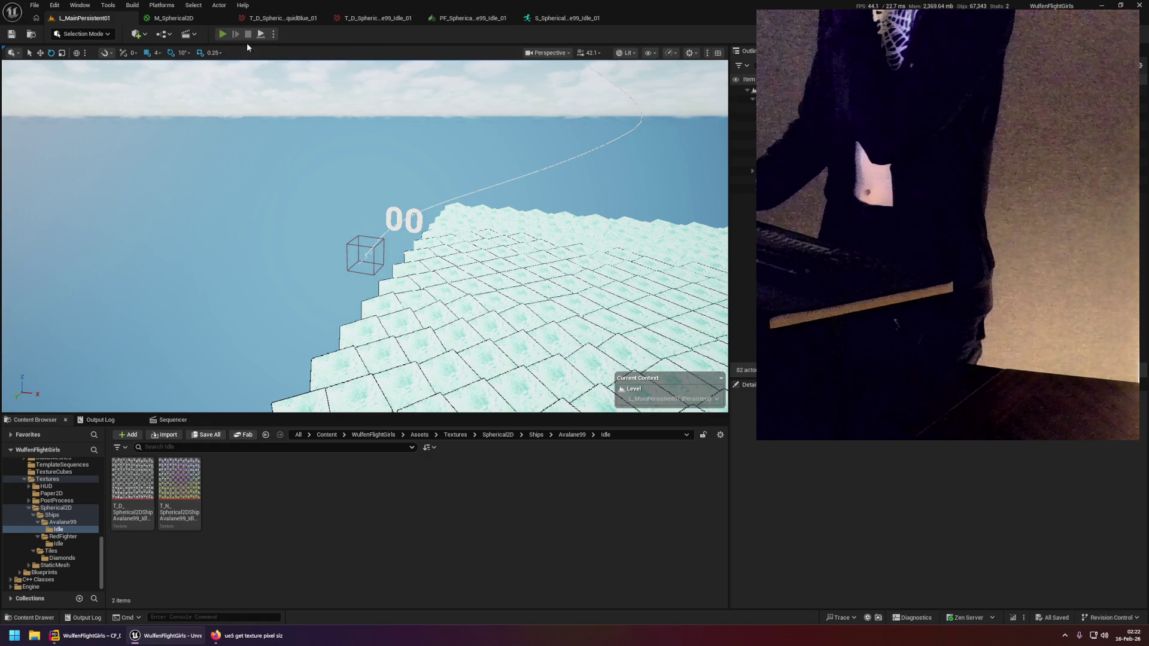
Play-test the level with a resized game view, then stop and return to Rider.
{"action": "left_click", "coordinate": [222, 35]}
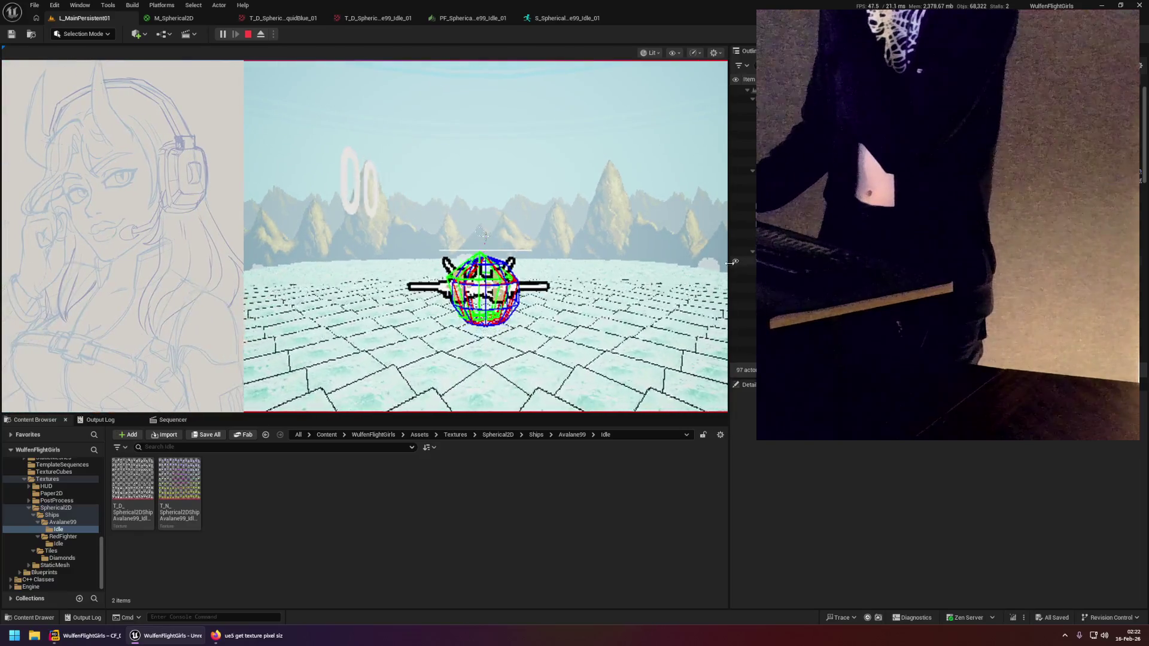
{"action": "mouse_move", "coordinate": [729, 263]}
{"action": "left_mouse_down"}
{"action": "mouse_move", "coordinate": [754, 262]}
{"action": "mouse_move", "coordinate": [567, 259]}
{"action": "mouse_move", "coordinate": [690, 262]}
{"action": "left_mouse_up"}
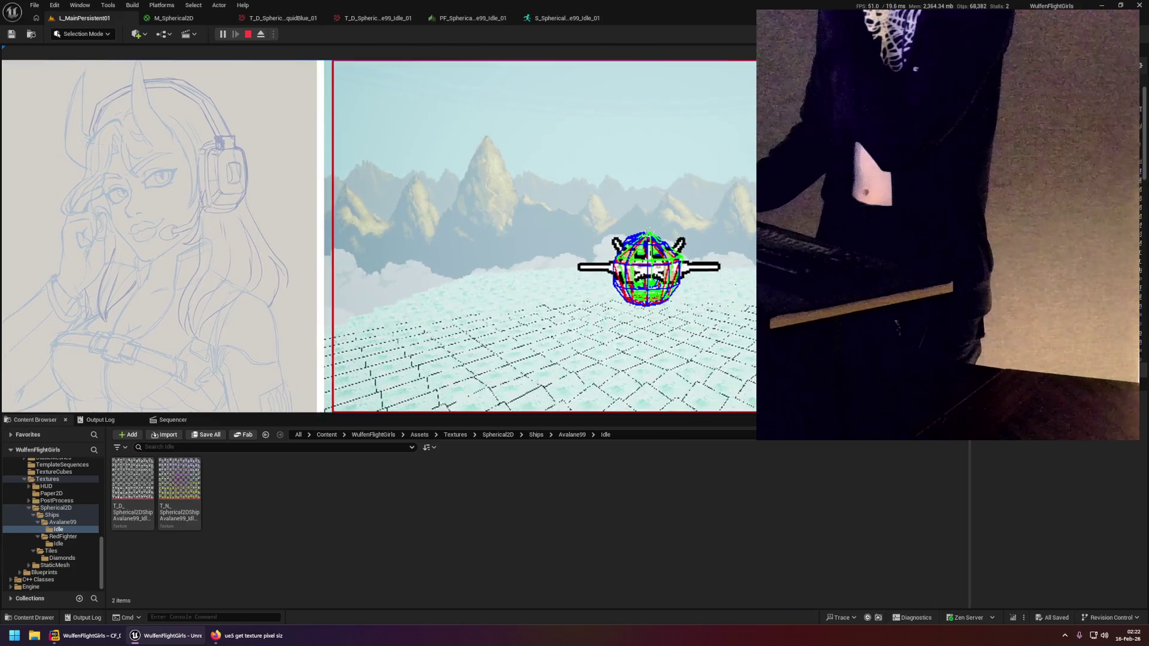
{"action": "mouse_move", "coordinate": [465, 416]}
{"action": "left_mouse_down"}
{"action": "mouse_move", "coordinate": [480, 209]}
{"action": "mouse_move", "coordinate": [493, 492]}
{"action": "left_mouse_up"}
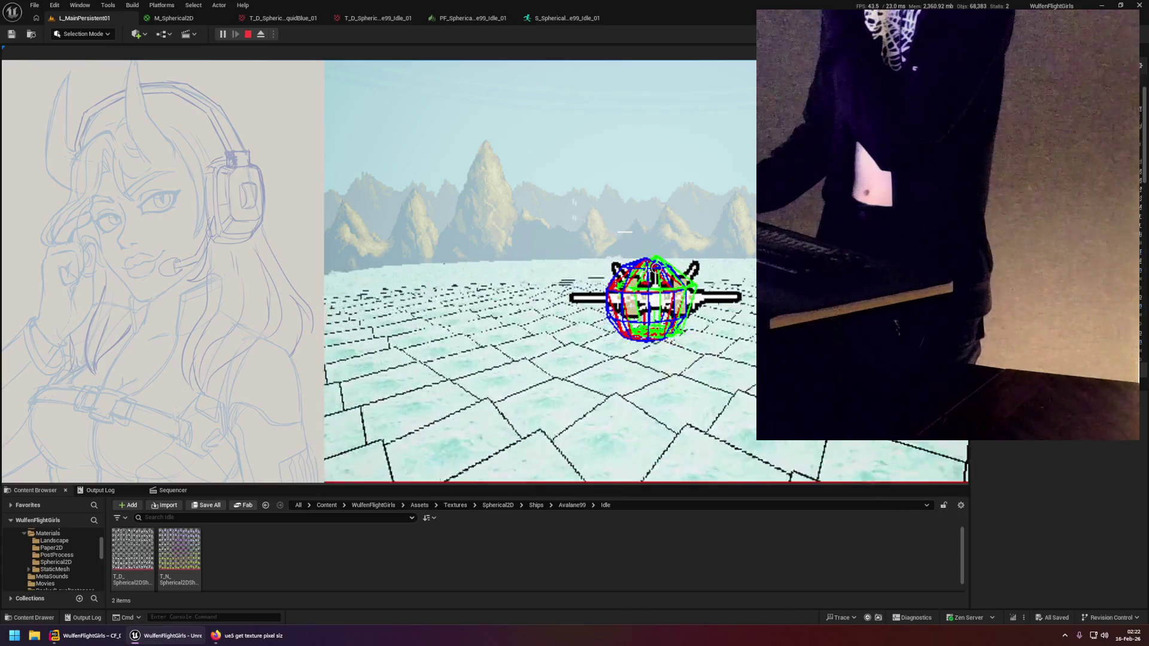
{"action": "left_click_drag", "start_coordinate": [969, 359], "coordinate": [779, 360]}
{"action": "mouse_move", "coordinate": [780, 277]}
{"action": "left_mouse_down"}
{"action": "mouse_move", "coordinate": [669, 277]}
{"action": "mouse_move", "coordinate": [757, 276]}
{"action": "left_mouse_up"}
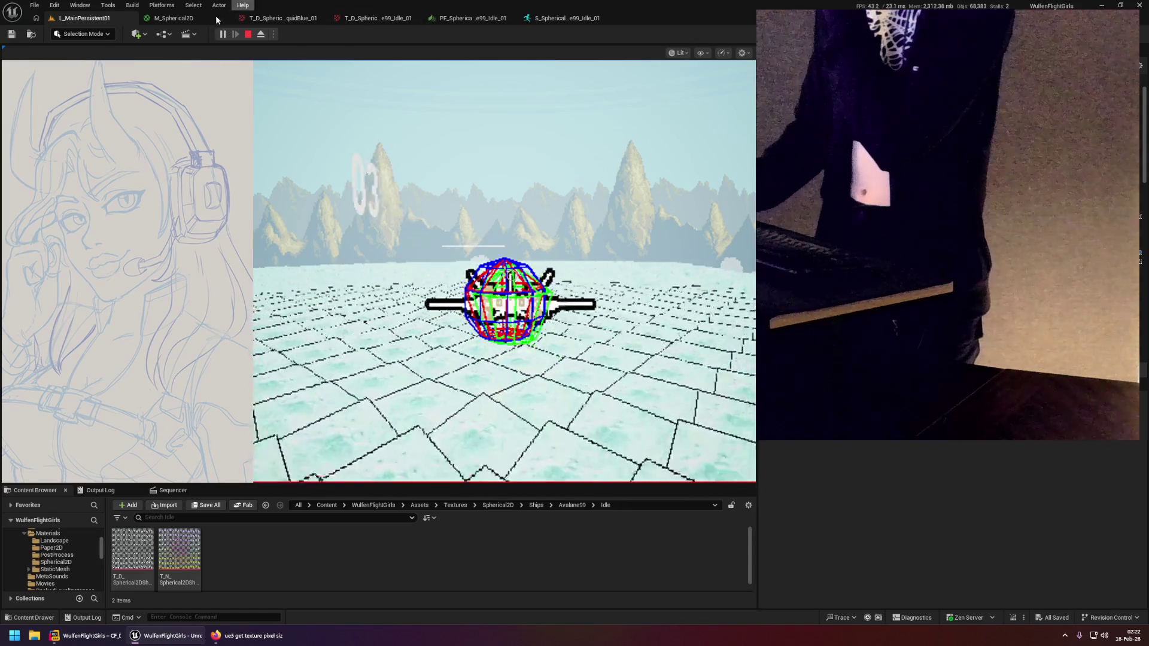
{"action": "left_click", "coordinate": [248, 34]}
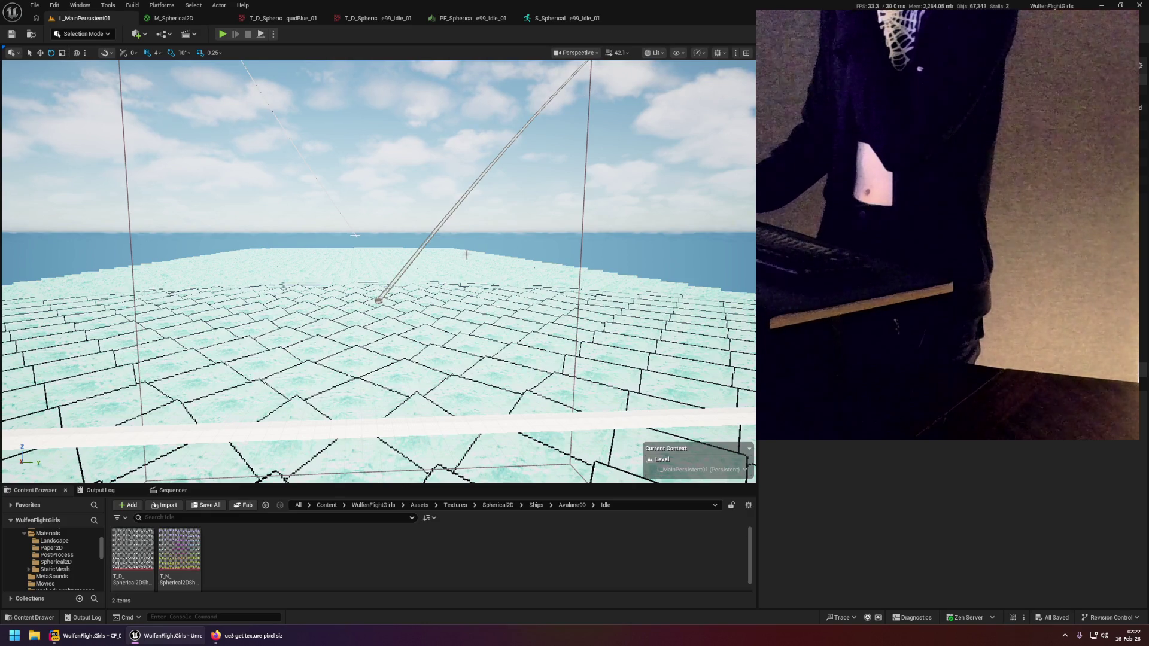
{"action": "left_click", "coordinate": [91, 636]}
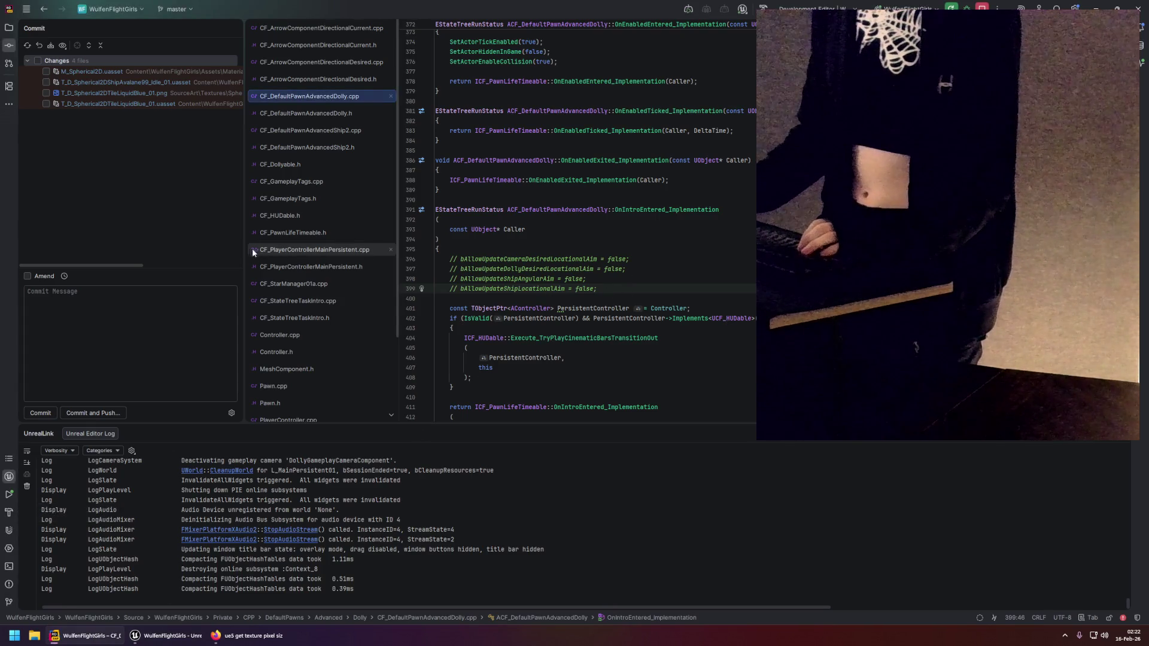
Commit all four changed files with the message 'Do outlines in shader instead of baking them into the texture'.
{"action": "left_click_drag", "start_coordinate": [244, 249], "coordinate": [201, 247]}
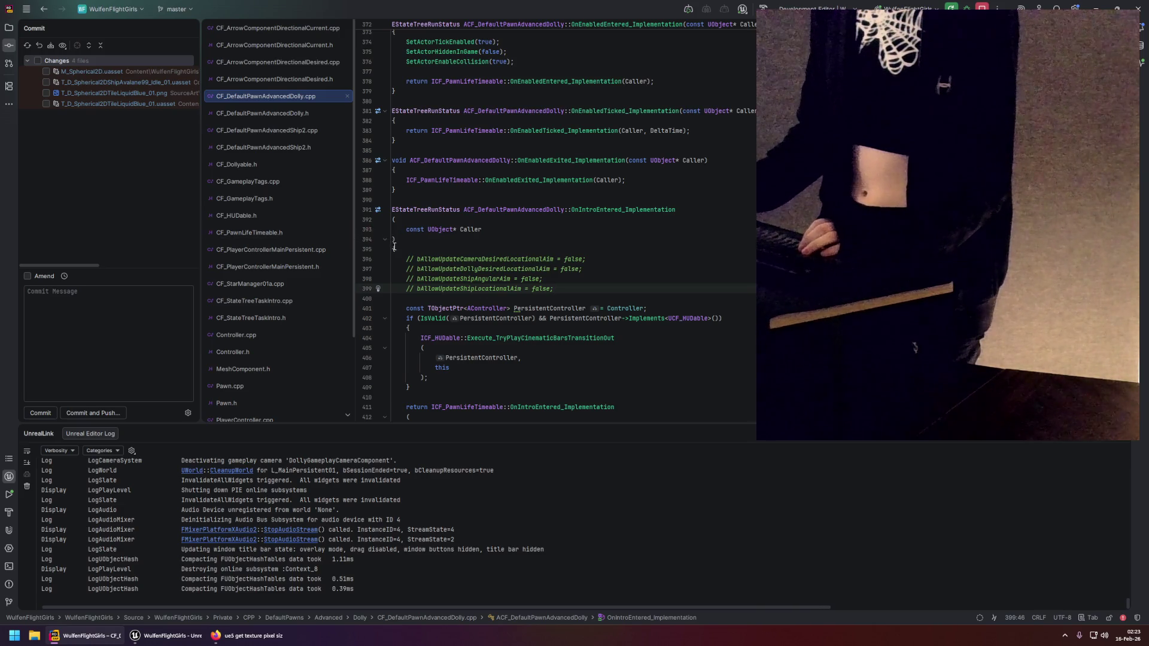
{"action": "left_click", "coordinate": [524, 259]}
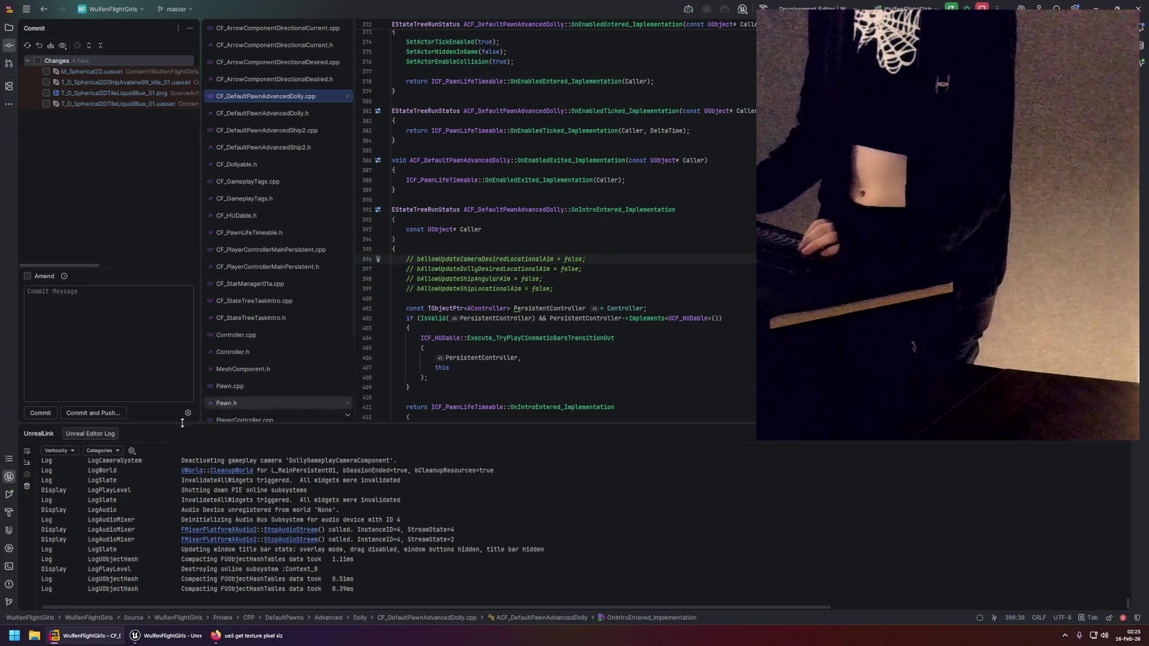
{"action": "key", "text": "ctrl+k"}
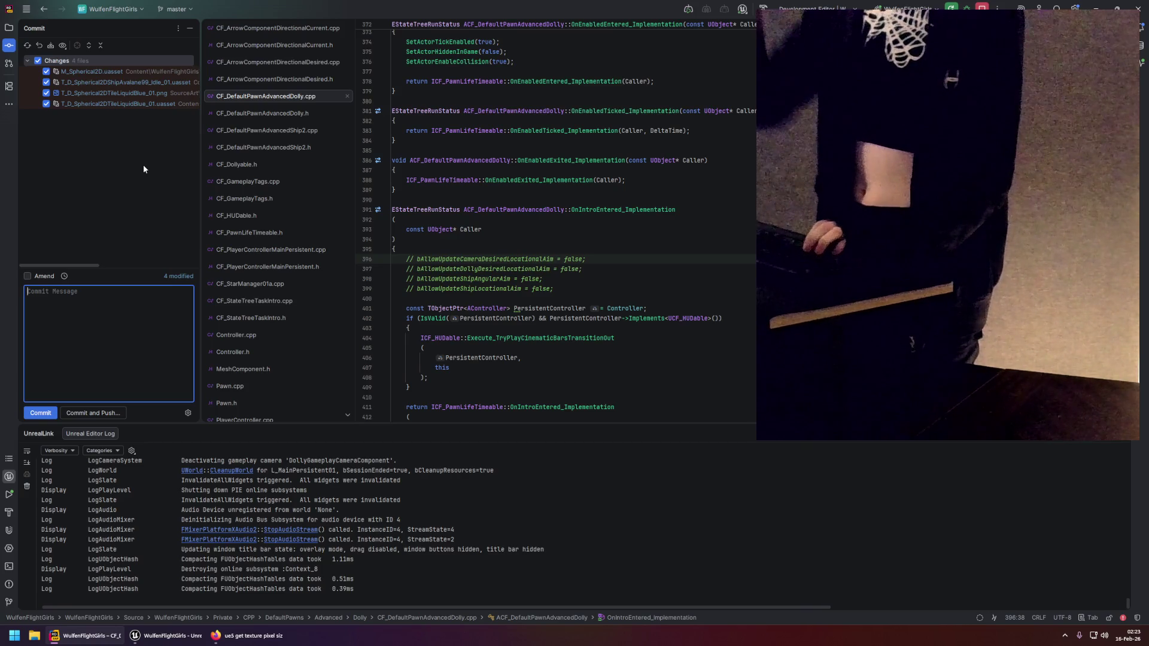
{"action": "type", "text": "Do outlines in"}
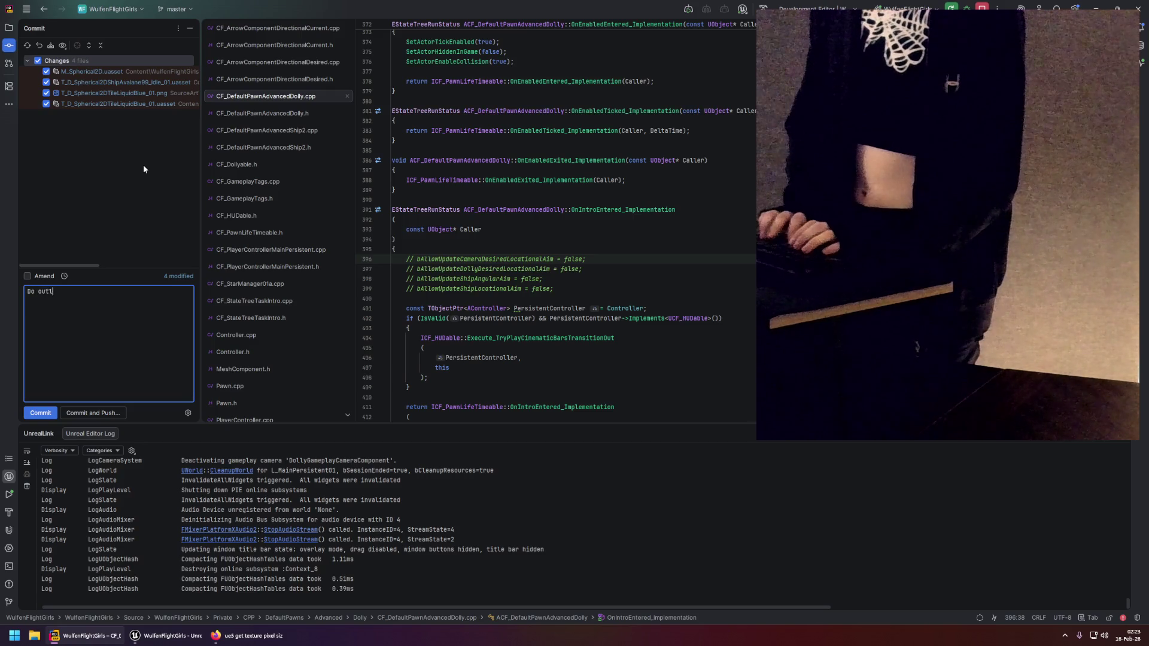
{"action": "type", "text": " sh"}
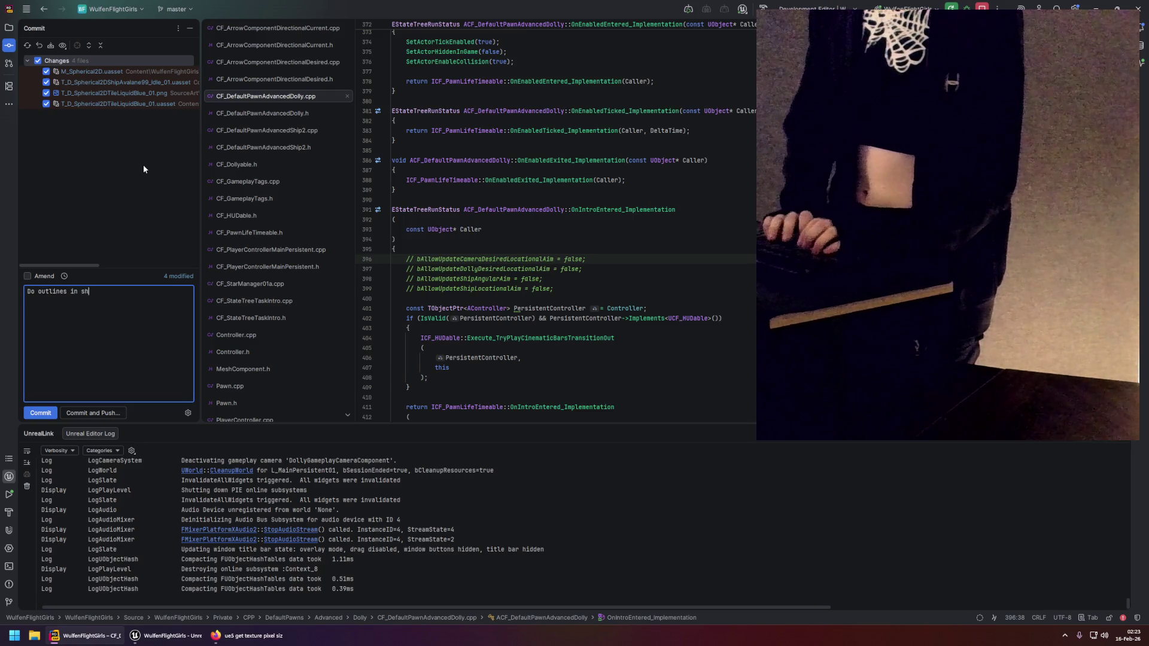
{"action": "type", "text": "ader instead o"}
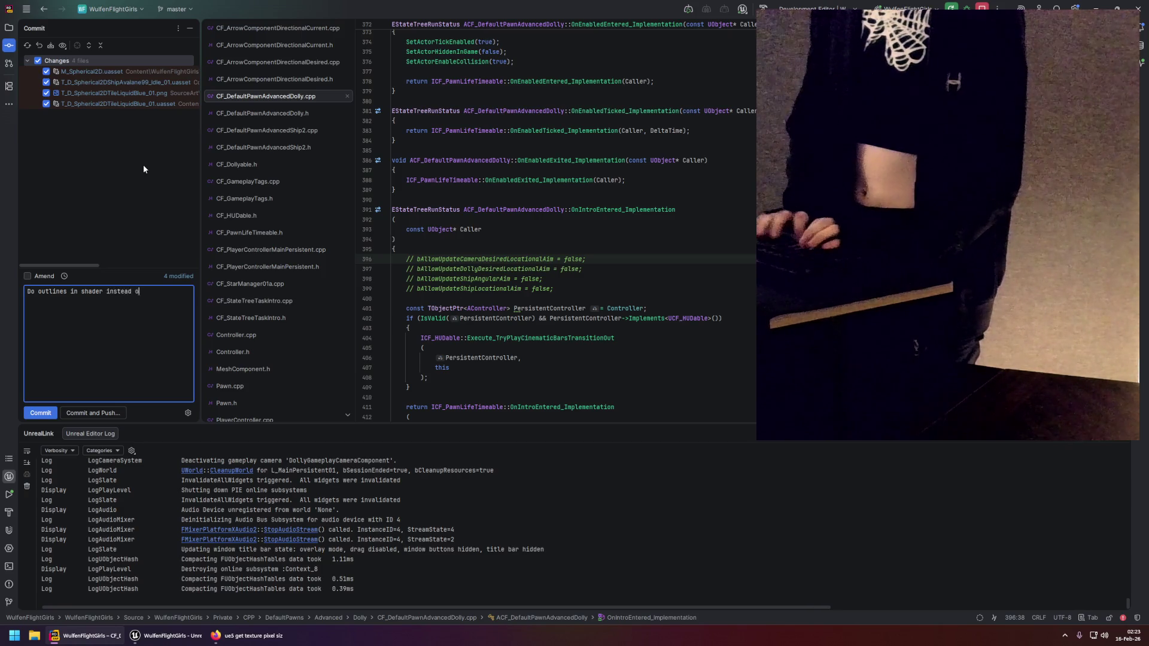
{"action": "type", "text": "f baking them "}
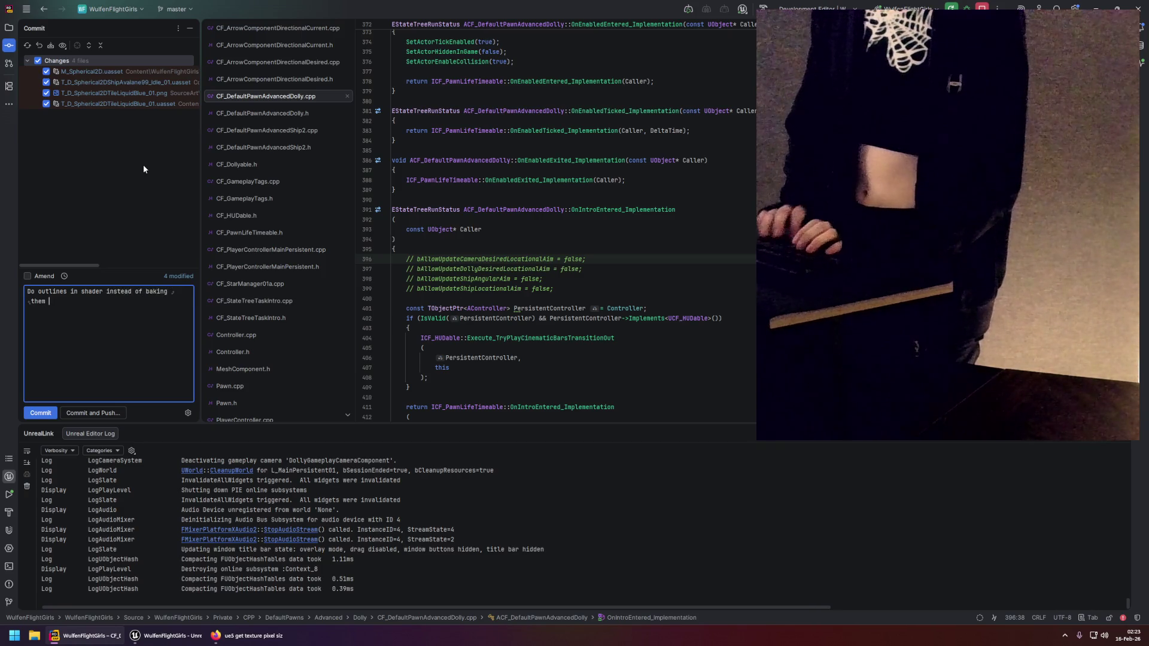
{"action": "type", "text": "into the texture"}
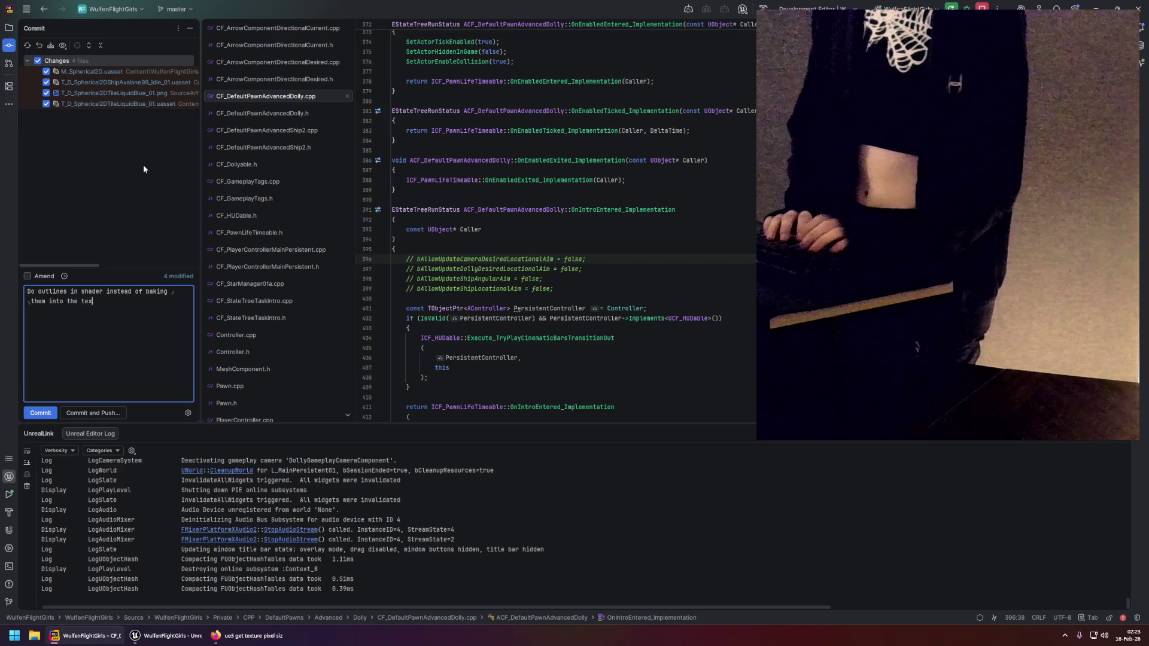
{"action": "left_click", "coordinate": [96, 412]}
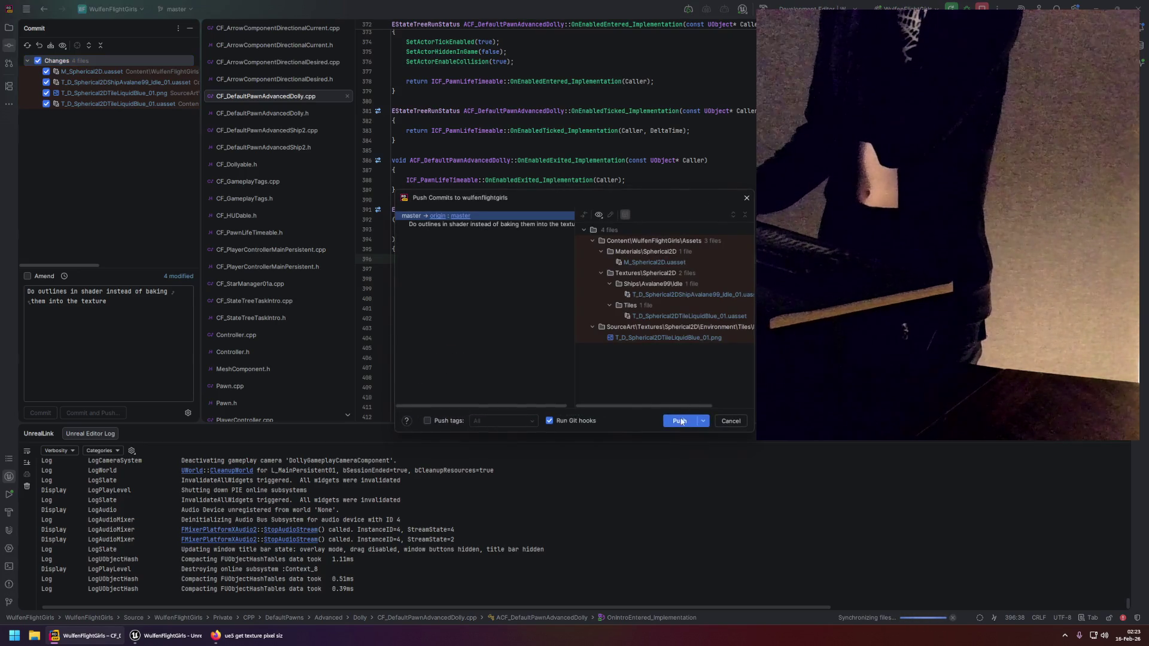
Push the commit to origin/master and dismiss the '4 files committed' notification.
{"action": "left_click", "coordinate": [681, 421]}
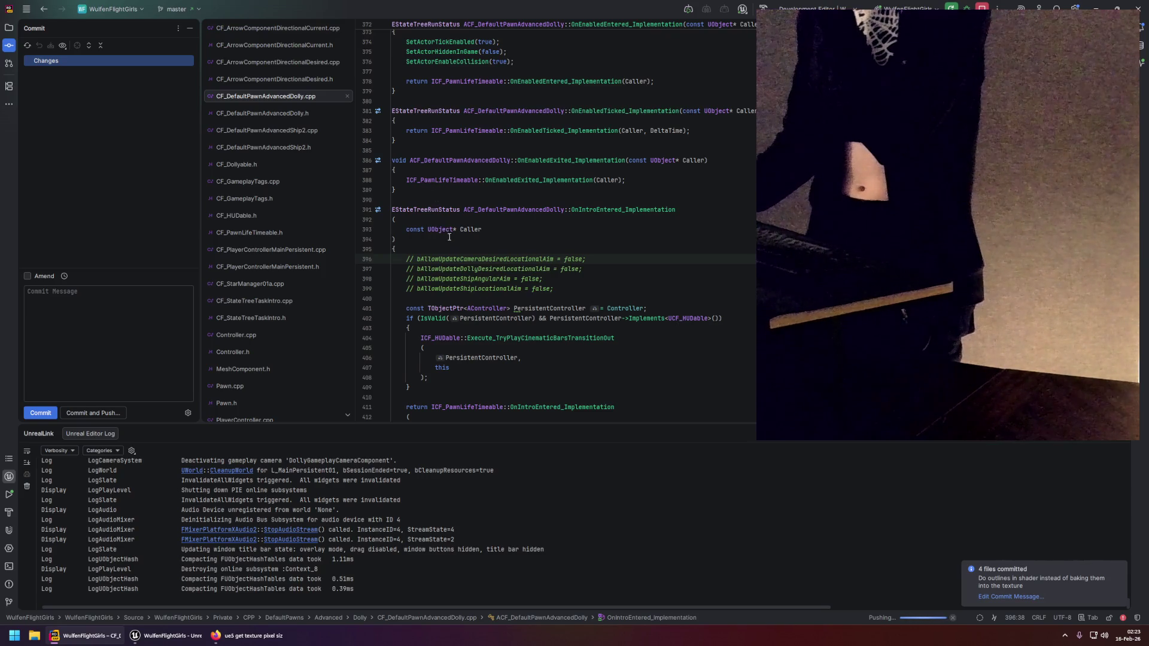
{"action": "left_click", "coordinate": [624, 288]}
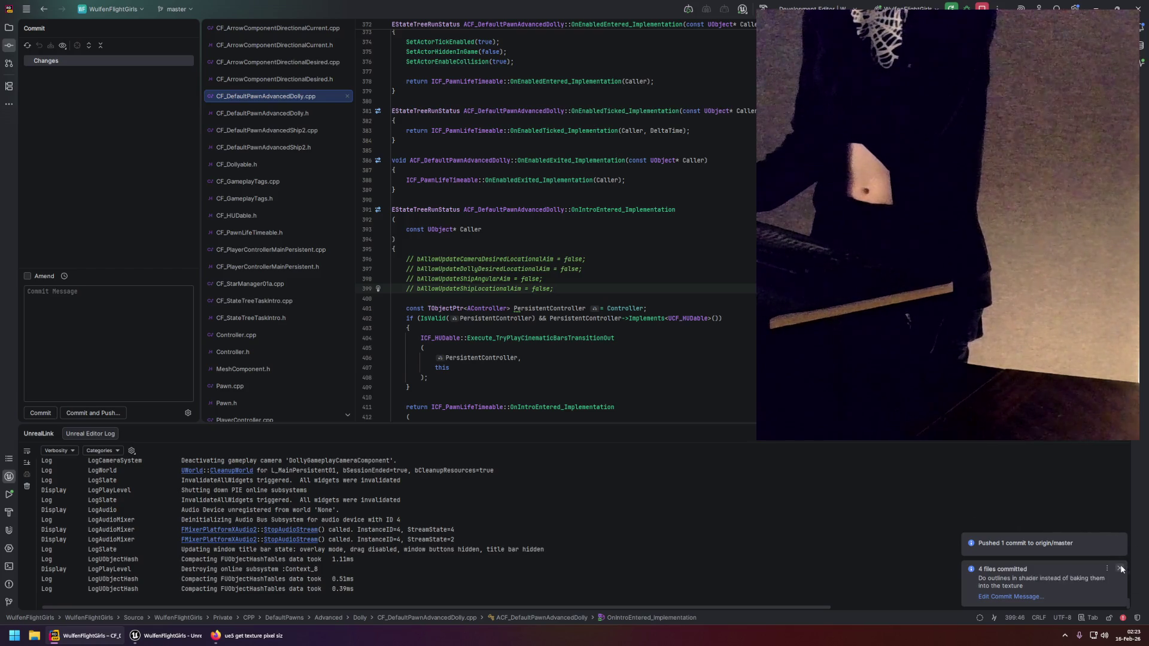
{"action": "left_click", "coordinate": [1120, 568]}
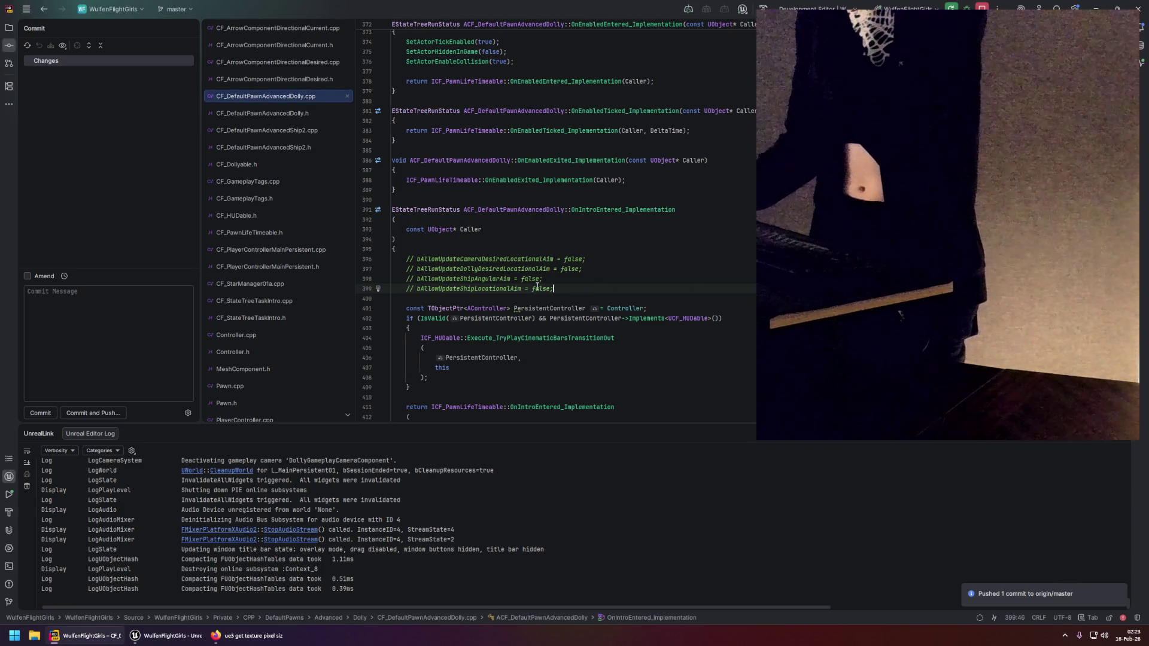
{"action": "scroll", "coordinate": [525, 265], "scroll_direction": "down", "scroll_amount": 2}
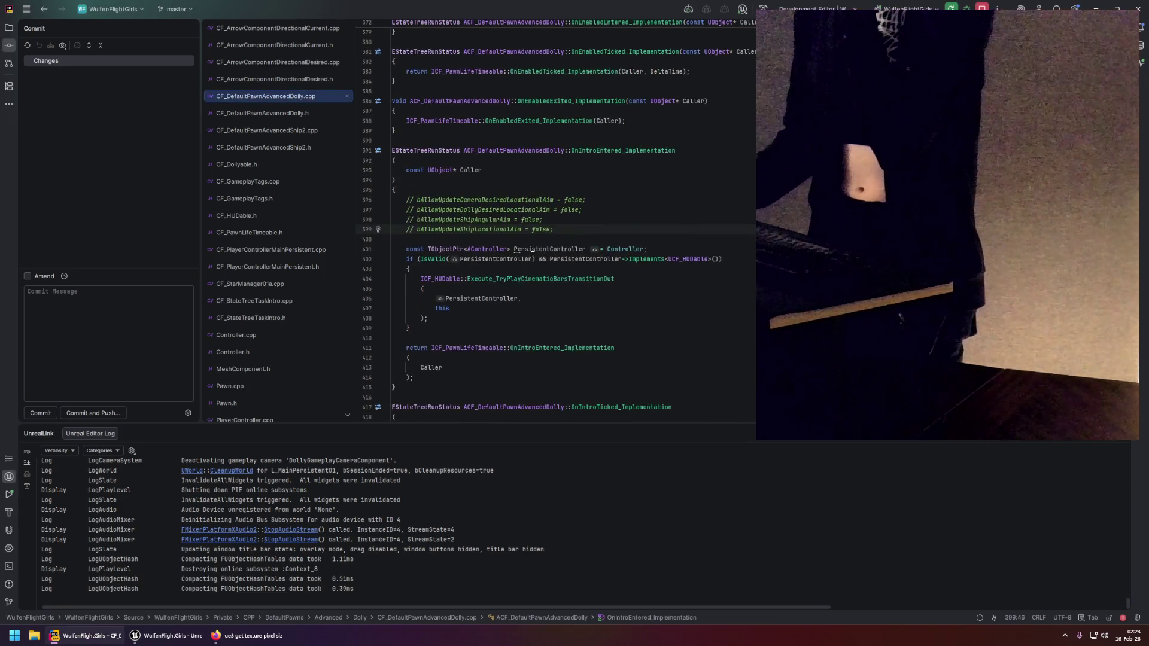
Review the player controller source around its commented-out SetCinematicMode line.
{"action": "mouse_move", "coordinate": [530, 249]}
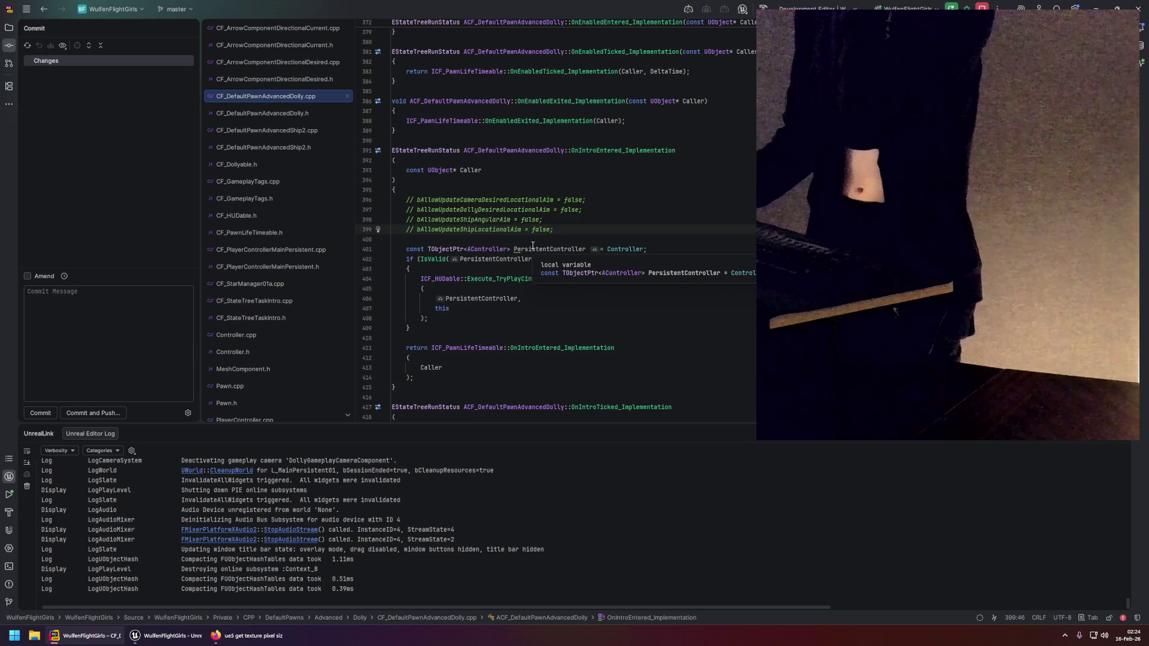
{"action": "scroll", "coordinate": [532, 246], "scroll_direction": "up", "scroll_amount": 1}
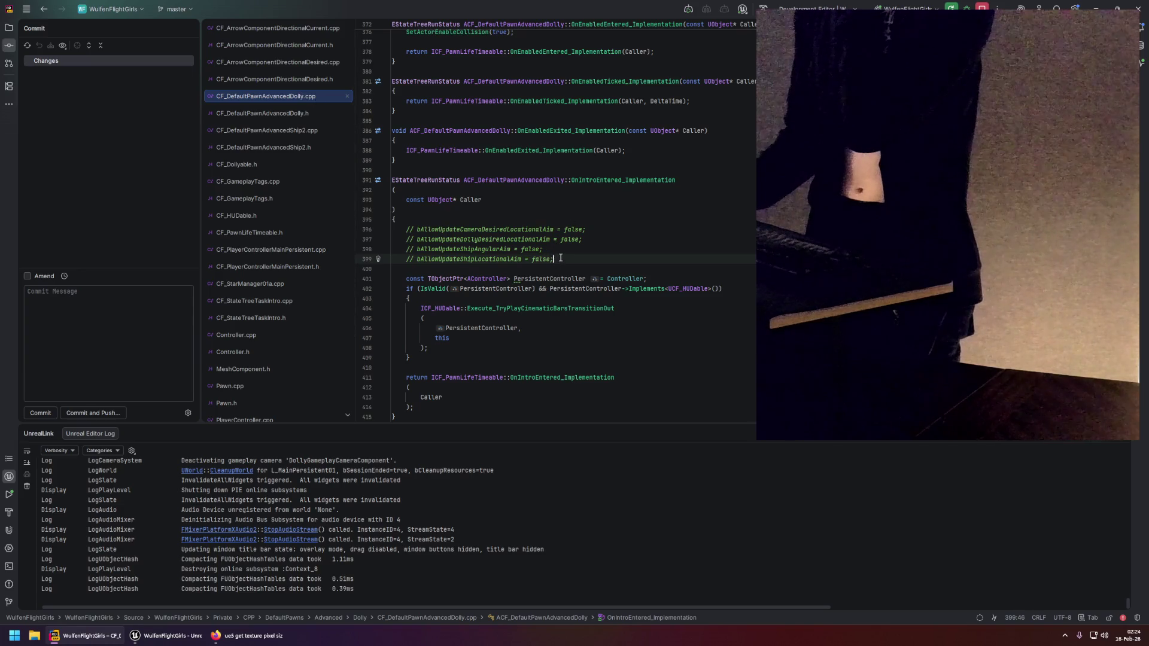
{"action": "left_click", "coordinate": [276, 249]}
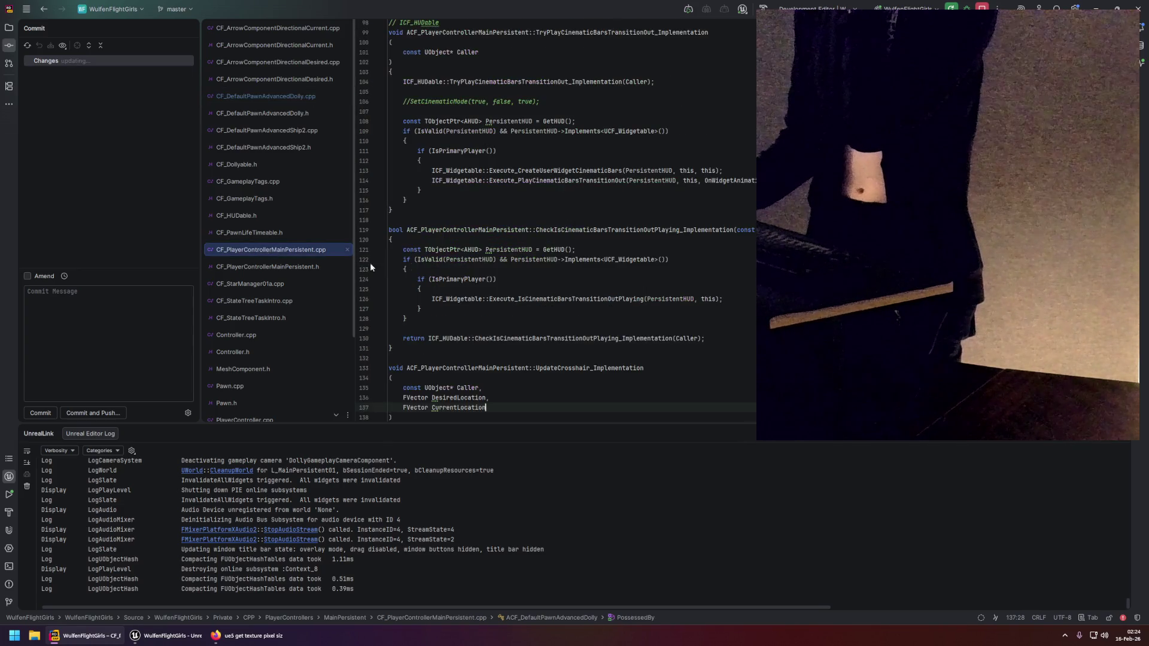
{"action": "scroll", "coordinate": [514, 271], "scroll_direction": "down", "scroll_amount": 7}
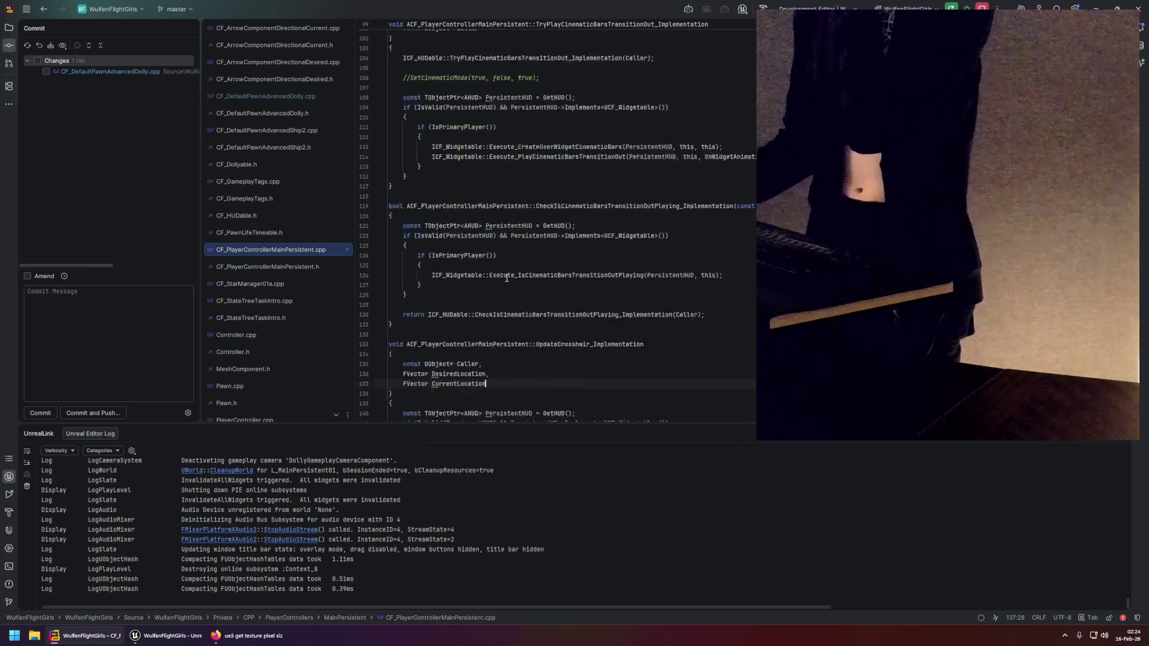
{"action": "scroll", "coordinate": [507, 274], "scroll_direction": "down", "scroll_amount": 4}
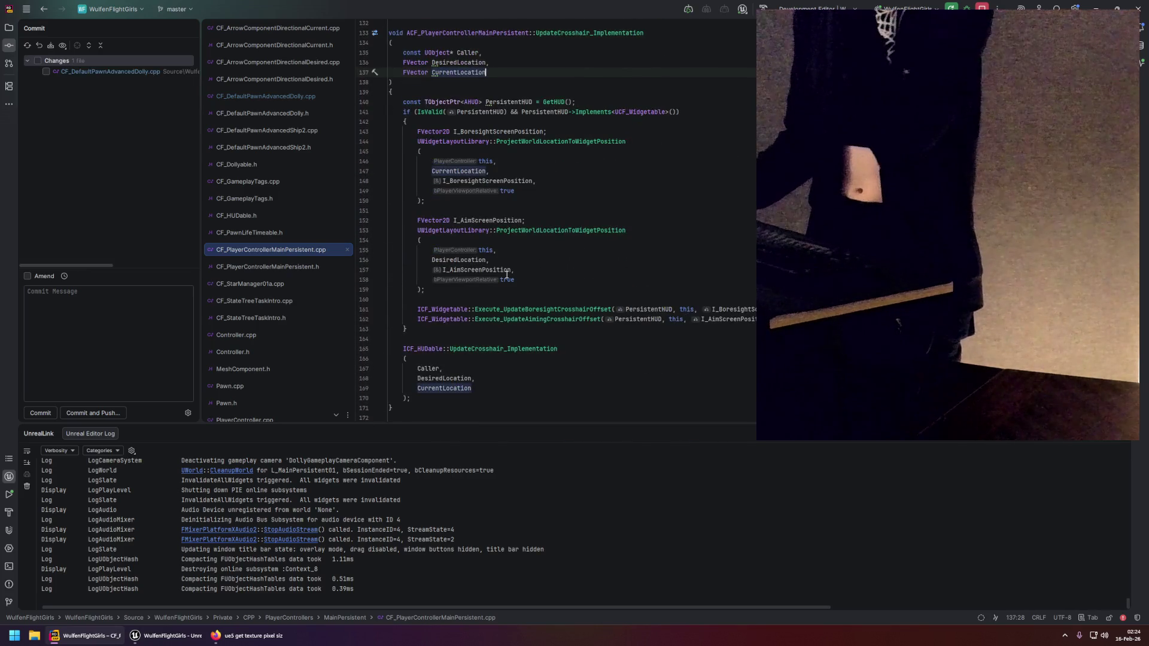
{"action": "scroll", "coordinate": [518, 268], "scroll_direction": "up", "scroll_amount": 3}
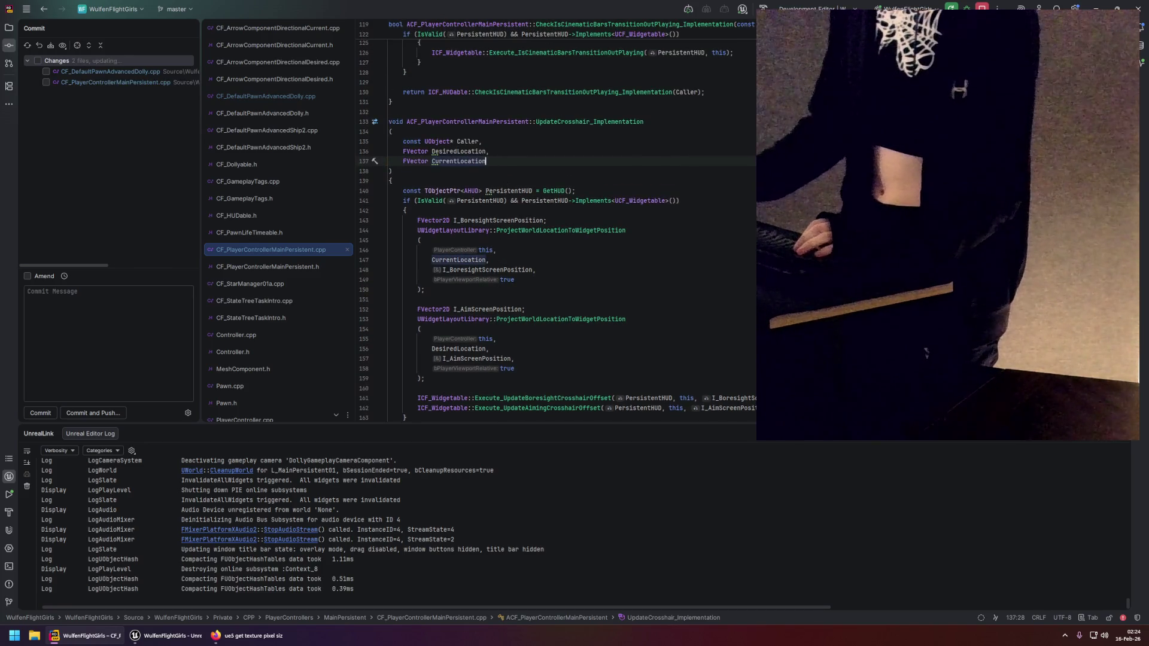
{"action": "scroll", "coordinate": [498, 312], "scroll_direction": "down", "scroll_amount": 2}
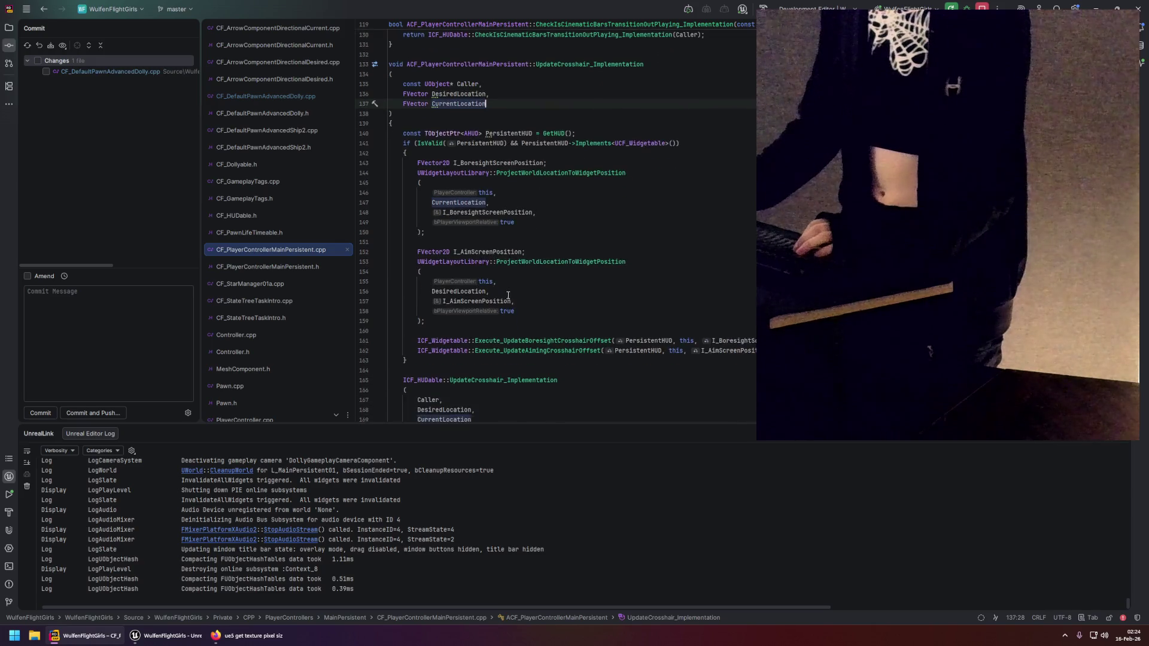
{"action": "scroll", "coordinate": [497, 307], "scroll_direction": "up", "scroll_amount": 10}
{"action": "scroll", "coordinate": [500, 248], "scroll_direction": "up", "scroll_amount": 3}
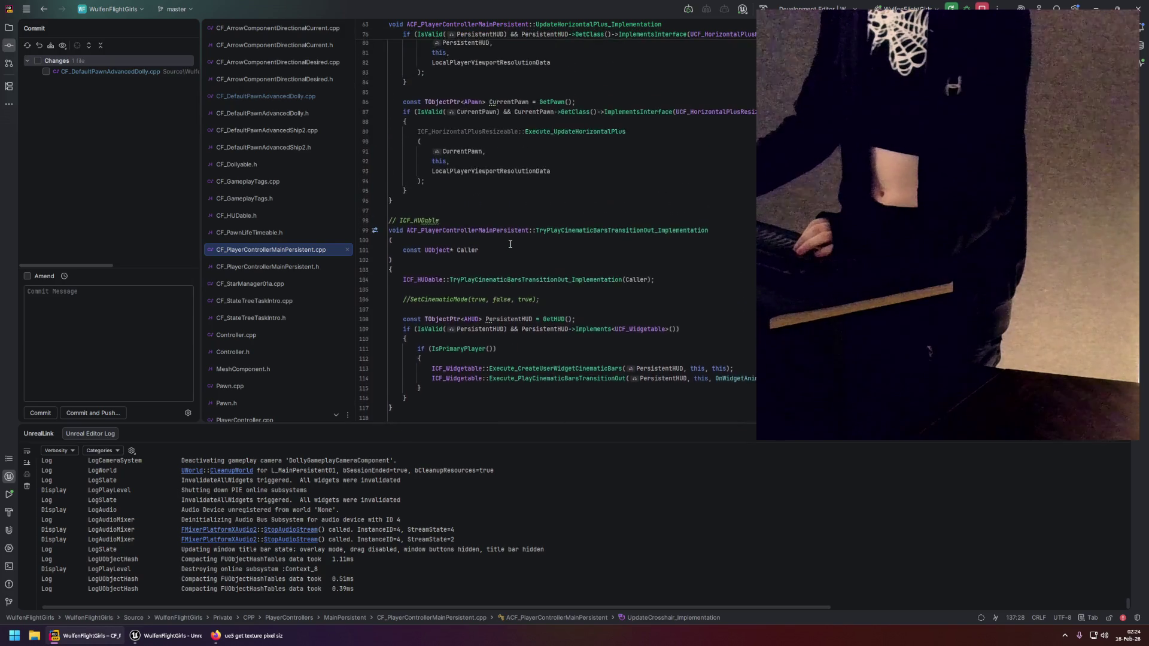
{"action": "left_click", "coordinate": [546, 243]}
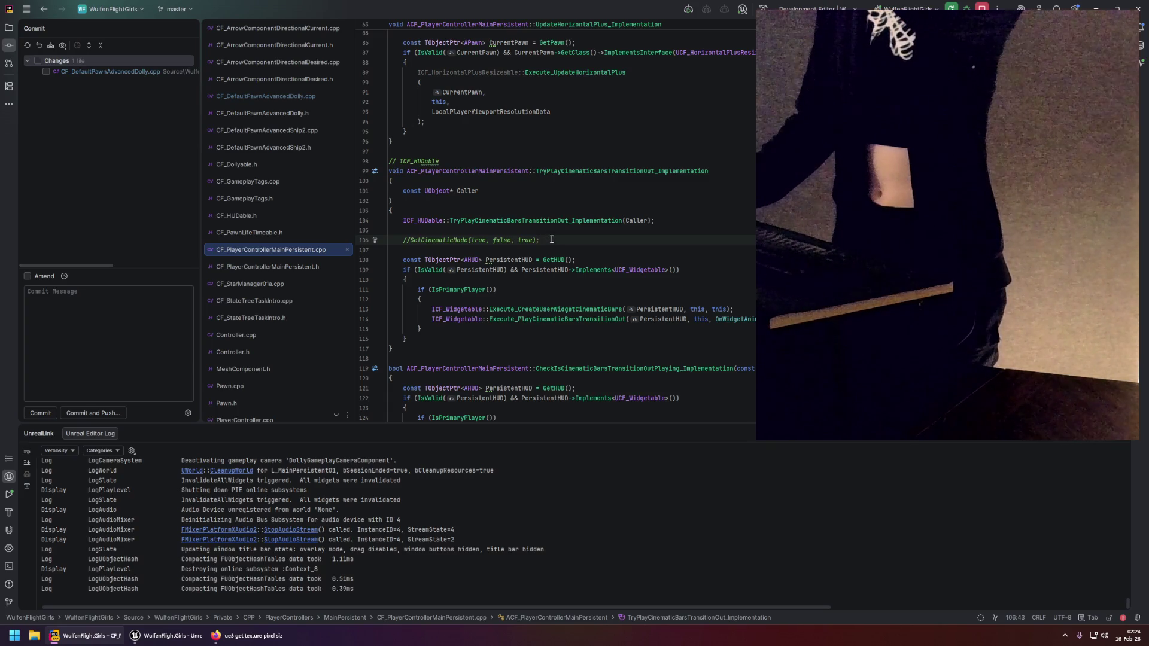
Compare the dolly's TryPlayCinematicBarsTransitionOut call with the controller's IsCinematicBarsTransitionOutPlaying check.
{"action": "left_click", "coordinate": [258, 92]}
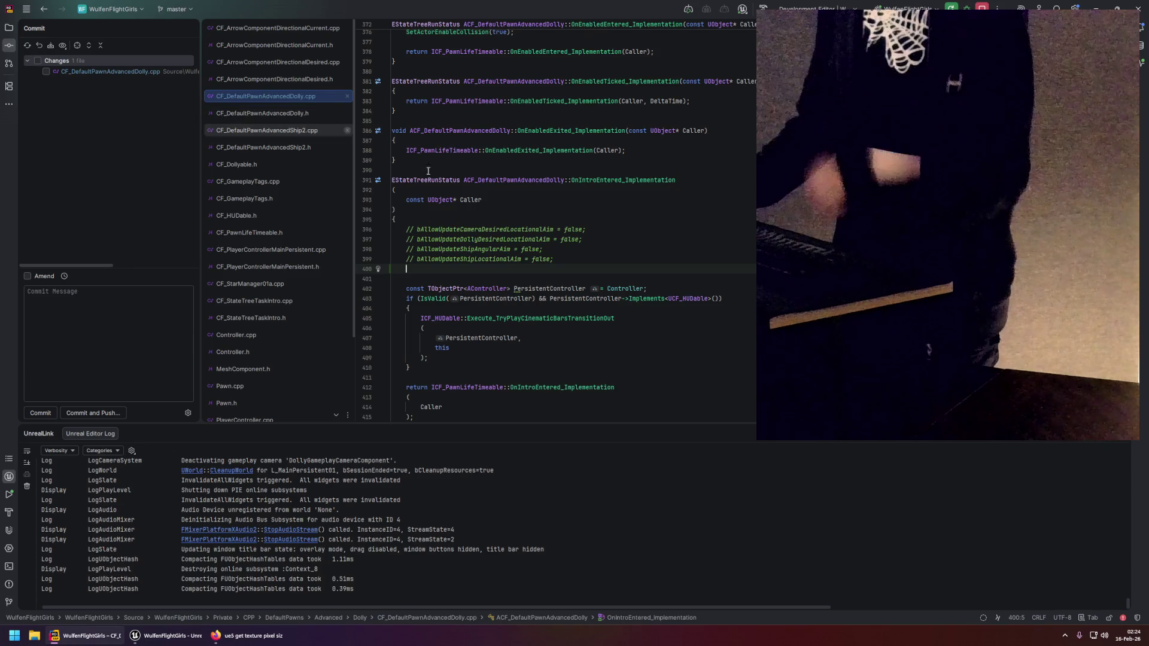
{"action": "scroll", "coordinate": [493, 206], "scroll_direction": "down", "scroll_amount": 2}
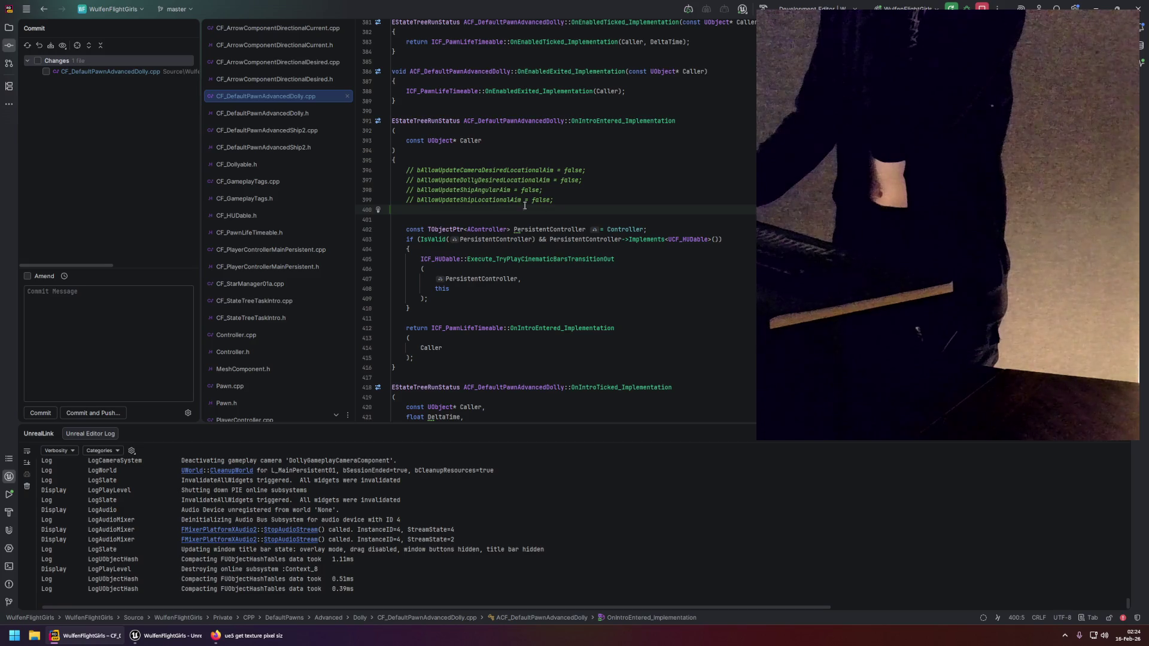
{"action": "left_click_drag", "start_coordinate": [614, 259], "coordinate": [422, 261]}
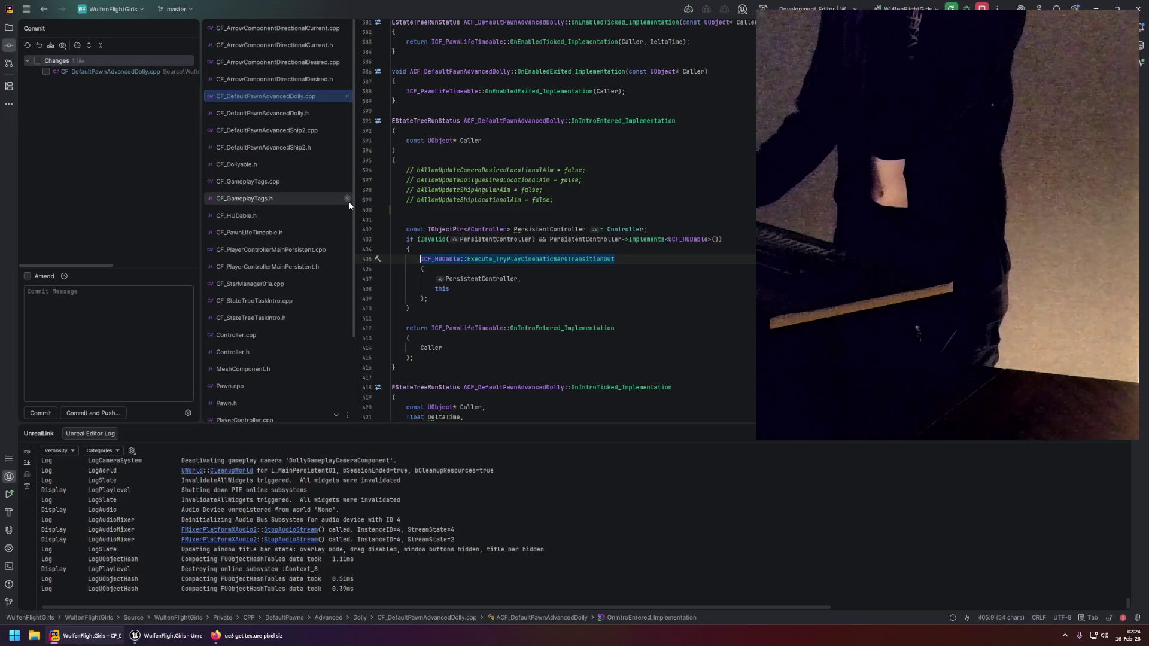
{"action": "left_click", "coordinate": [271, 251]}
{"action": "scroll", "coordinate": [542, 274], "scroll_direction": "down", "scroll_amount": 5}
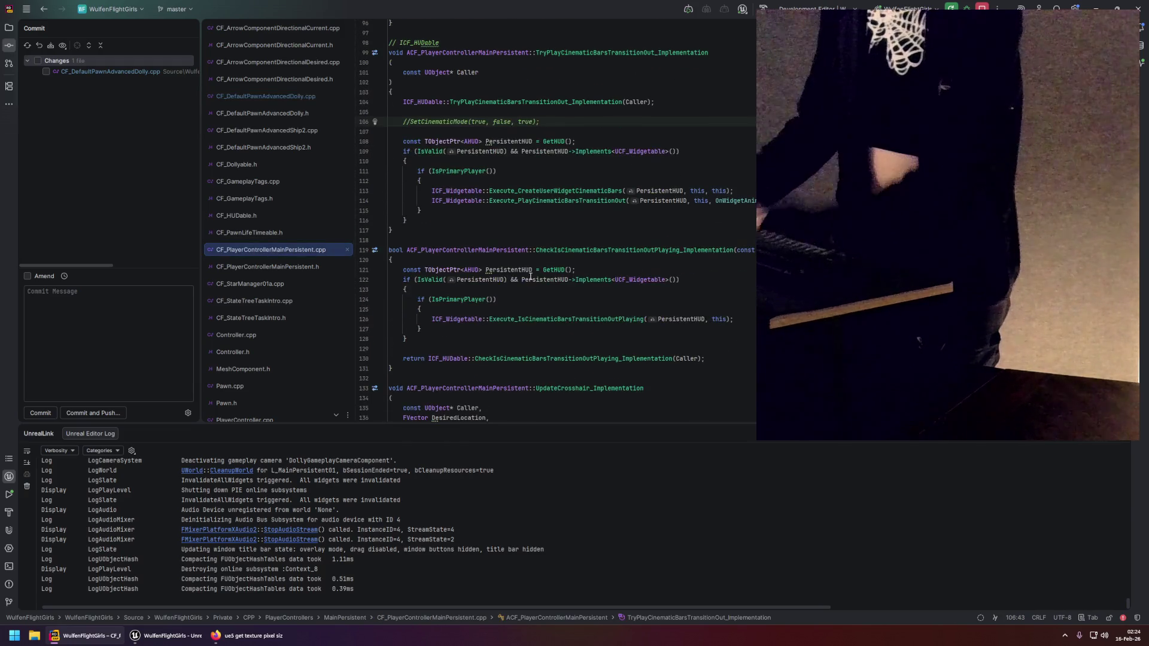
{"action": "scroll", "coordinate": [542, 275], "scroll_direction": "down", "scroll_amount": 2}
{"action": "left_click", "coordinate": [532, 231]}
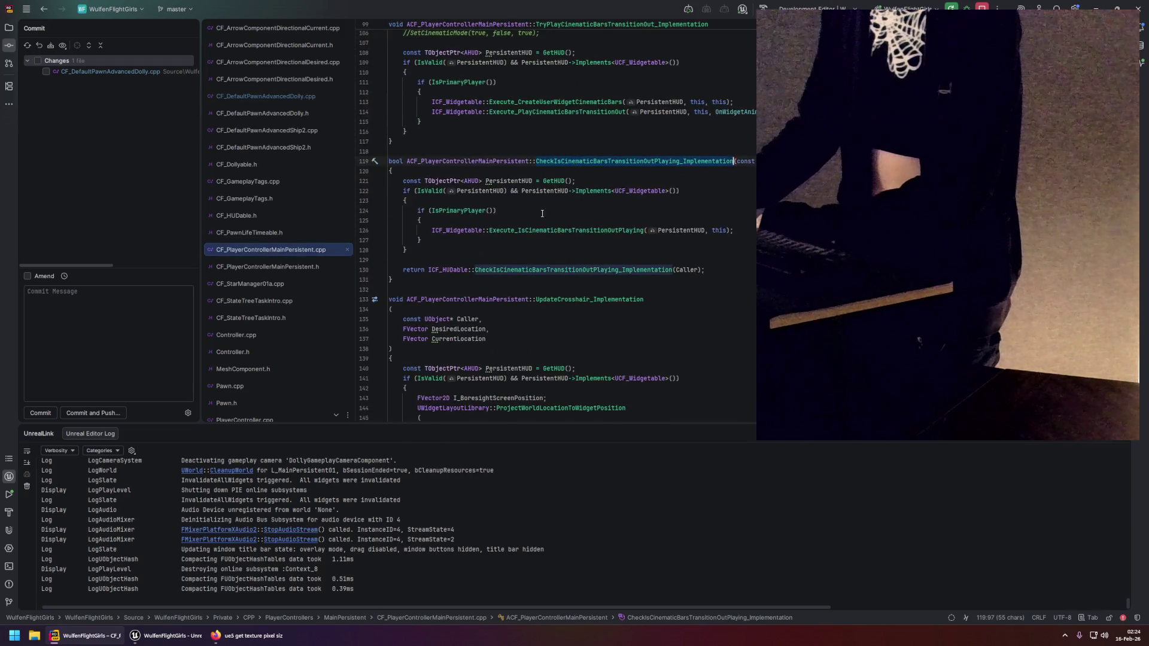
{"action": "scroll", "coordinate": [510, 287], "scroll_direction": "up", "scroll_amount": 5}
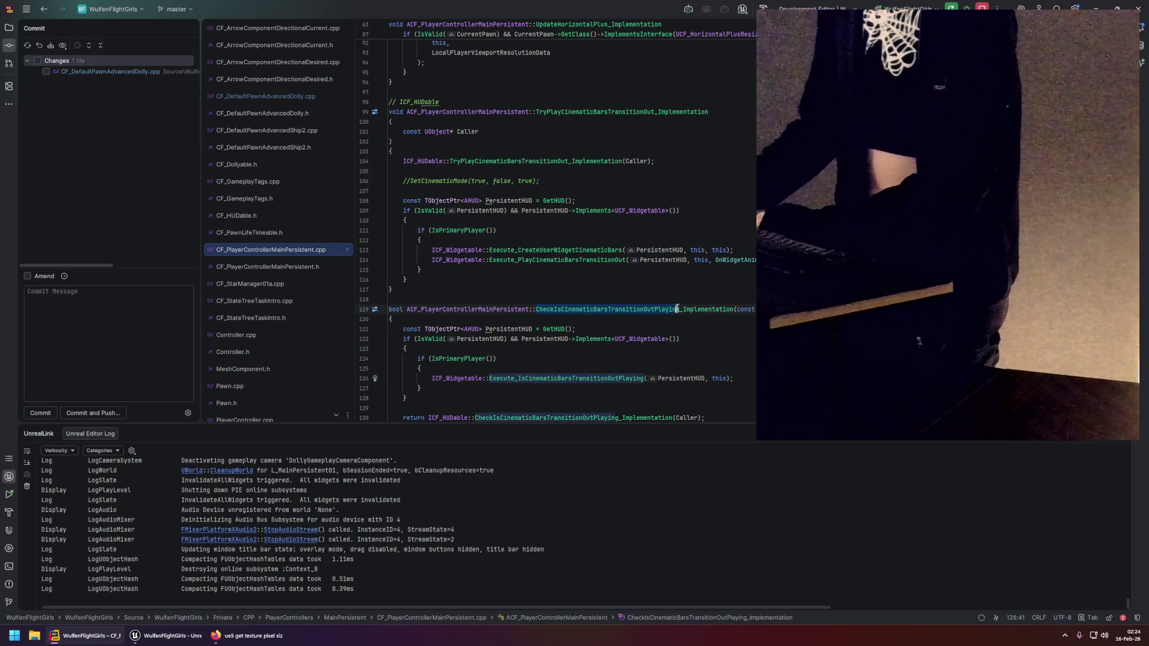
{"action": "left_click", "coordinate": [475, 280]}
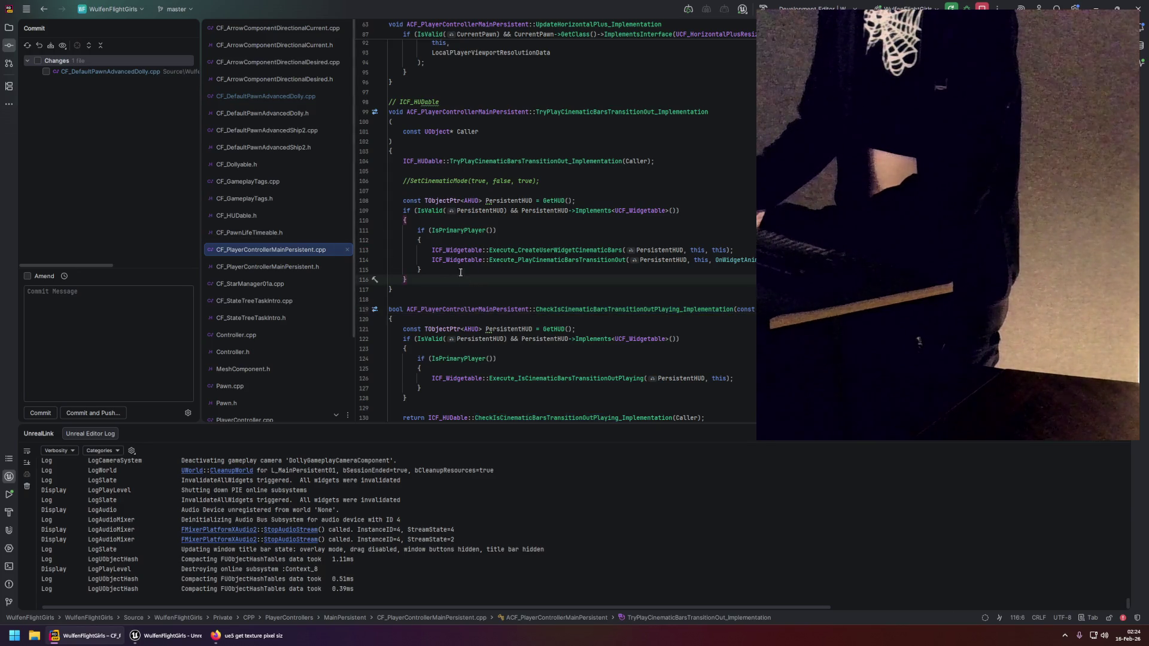
{"action": "scroll", "coordinate": [383, 198], "scroll_direction": "up", "scroll_amount": 1}
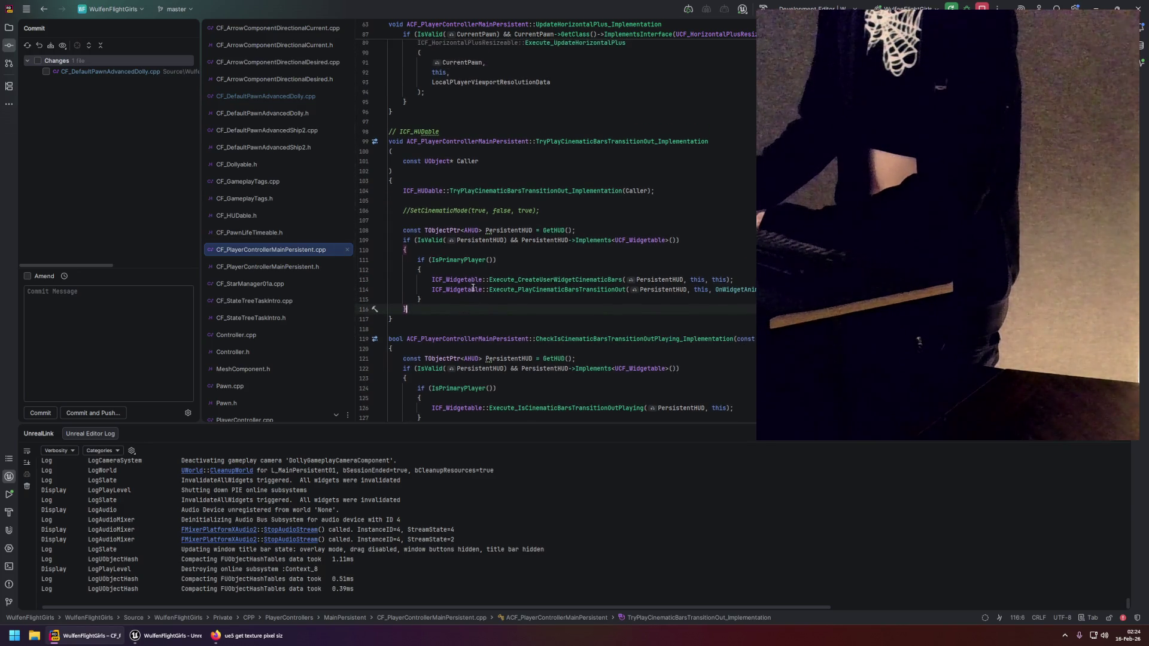
Inspect the four commented-out aim flag lines ending at line 399 in the dolly source.
{"action": "left_click", "coordinate": [289, 97]}
{"action": "left_click_drag", "start_coordinate": [555, 199], "coordinate": [407, 170]}
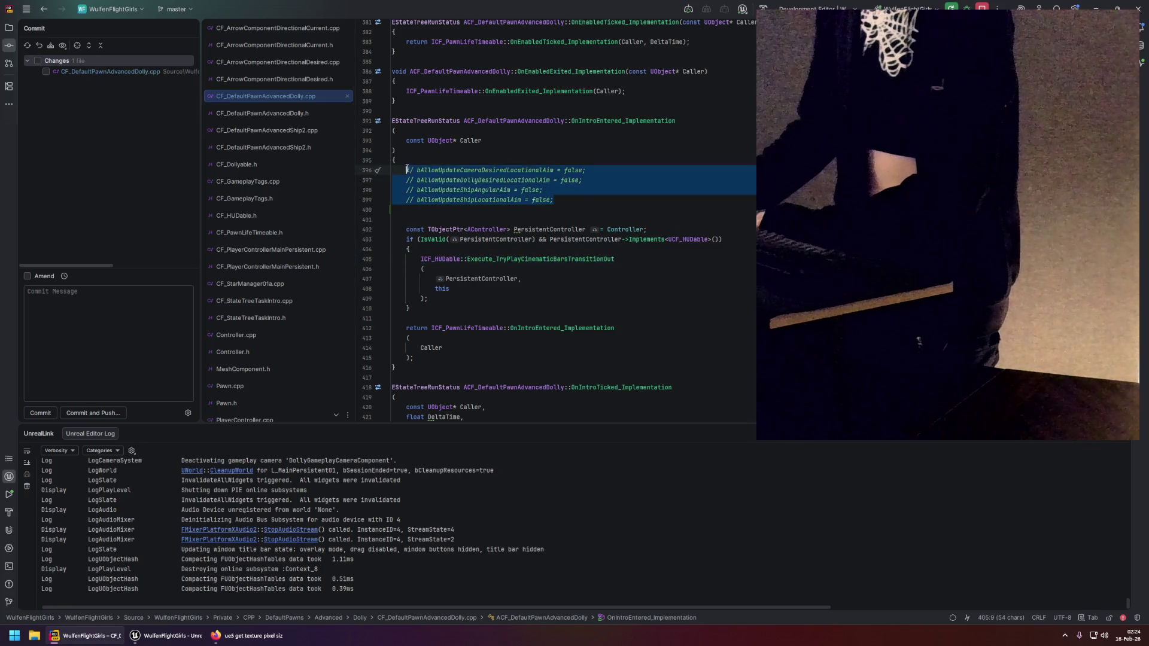
{"action": "left_click", "coordinate": [563, 199]}
{"action": "left_click", "coordinate": [437, 216]}
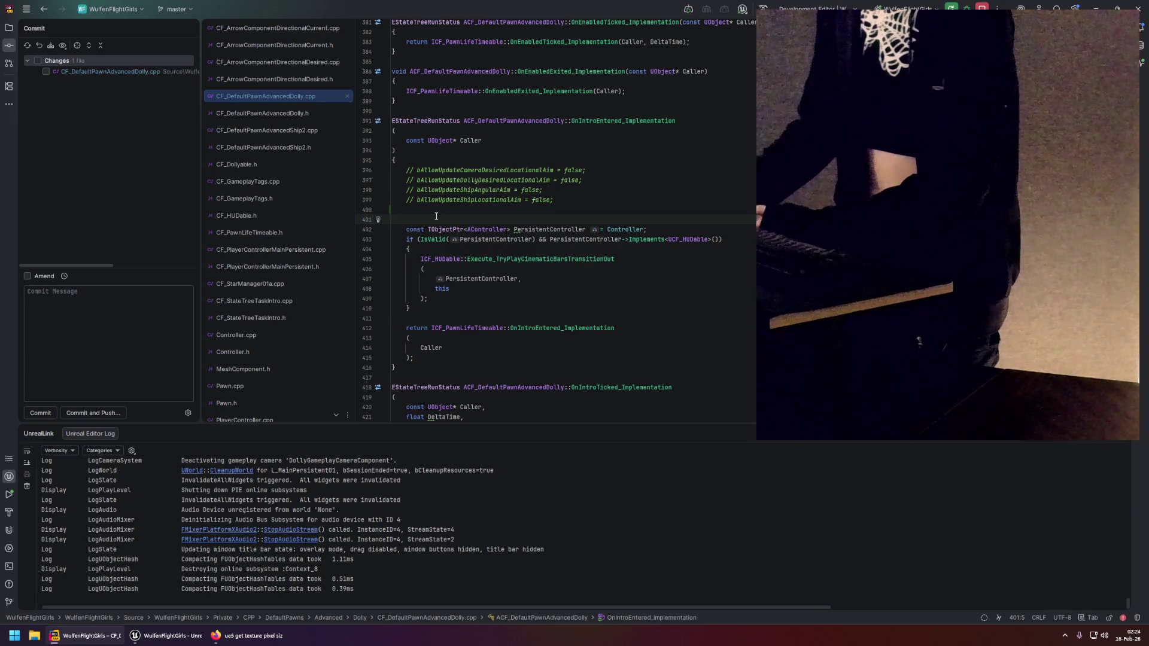
{"action": "scroll", "coordinate": [436, 216], "scroll_direction": "up", "scroll_amount": 1}
{"action": "left_click_drag", "start_coordinate": [555, 229], "coordinate": [406, 200]}
{"action": "left_click", "coordinate": [580, 227]}
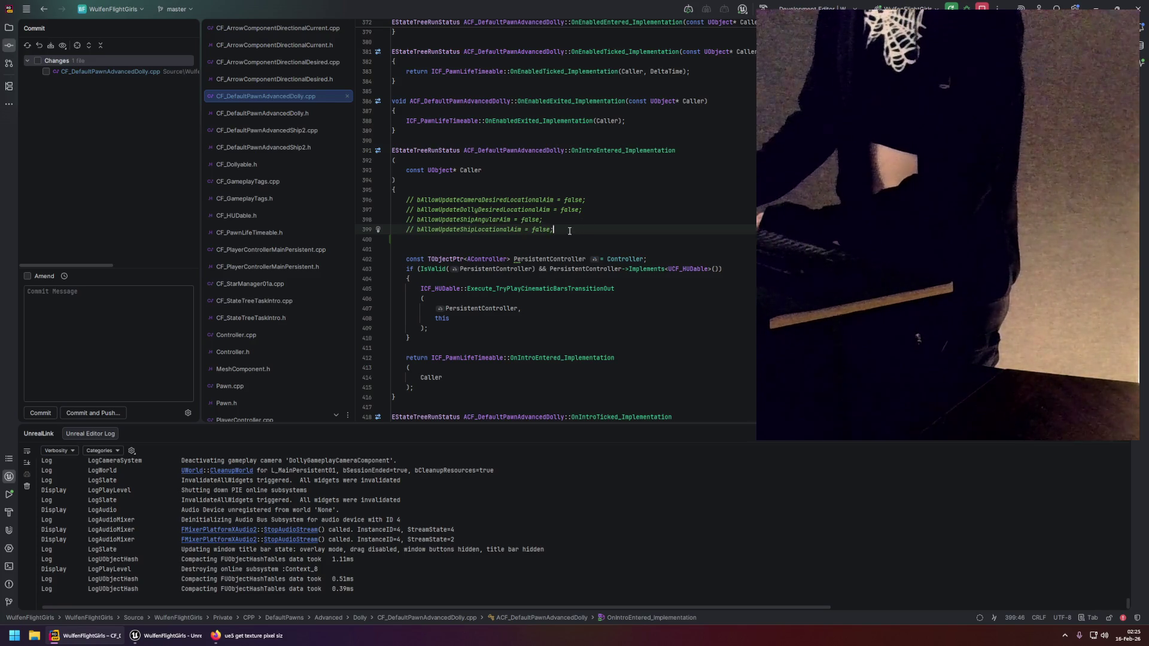
{"action": "scroll", "coordinate": [539, 263], "scroll_direction": "down", "scroll_amount": 1}
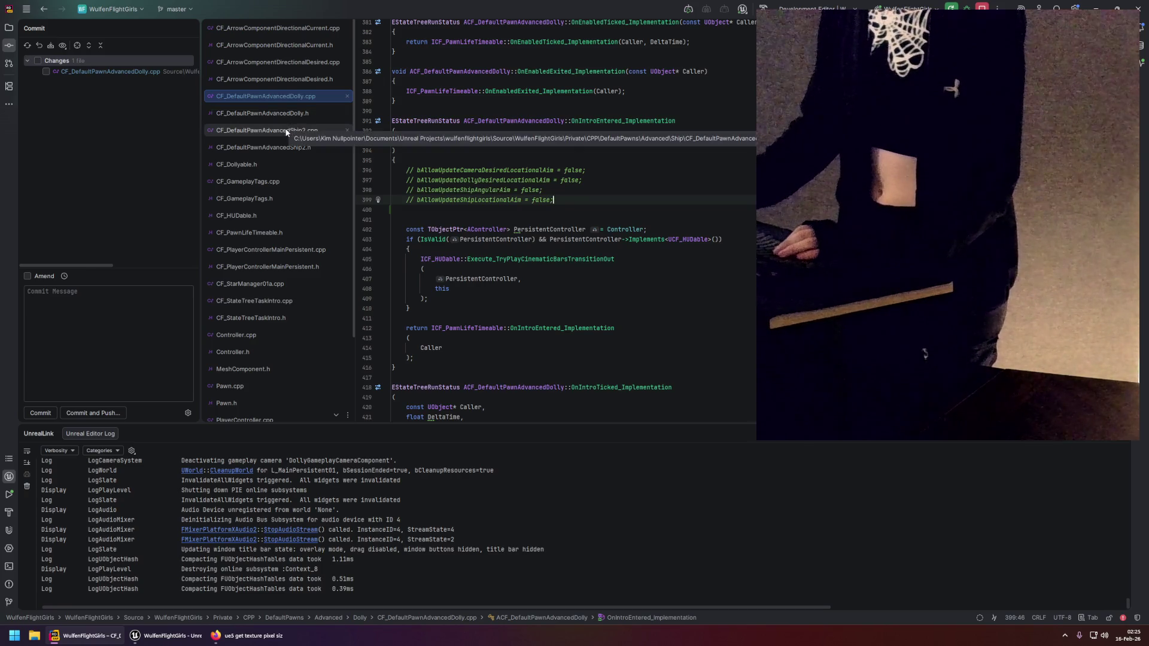
Bring up TryPlayCinematicBarsTransitionOut_Implementation in the player controller source.
{"action": "left_click", "coordinate": [274, 251]}
{"action": "scroll", "coordinate": [521, 319], "scroll_direction": "down", "scroll_amount": 1}
{"action": "scroll", "coordinate": [522, 318], "scroll_direction": "down", "scroll_amount": 2}
{"action": "scroll", "coordinate": [521, 309], "scroll_direction": "up", "scroll_amount": 5}
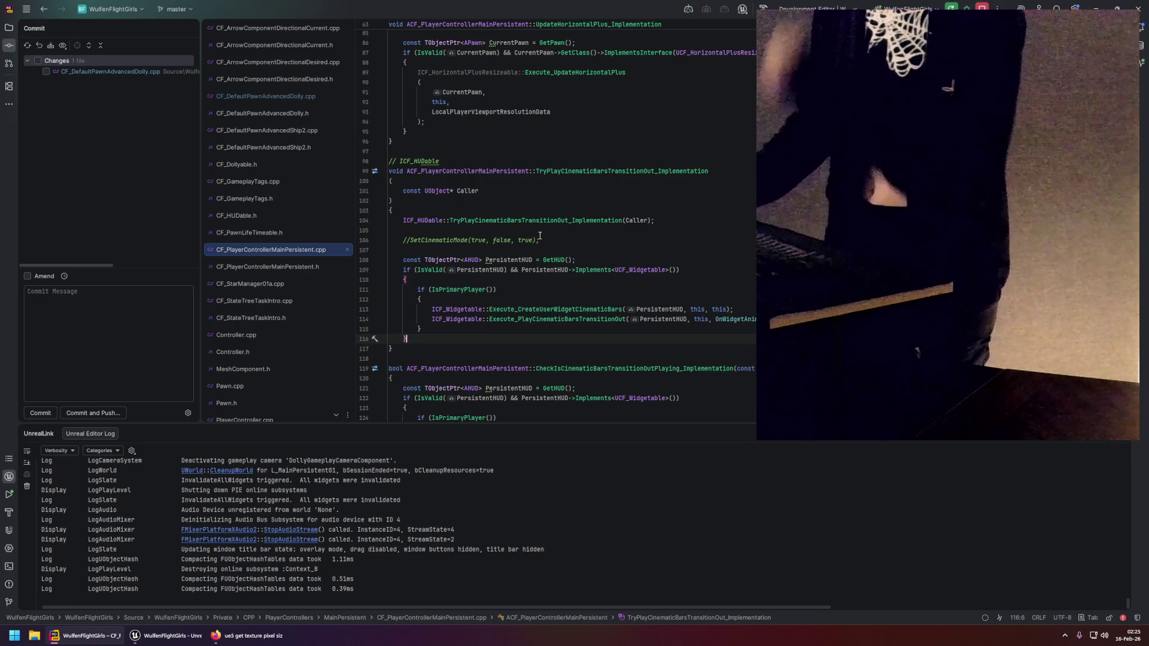
Check OnTransitionedOutUserWidgetTransitionCinematicBars near SetCinematicMode, then reopen the dolly pawn source.
{"action": "scroll", "coordinate": [540, 236], "scroll_direction": "up", "scroll_amount": 15}
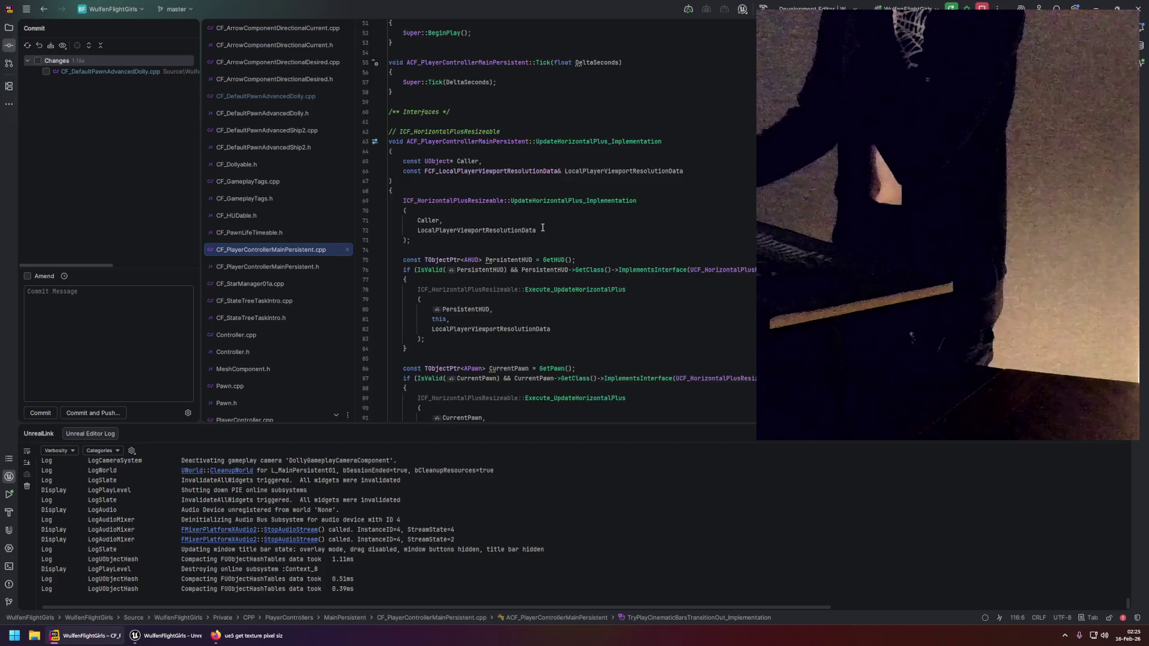
{"action": "scroll", "coordinate": [540, 227], "scroll_direction": "down", "scroll_amount": 20}
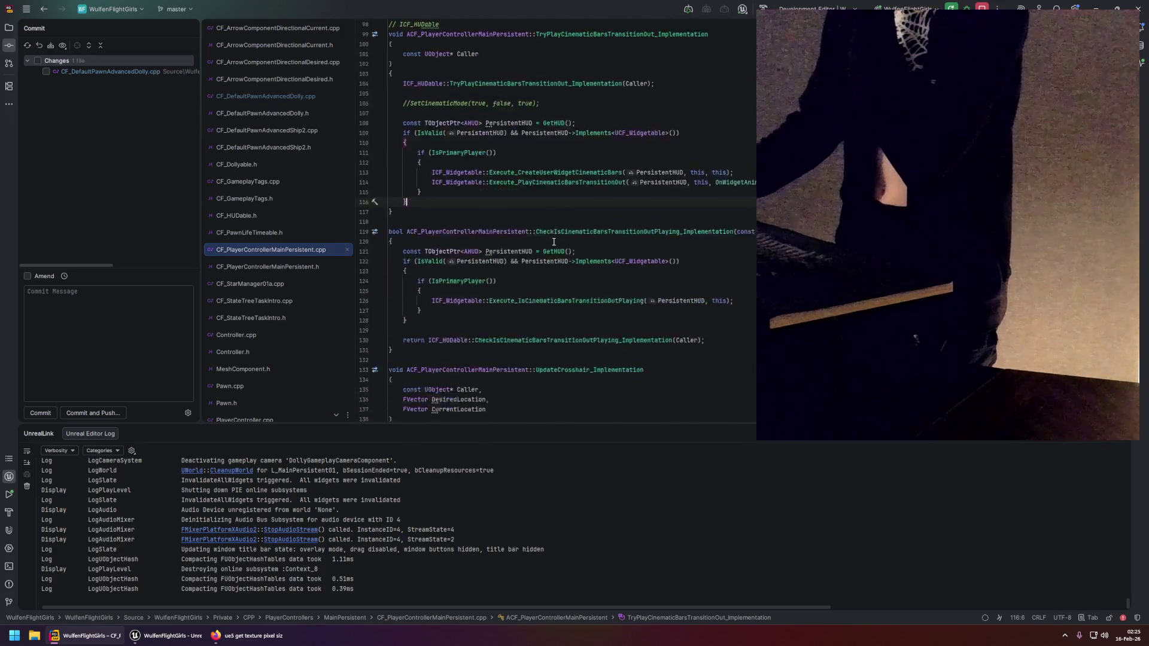
{"action": "scroll", "coordinate": [554, 242], "scroll_direction": "down", "scroll_amount": 20}
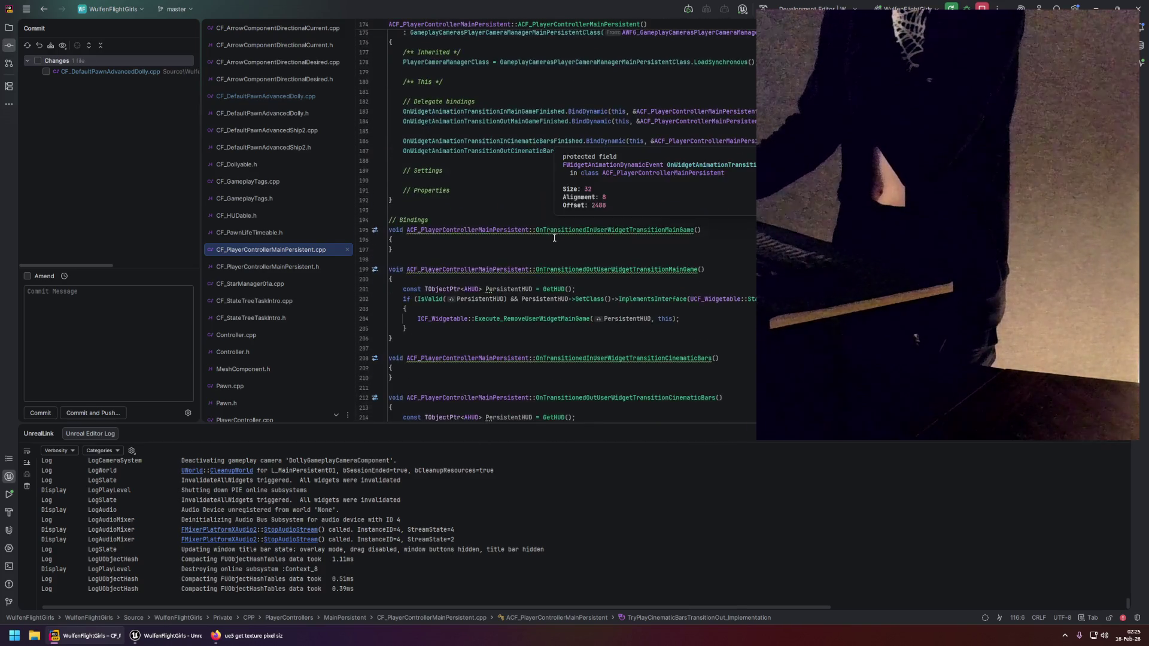
{"action": "scroll", "coordinate": [553, 238], "scroll_direction": "down", "scroll_amount": 5}
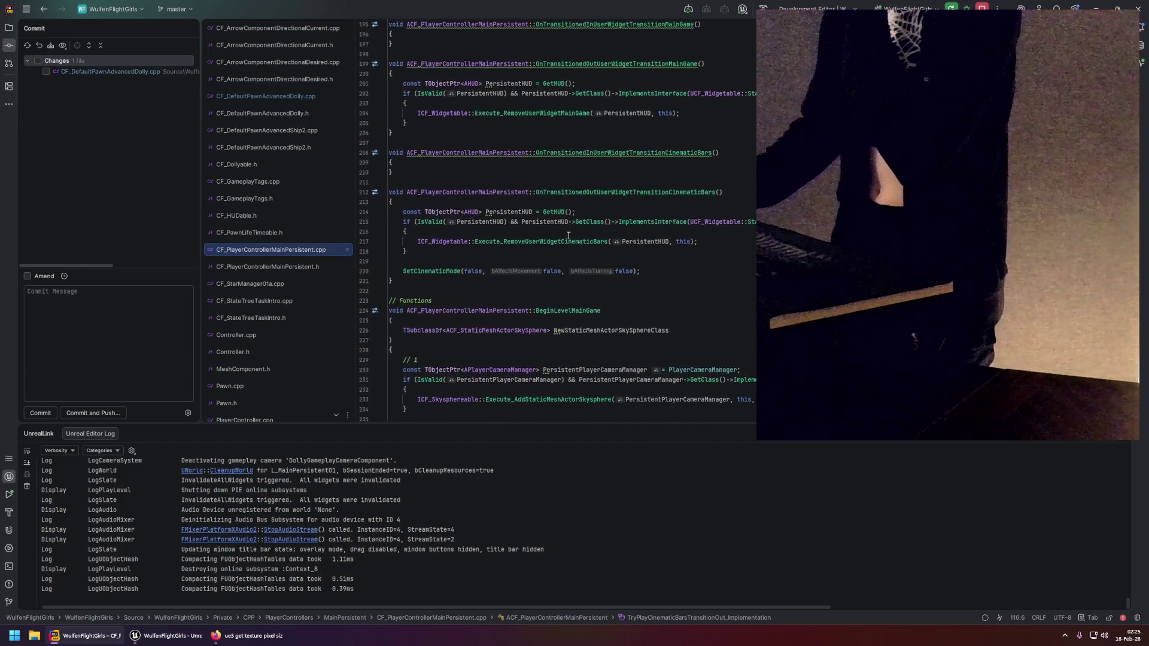
{"action": "scroll", "coordinate": [568, 235], "scroll_direction": "up", "scroll_amount": 2}
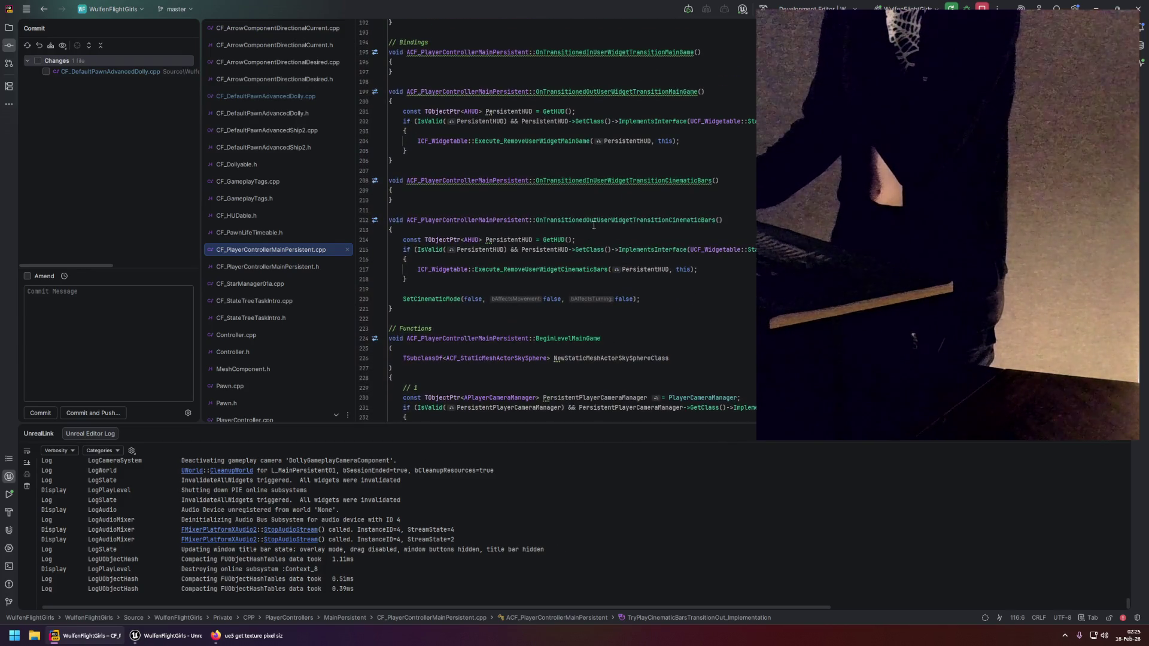
{"action": "scroll", "coordinate": [580, 223], "scroll_direction": "up", "scroll_amount": 5}
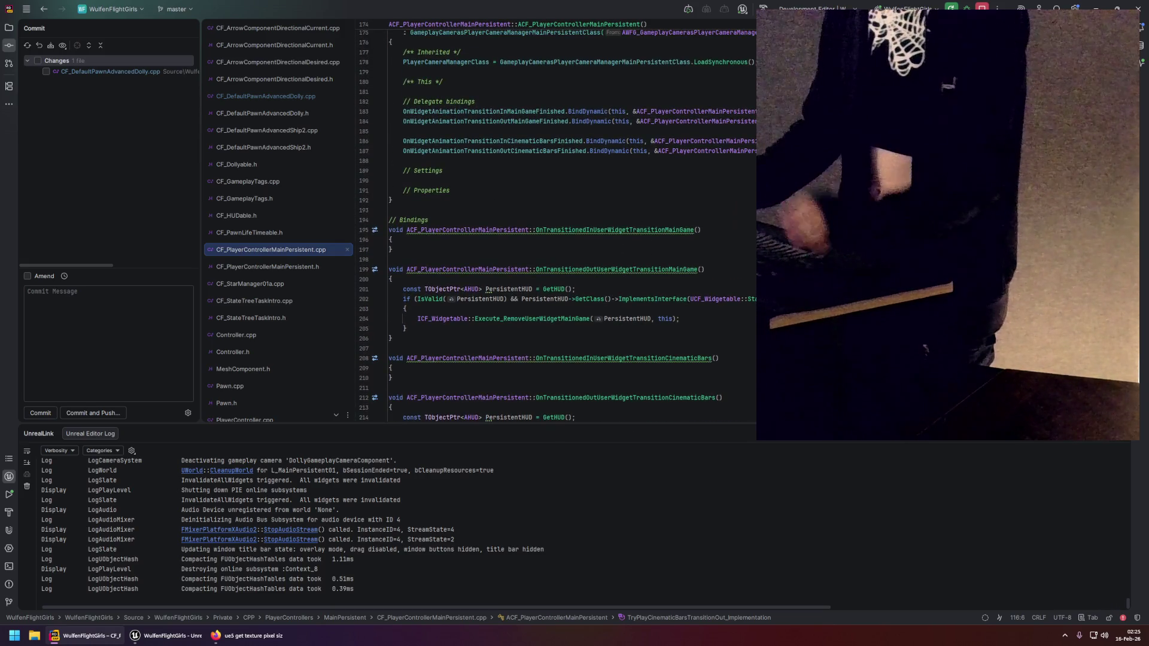
{"action": "left_click", "coordinate": [535, 397]}
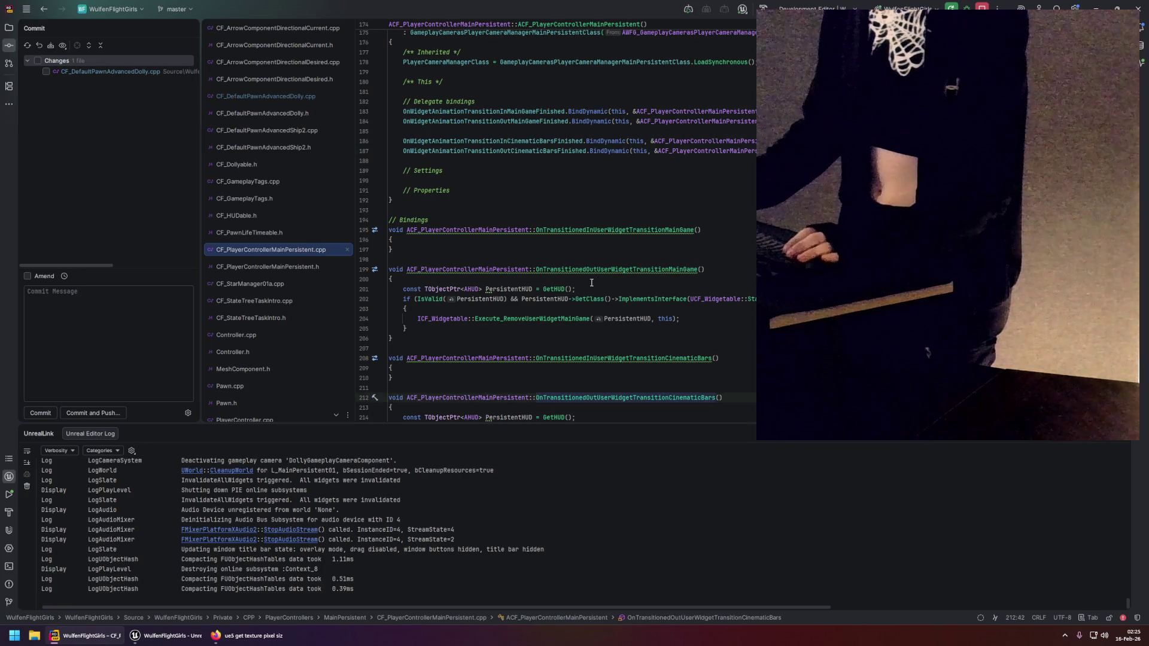
{"action": "scroll", "coordinate": [574, 283], "scroll_direction": "down", "scroll_amount": 5}
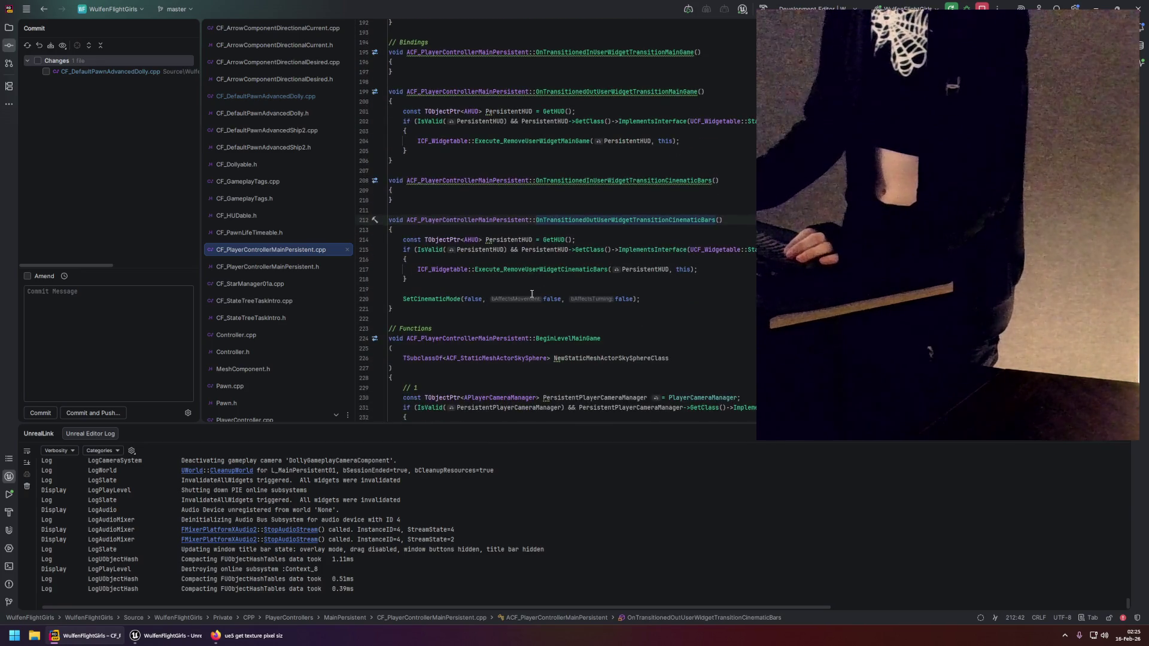
{"action": "left_click", "coordinate": [442, 289]}
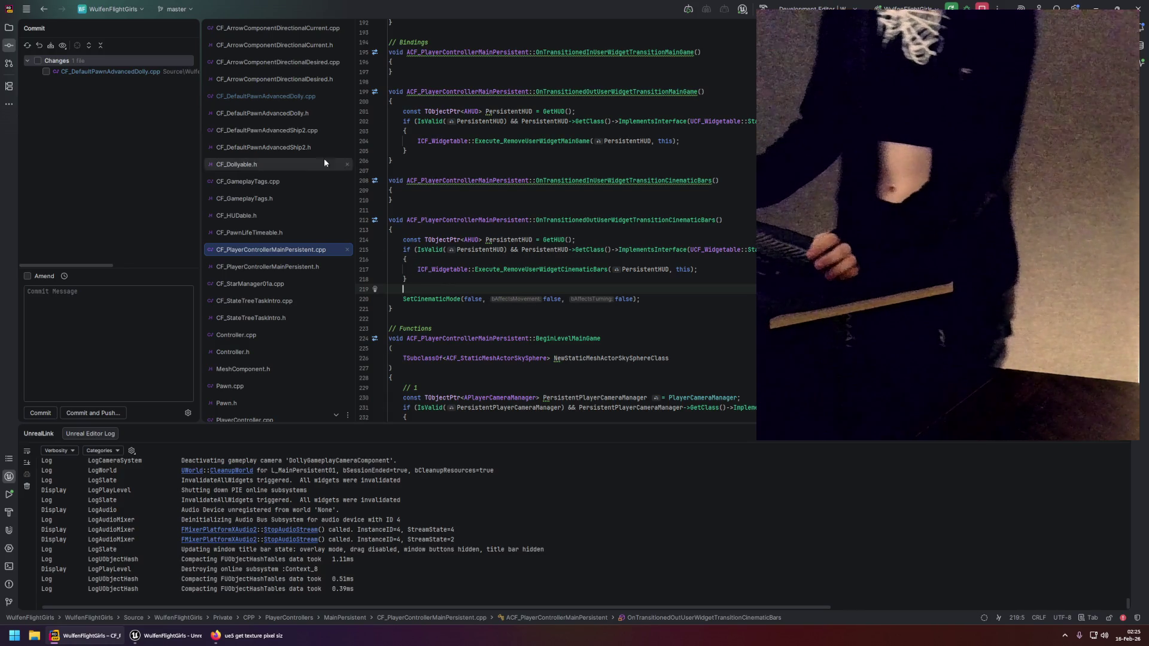
{"action": "left_click", "coordinate": [278, 99]}
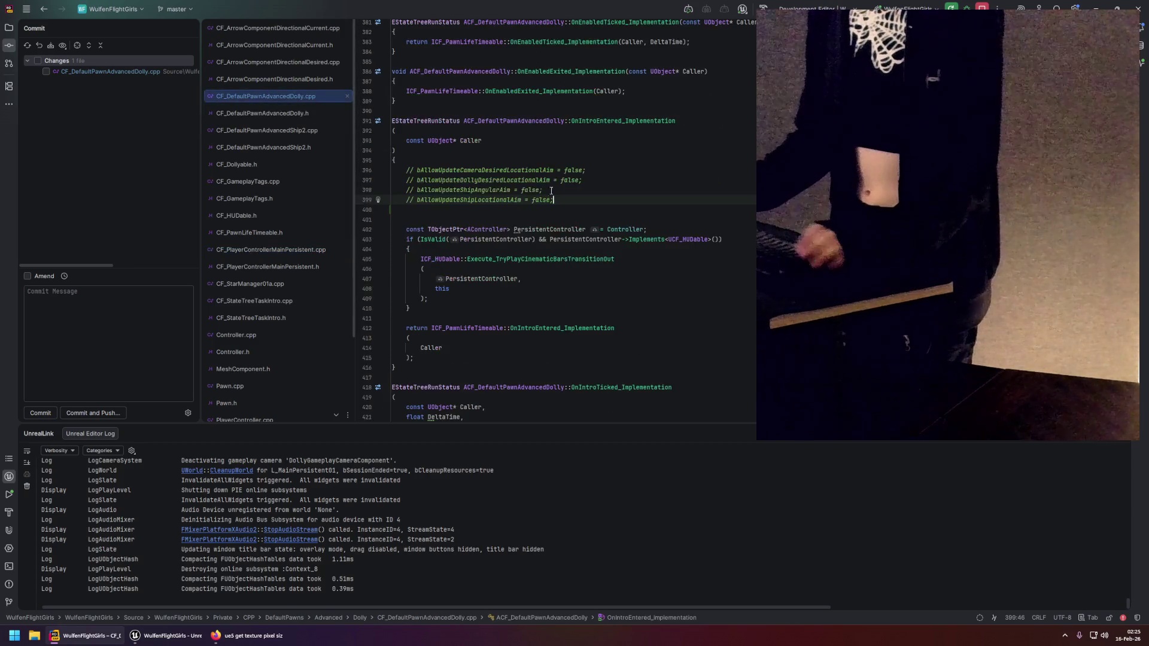
Look over the commented-out aim flags on lines 396–399 in OnIntroEntered_Implementation.
{"action": "left_click_drag", "start_coordinate": [554, 200], "coordinate": [407, 170]}
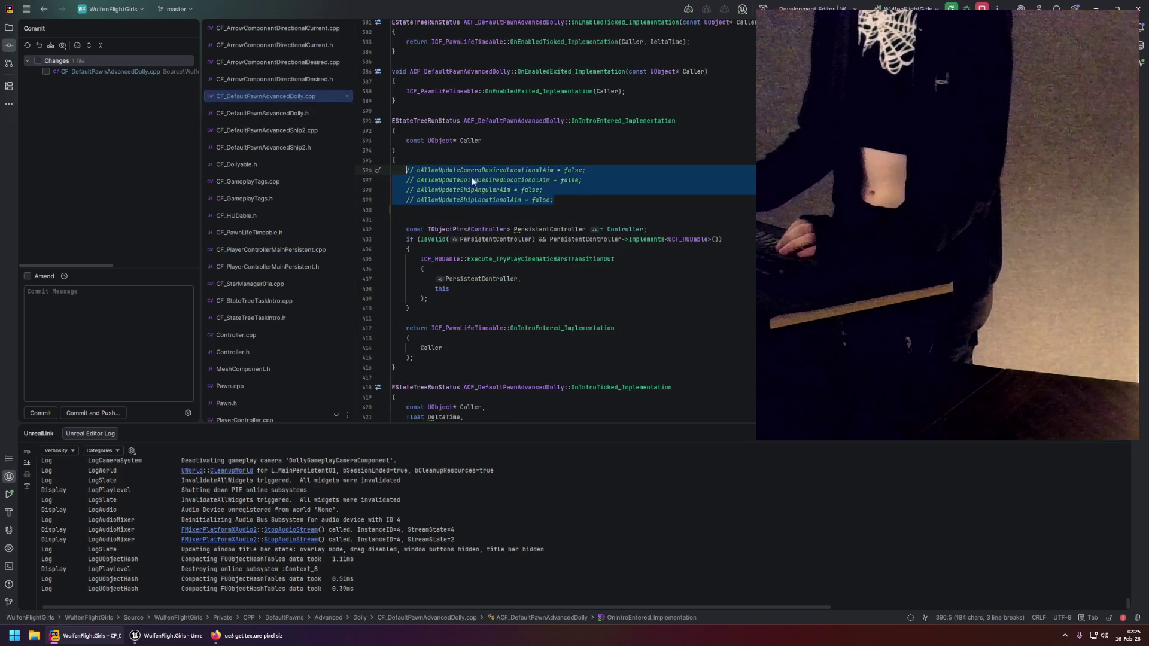
{"action": "left_click", "coordinate": [564, 198]}
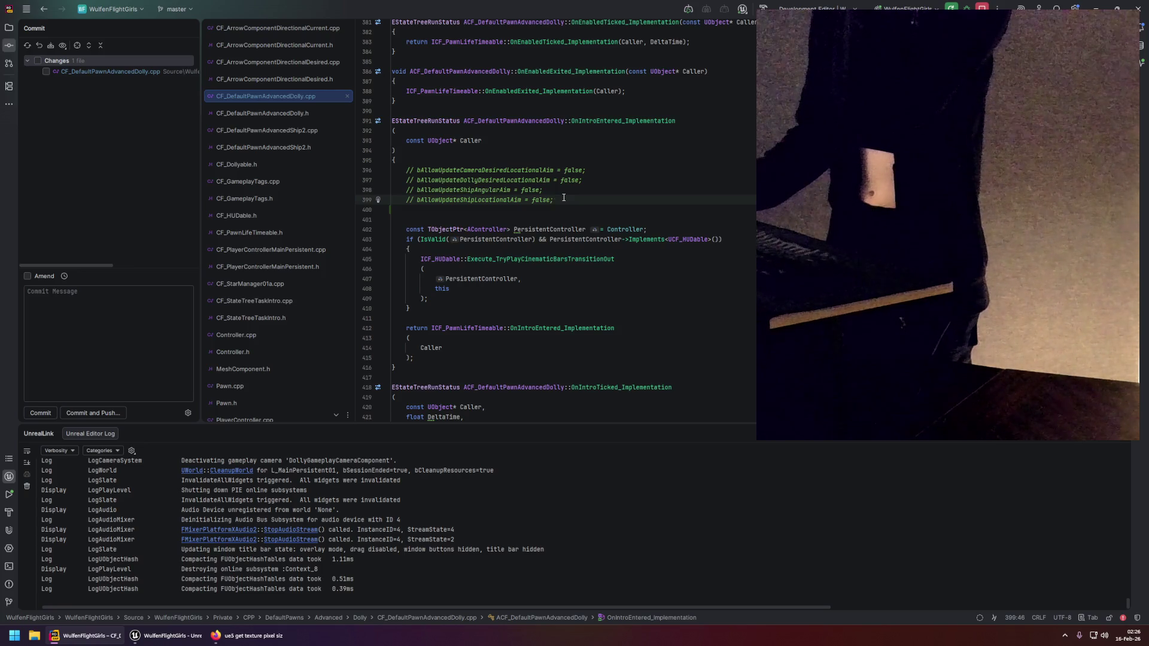
{"action": "scroll", "coordinate": [564, 199], "scroll_direction": "down", "scroll_amount": 10}
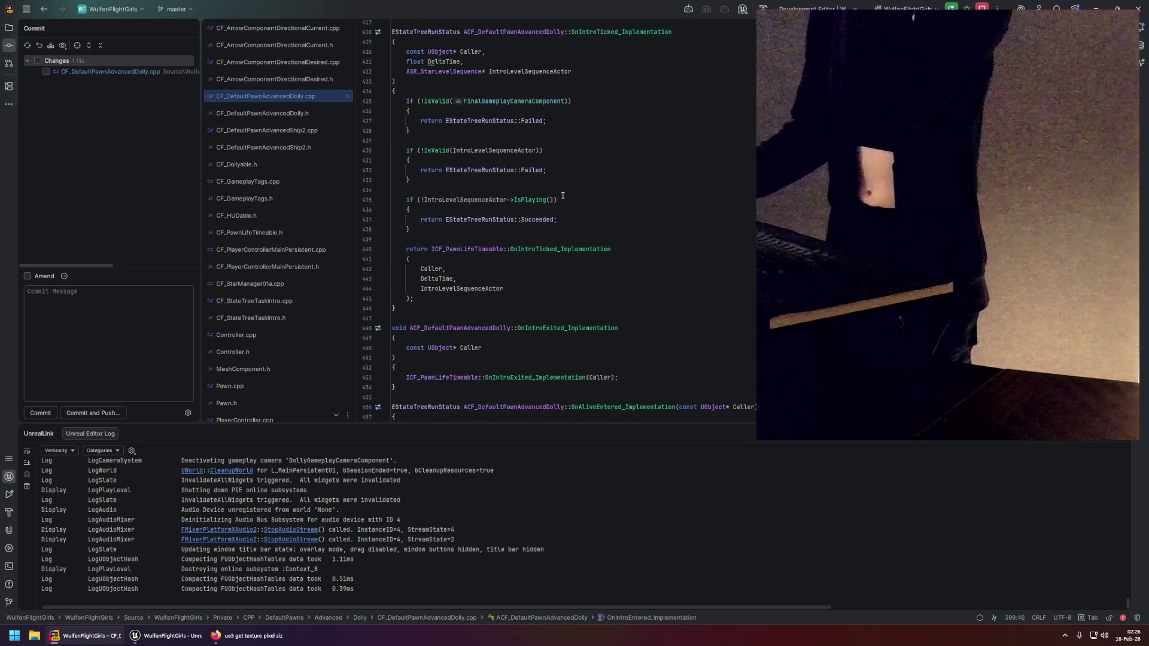
{"action": "scroll", "coordinate": [563, 196], "scroll_direction": "down", "scroll_amount": 4}
{"action": "scroll", "coordinate": [564, 197], "scroll_direction": "up", "scroll_amount": 5}
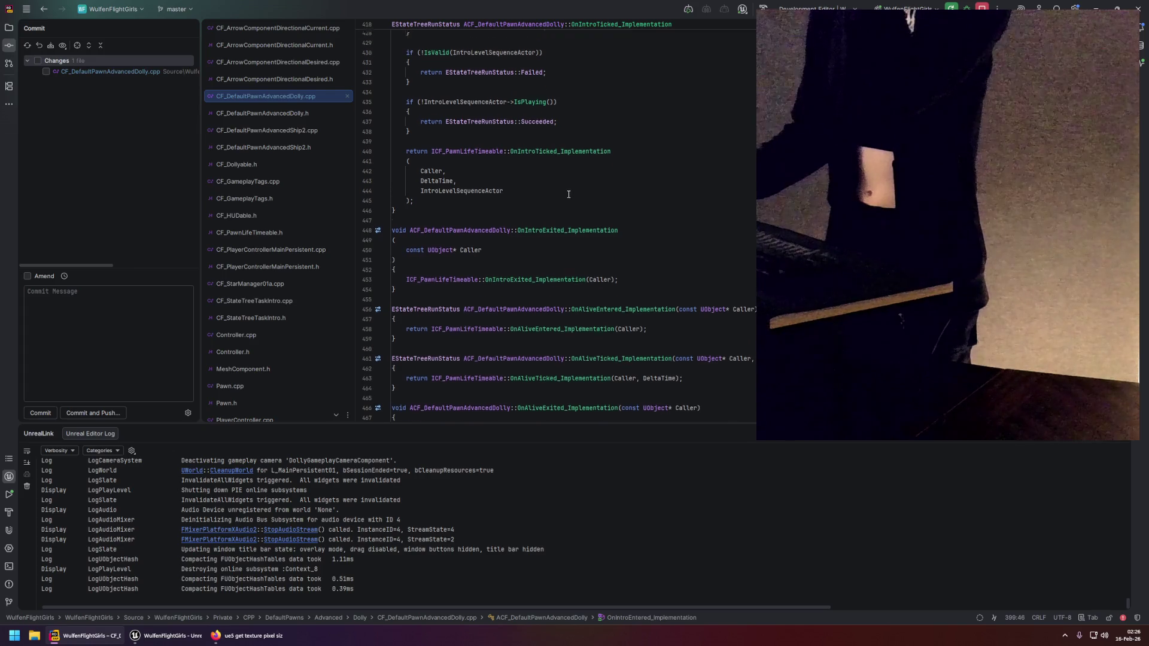
{"action": "scroll", "coordinate": [569, 192], "scroll_direction": "up", "scroll_amount": 8}
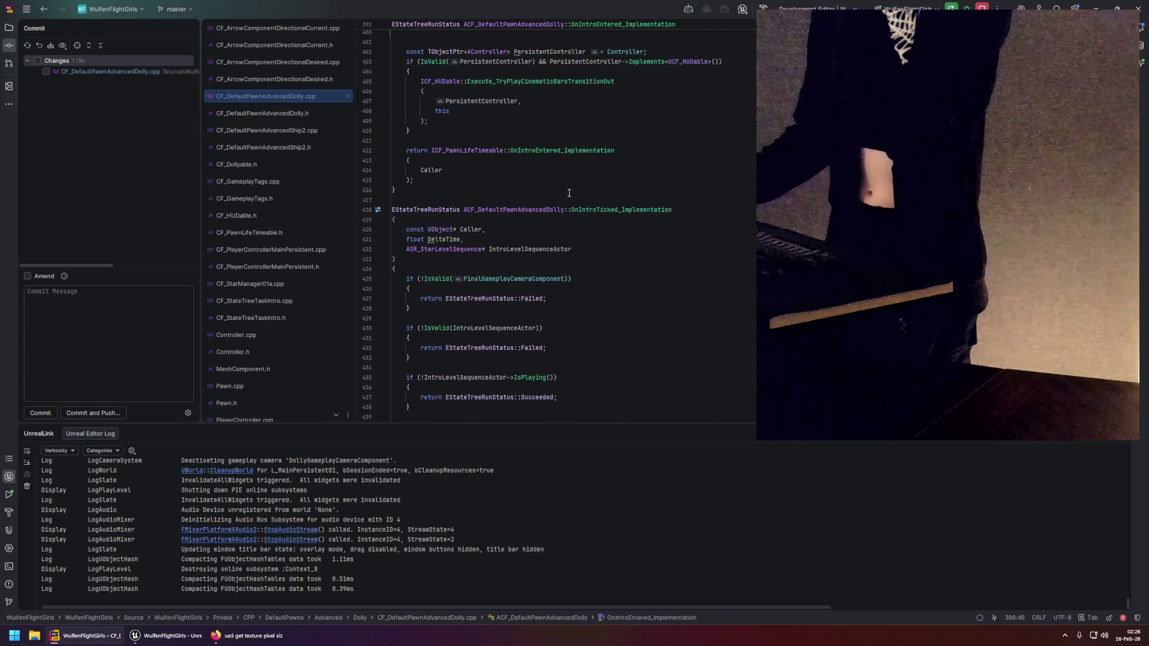
{"action": "scroll", "coordinate": [566, 204], "scroll_direction": "up", "scroll_amount": 6}
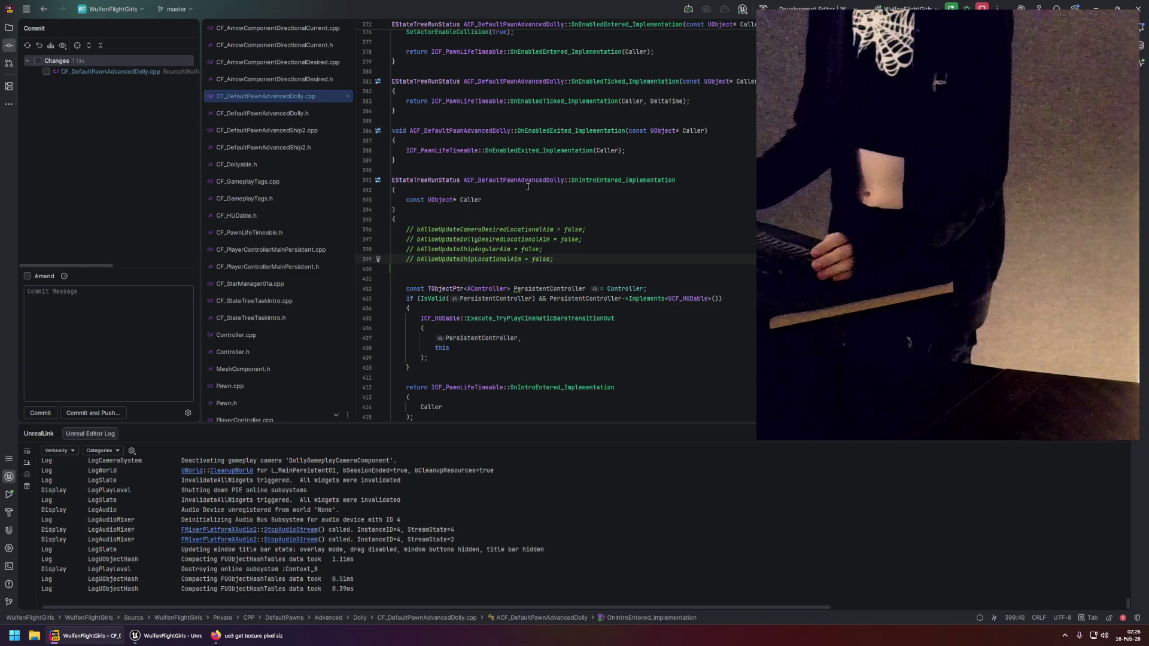
{"action": "scroll", "coordinate": [543, 241], "scroll_direction": "down", "scroll_amount": 3}
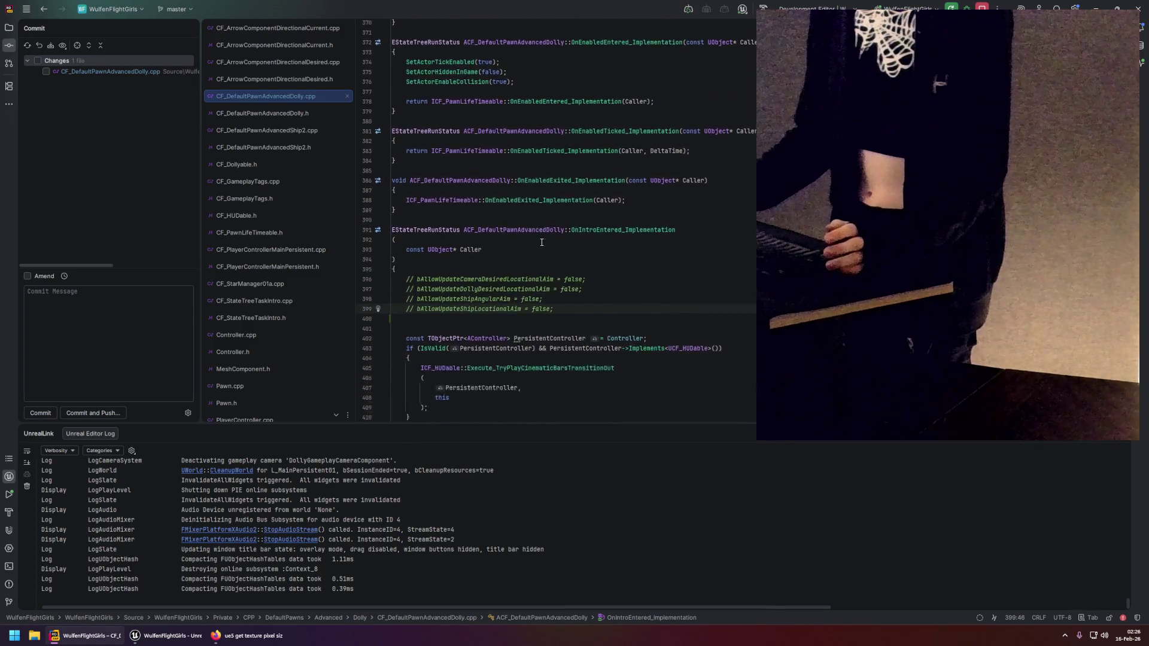
Open CF_DefaultPawnAdvancedDolly.h at its Bindings and Functions declarations.
{"action": "left_click", "coordinate": [268, 118]}
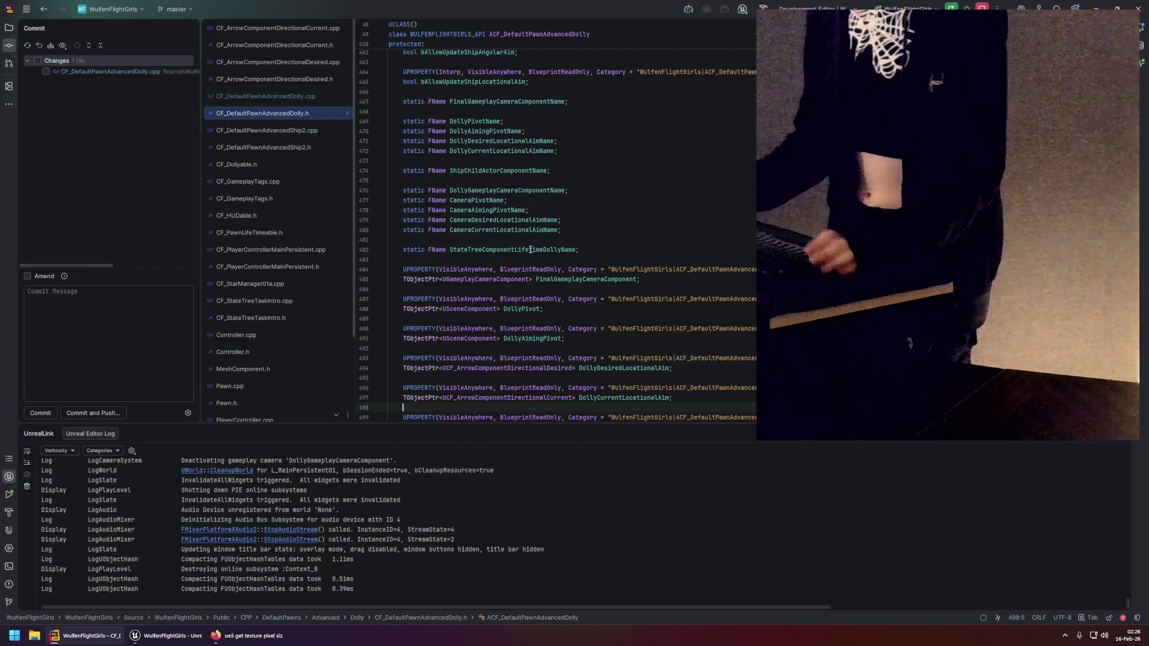
{"action": "scroll", "coordinate": [556, 227], "scroll_direction": "down", "scroll_amount": 10}
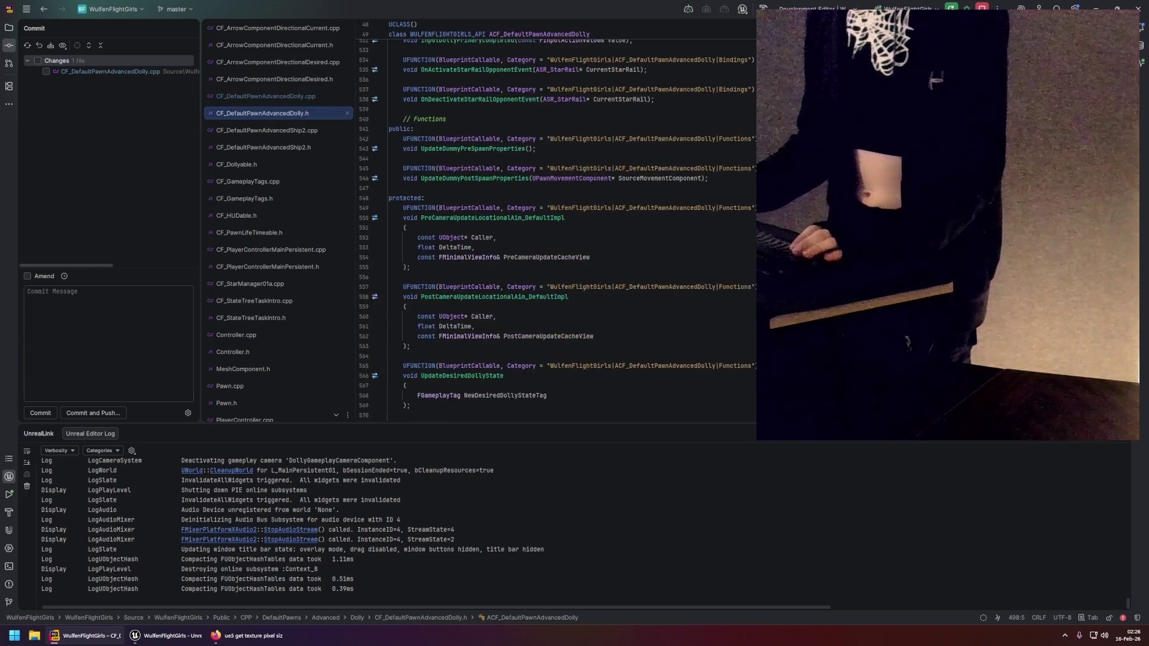
{"action": "scroll", "coordinate": [477, 255], "scroll_direction": "down", "scroll_amount": 3}
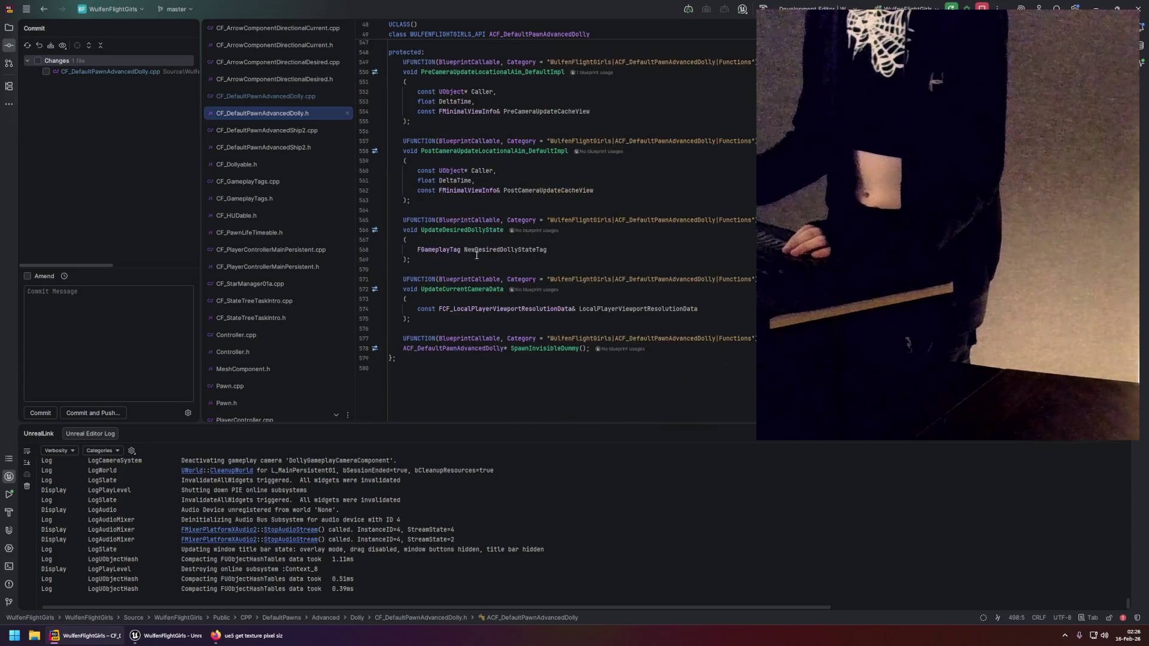
{"action": "scroll", "coordinate": [466, 254], "scroll_direction": "up", "scroll_amount": 9}
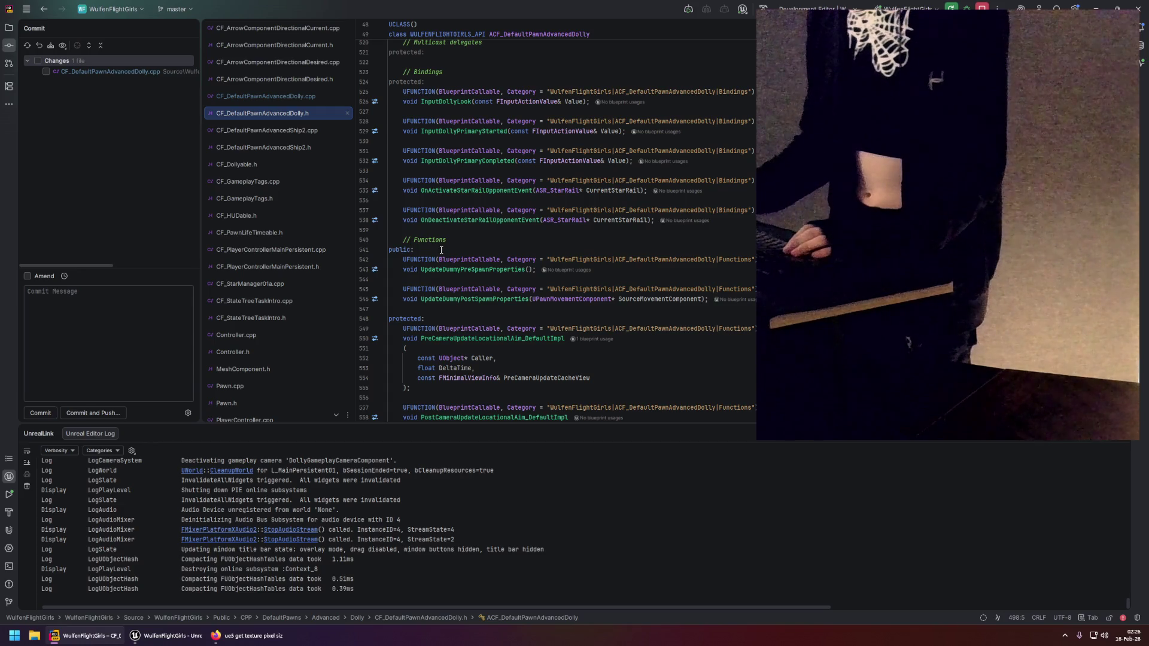
Duplicate the UpdateDummyPostSpawnProperties declaration and remove the extra blank lines.
{"action": "left_click", "coordinate": [436, 310]}
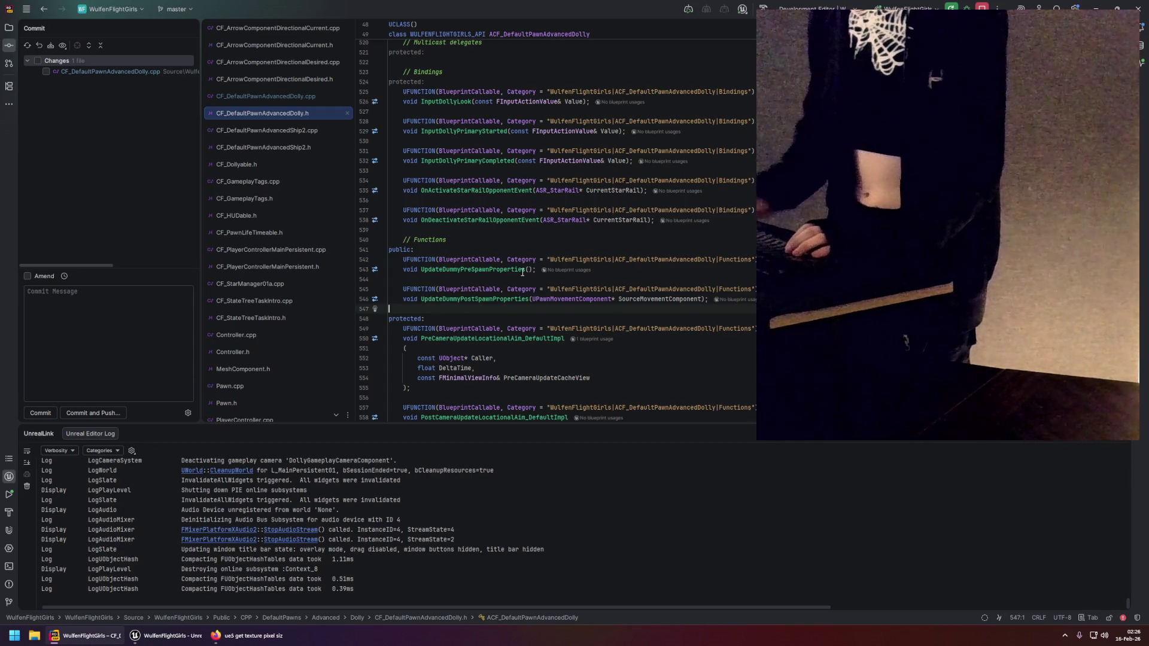
{"action": "key", "text": "Return"}
{"action": "key", "text": "Return"}
{"action": "left_click", "coordinate": [365, 294]}
{"action": "left_click_drag", "start_coordinate": [367, 297], "coordinate": [366, 307]}
{"action": "key", "text": "ctrl+d"}
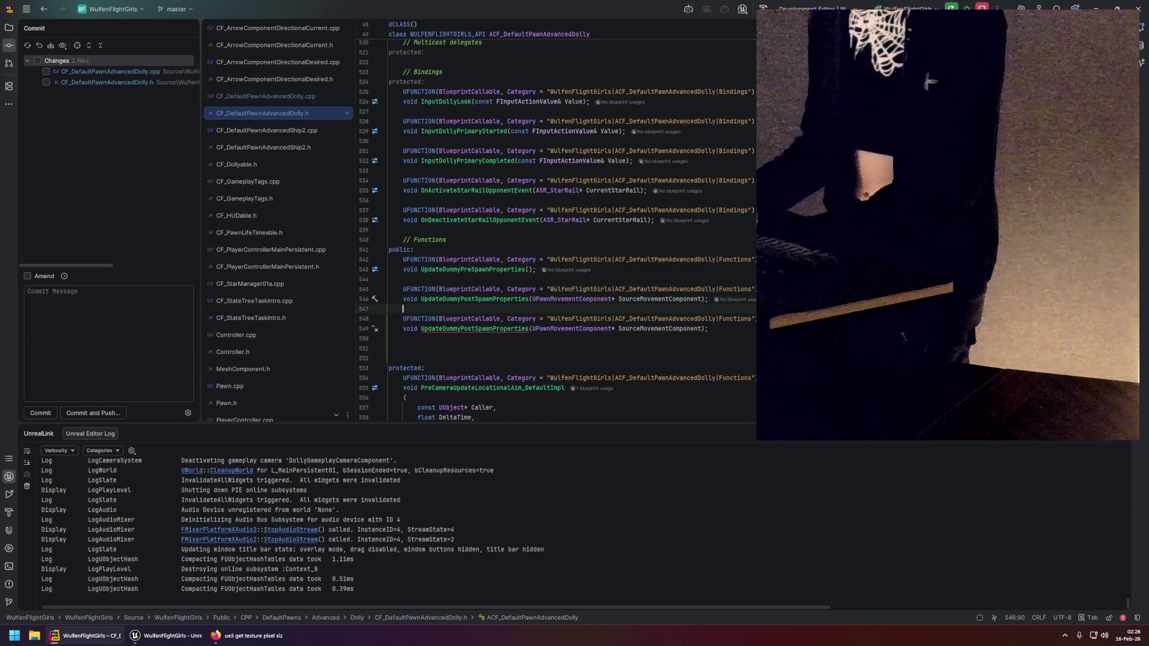
{"action": "left_click_drag", "start_coordinate": [435, 359], "coordinate": [389, 338]}
{"action": "key", "text": "BackSpace"}
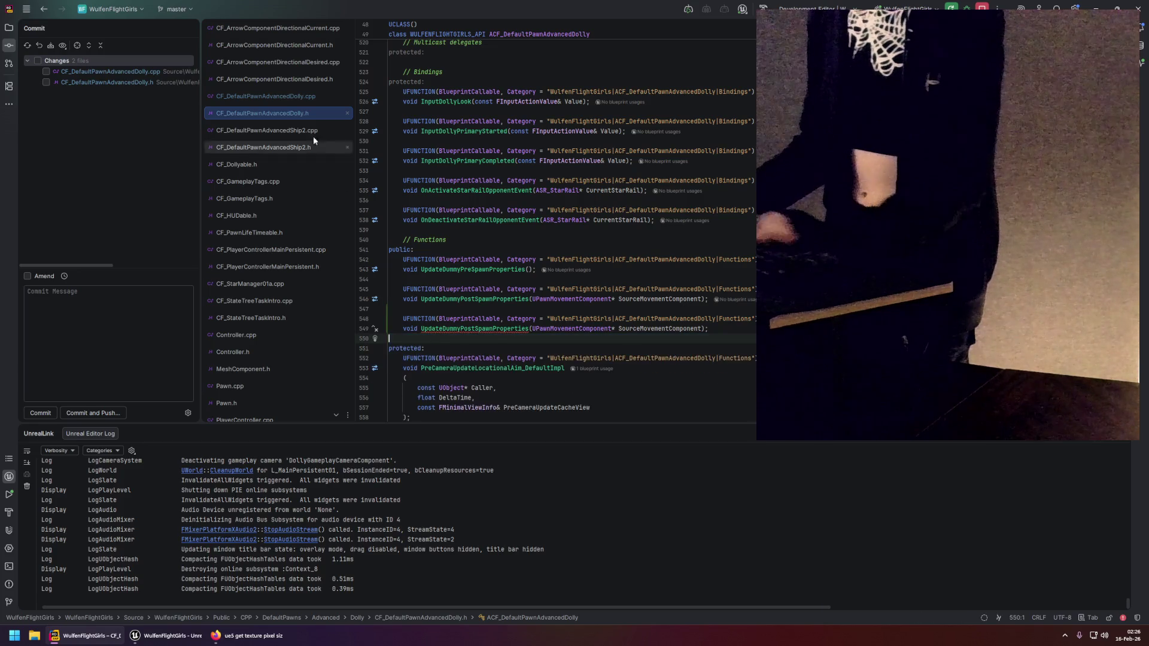
Rename the duplicated declaration to SetAllowUpdateAim.
{"action": "left_click", "coordinate": [292, 97]}
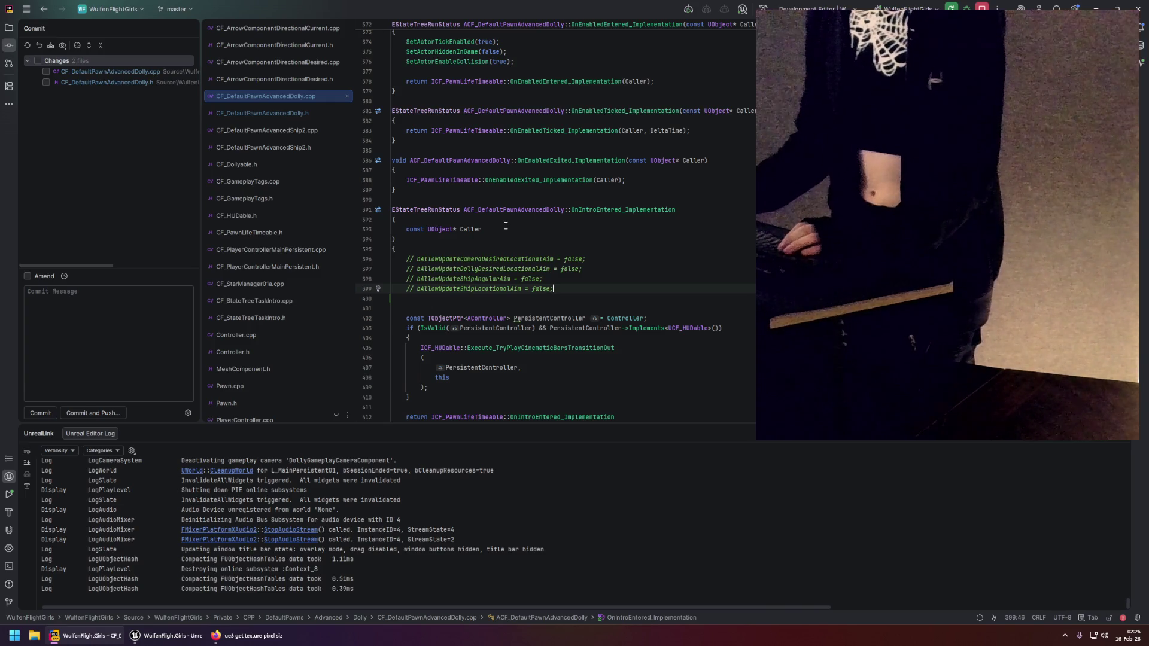
{"action": "left_click", "coordinate": [293, 113]}
{"action": "double_click", "coordinate": [473, 329]}
{"action": "type", "text": "S"}
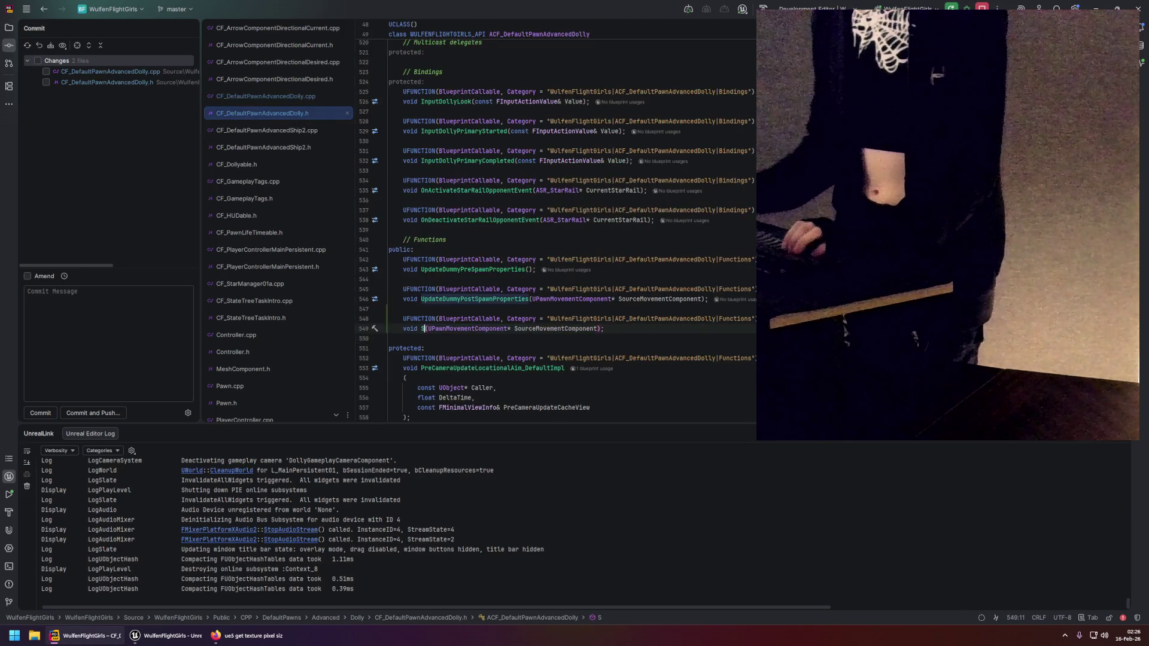
{"action": "type", "text": "etAllow"}
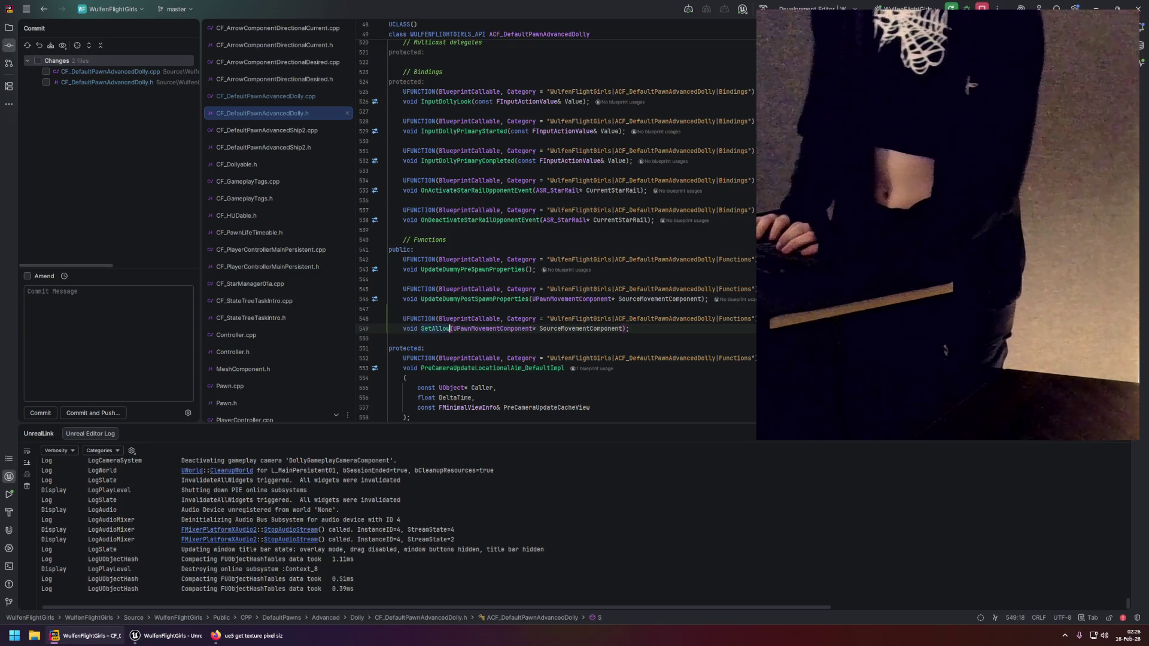
{"action": "left_click", "coordinate": [282, 99]}
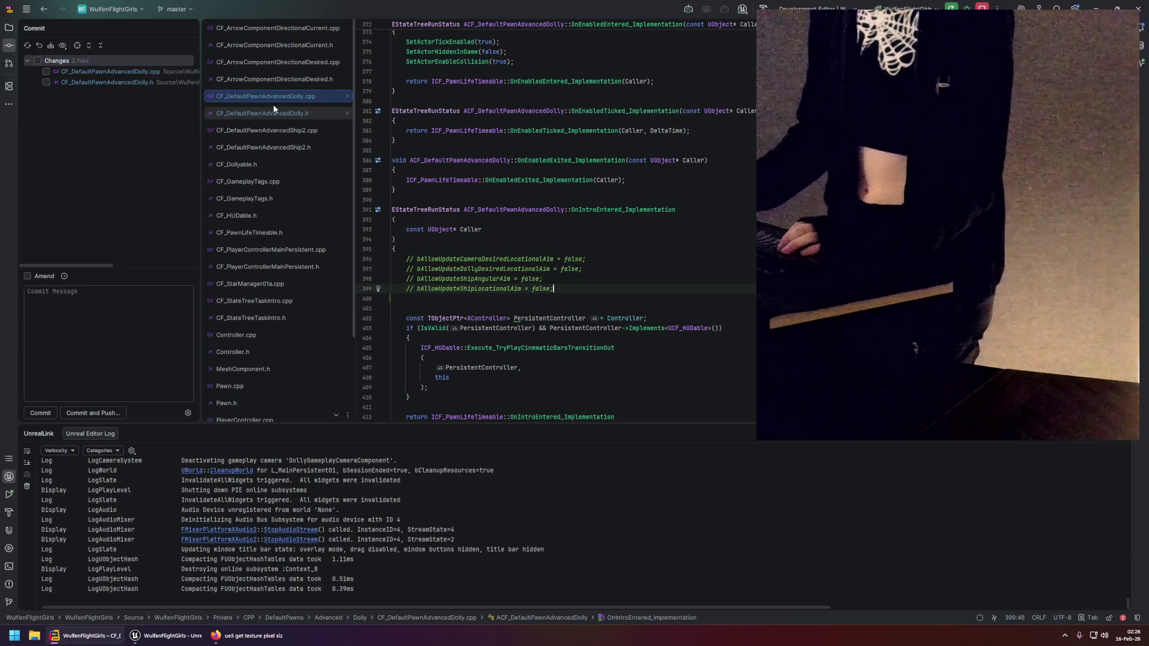
{"action": "left_click", "coordinate": [283, 113]}
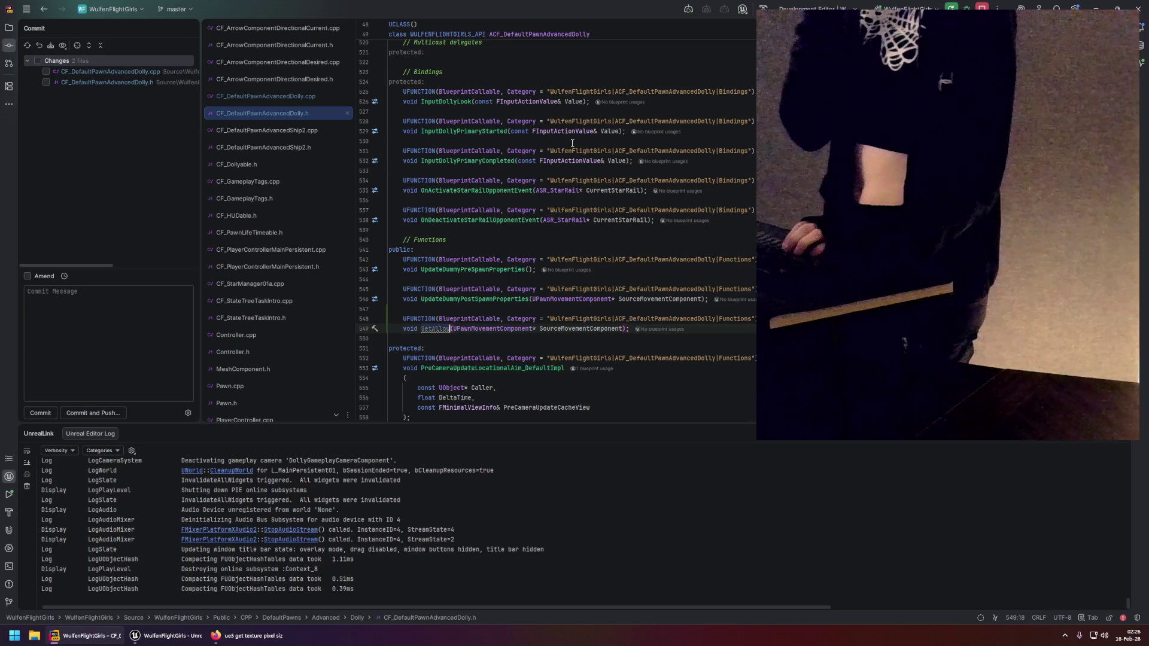
{"action": "type", "text": "UpdateAi"}
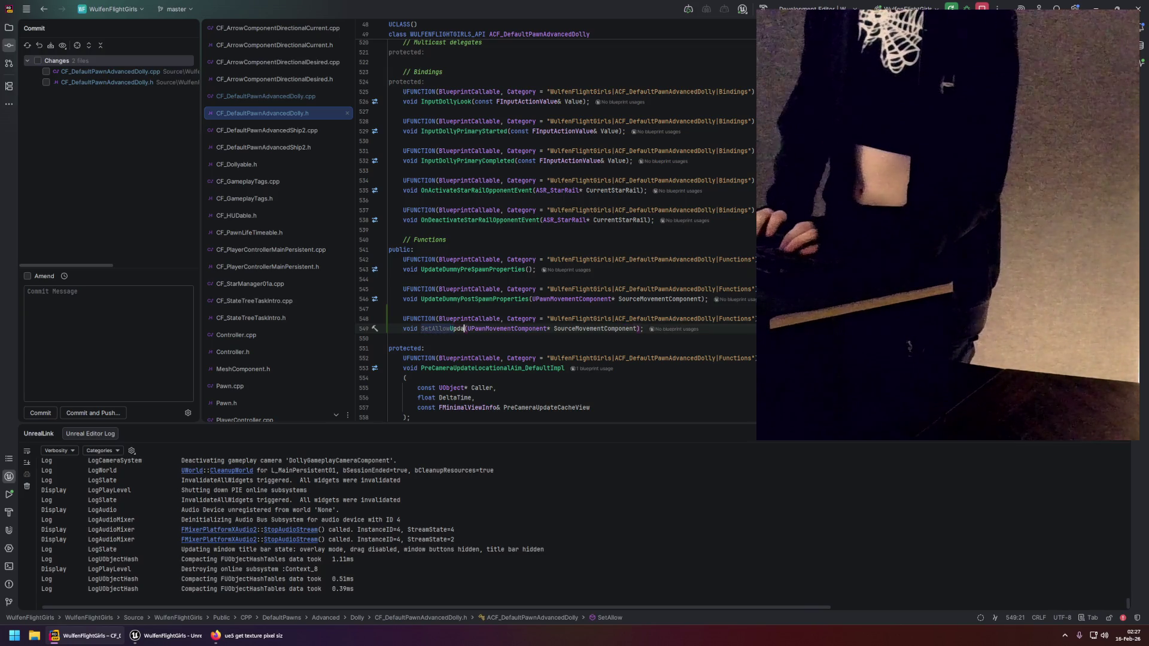
{"action": "type", "text": "m"}
{"action": "key", "text": "Right"}
{"action": "key", "text": "ctrl+shift+Right"}
{"action": "key", "text": "ctrl+shift+Right"}
{"action": "key", "text": "ctrl+shift+Right"}
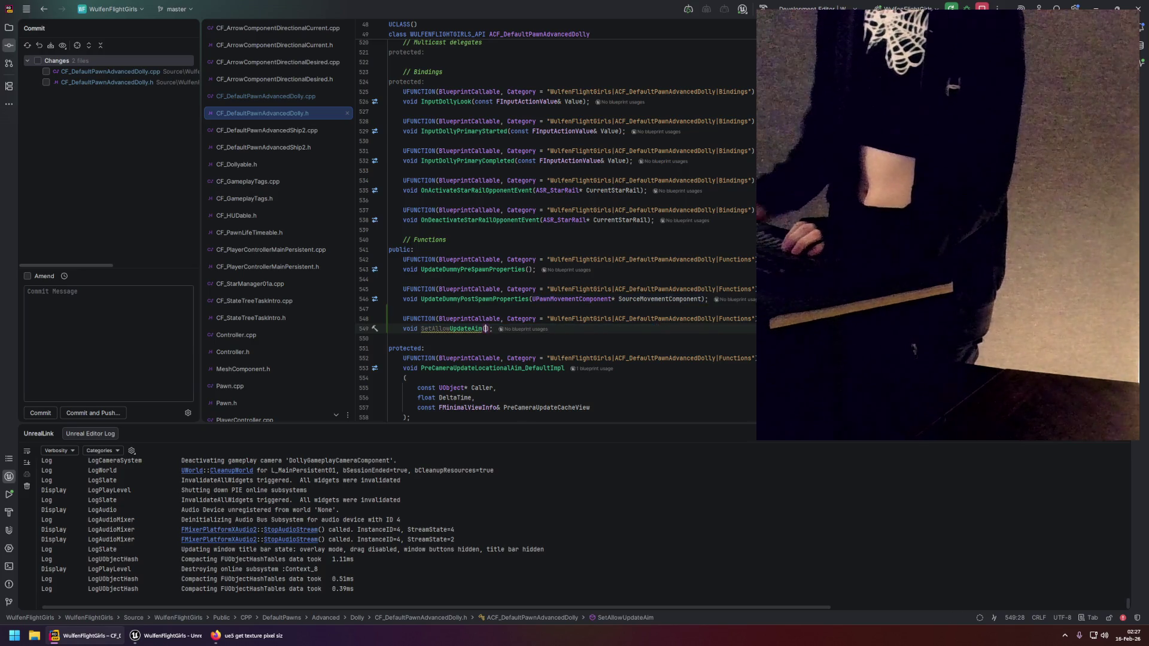
Give SetAllowUpdateAim a bool bAllow parameter and generate its definition.
{"action": "left_click", "coordinate": [294, 96]}
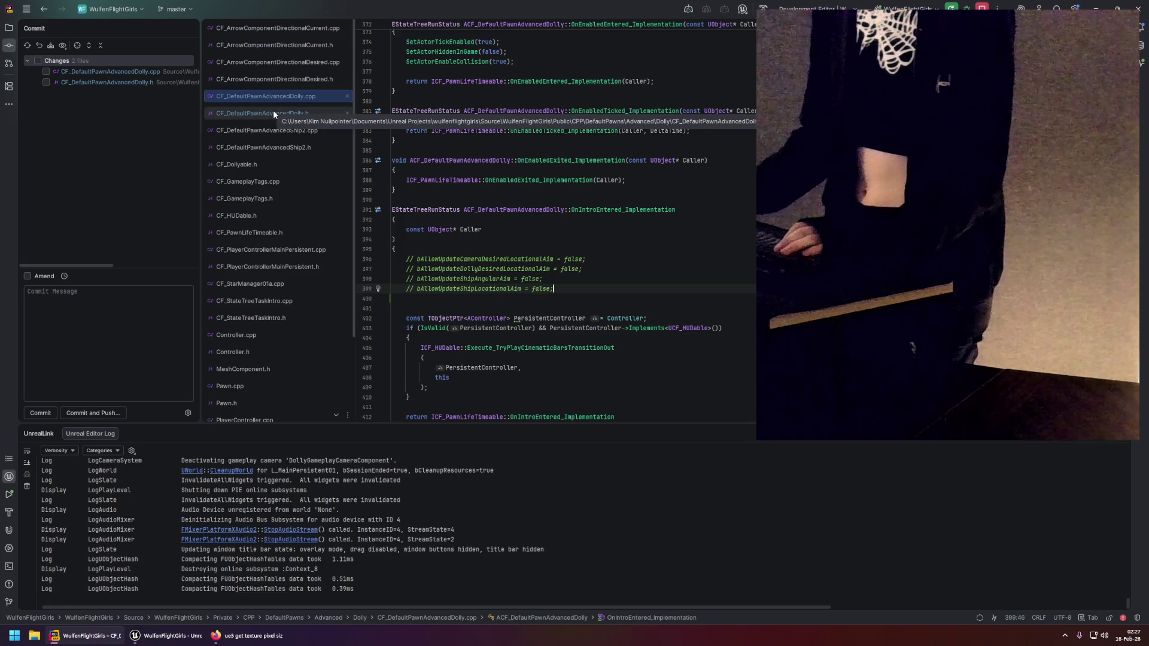
{"action": "left_click", "coordinate": [273, 113]}
{"action": "type", "text": "bo"}
{"action": "key", "text": "Return"}
{"action": "type", "text": "bAllow);"}
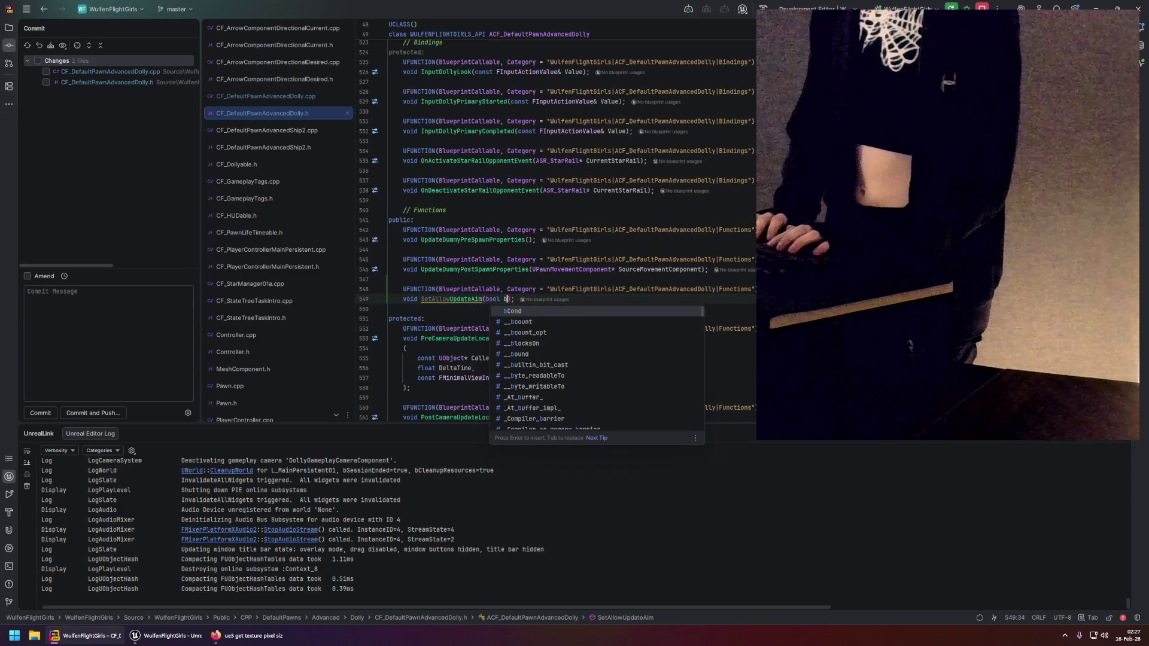
{"action": "right_click", "coordinate": [450, 299]}
{"action": "left_click", "coordinate": [458, 302]}
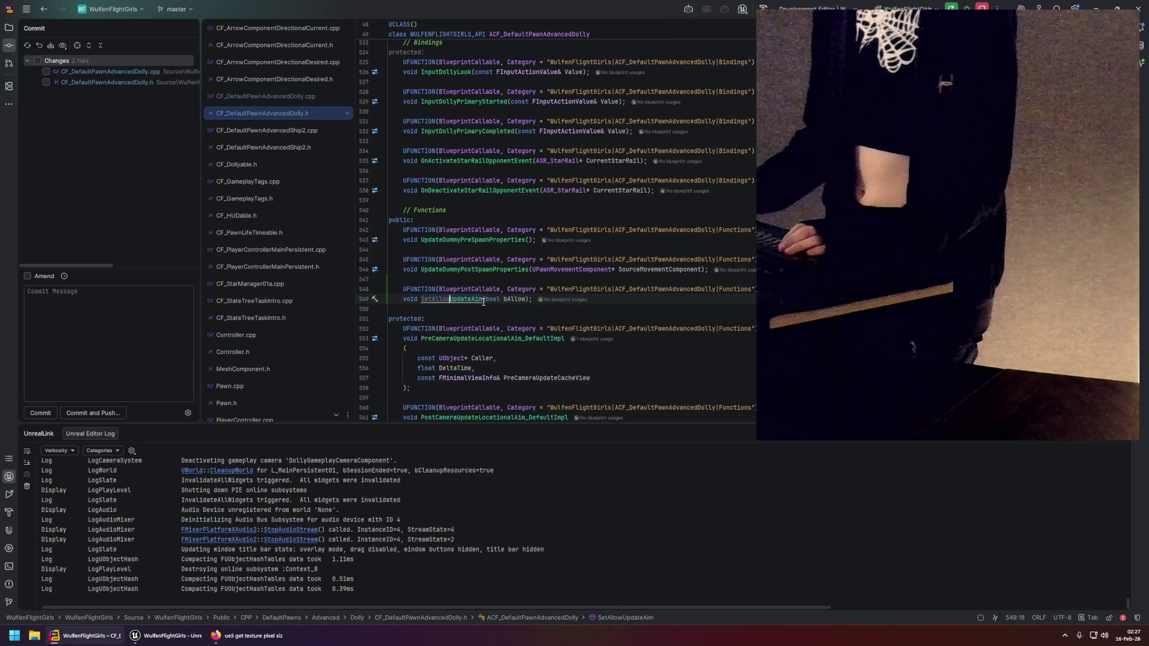
{"action": "left_click", "coordinate": [459, 313]}
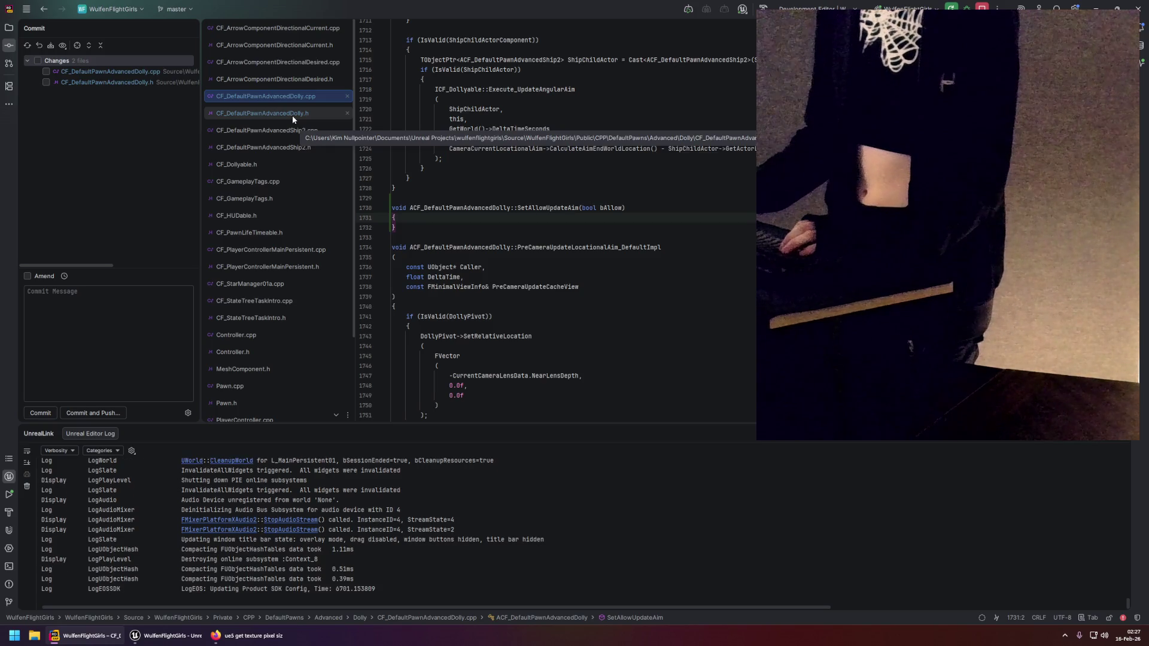
Cut the four commented aim lines out of OnIntroEntered_Implementation.
{"action": "scroll", "coordinate": [518, 205], "scroll_direction": "up", "scroll_amount": 2}
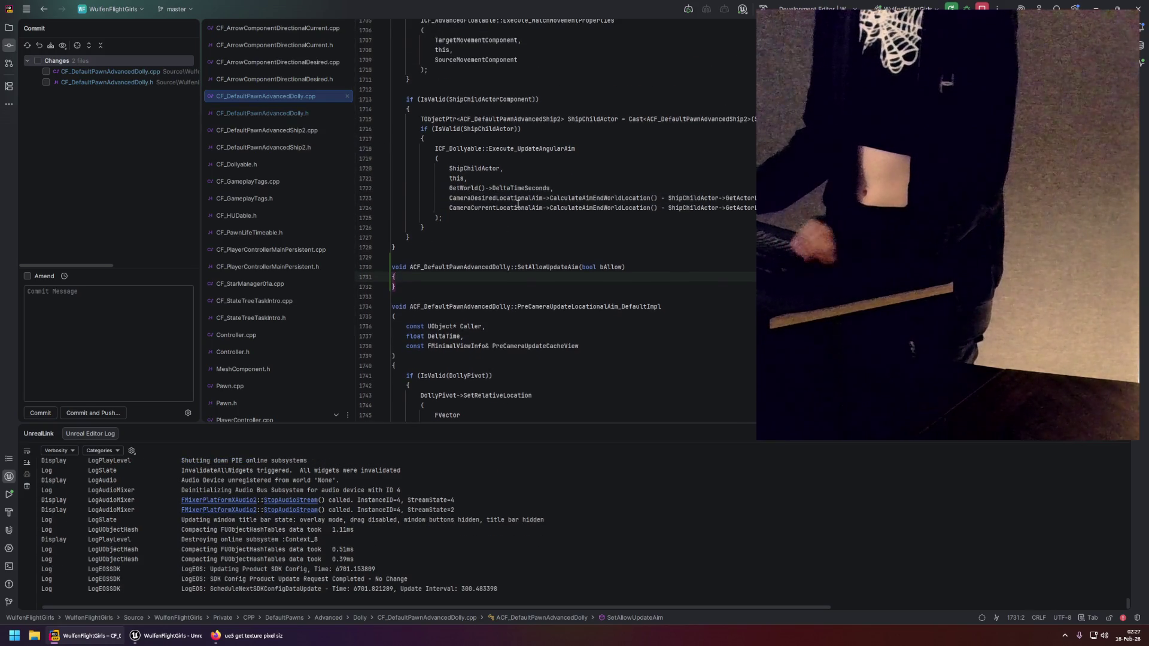
{"action": "key", "text": "Down"}
{"action": "scroll", "coordinate": [511, 222], "scroll_direction": "down", "scroll_amount": 4}
{"action": "key", "text": "ctrl+minus"}
{"action": "key", "text": "ctrl+minus"}
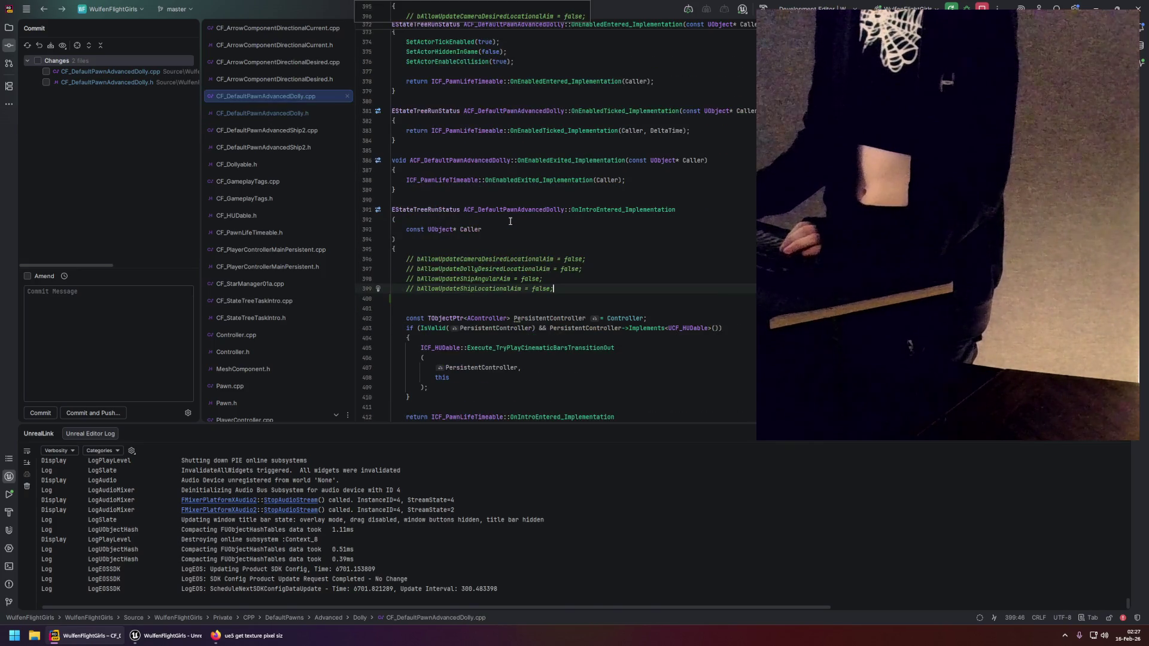
{"action": "mouse_move", "coordinate": [560, 290]}
{"action": "left_mouse_down"}
{"action": "mouse_move", "coordinate": [407, 259]}
{"action": "mouse_move", "coordinate": [426, 262]}
{"action": "left_mouse_up"}
{"action": "key", "text": "BackSpace"}
{"action": "key", "text": "BackSpace"}
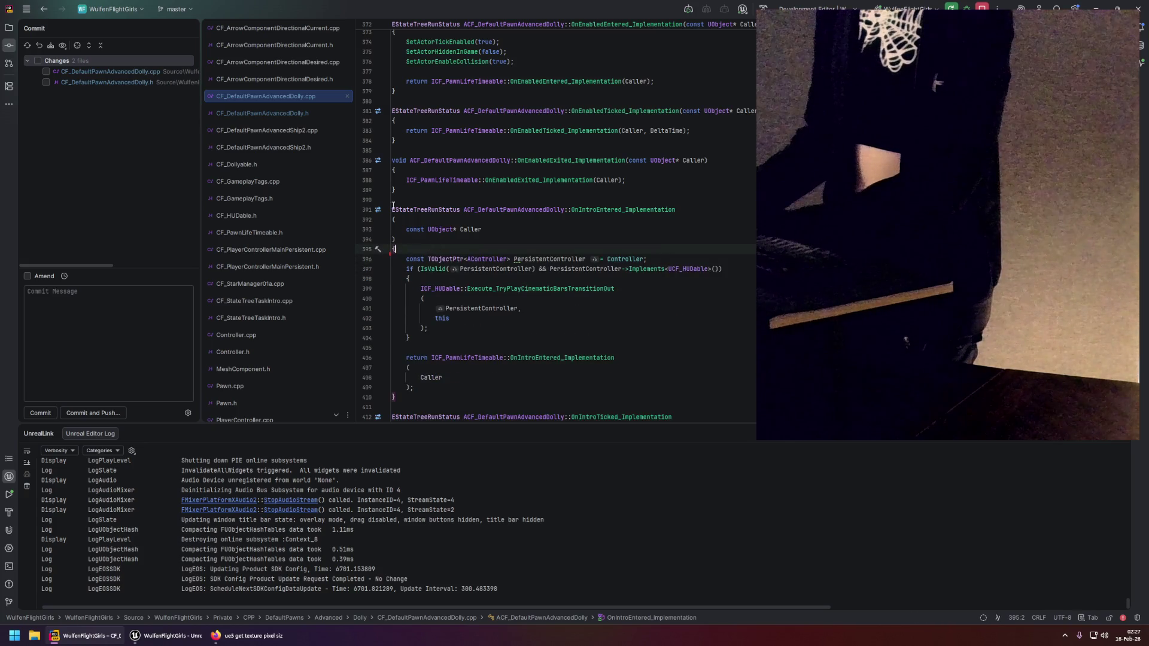
Paste the aim lines into the SetAllowUpdateAim body and uncomment them.
{"action": "left_click", "coordinate": [290, 113]}
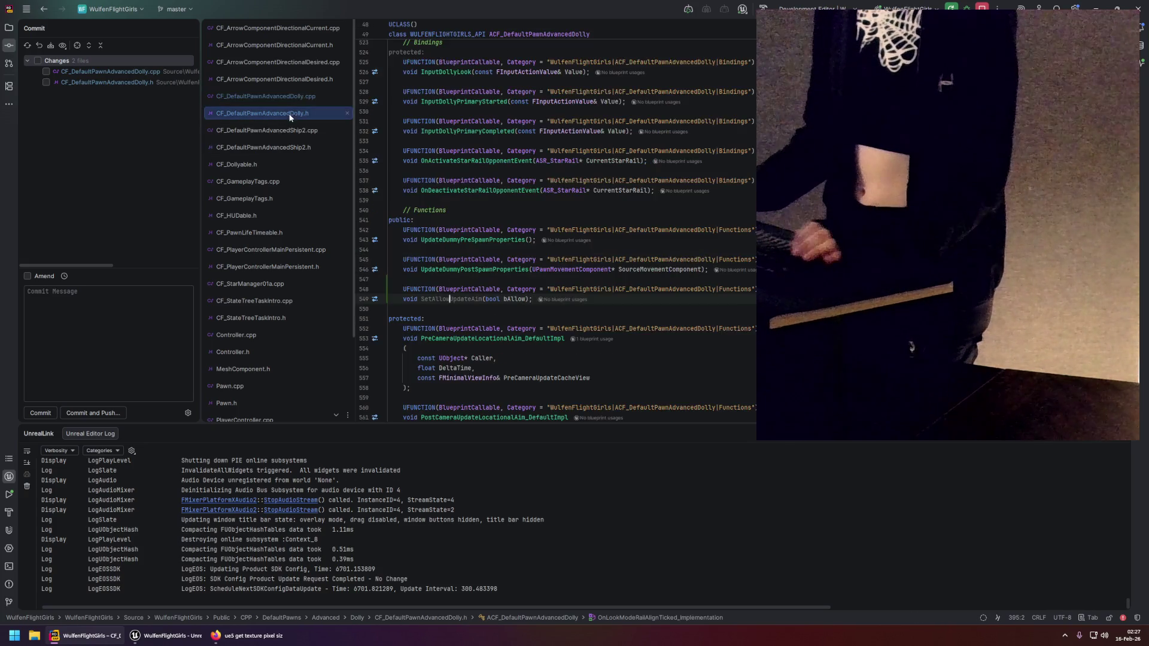
{"action": "left_click", "coordinate": [443, 299], "text": "ctrl"}
{"action": "left_click", "coordinate": [440, 178]}
{"action": "key", "text": "Return"}
{"action": "type", "text": "// bAllowUpdateCameraDesiredLocationalAim = false; \t\t// bAllowUpdateDollyDesiredLocationalAim = false; \t\t// bAllowUpdateShipAngularAim = false; \t\t// bAllowUpdateShipLocationalAim = false;"}
{"action": "left_click_drag", "start_coordinate": [568, 215], "coordinate": [407, 187]}
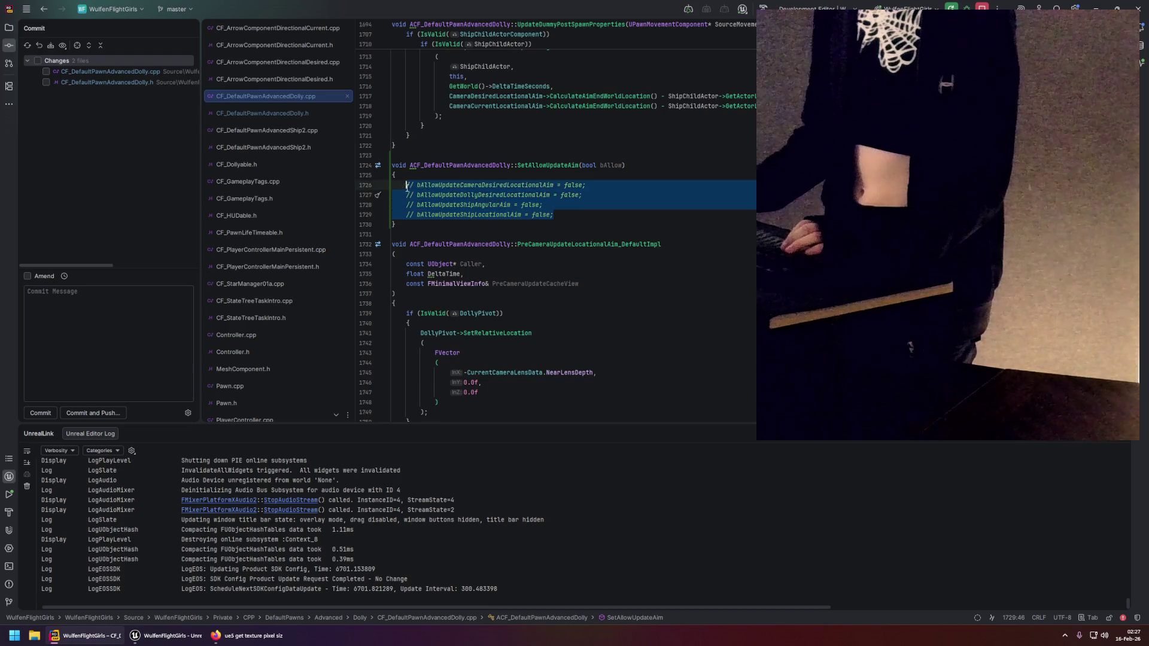
{"action": "key", "text": "ctrl+slash"}
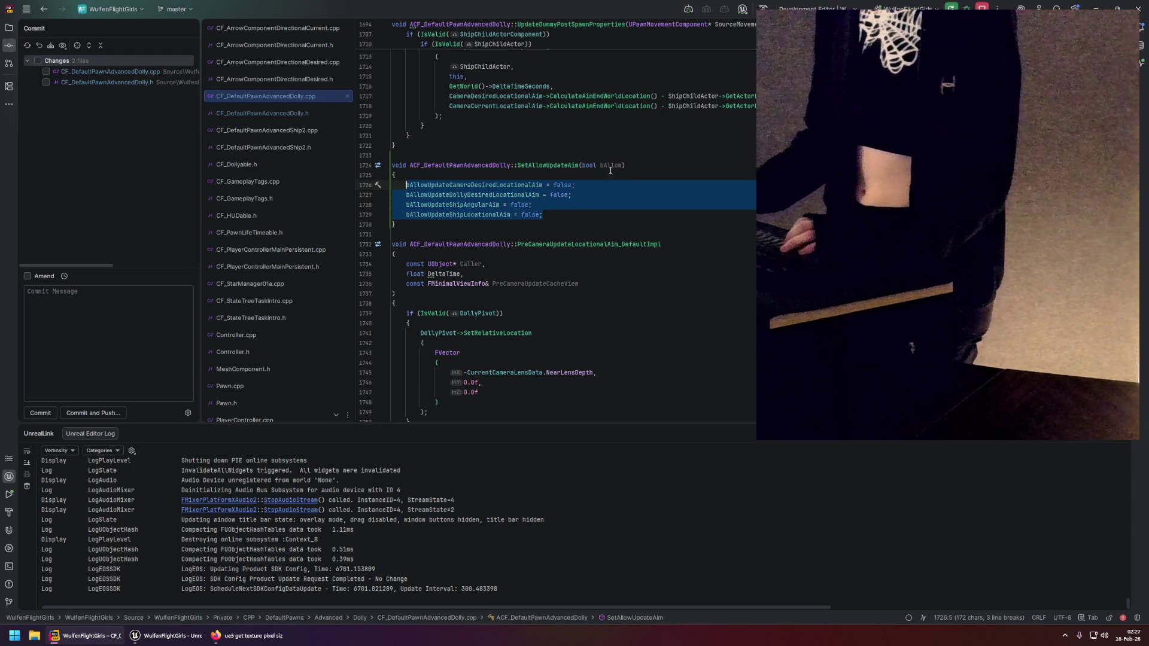
Replace each false with bAllow on the camera, dolly, ship angular and ship locational aim flags.
{"action": "double_click", "coordinate": [611, 165]}
{"action": "key", "text": "ctrl+c"}
{"action": "double_click", "coordinate": [562, 185]}
{"action": "key", "text": "ctrl+v"}
{"action": "double_click", "coordinate": [560, 195]}
{"action": "key", "text": "ctrl+v"}
{"action": "double_click", "coordinate": [520, 205]}
{"action": "key", "text": "ctrl+v"}
{"action": "double_click", "coordinate": [530, 214]}
{"action": "key", "text": "ctrl+v"}
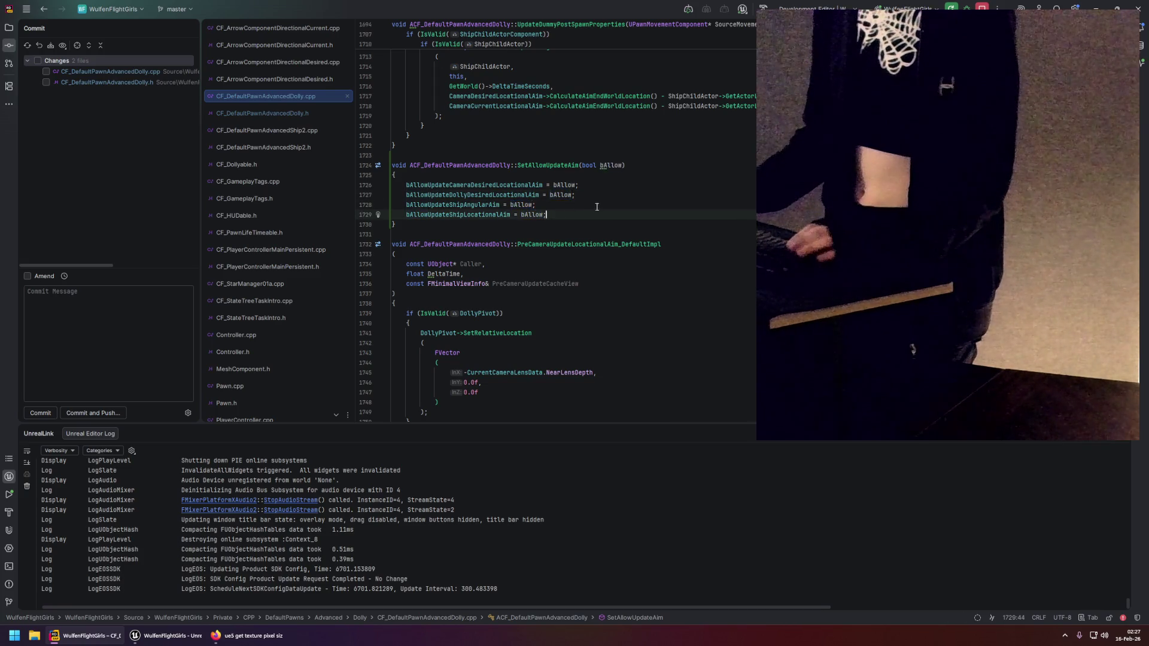
Review the finished SetAllowUpdateAim body and glance at the dolly header.
{"action": "scroll", "coordinate": [596, 207], "scroll_direction": "up", "scroll_amount": 2}
{"action": "double_click", "coordinate": [441, 264]}
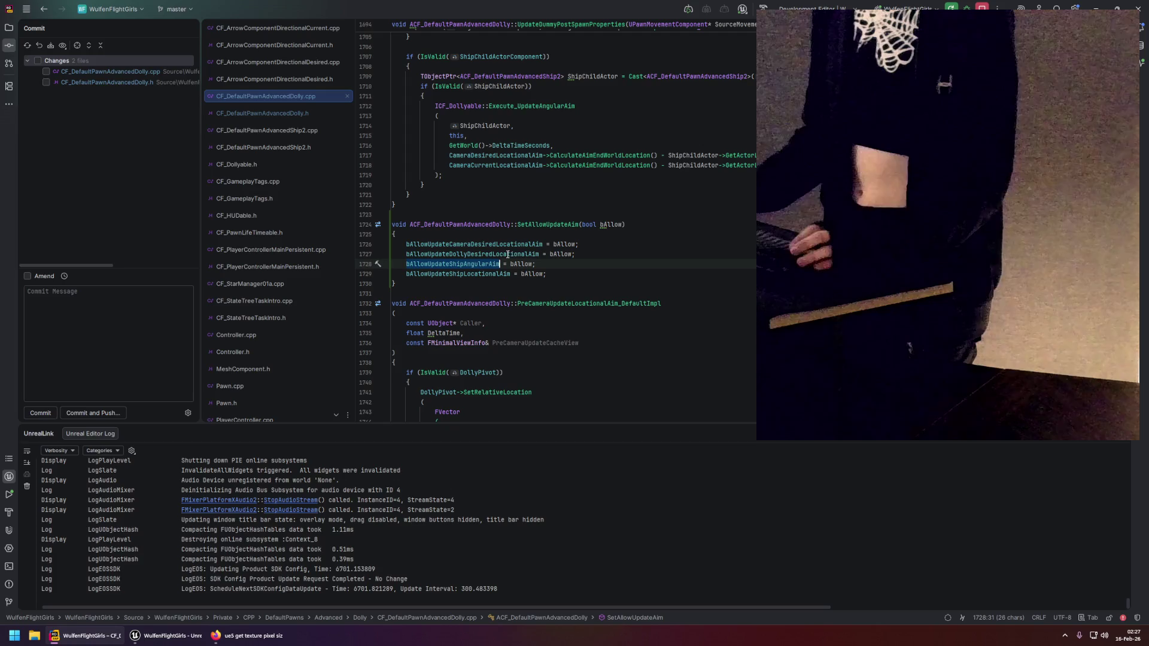
{"action": "mouse_move", "coordinate": [521, 244]}
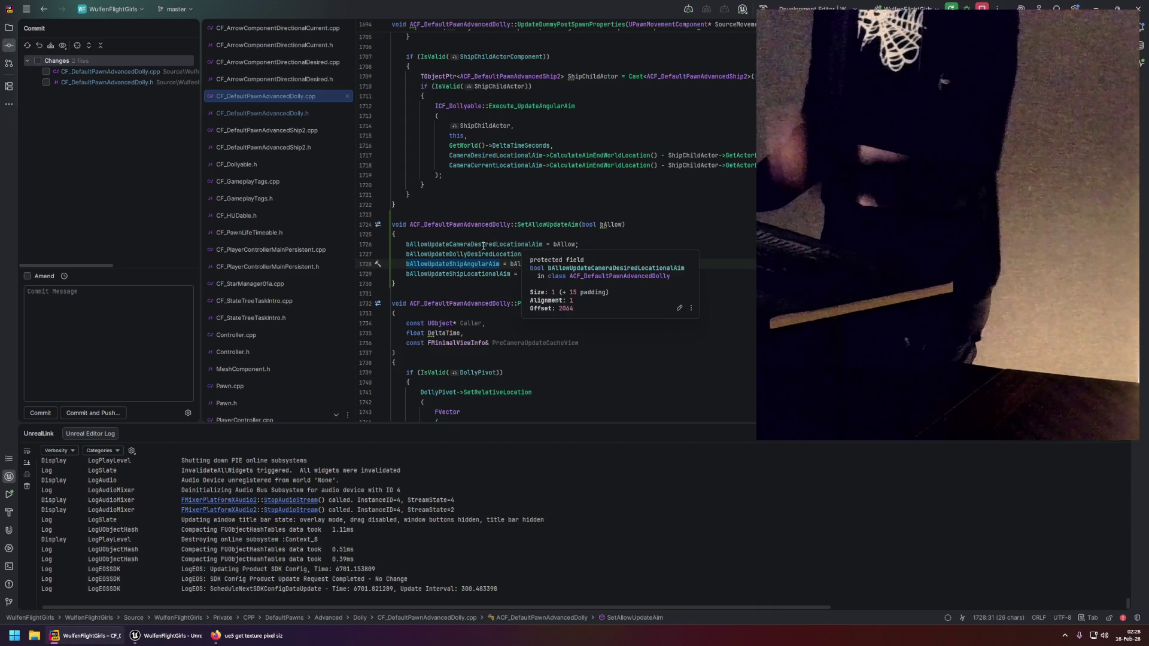
{"action": "left_click", "coordinate": [555, 271]}
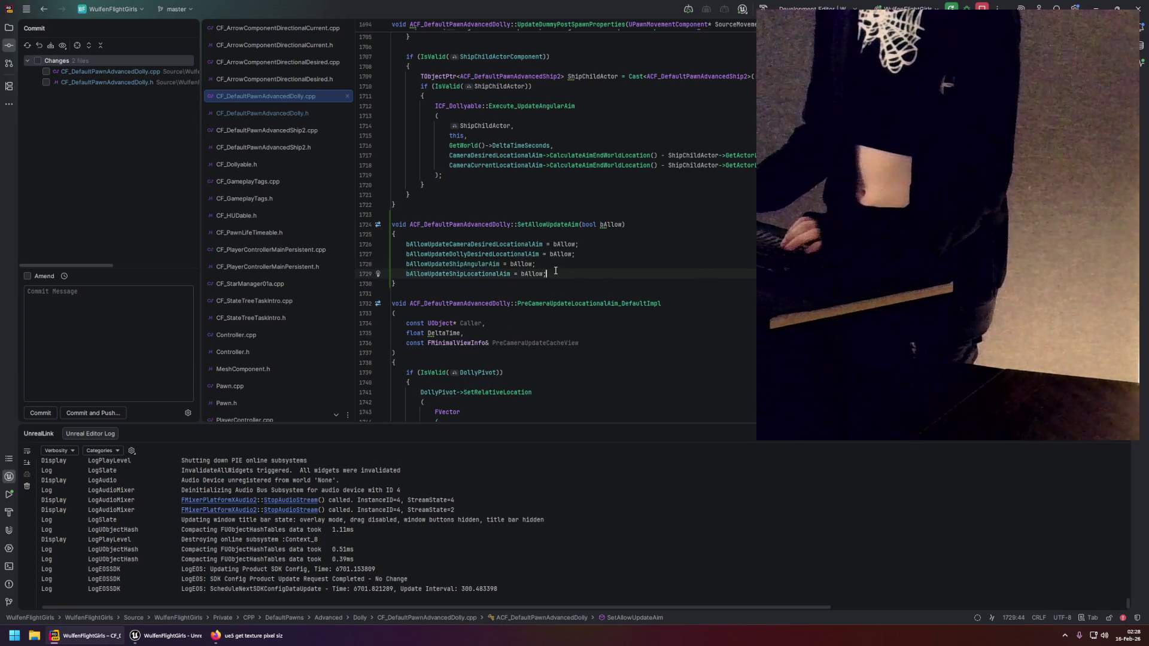
{"action": "left_click", "coordinate": [284, 117]}
{"action": "left_click", "coordinate": [303, 103]}
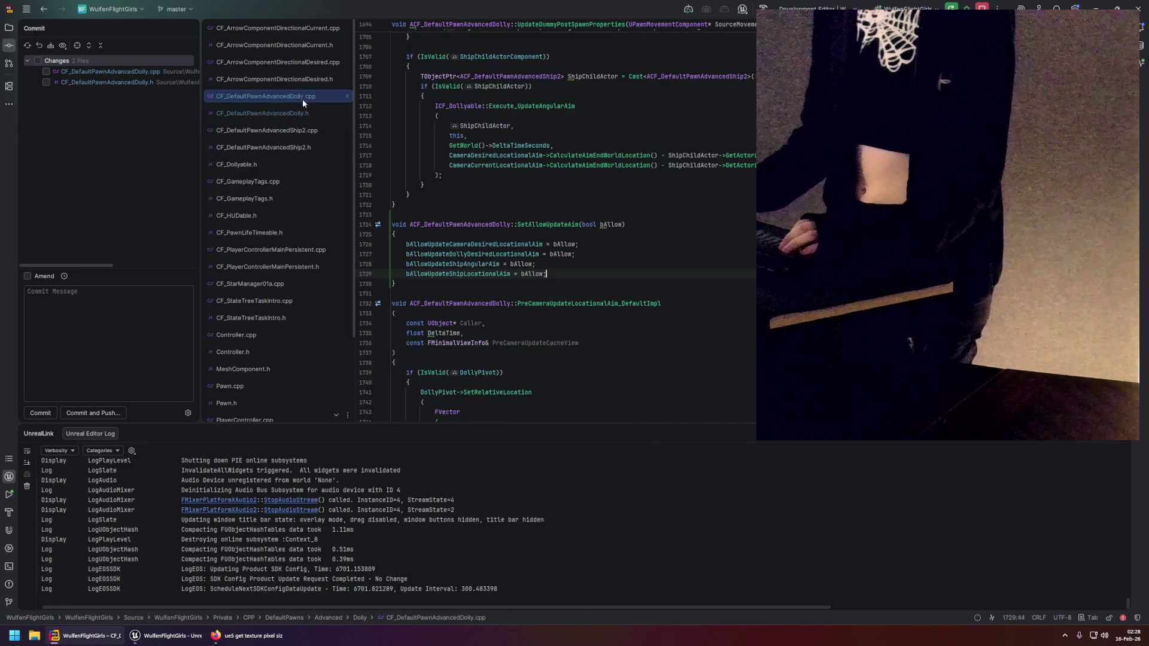
Switch to CF_PlayerControllerMainPersistent.cpp and dismiss the PersistentHUD info popup.
{"action": "left_click", "coordinate": [286, 248]}
{"action": "scroll", "coordinate": [468, 297], "scroll_direction": "up", "scroll_amount": 10}
{"action": "scroll", "coordinate": [483, 286], "scroll_direction": "up", "scroll_amount": 20}
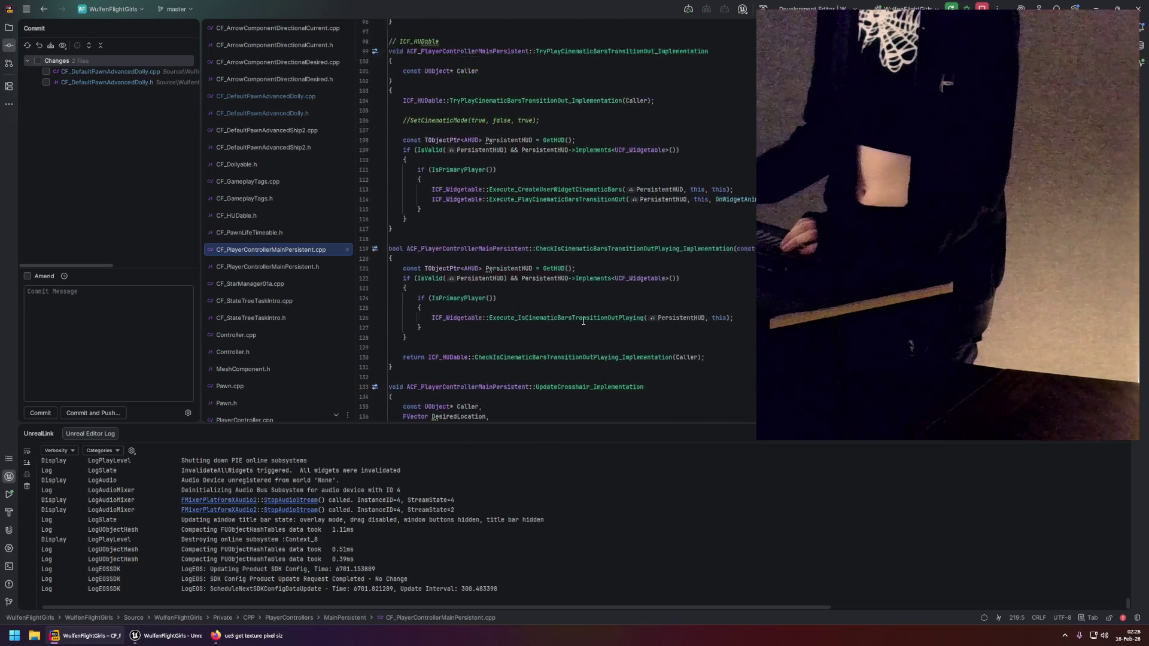
{"action": "scroll", "coordinate": [583, 322], "scroll_direction": "up", "scroll_amount": 5}
{"action": "scroll", "coordinate": [547, 301], "scroll_direction": "down", "scroll_amount": 2}
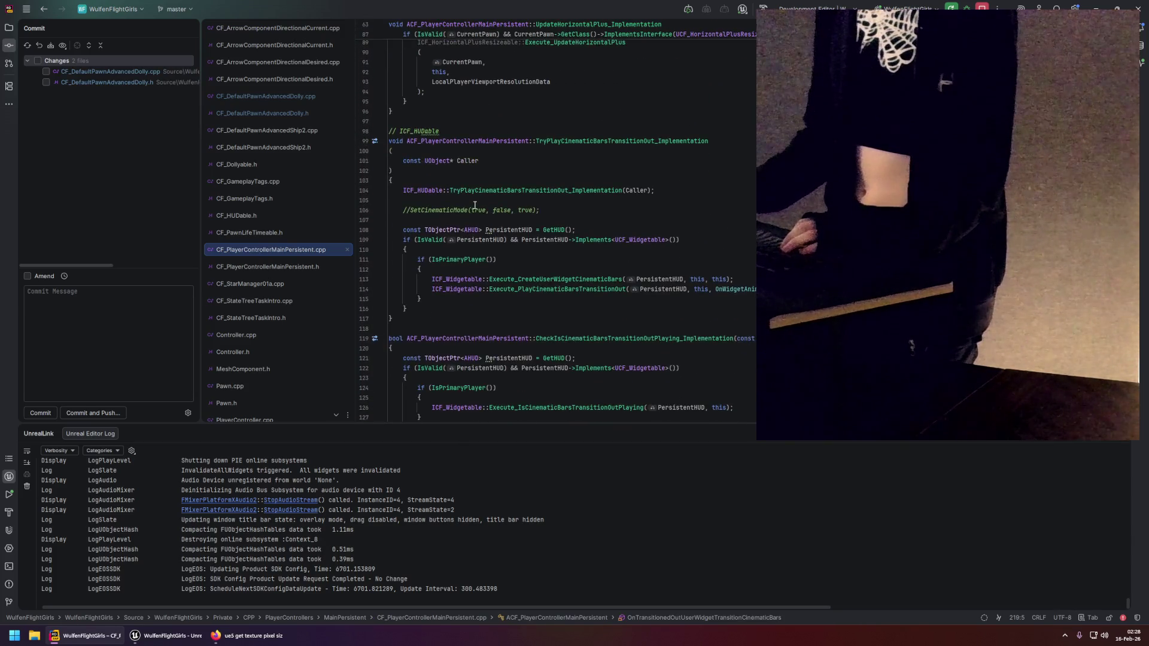
{"action": "left_click", "coordinate": [510, 298]}
{"action": "scroll", "coordinate": [532, 281], "scroll_direction": "down", "scroll_amount": 2}
Search the file for 'getpawn' and compare its GetPawn usage with the dolly pawn source.
{"action": "key", "text": "ctrl+f"}
{"action": "type", "text": "etpawn"}
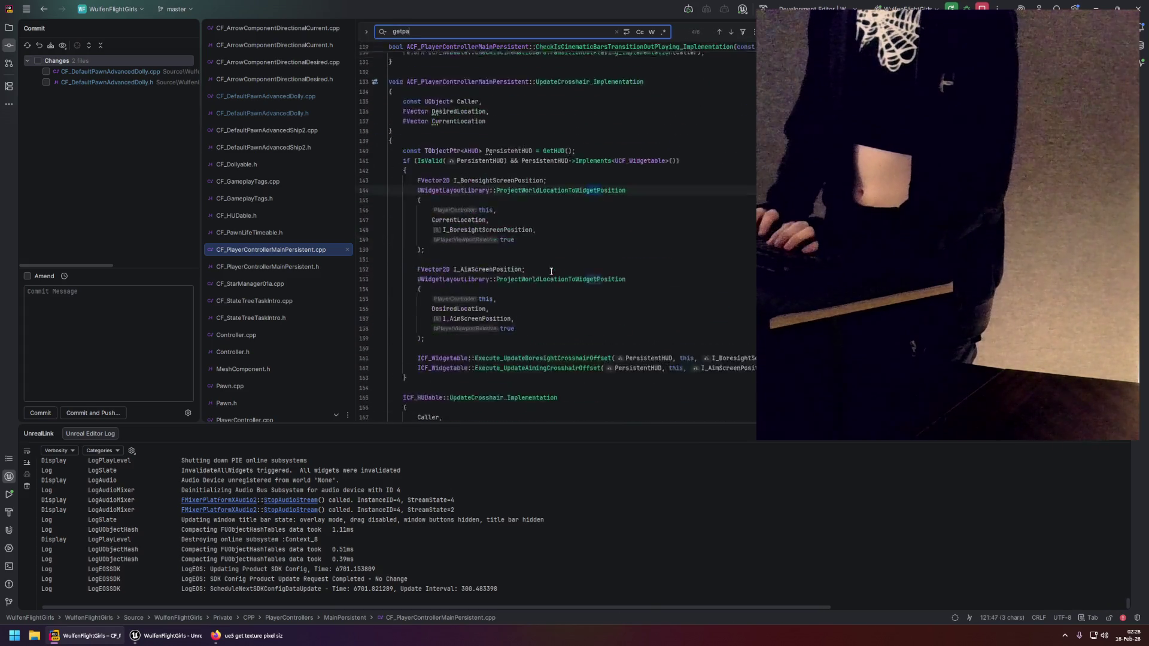
{"action": "scroll", "coordinate": [455, 197], "scroll_direction": "up", "scroll_amount": 1}
{"action": "left_click", "coordinate": [424, 210]}
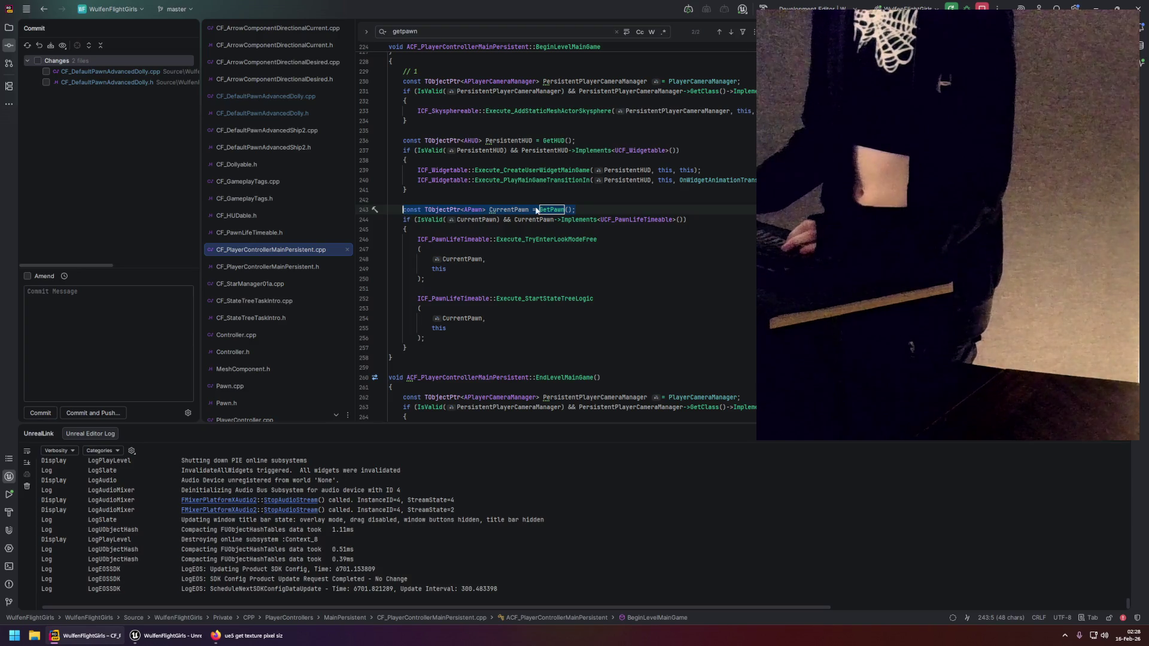
{"action": "key", "text": "ctrl+alt+Left"}
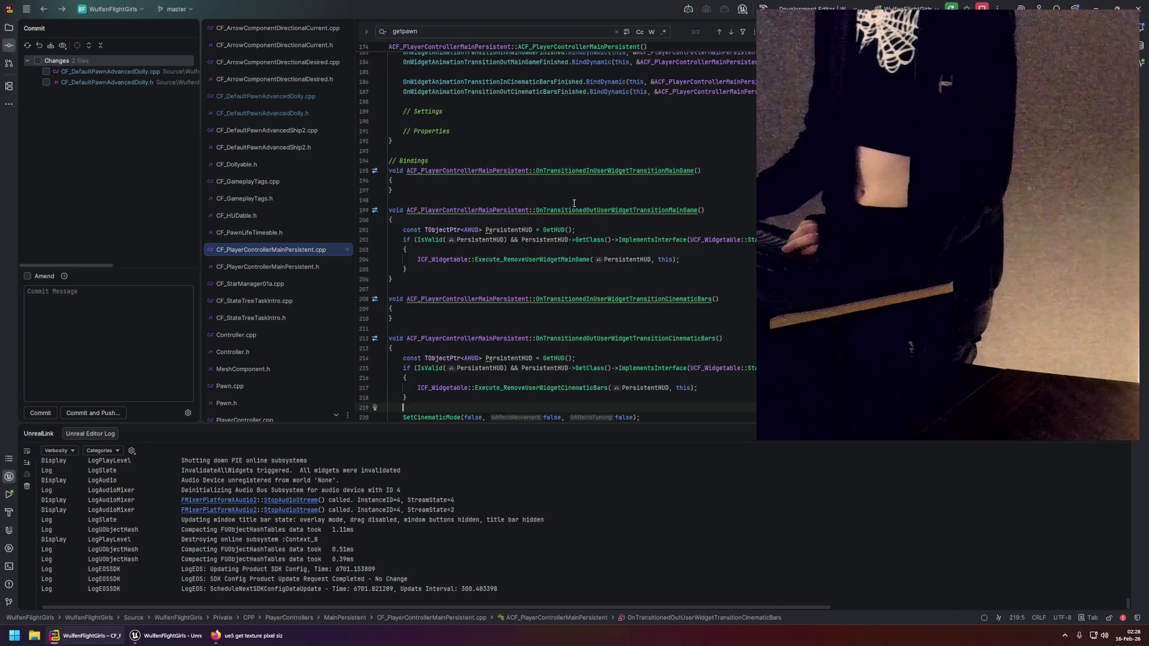
{"action": "key", "text": "ctrl+alt+Left"}
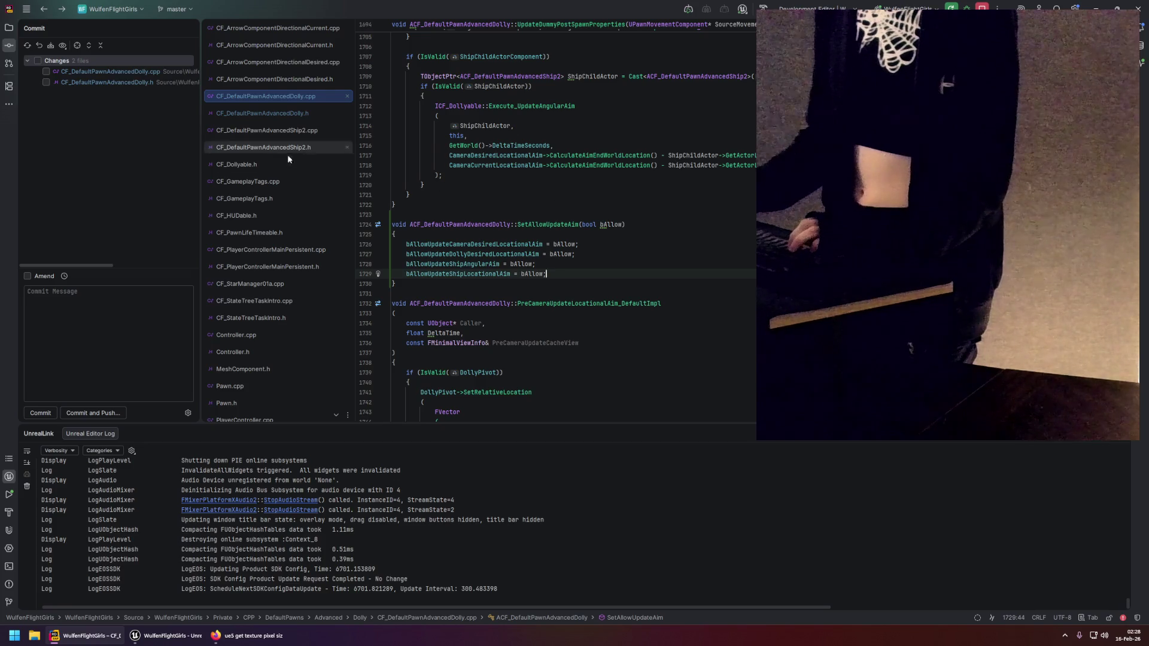
{"action": "key", "text": "ctrl+alt+Right"}
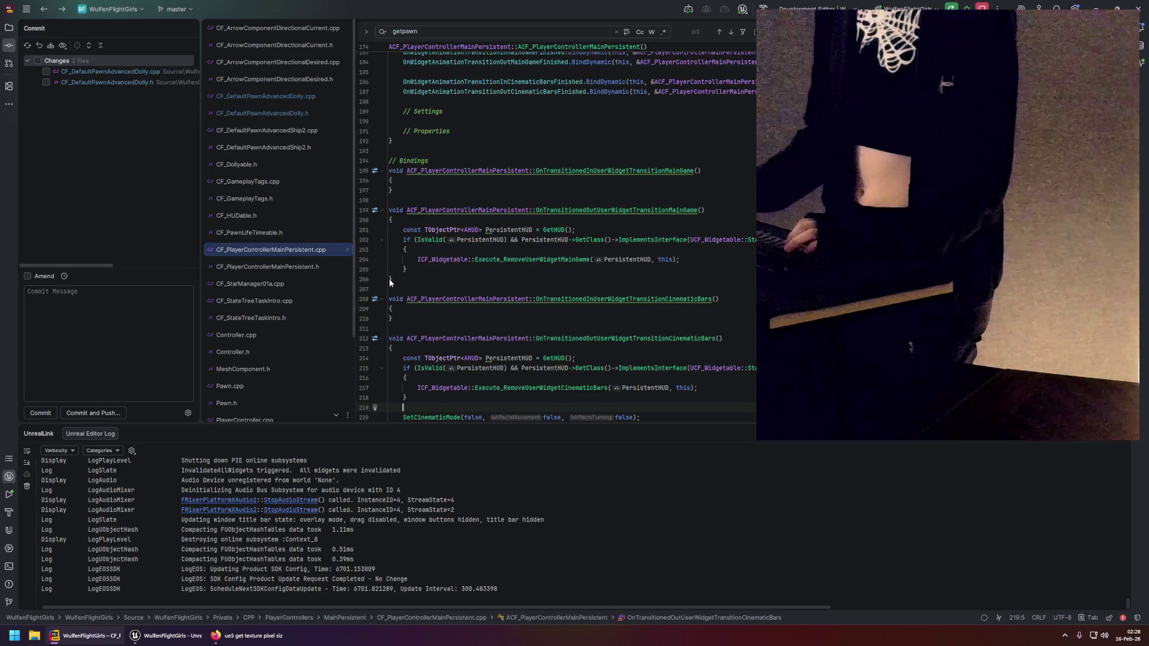
{"action": "scroll", "coordinate": [389, 278], "scroll_direction": "down", "scroll_amount": 1}
{"action": "key", "text": "ctrl+alt+Right"}
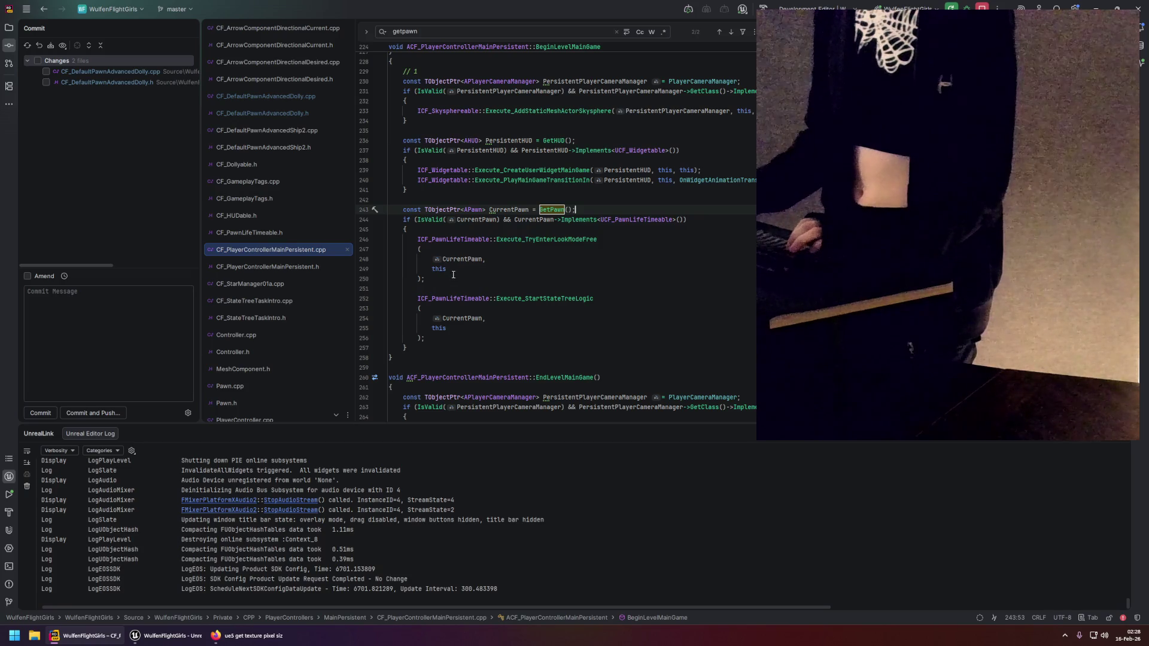
Place the caret after the TransitionOut call in TryPlayCinematicBarsTransitionOut_Implementation.
{"action": "scroll", "coordinate": [443, 272], "scroll_direction": "up", "scroll_amount": 10}
{"action": "scroll", "coordinate": [461, 265], "scroll_direction": "up", "scroll_amount": 14}
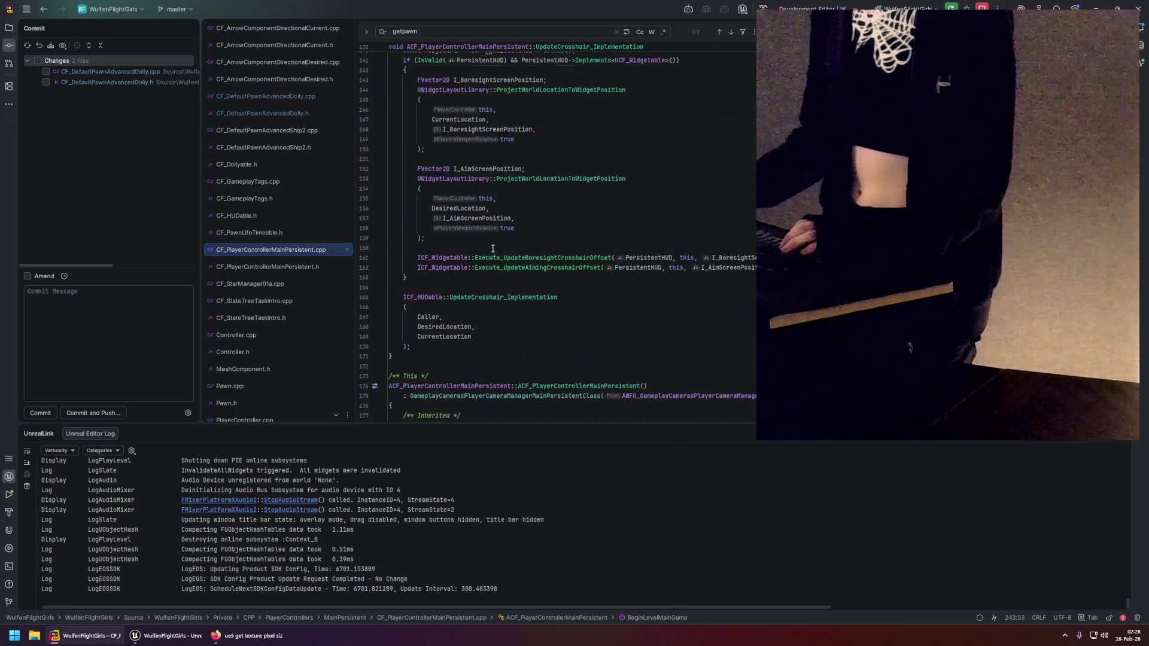
{"action": "scroll", "coordinate": [492, 247], "scroll_direction": "up", "scroll_amount": 3}
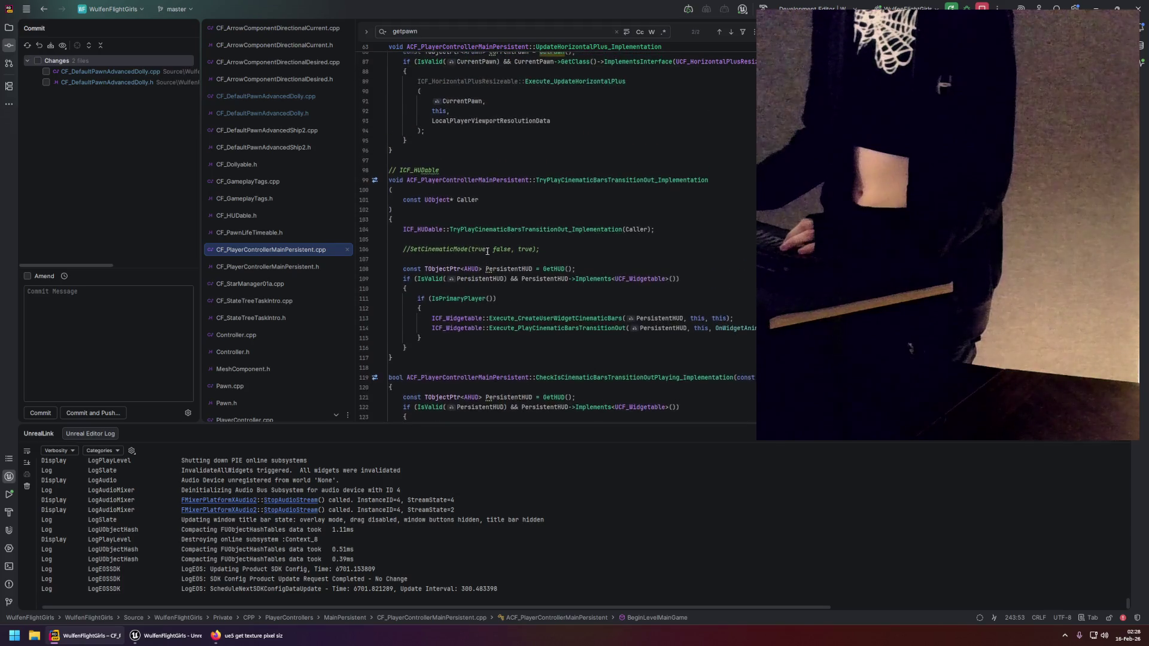
{"action": "left_click", "coordinate": [492, 242]}
Paste the CurrentPawn GetPawn line below the HUD call and start an empty if () line.
{"action": "key", "text": "Return"}
{"action": "type", "text": "const TObjectPtr<APawn> CurrentPawn = GetPawn();"}
{"action": "key", "text": "Return"}
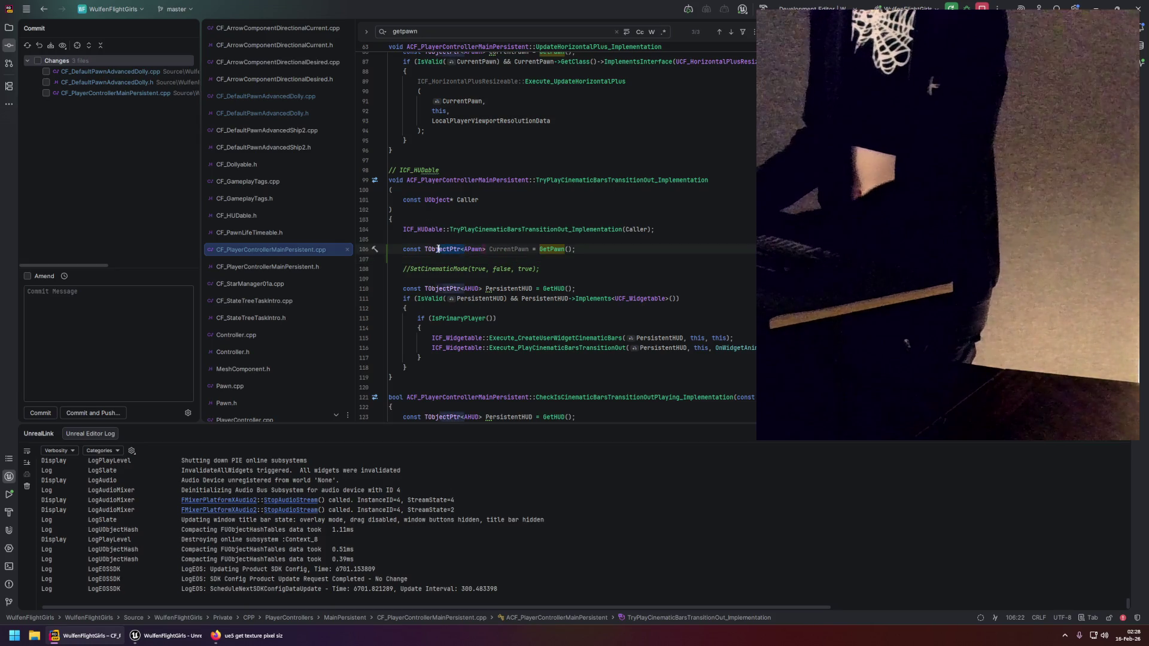
{"action": "key", "text": "ctrl+z"}
{"action": "double_click", "coordinate": [472, 250]}
{"action": "left_click", "coordinate": [456, 257]}
{"action": "type", "text": "if ()"}
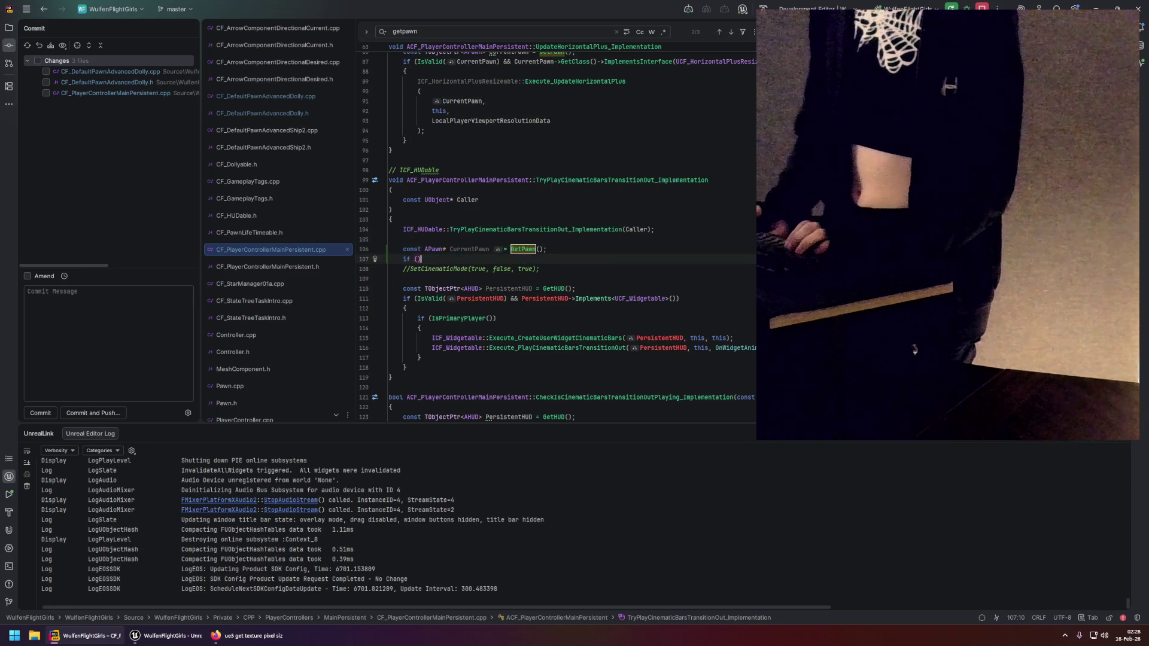
Wrap the GetPawn() call in a Cast<>() expression.
{"action": "mouse_move", "coordinate": [503, 247]}
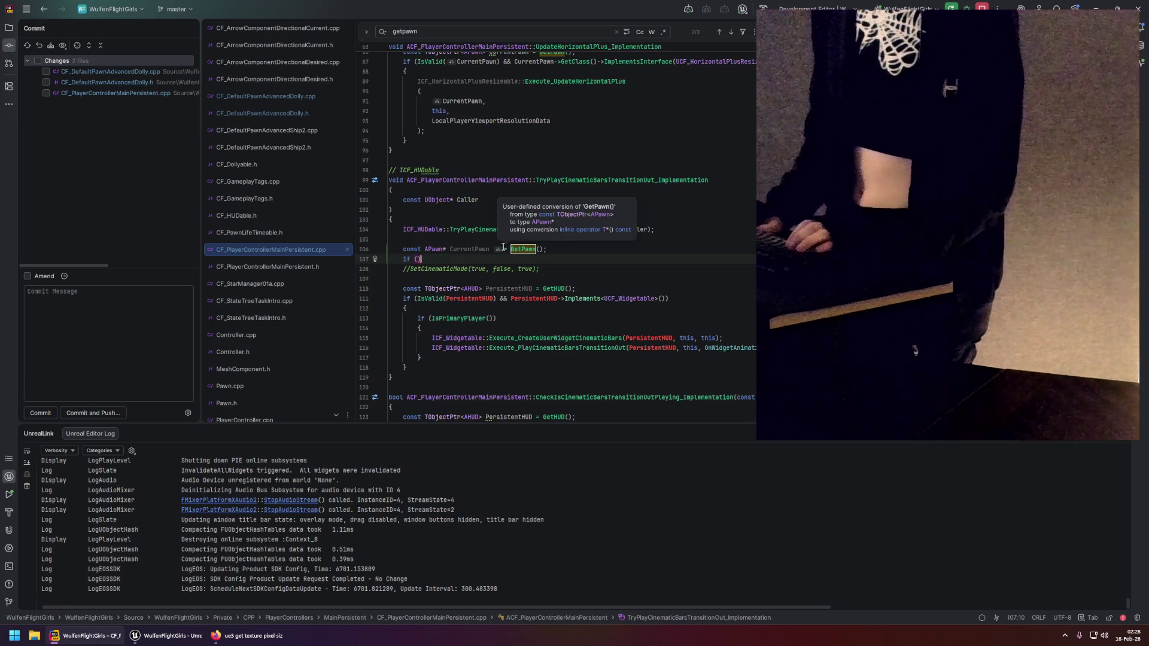
{"action": "left_click", "coordinate": [513, 249]}
{"action": "type", "text": "Cast<>"}
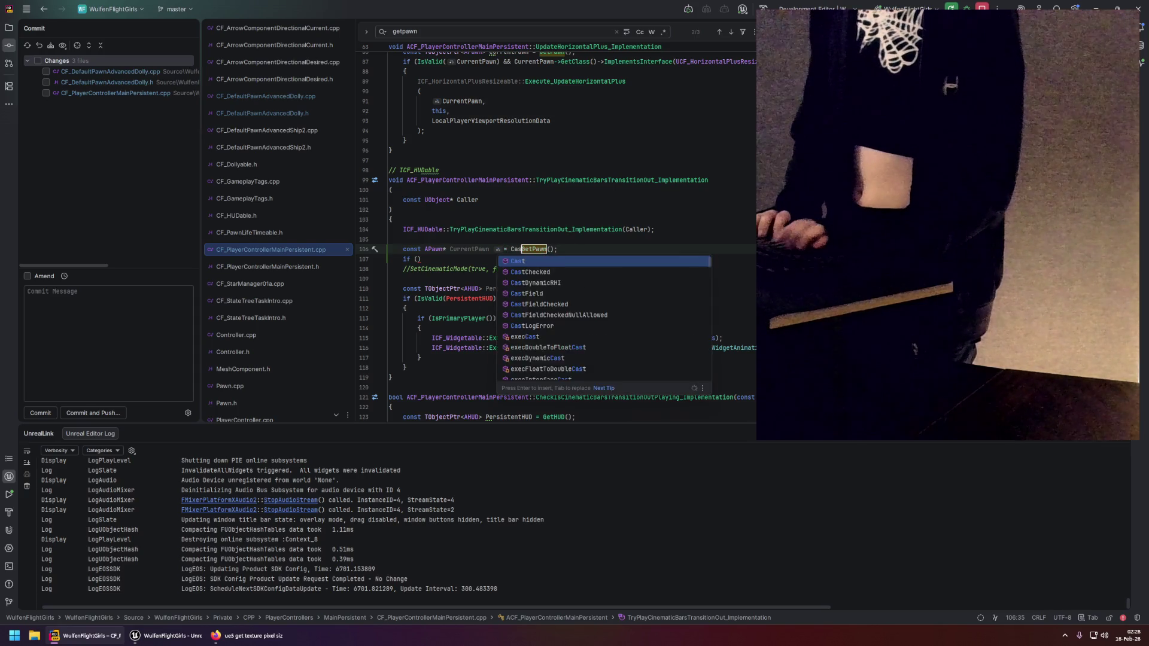
{"action": "type", "text": "("}
{"action": "key", "text": "End"}
{"action": "key", "text": "Left"}
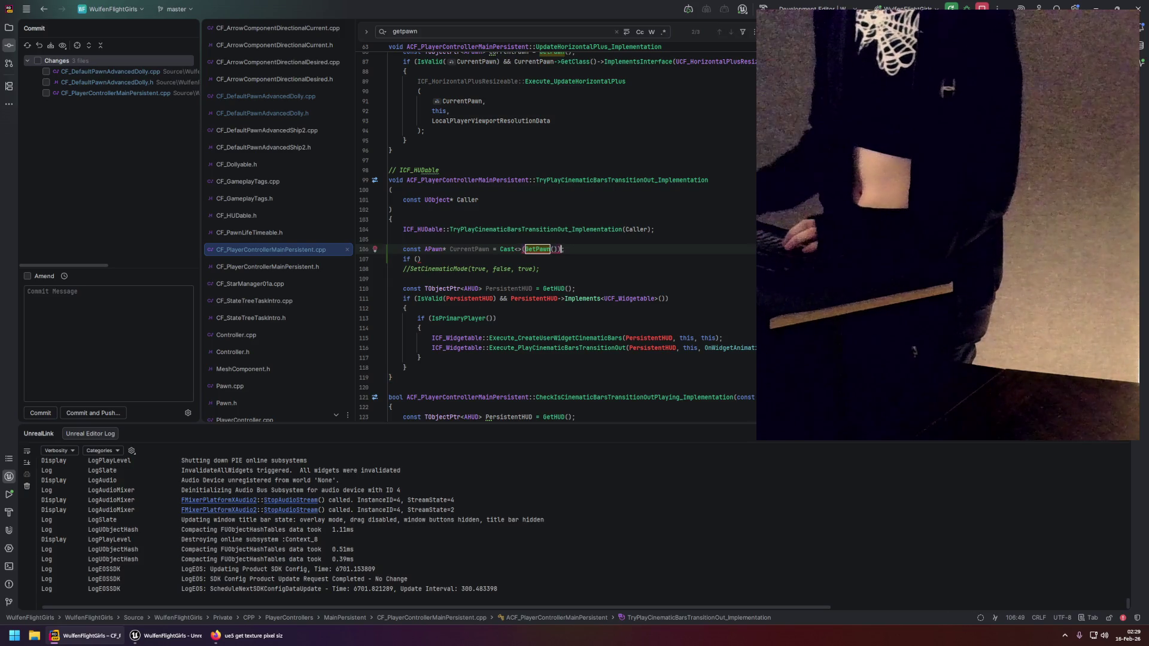
{"action": "type", "text": ")"}
{"action": "key", "text": "Down"}
Use ACF_DefaultPawnAdvancedDolly as the cast and variable type, and rename the variable to DollyPawn.
{"action": "left_click", "coordinate": [308, 112]}
{"action": "scroll", "coordinate": [547, 89], "scroll_direction": "up", "scroll_amount": 3}
{"action": "key", "text": "ctrl+shift+BackSpace"}
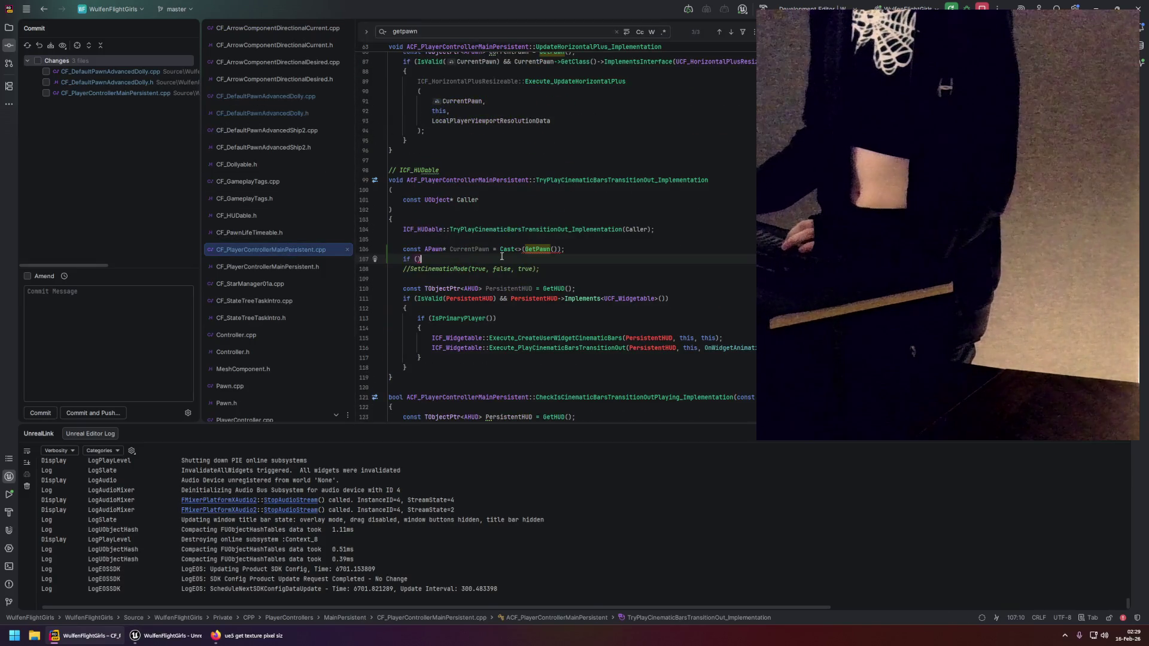
{"action": "left_click", "coordinate": [520, 250]}
{"action": "type", "text": "ACF_DefaultPawnAdvancedDolly"}
{"action": "double_click", "coordinate": [438, 250]}
{"action": "type", "text": "ACF_DefaultPawnAdvancedDolly"}
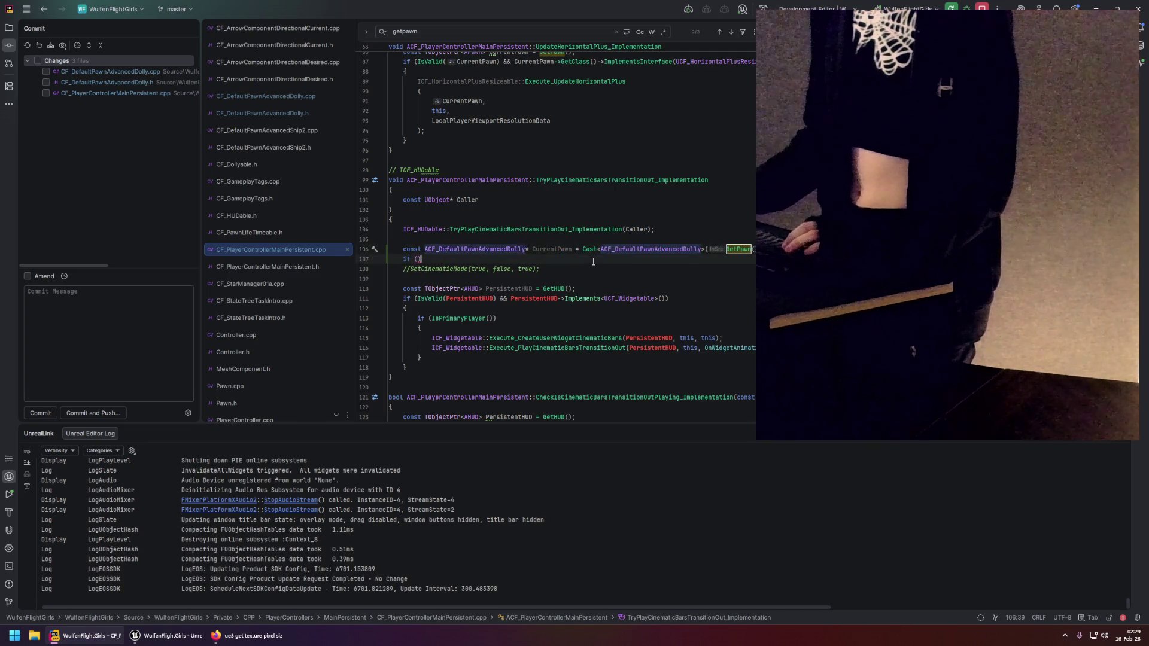
{"action": "double_click", "coordinate": [552, 250]}
{"action": "type", "text": "Dolly"}
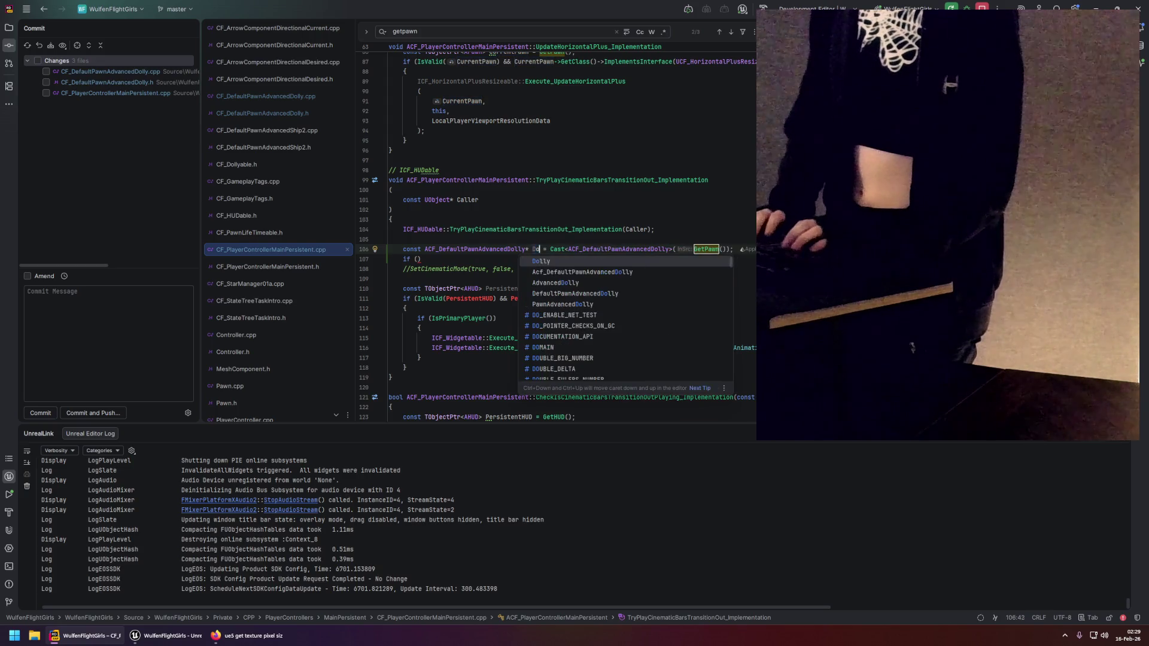
{"action": "type", "text": "Pawn"}
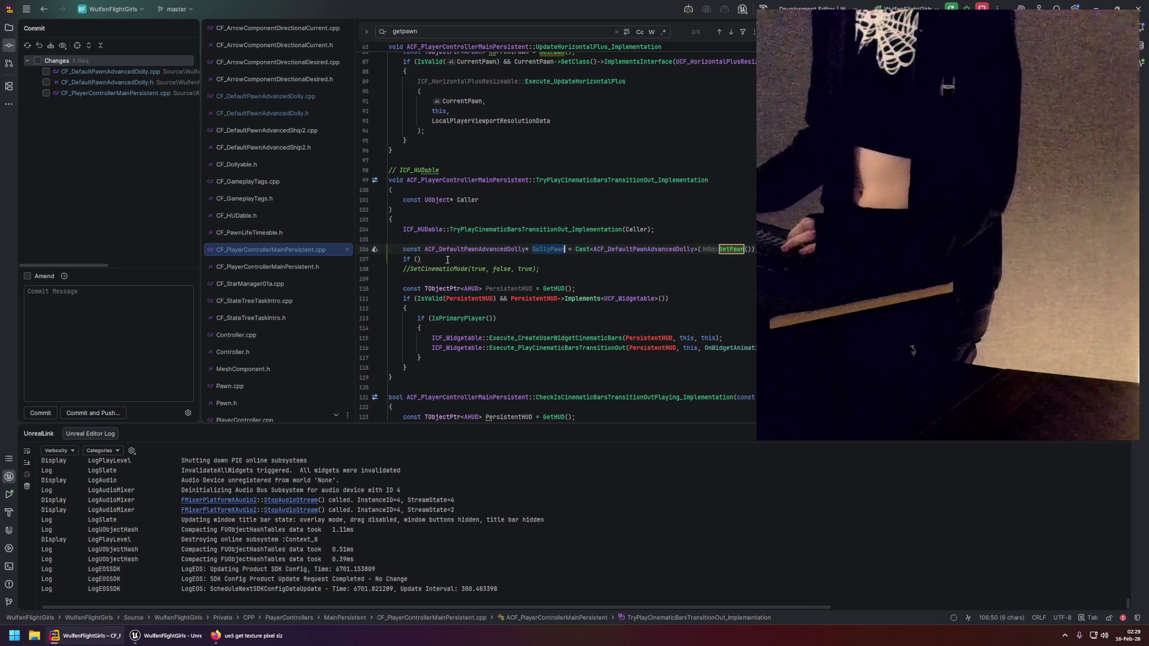
Complete the condition as IsValid(DollyPawn), open its block, and start typing DollyPawn->Setallow_.
{"action": "left_click", "coordinate": [419, 259]}
{"action": "type", "text": "IsValid"}
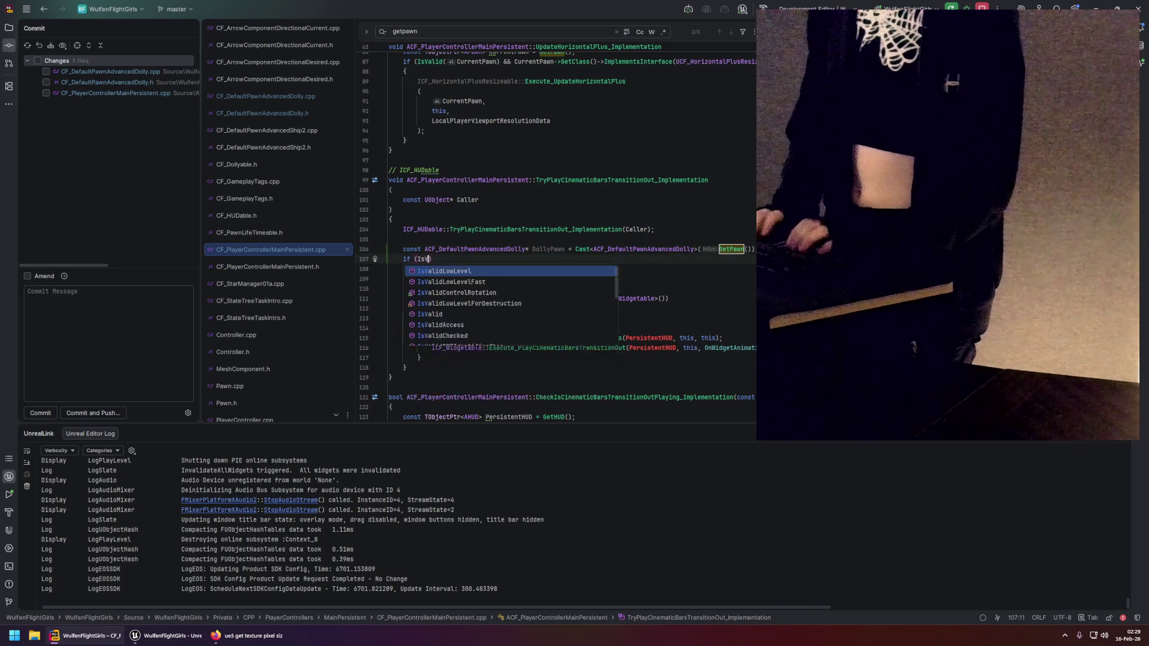
{"action": "key", "text": "Return"}
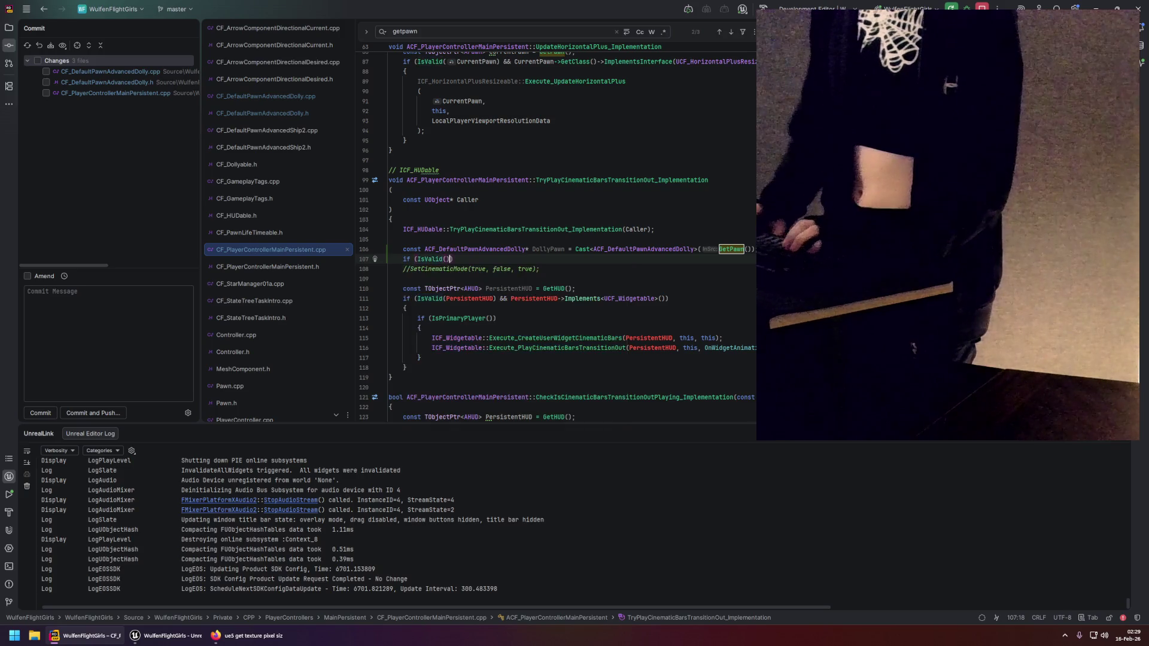
{"action": "type", "text": "DollyPawn"}
{"action": "key", "text": "End"}
{"action": "key", "text": "Return"}
{"action": "type", "text": "{"}
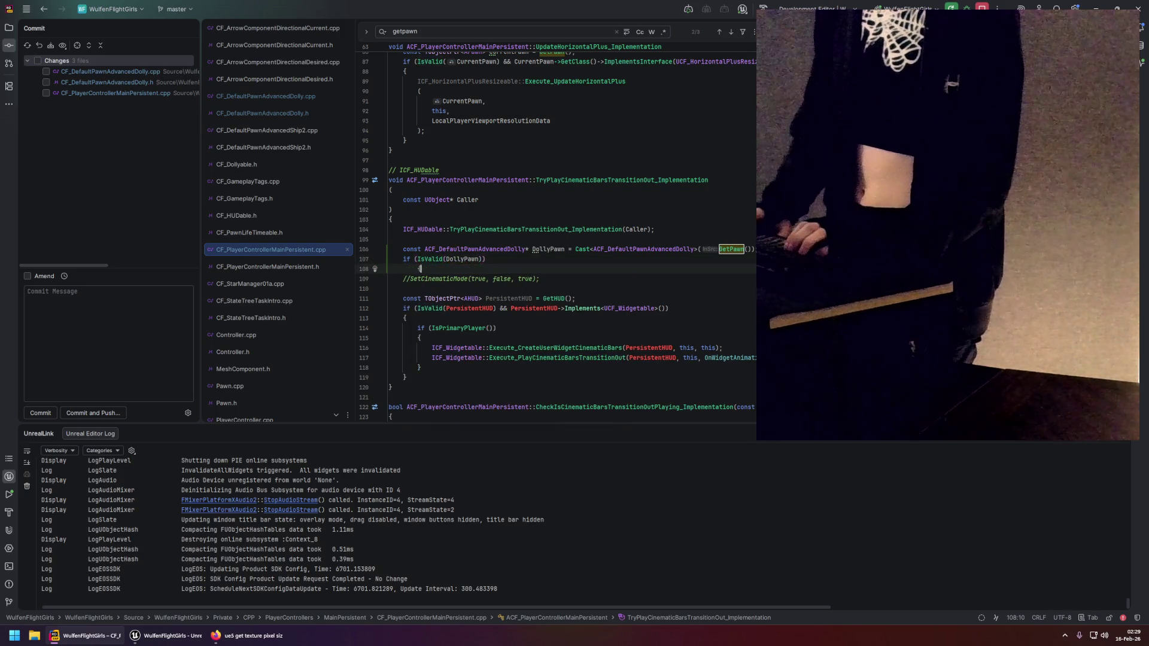
{"action": "key", "text": "Return"}
{"action": "scroll", "coordinate": [584, 220], "scroll_direction": "down", "scroll_amount": 2}
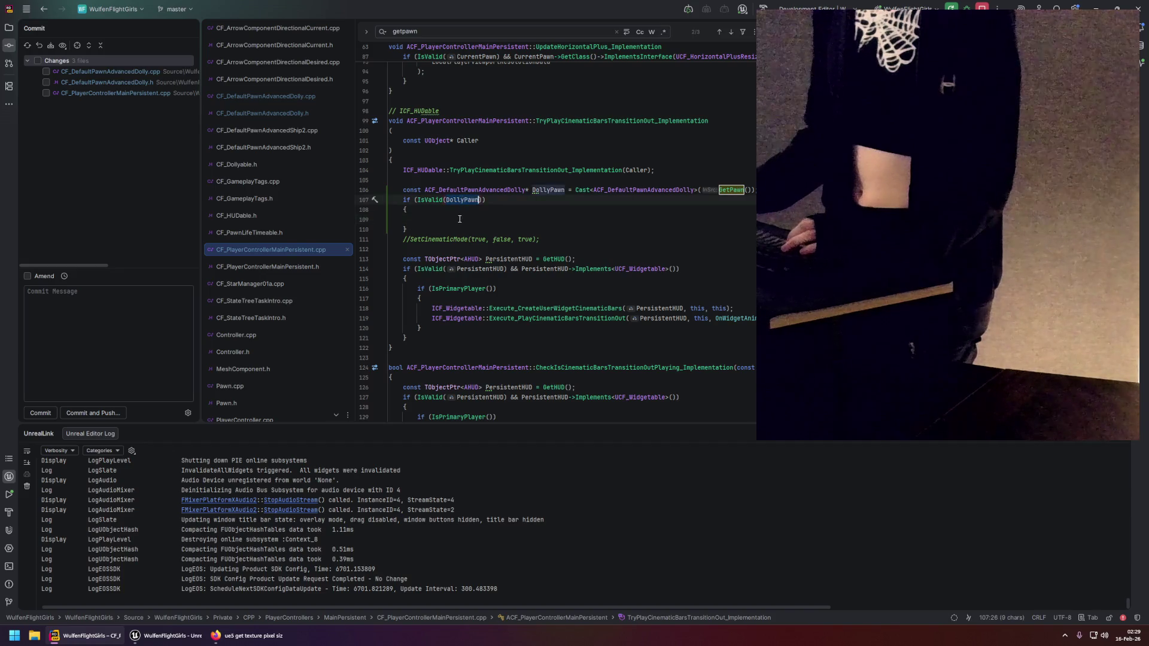
{"action": "type", "text": "DollyPawn->Se"}
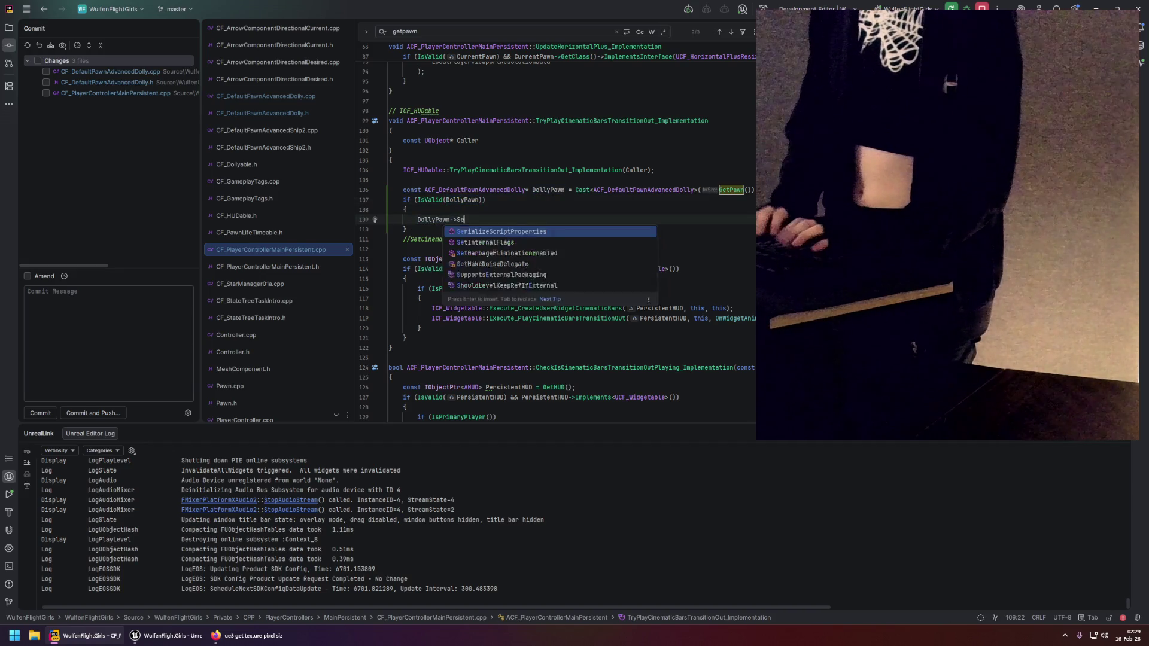
{"action": "type", "text": "tallow"}
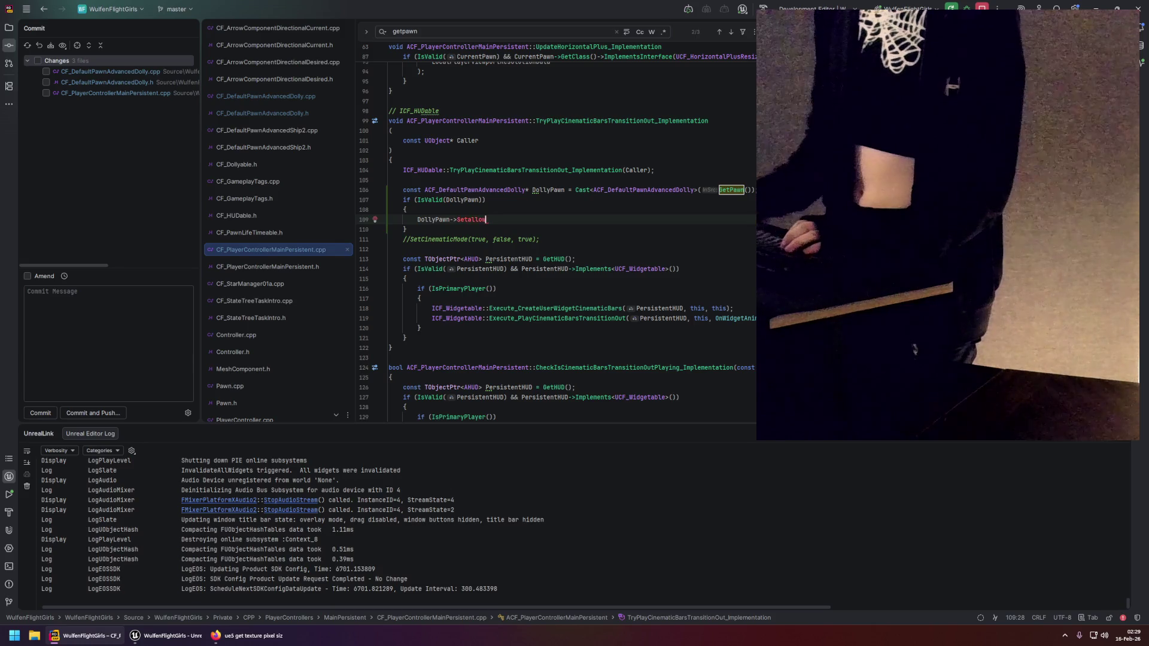
{"action": "type", "text": "_"}
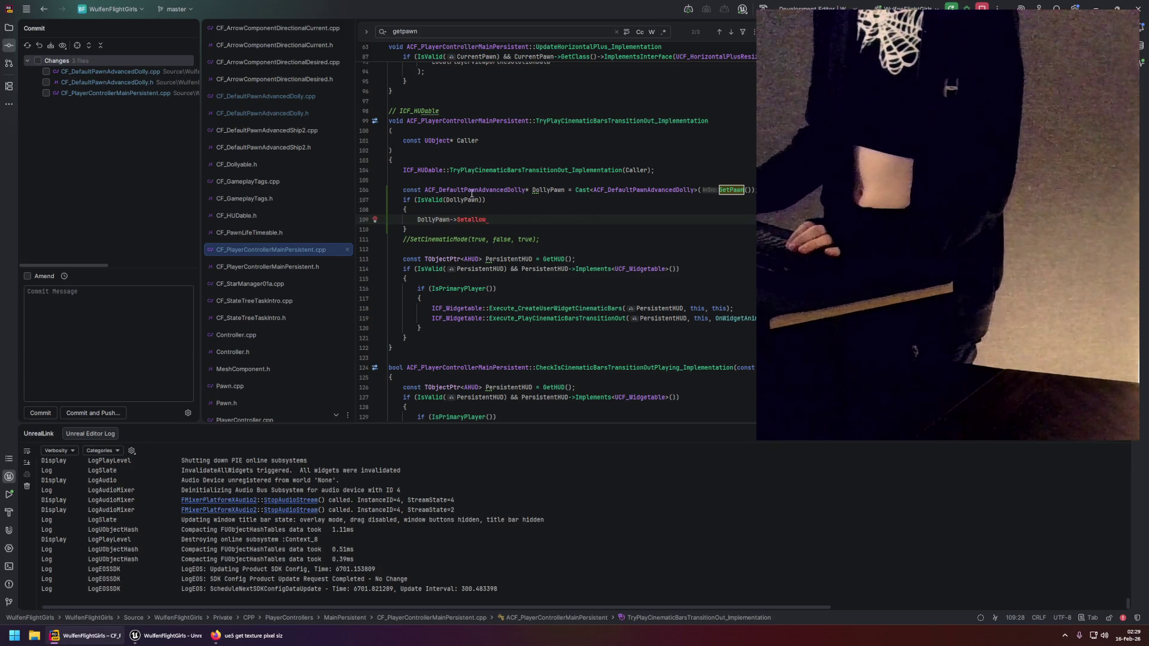
Copy SetAllowUpdateAim from the dolly header and complete DollyPawn->SetAllowUpdateAim(false) in the block.
{"action": "left_click", "coordinate": [472, 192], "text": "ctrl"}
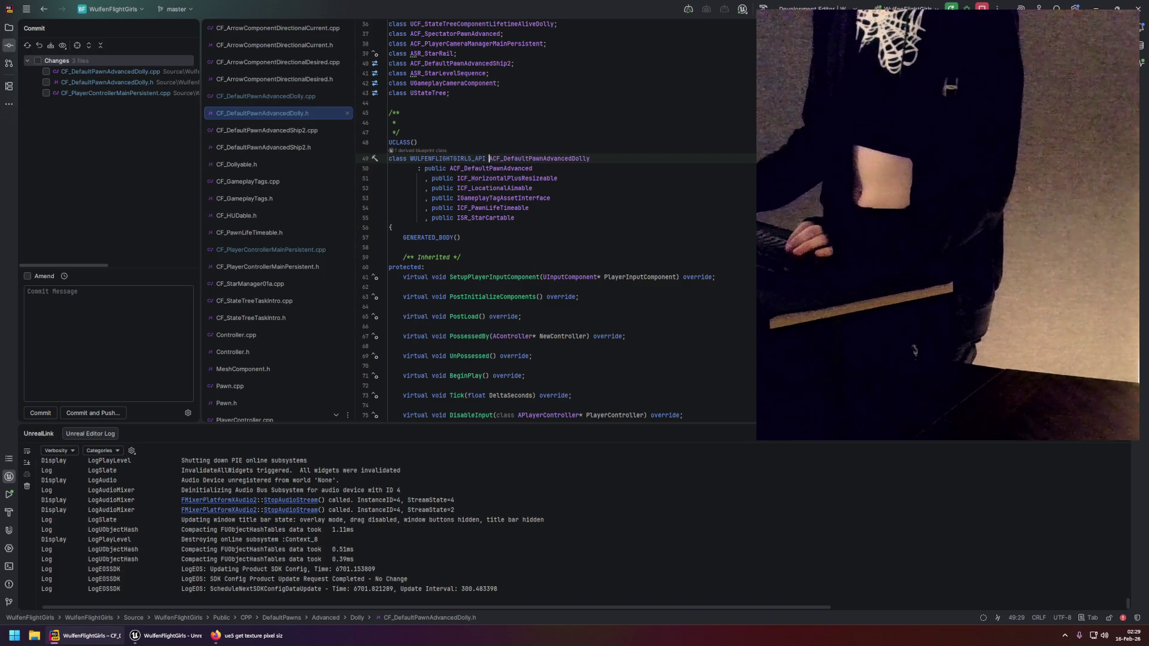
{"action": "scroll", "coordinate": [557, 222], "scroll_direction": "down", "scroll_amount": 20}
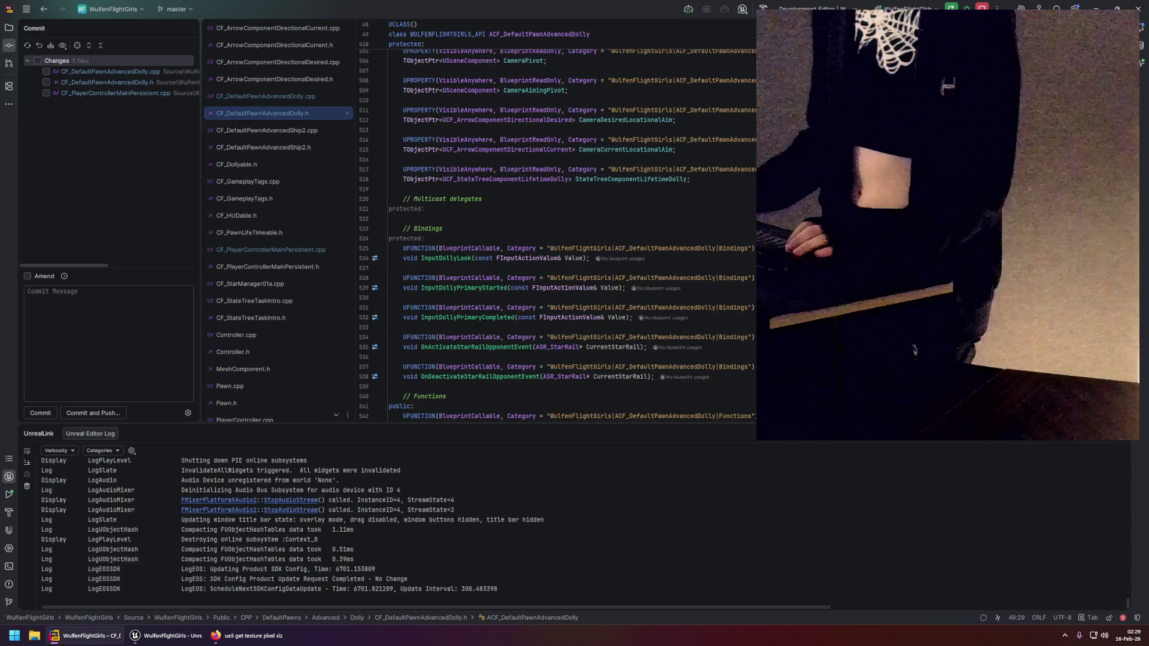
{"action": "scroll", "coordinate": [448, 300], "scroll_direction": "down", "scroll_amount": 4}
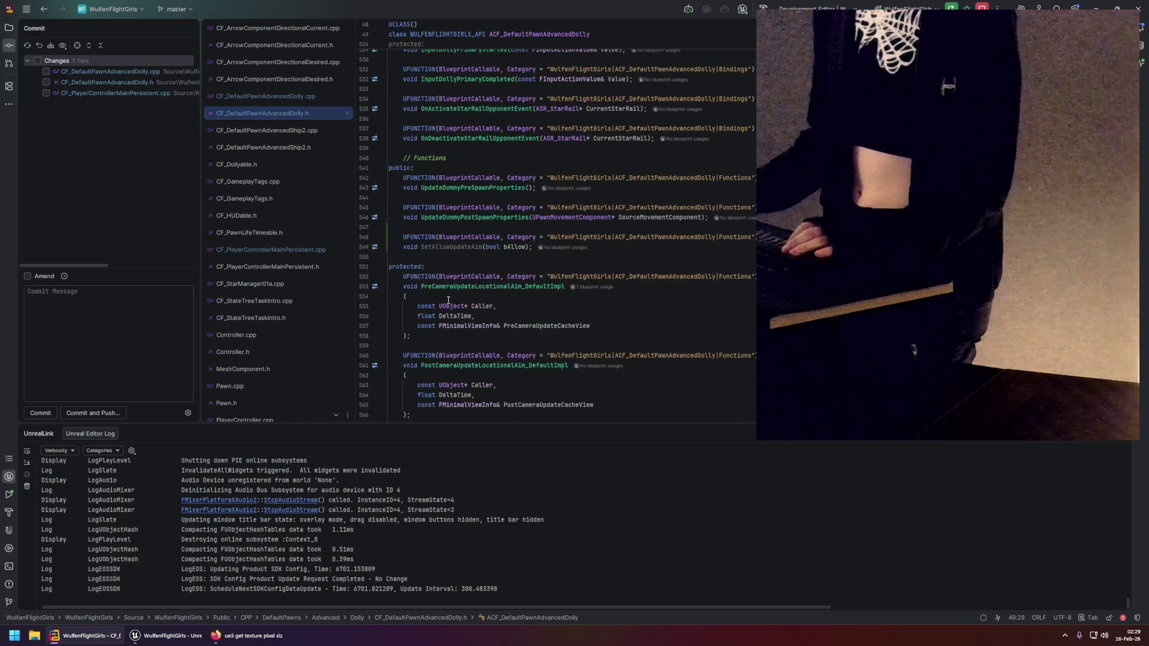
{"action": "double_click", "coordinate": [471, 246]}
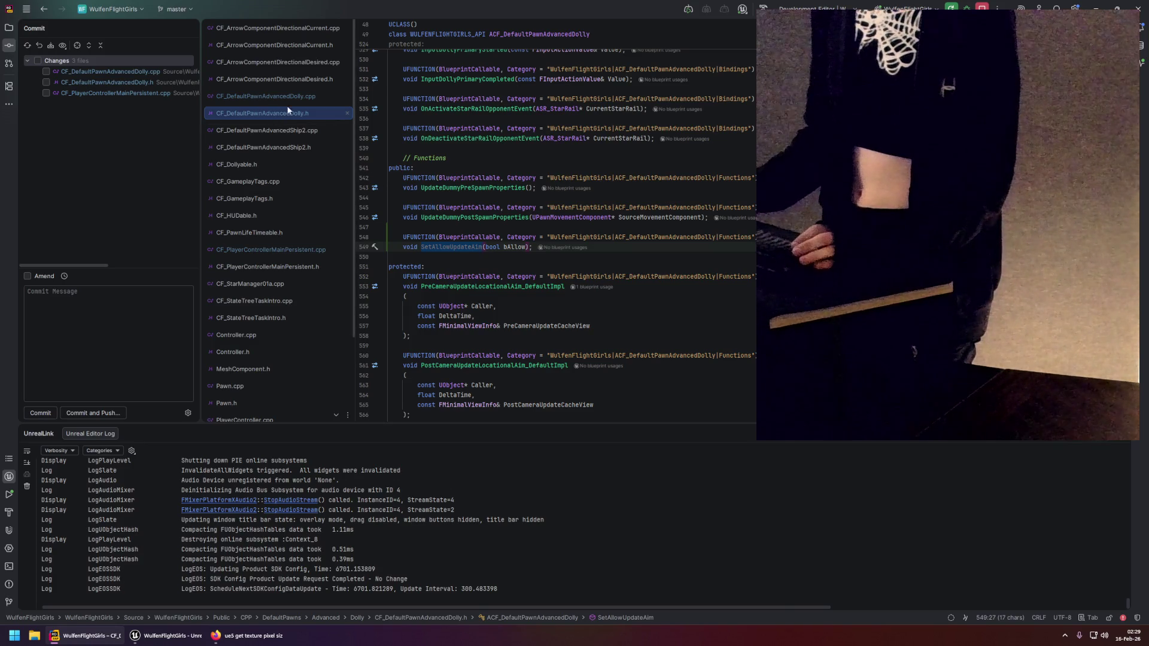
{"action": "left_click", "coordinate": [299, 249]}
{"action": "left_click", "coordinate": [477, 219]}
{"action": "type", "text": "UpdateAim"}
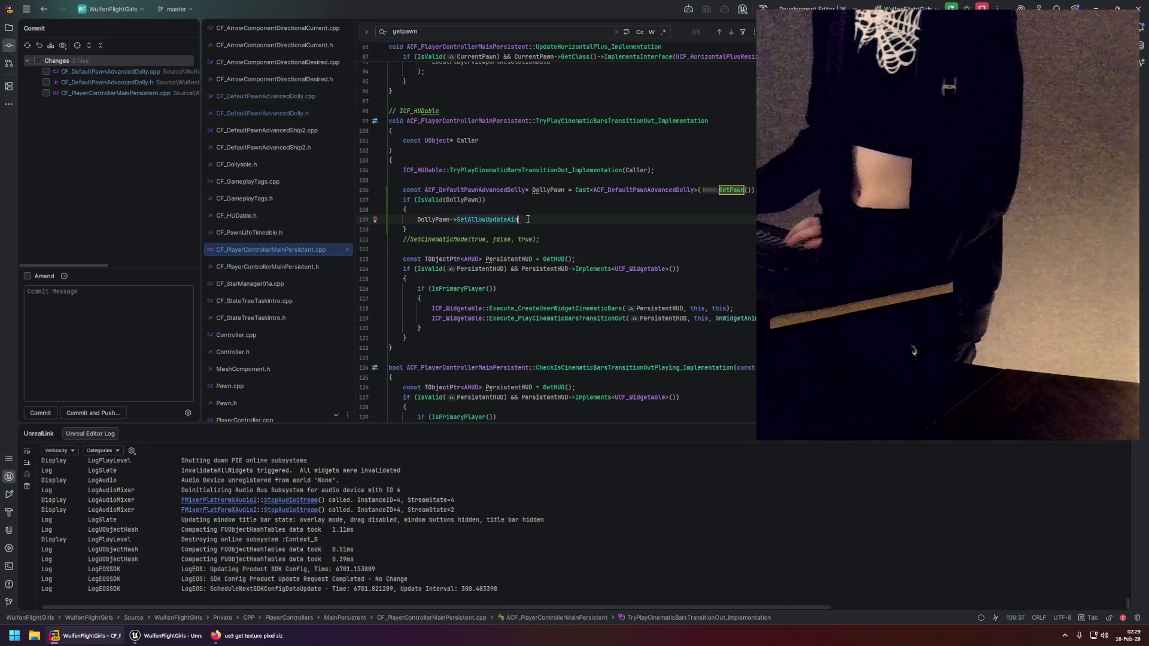
{"action": "type", "text": "()"}
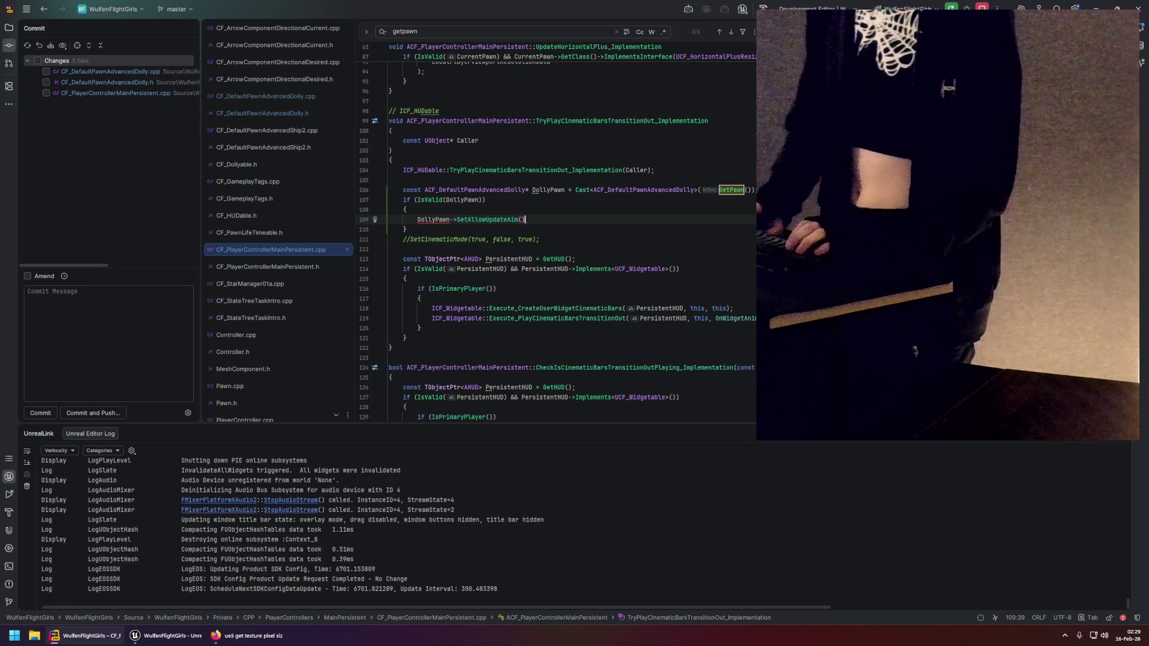
{"action": "type", "text": "false)"}
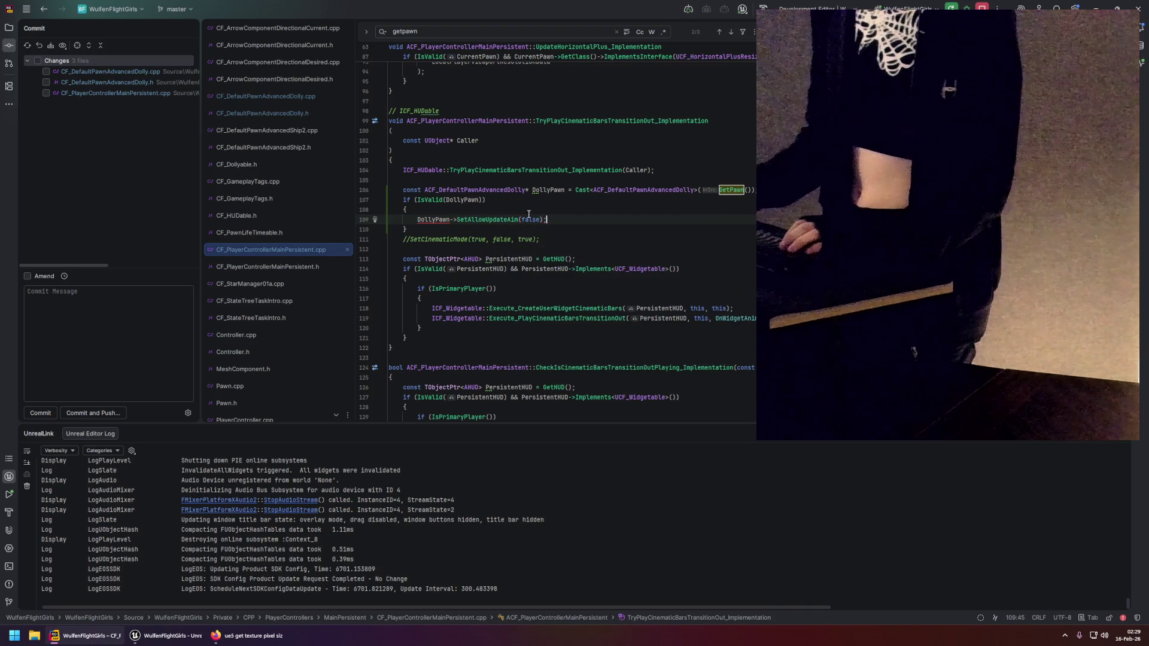
Copy the dolly pawn header's include line from the dolly source file for the player controller.
{"action": "right_click", "coordinate": [456, 220]}
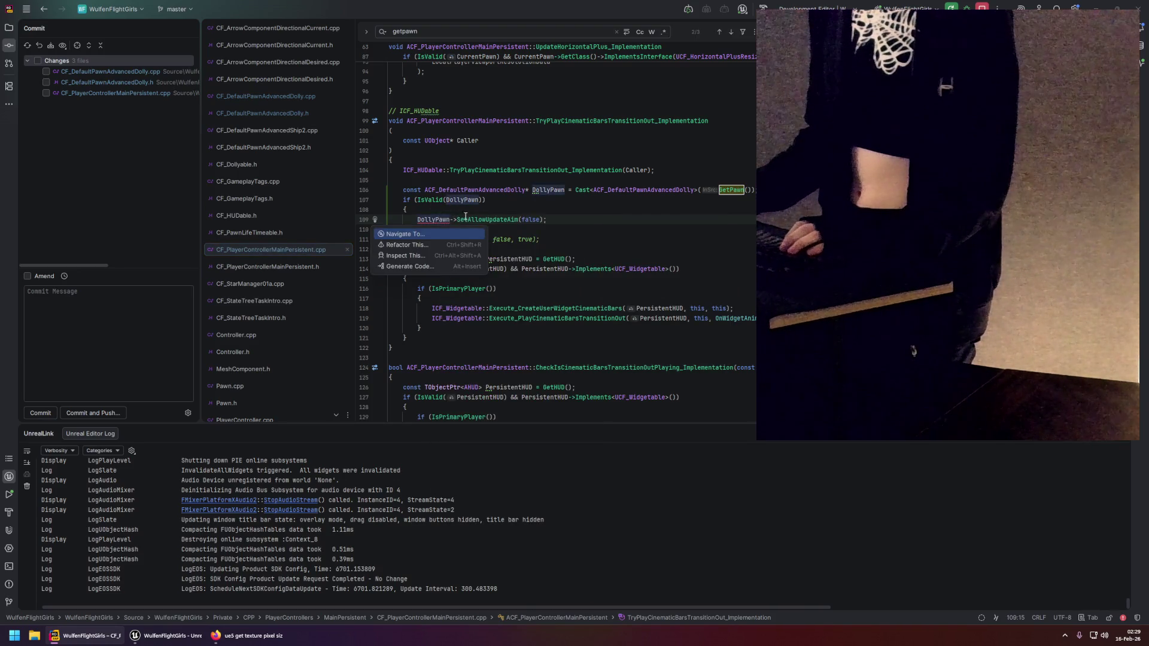
{"action": "left_click", "coordinate": [465, 218]}
{"action": "scroll", "coordinate": [455, 198], "scroll_direction": "up", "scroll_amount": 1}
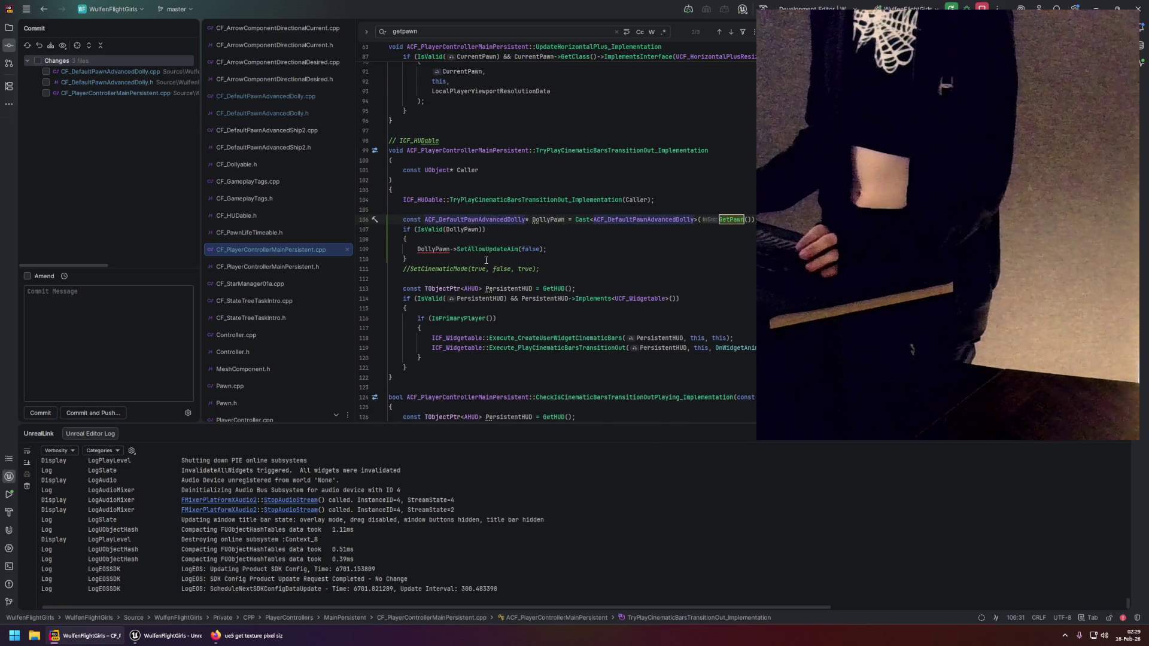
{"action": "key", "text": "Up"}
{"action": "left_click", "coordinate": [291, 100]}
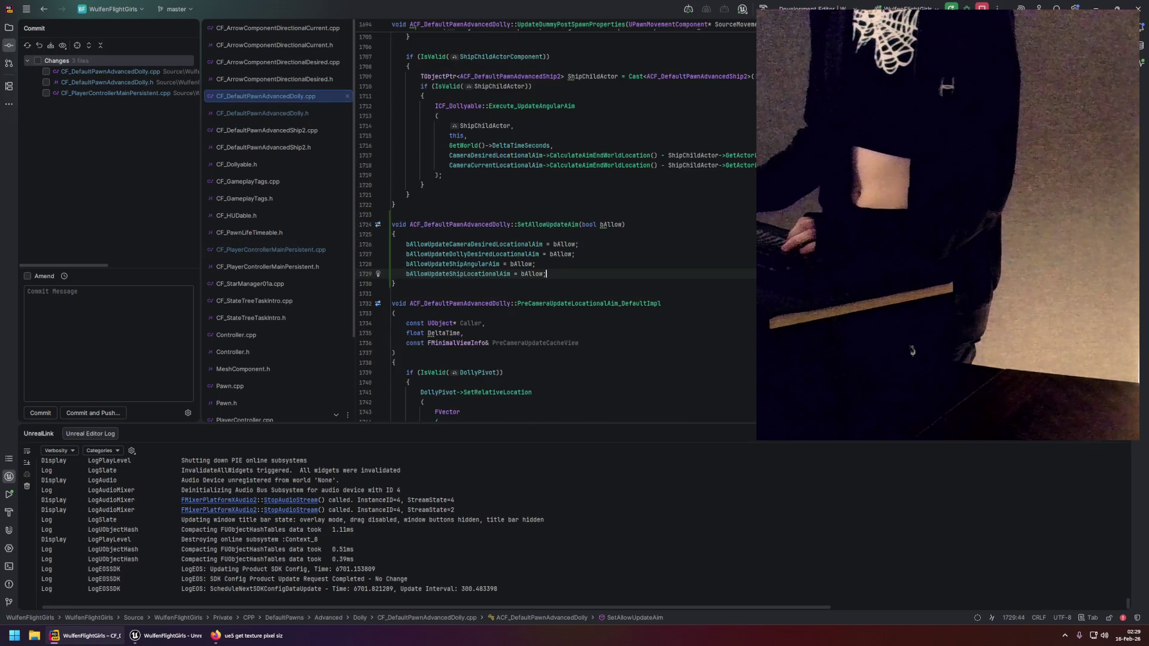
{"action": "left_click", "coordinate": [393, 159]}
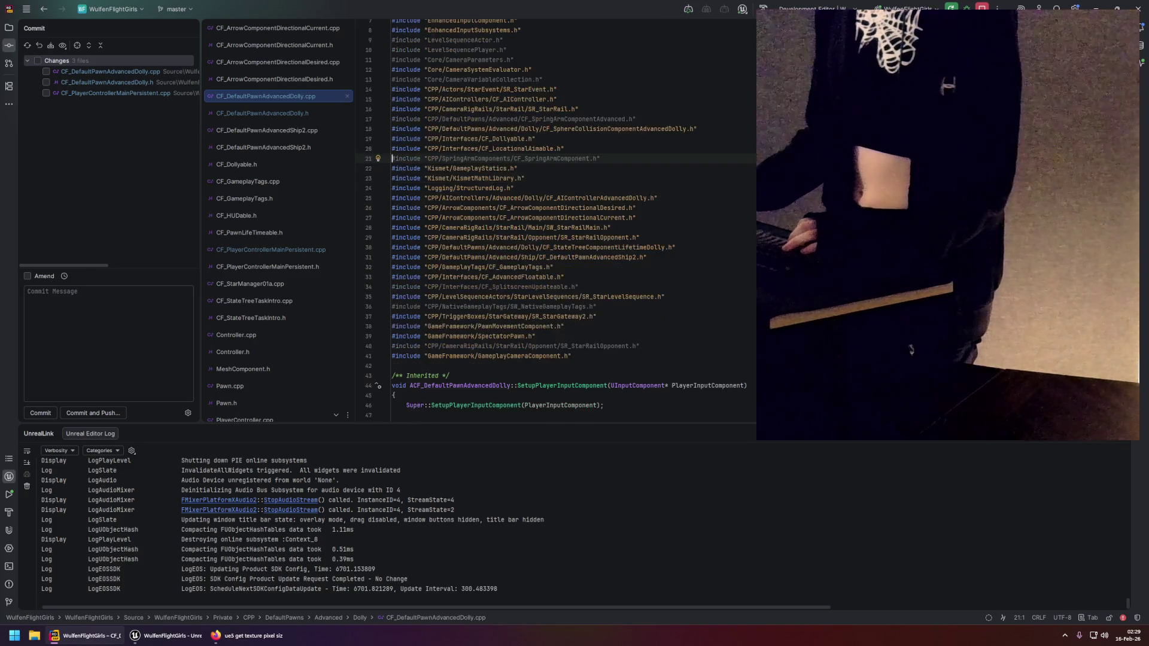
{"action": "scroll", "coordinate": [590, 181], "scroll_direction": "up", "scroll_amount": 2}
{"action": "left_click_drag", "start_coordinate": [651, 43], "coordinate": [391, 43]}
{"action": "key", "text": "ctrl+c"}
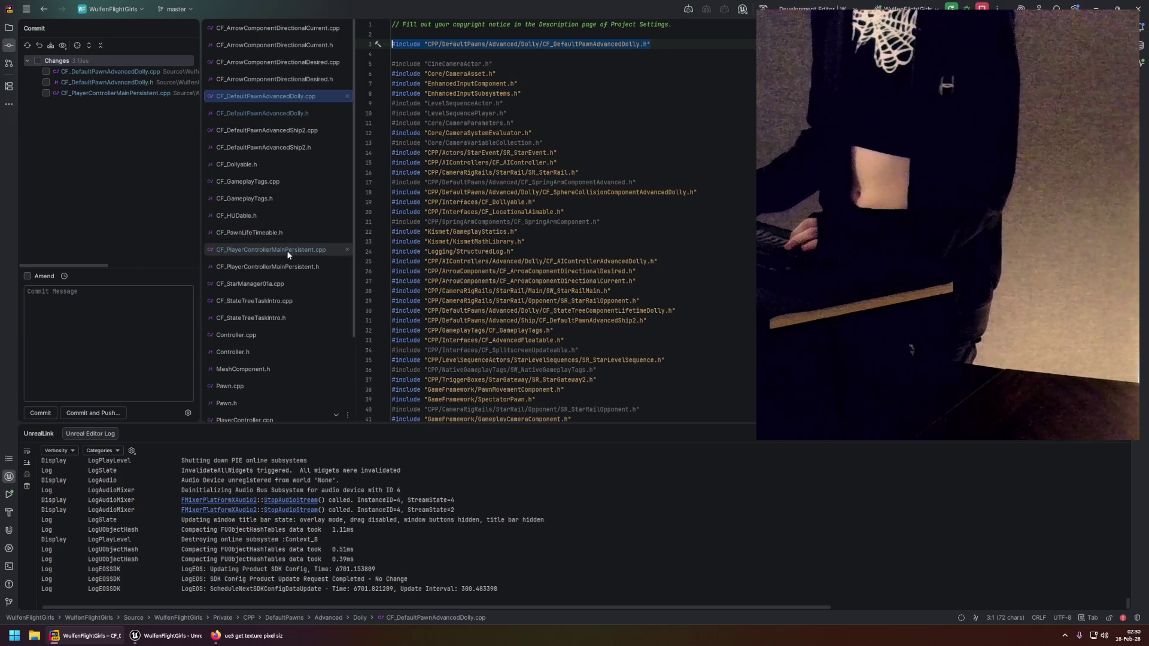
{"action": "left_click", "coordinate": [287, 250]}
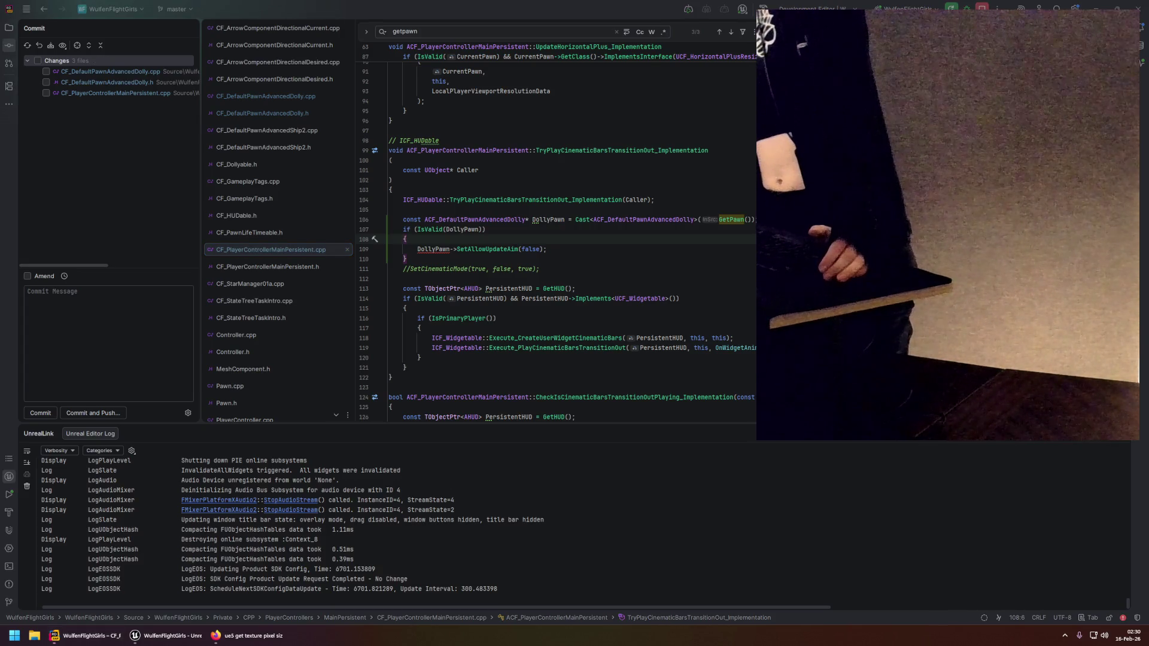
{"action": "left_click", "coordinate": [546, 249]}
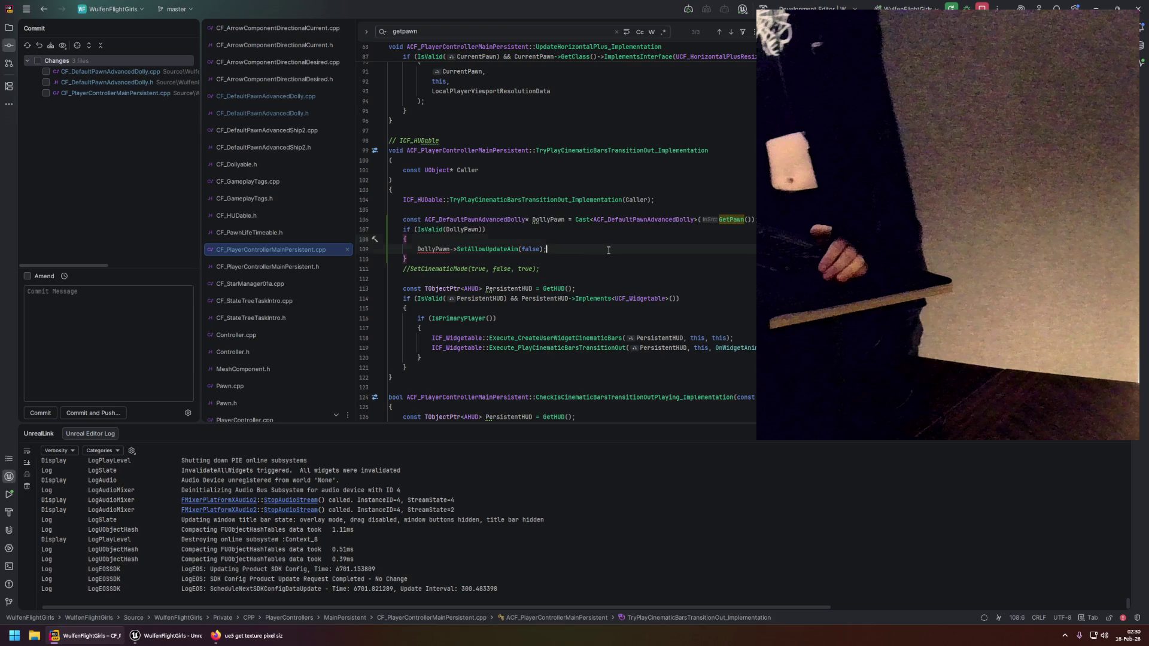
{"action": "scroll", "coordinate": [522, 98], "scroll_direction": "up", "scroll_amount": 15}
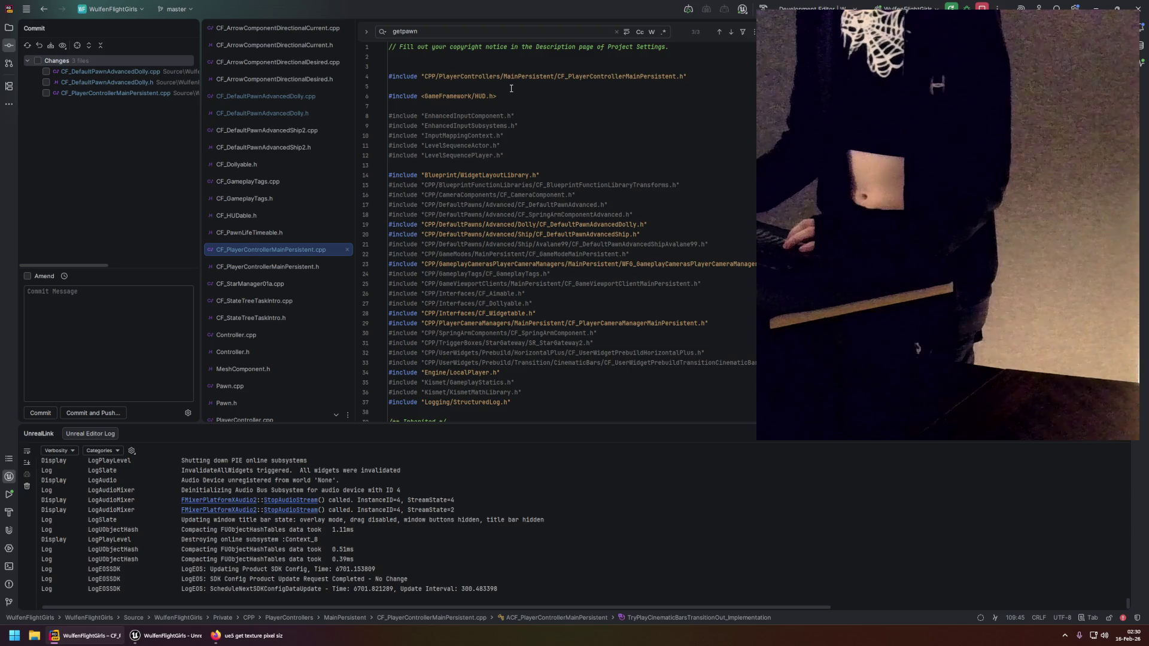
Add the CF_DefaultPawnAdvancedDolly.h include to the player controller's include list.
{"action": "scroll", "coordinate": [521, 175], "scroll_direction": "down", "scroll_amount": 2}
{"action": "scroll", "coordinate": [521, 175], "scroll_direction": "up", "scroll_amount": 2}
{"action": "left_click", "coordinate": [520, 165]}
{"action": "key", "text": "ctrl+v"}
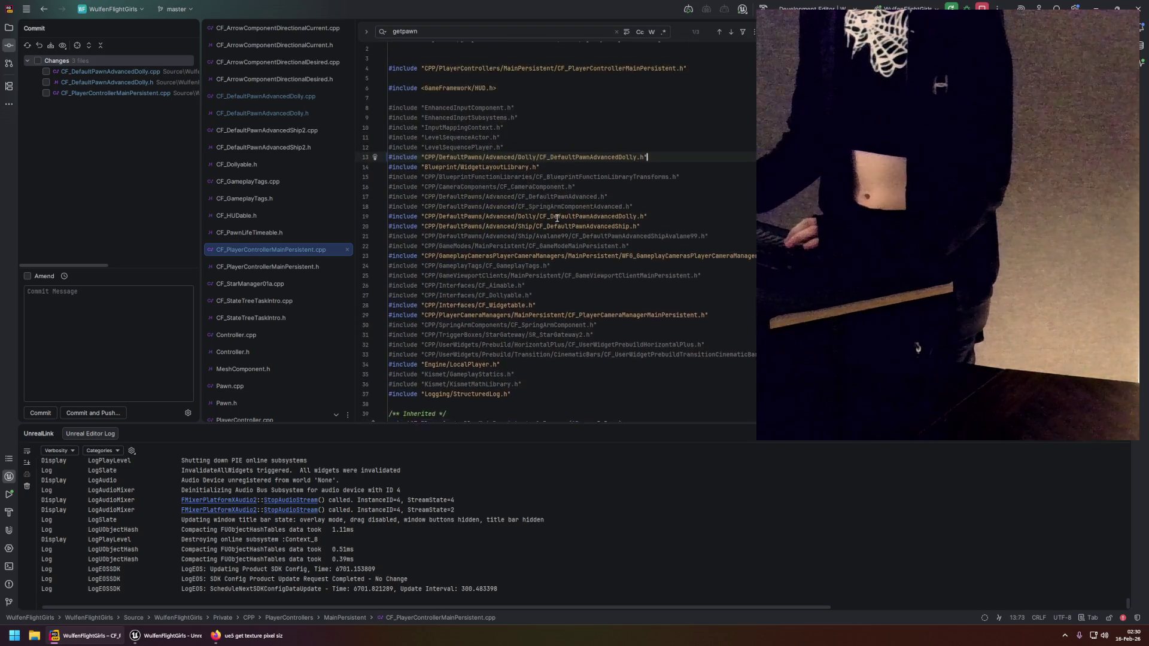
{"action": "key", "text": "ctrl+shift+BackSpace"}
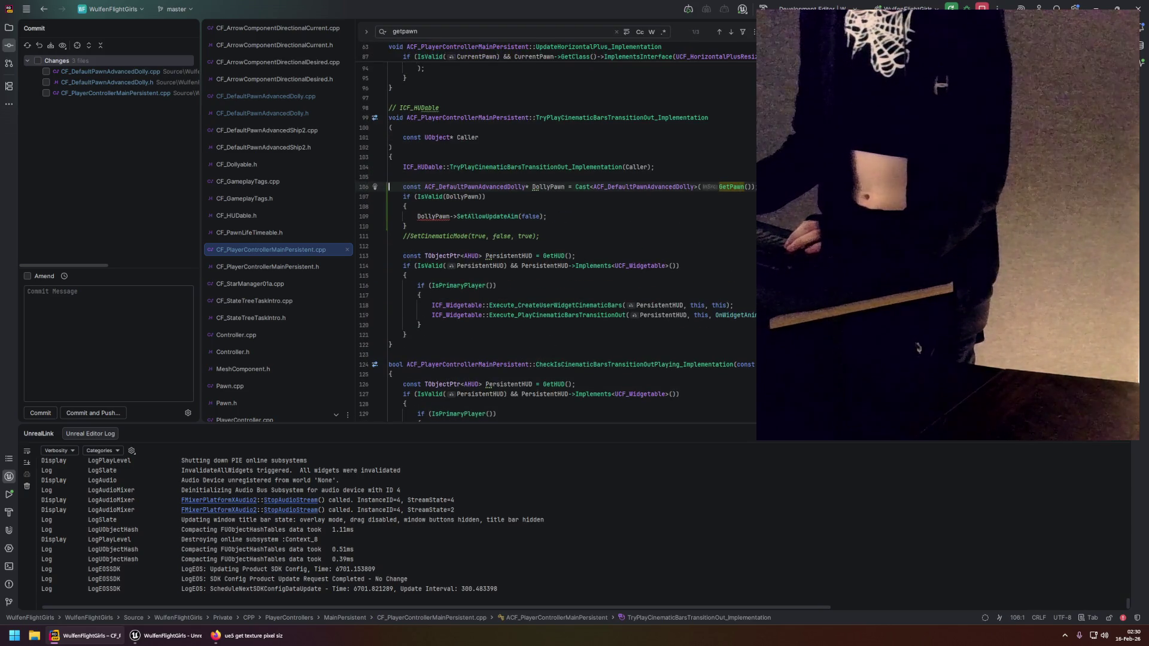
Remove 'const' from the DollyPawn declaration to fix the const-conversion error.
{"action": "left_click", "coordinate": [510, 282]}
{"action": "key", "text": "Return"}
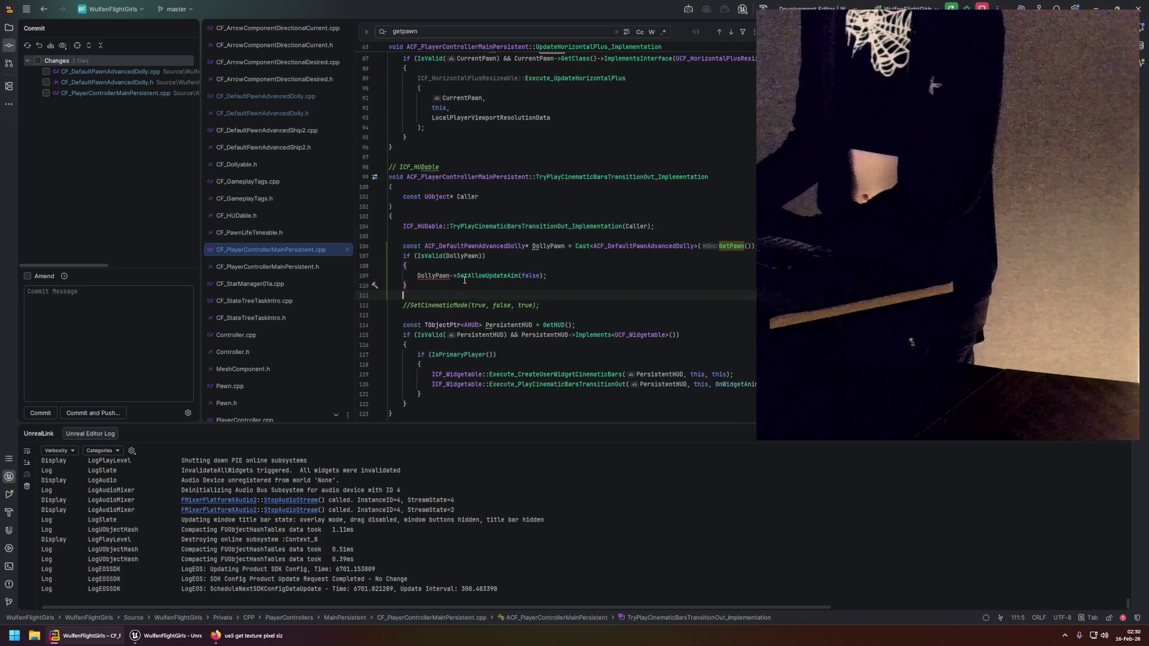
{"action": "left_click", "coordinate": [432, 276]}
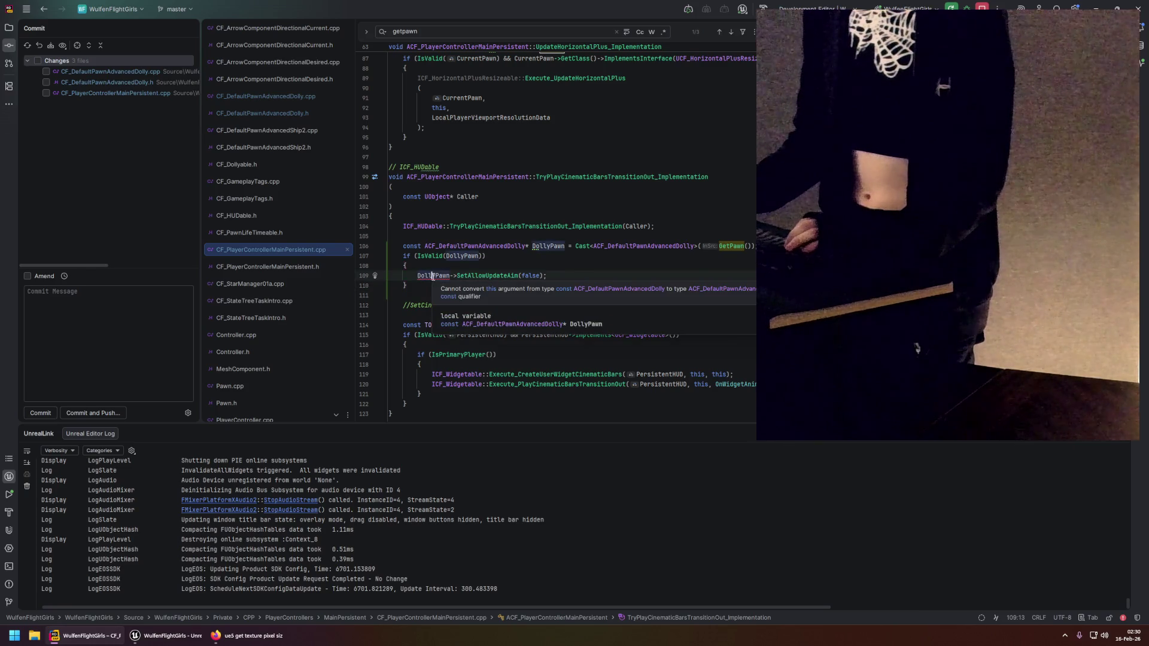
{"action": "left_click", "coordinate": [425, 246]}
{"action": "key", "text": "ctrl+BackSpace"}
{"action": "left_click", "coordinate": [520, 282]}
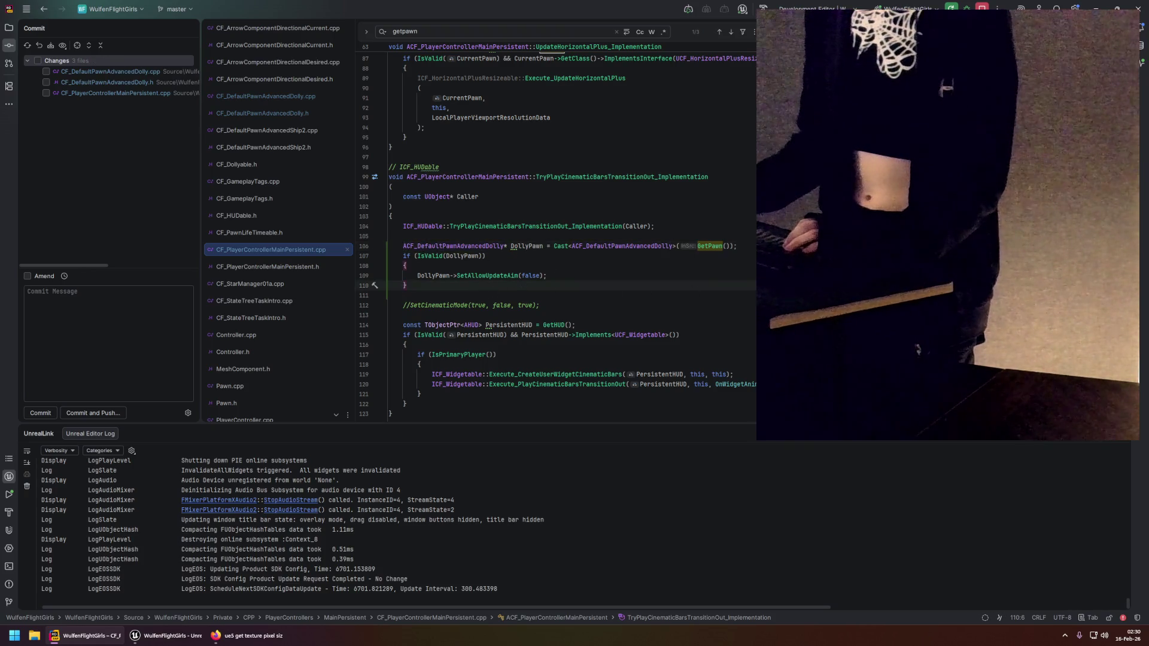
Uncomment the SetCinematicMode(true, false, true) call below the IsValid block.
{"action": "scroll", "coordinate": [413, 227], "scroll_direction": "down", "scroll_amount": 2}
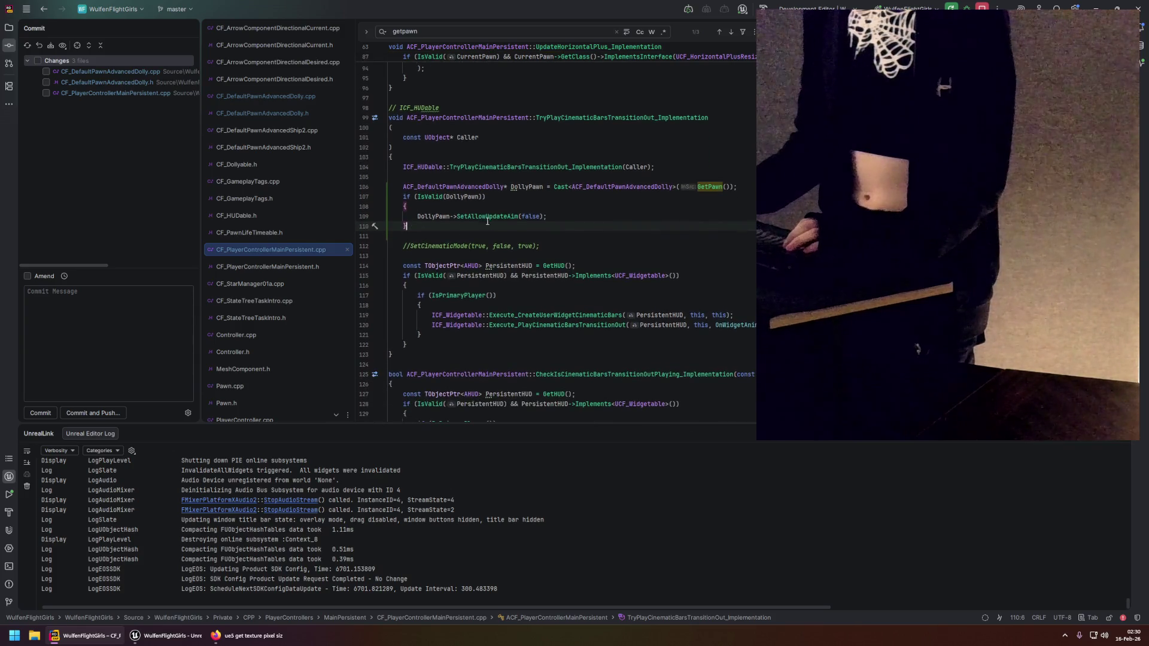
{"action": "scroll", "coordinate": [473, 239], "scroll_direction": "up", "scroll_amount": 2}
{"action": "double_click", "coordinate": [478, 276]}
{"action": "scroll", "coordinate": [484, 287], "scroll_direction": "down", "scroll_amount": 3}
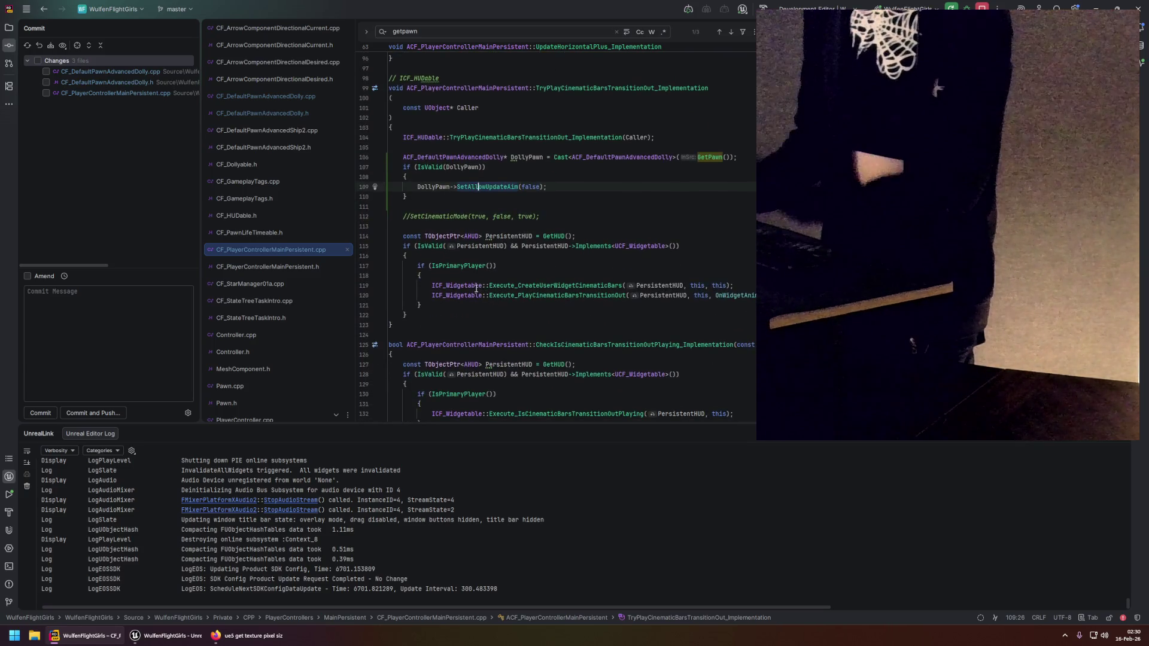
{"action": "key", "text": "Down"}
{"action": "key", "text": "Down"}
{"action": "key", "text": "Down"}
{"action": "key", "text": "ctrl+slash"}
{"action": "key", "text": "End"}
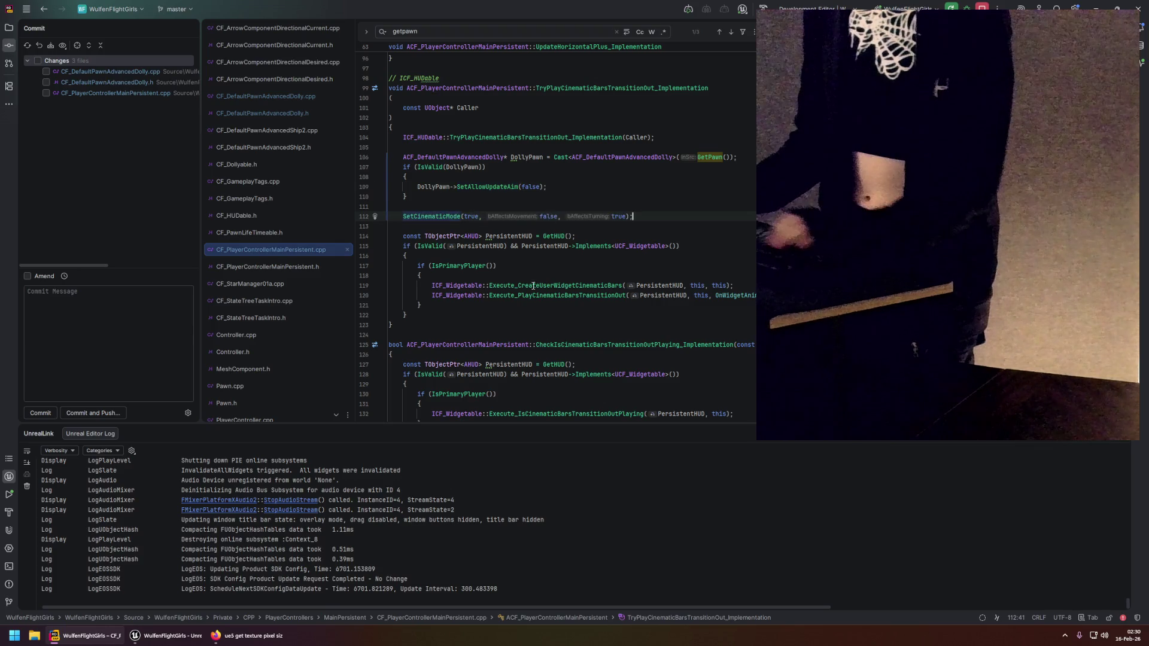
{"action": "scroll", "coordinate": [533, 286], "scroll_direction": "up", "scroll_amount": 2}
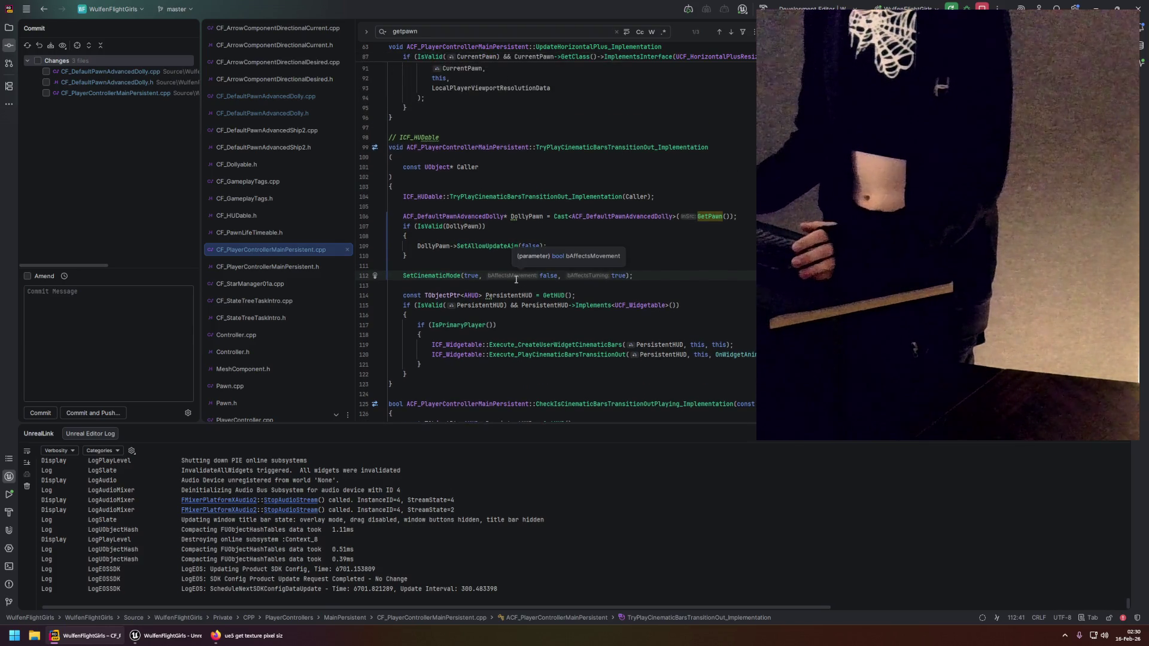
{"action": "left_click", "coordinate": [432, 275]}
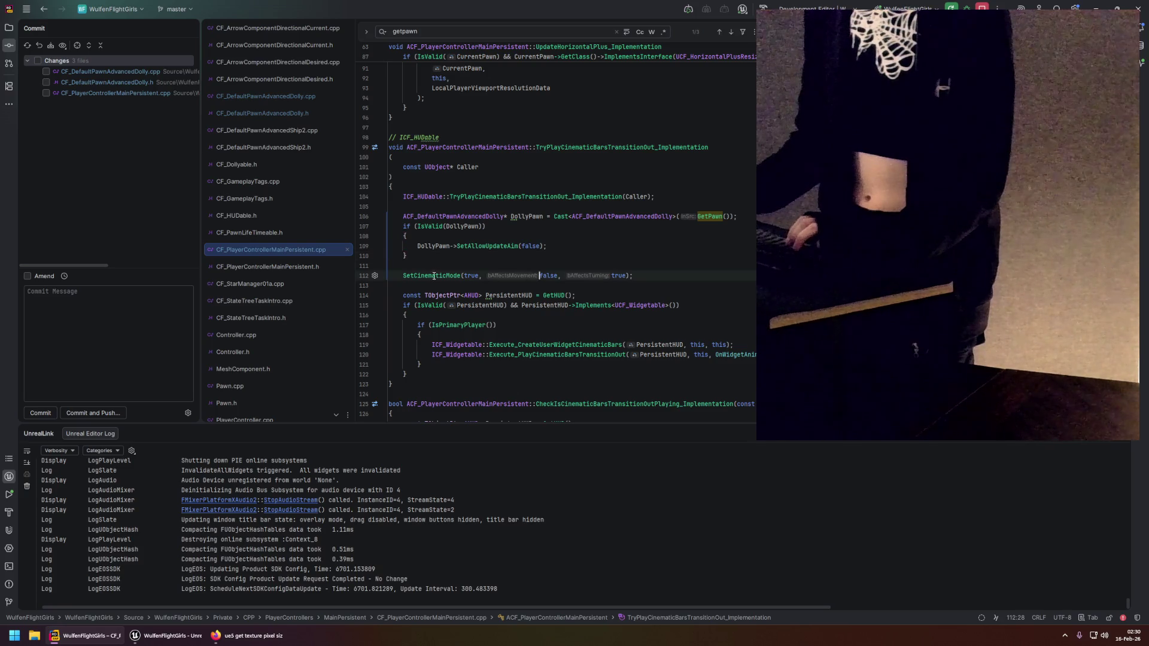
{"action": "left_click", "coordinate": [494, 267]}
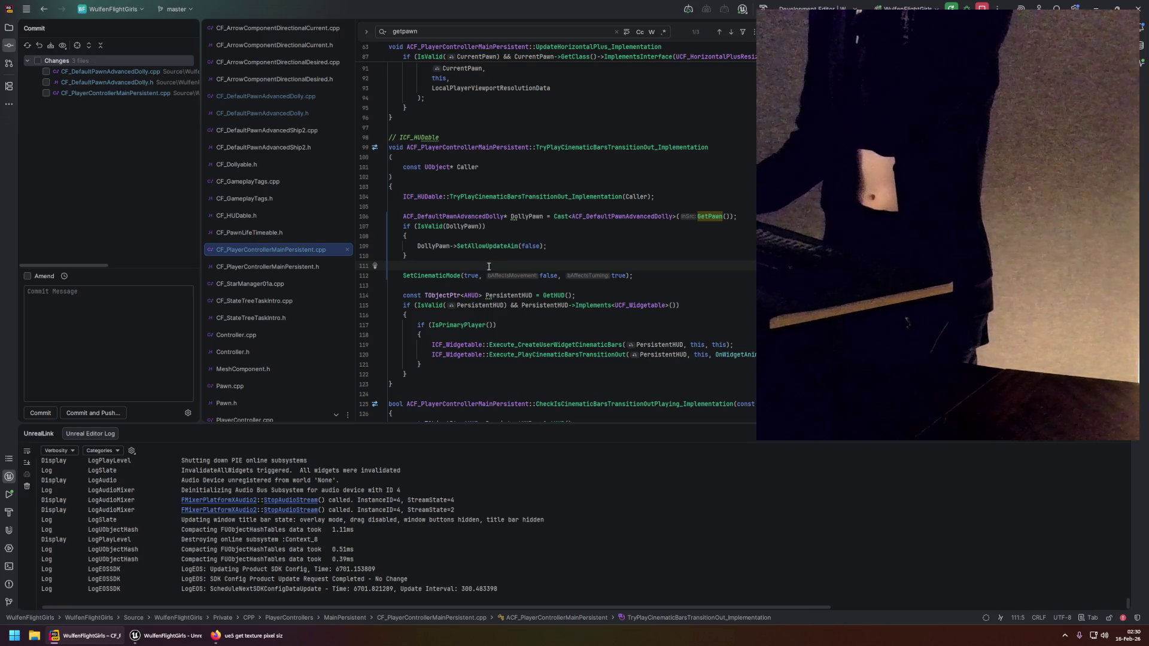
{"action": "left_click", "coordinate": [431, 255]}
{"action": "mouse_move", "coordinate": [431, 256]}
{"action": "left_mouse_down"}
{"action": "mouse_move", "coordinate": [390, 217]}
{"action": "mouse_move", "coordinate": [430, 255]}
{"action": "left_mouse_up"}
{"action": "left_click", "coordinate": [295, 96]}
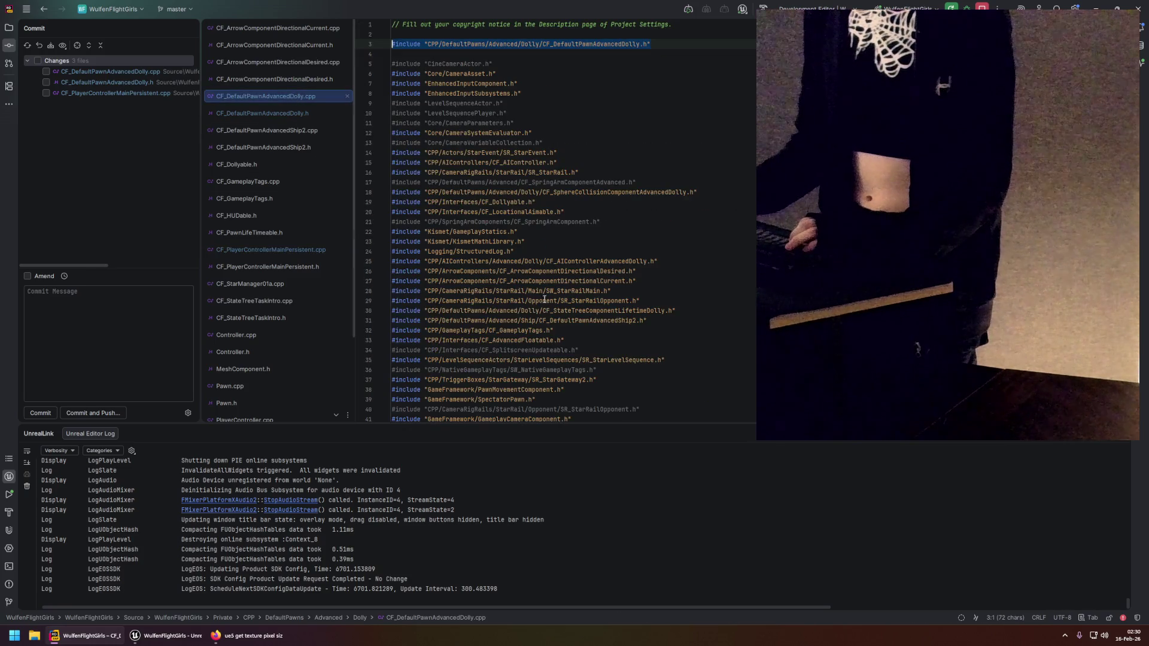
{"action": "key", "text": "ctrl+alt+Left"}
{"action": "key", "text": "ctrl+alt+Left"}
{"action": "key", "text": "ctrl+alt+Left"}
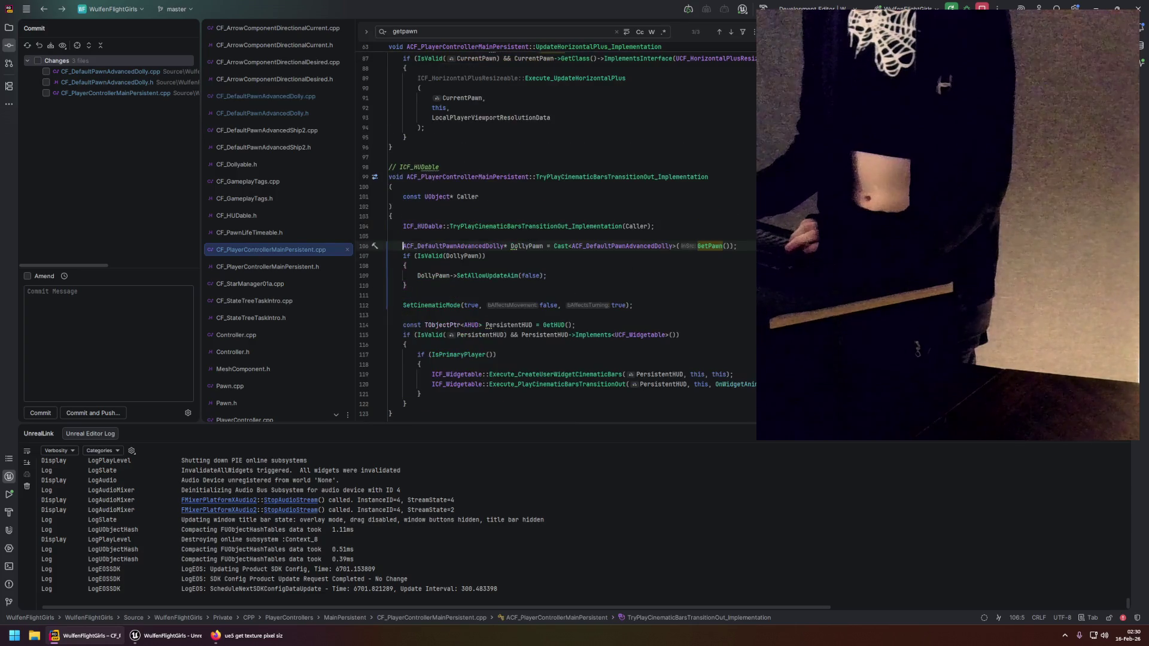
{"action": "key", "text": "ctrl+alt+Right"}
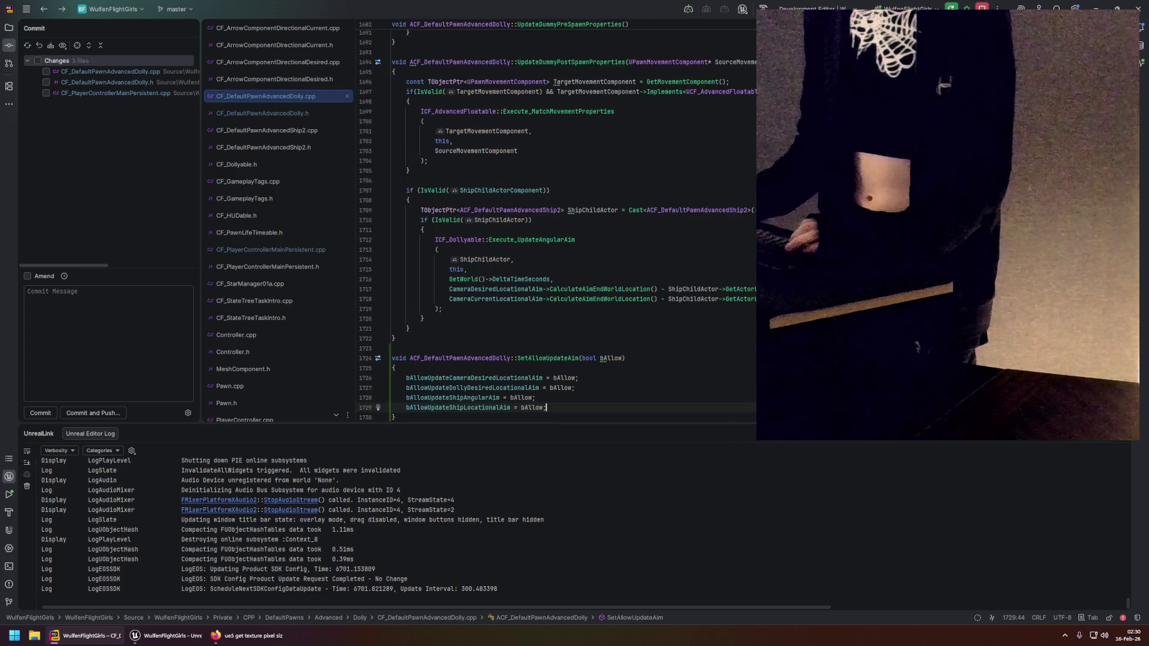
{"action": "key", "text": "ctrl+alt+Left"}
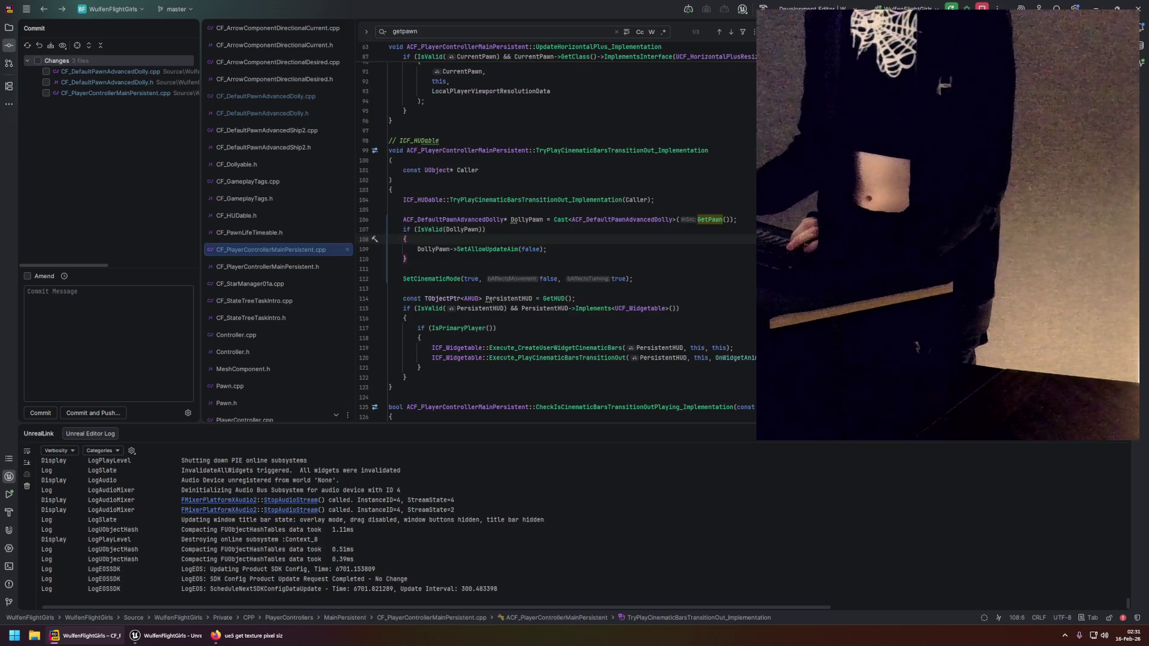
{"action": "left_click", "coordinate": [479, 249]}
{"action": "scroll", "coordinate": [485, 299], "scroll_direction": "down", "scroll_amount": 2}
{"action": "left_click", "coordinate": [559, 299]}
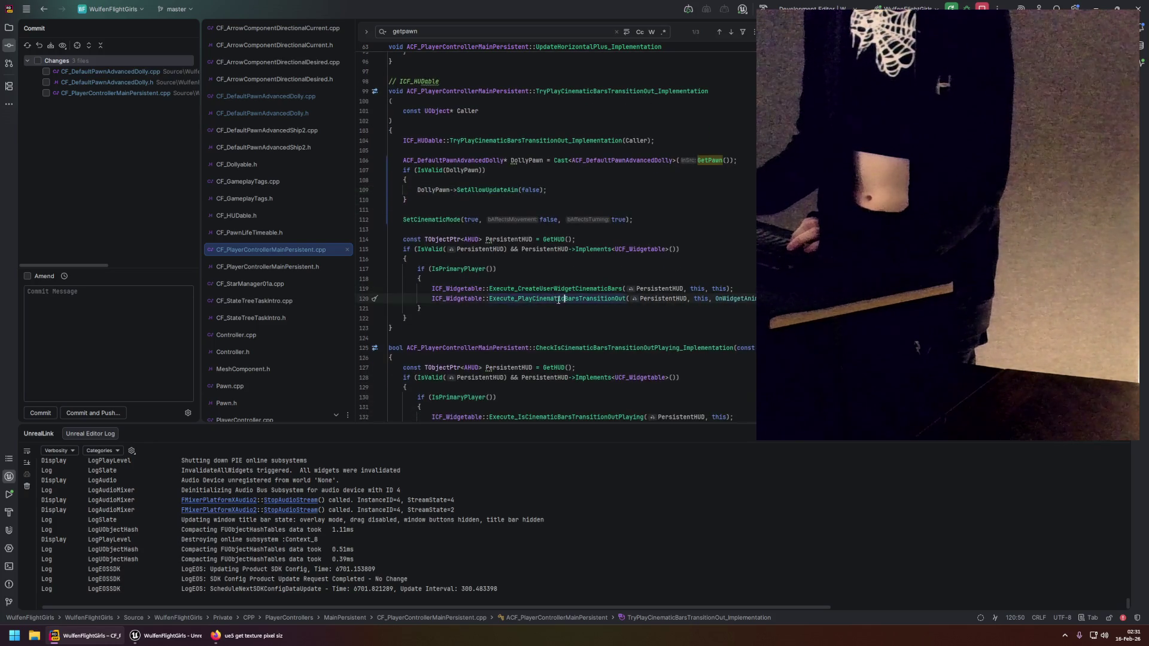
{"action": "scroll", "coordinate": [476, 270], "scroll_direction": "up", "scroll_amount": 2}
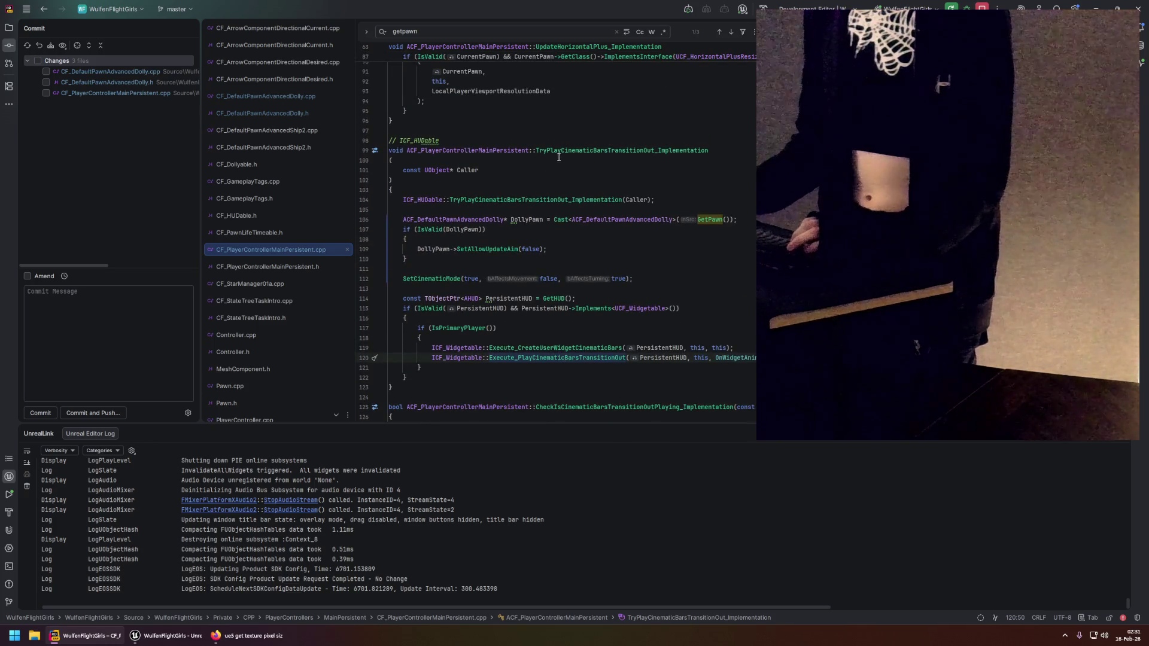
{"action": "left_click", "coordinate": [443, 269]}
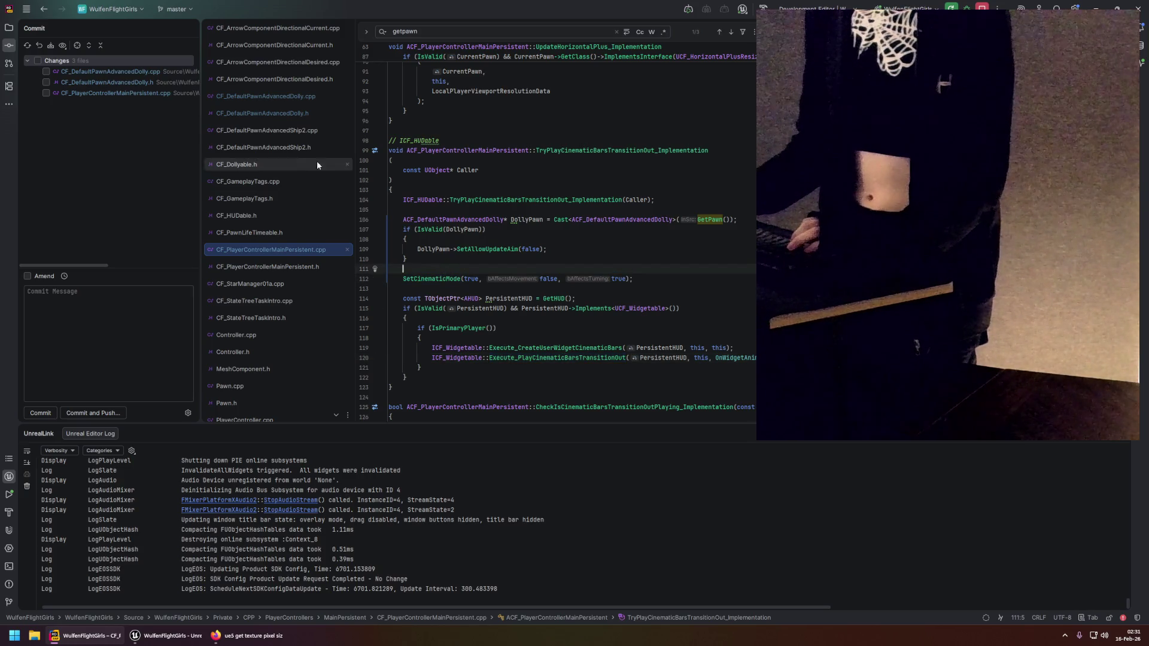
{"action": "left_click", "coordinate": [288, 98]}
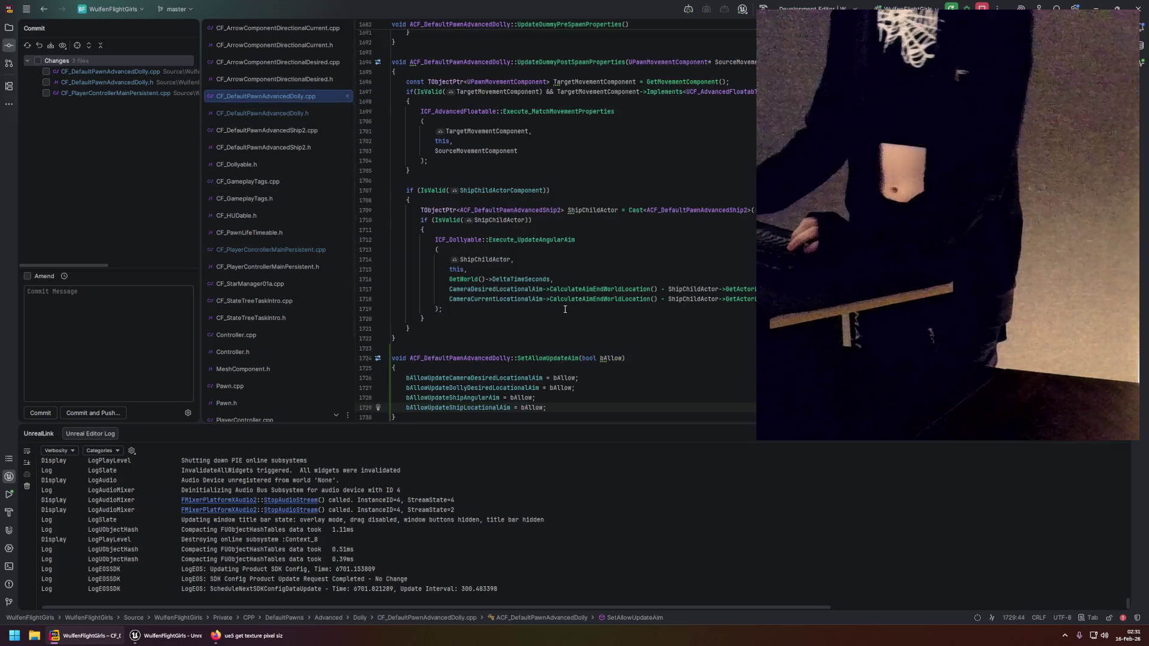
{"action": "scroll", "coordinate": [565, 310], "scroll_direction": "down", "scroll_amount": 2}
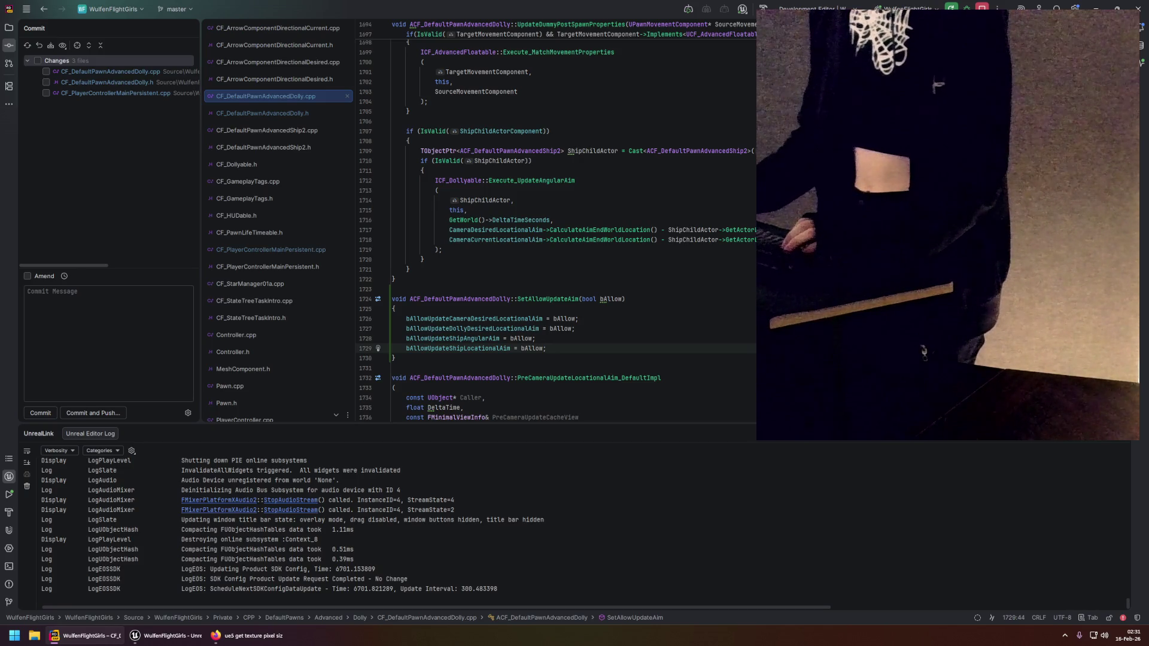
{"action": "scroll", "coordinate": [557, 227], "scroll_direction": "down", "scroll_amount": 15}
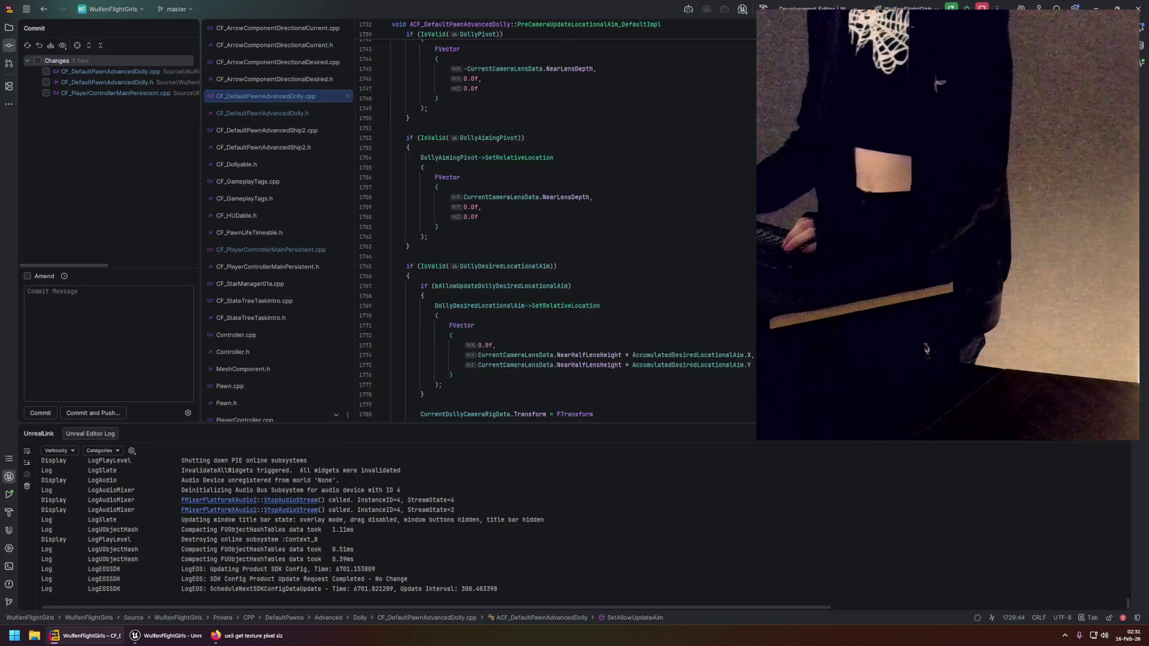
{"action": "scroll", "coordinate": [928, 349], "scroll_direction": "down", "scroll_amount": 20}
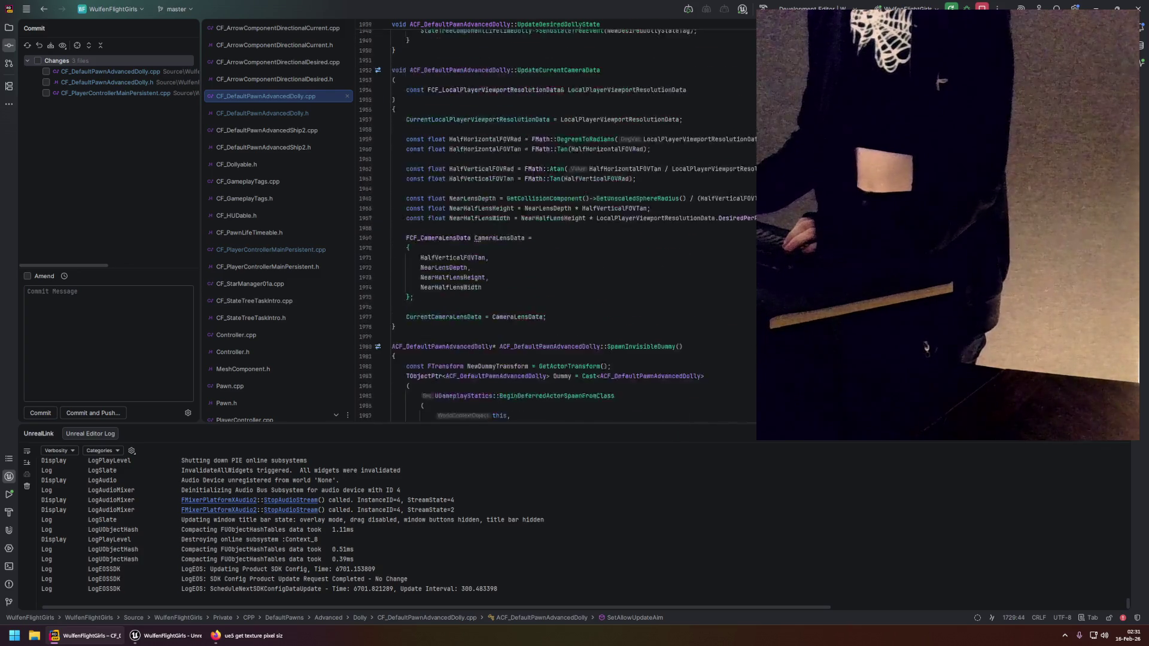
{"action": "key", "text": "ctrl+alt+Left"}
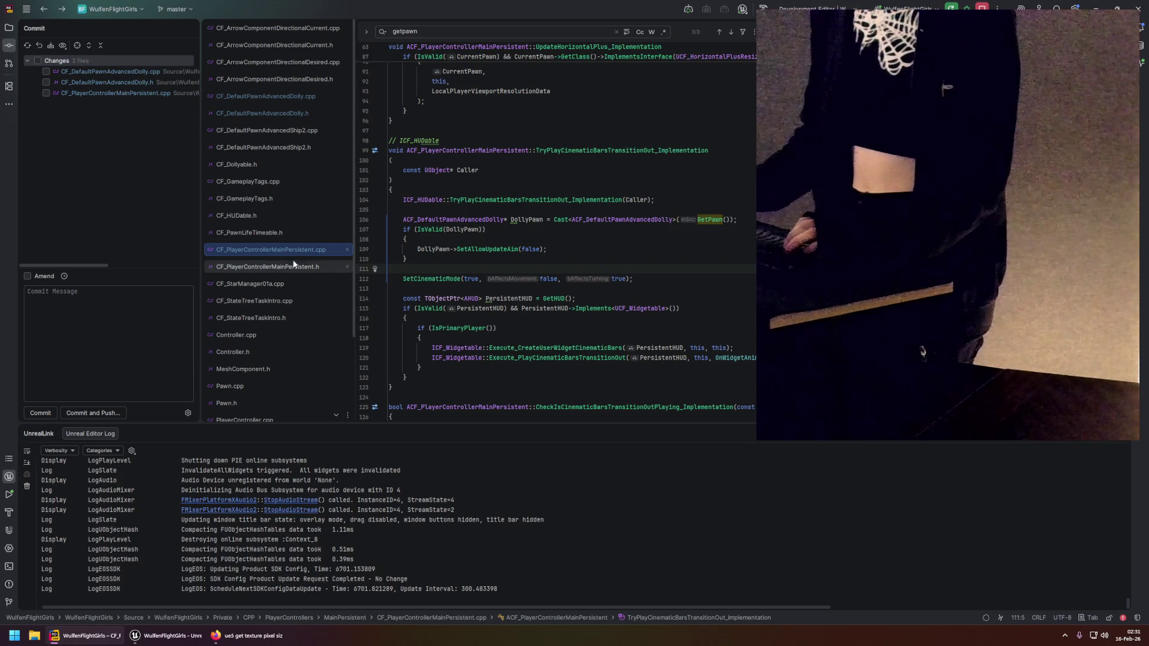
{"action": "left_click", "coordinate": [742, 357], "text": "ctrl"}
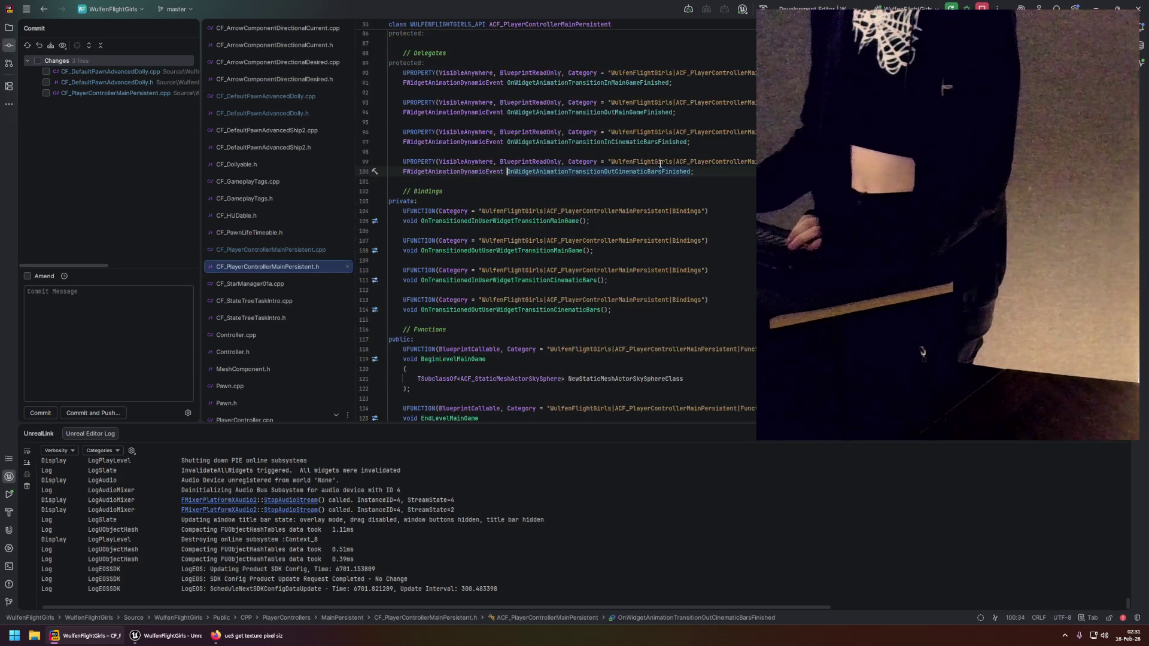
{"action": "key", "text": "ctrl+b"}
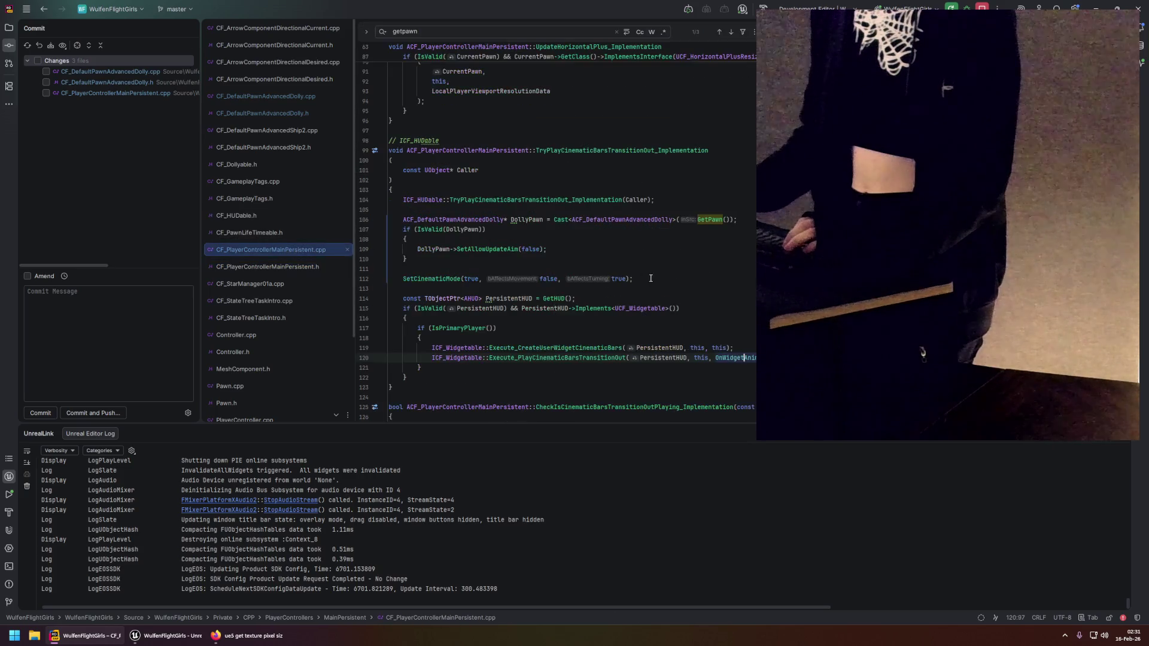
{"action": "scroll", "coordinate": [701, 338], "scroll_direction": "down", "scroll_amount": 10}
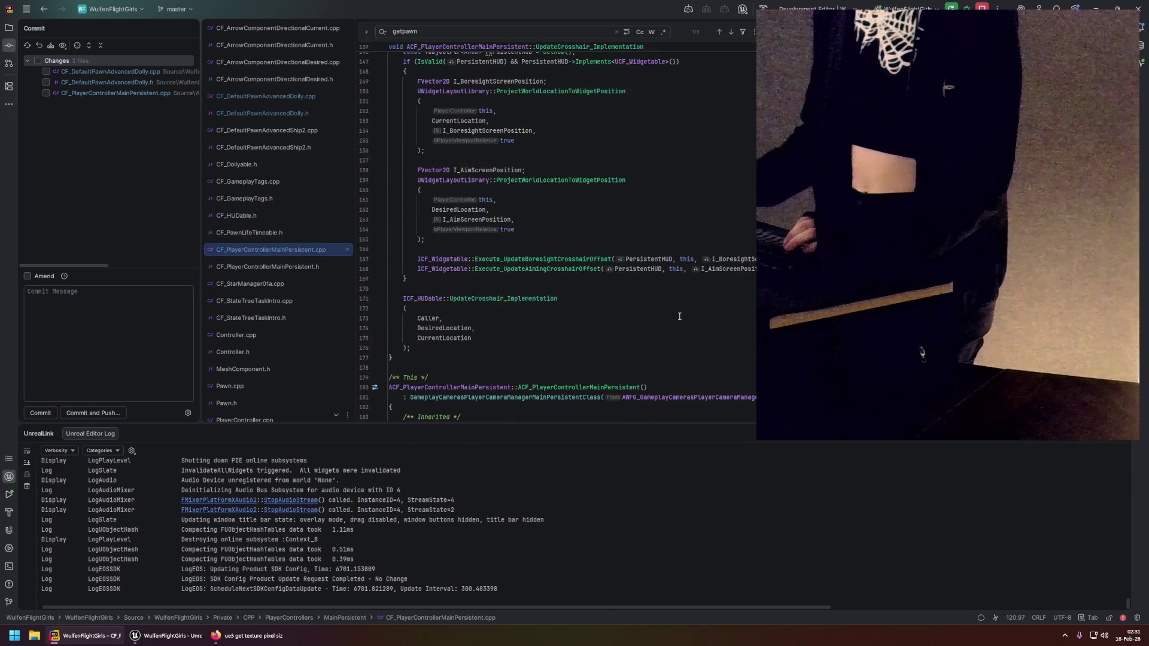
Paste the DollyPawn block after SetCinematicMode in OnTransitionedOutUserWidgetTransitionCinematicBars, changing false to true.
{"action": "scroll", "coordinate": [673, 308], "scroll_direction": "down", "scroll_amount": 12}
{"action": "left_click", "coordinate": [536, 189]}
{"action": "scroll", "coordinate": [600, 228], "scroll_direction": "down", "scroll_amount": 1}
{"action": "left_click", "coordinate": [640, 259]}
{"action": "key", "text": "Return"}
{"action": "type", "text": "ACF_DefaultPawnAdvancedDolly* DollyPawn = Cast<ACF_DefaultPawnAdvancedDolly>(GetPawn()); \tif (IsValid(DollyPawn)) \t{ \t\tDollyPawn->SetAllowUpdateAim(false); \t}"}
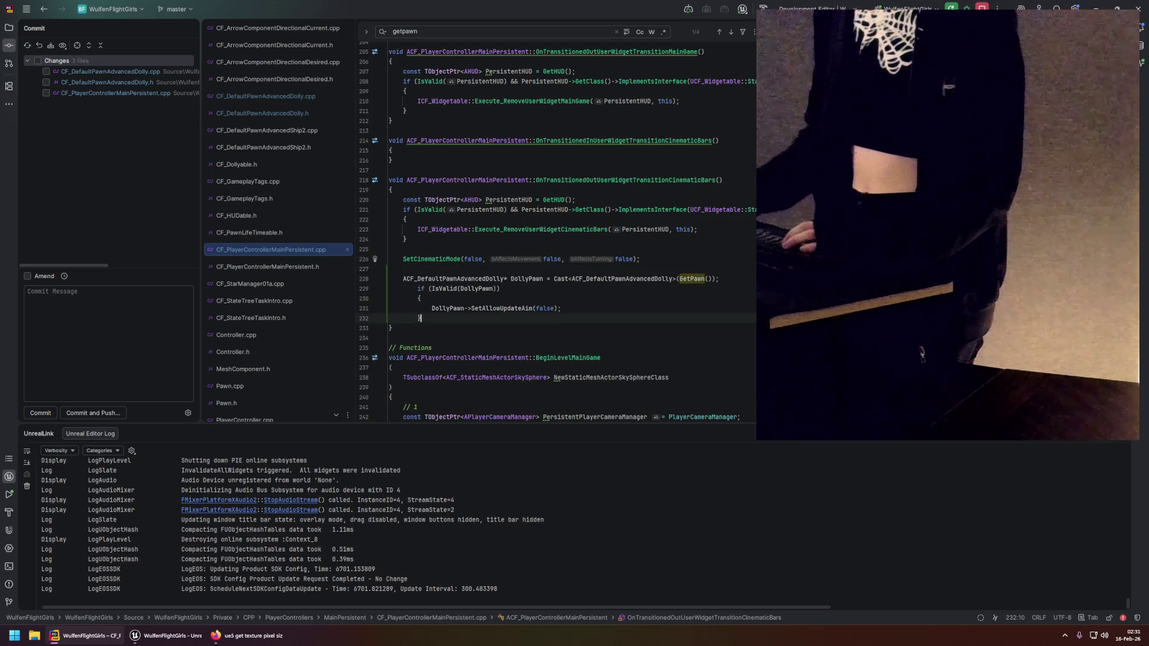
{"action": "double_click", "coordinate": [530, 308]}
{"action": "type", "text": "true"}
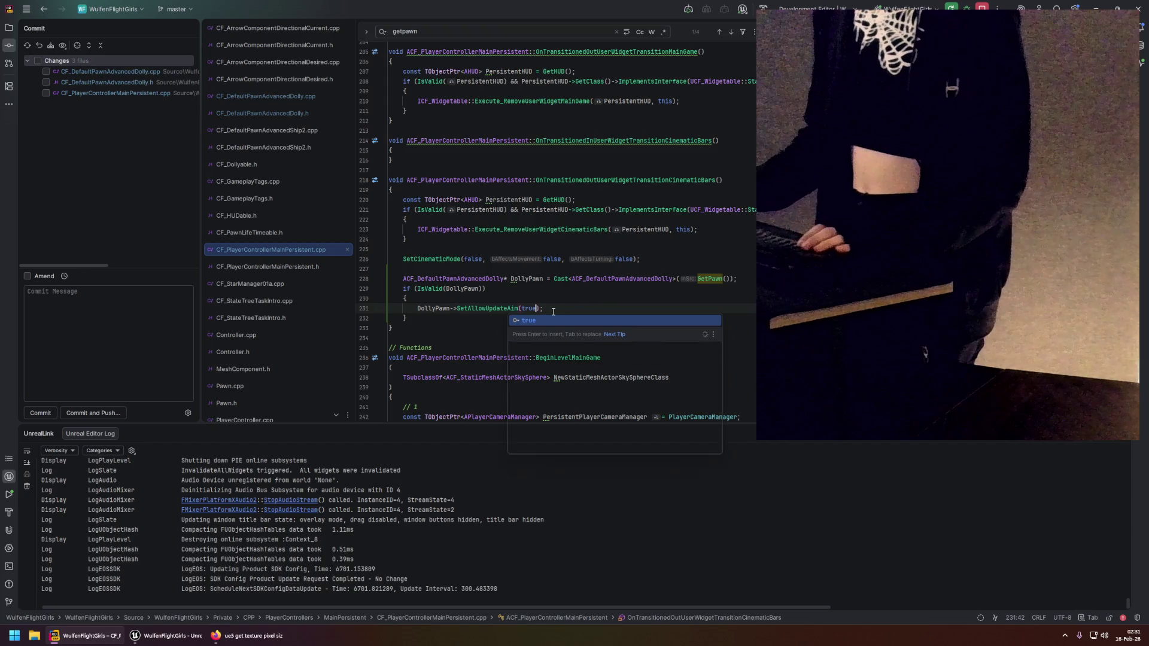
{"action": "left_click", "coordinate": [554, 312]}
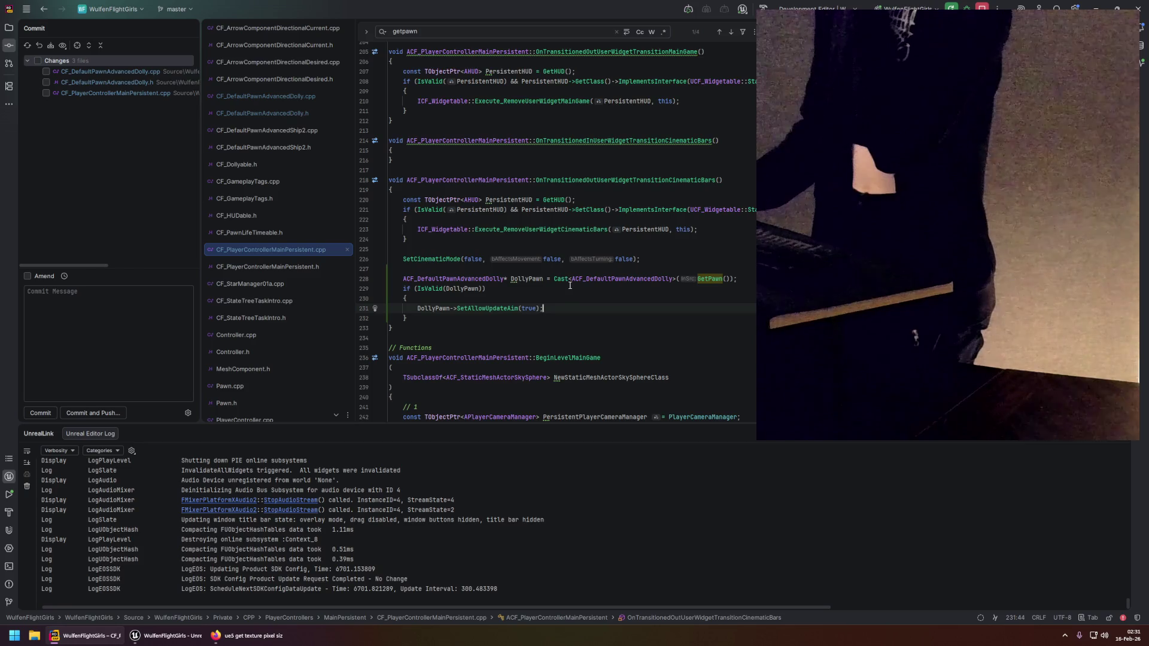
Scroll back over the handler to review the added SetAllowUpdateAim(true) code.
{"action": "scroll", "coordinate": [569, 285], "scroll_direction": "up", "scroll_amount": 2}
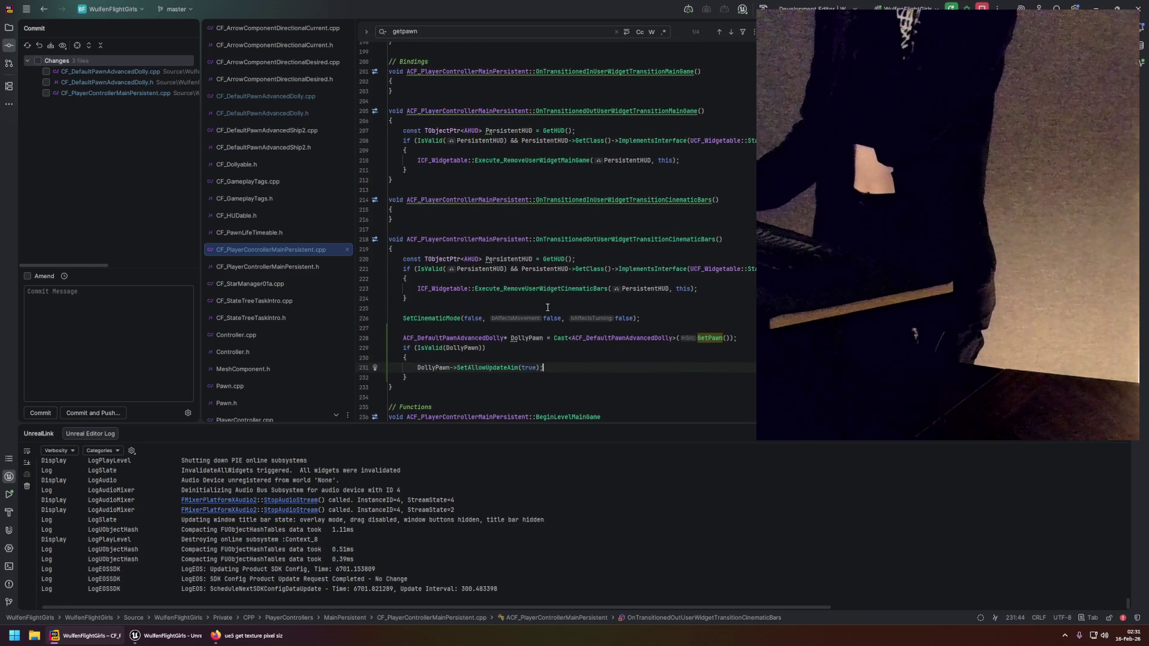
{"action": "left_click", "coordinate": [459, 317]}
{"action": "scroll", "coordinate": [466, 293], "scroll_direction": "up", "scroll_amount": 15}
{"action": "scroll", "coordinate": [466, 293], "scroll_direction": "up", "scroll_amount": 17}
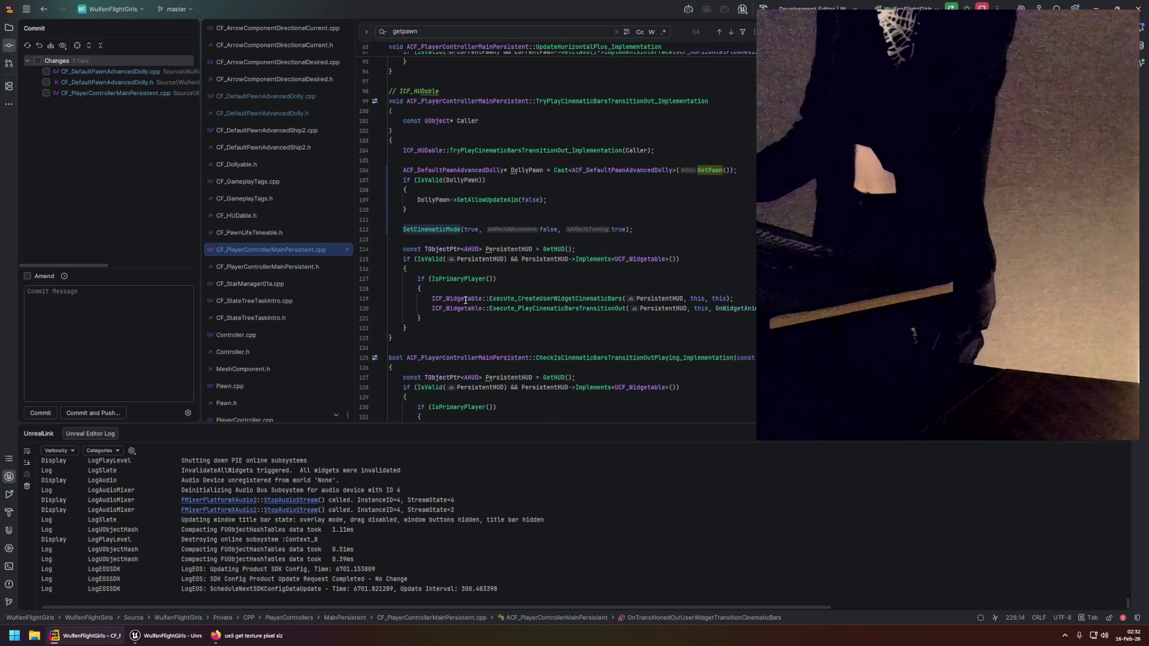
{"action": "mouse_move", "coordinate": [466, 300]}
{"action": "scroll", "coordinate": [465, 300], "scroll_direction": "down", "scroll_amount": 17}
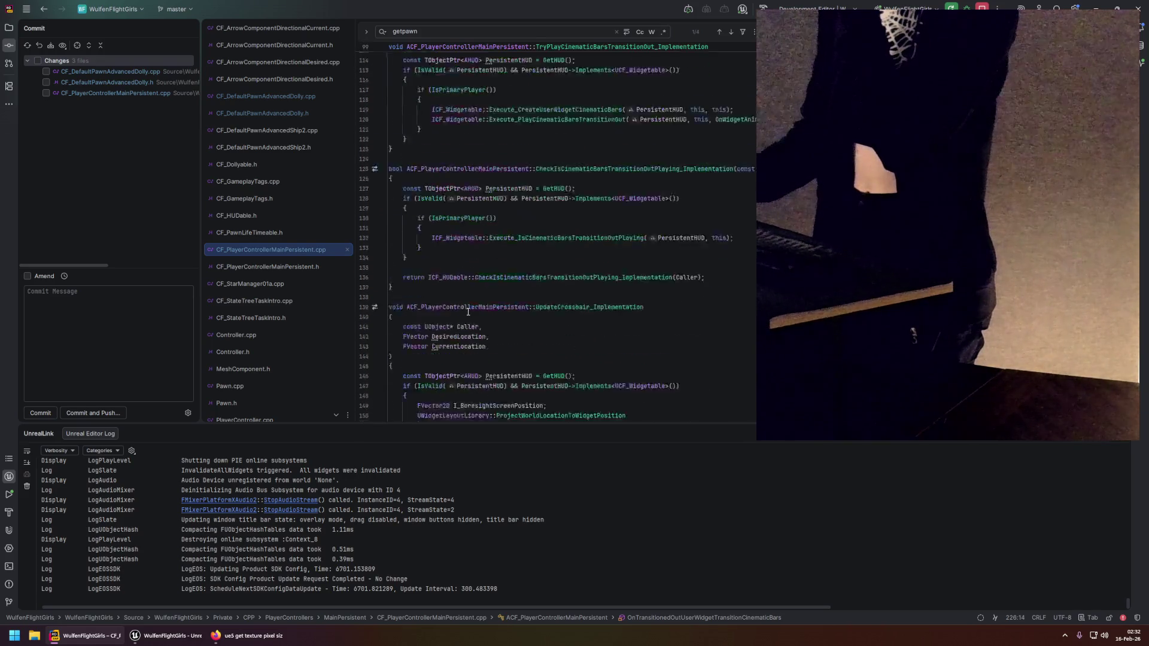
{"action": "left_click", "coordinate": [493, 354]}
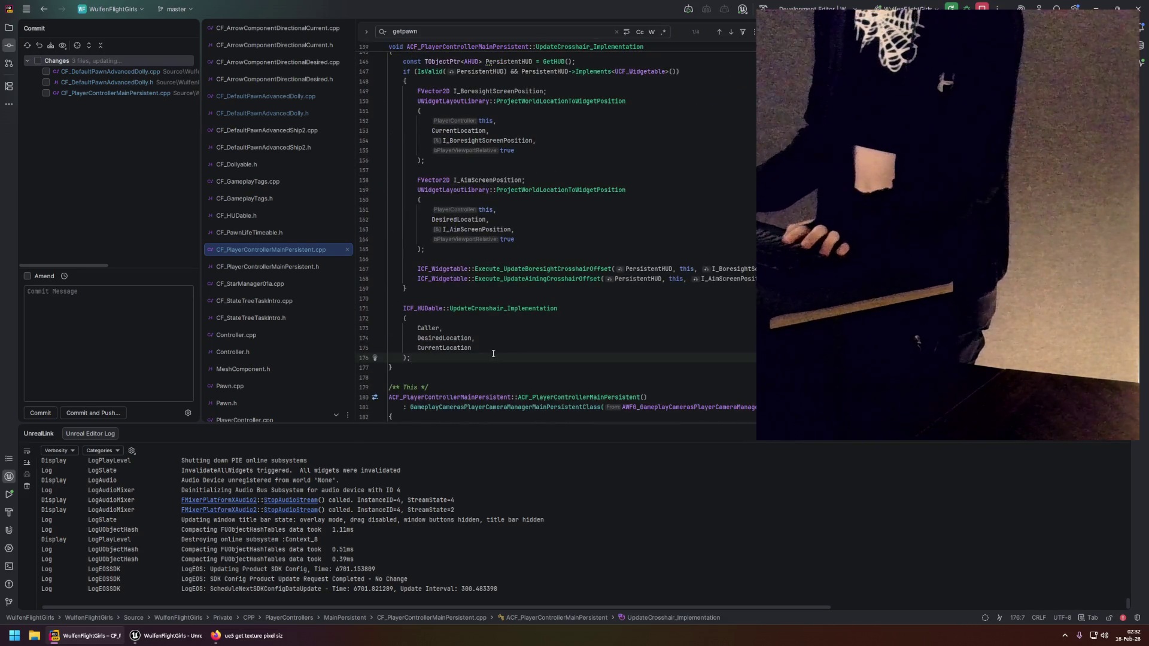
Run Live Coding with Ctrl+Alt+F11, let the patch link, then bring up Unreal Editor.
{"action": "key", "text": "ctrl+alt+F11"}
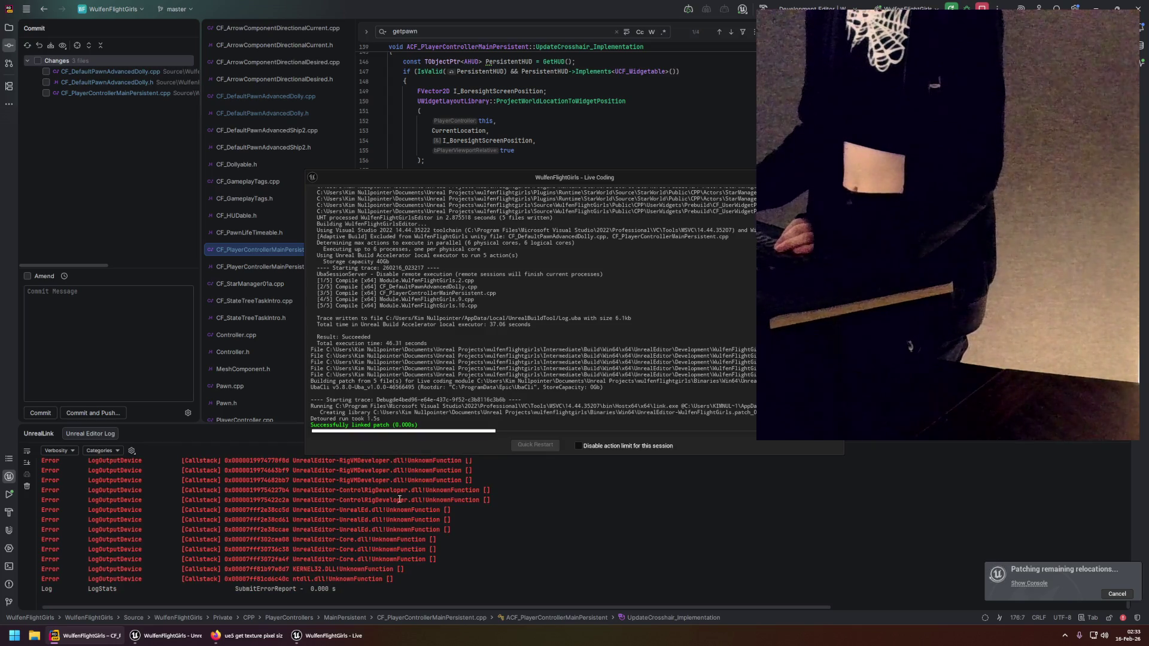
{"action": "left_click", "coordinate": [333, 641]}
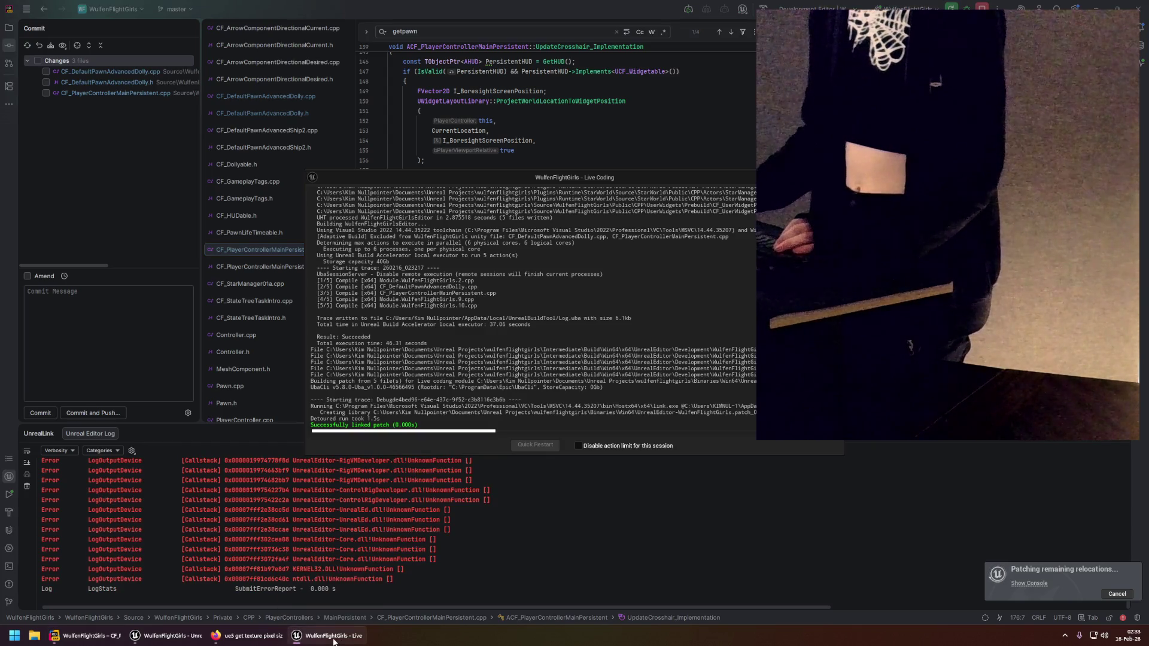
{"action": "left_click", "coordinate": [168, 635]}
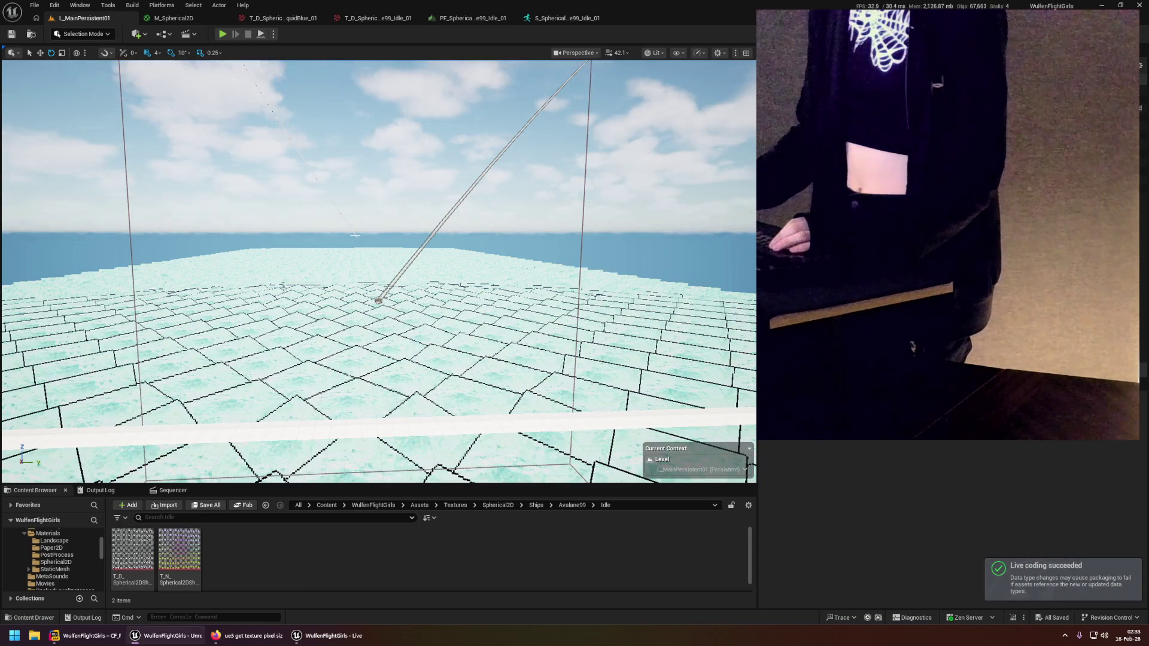
Enlarge the Content Browser, run a Play session of the level, stop it with Esc, then return to Rider.
{"action": "left_click_drag", "start_coordinate": [355, 235], "coordinate": [257, 242]}
{"action": "left_click_drag", "start_coordinate": [311, 485], "coordinate": [311, 447]}
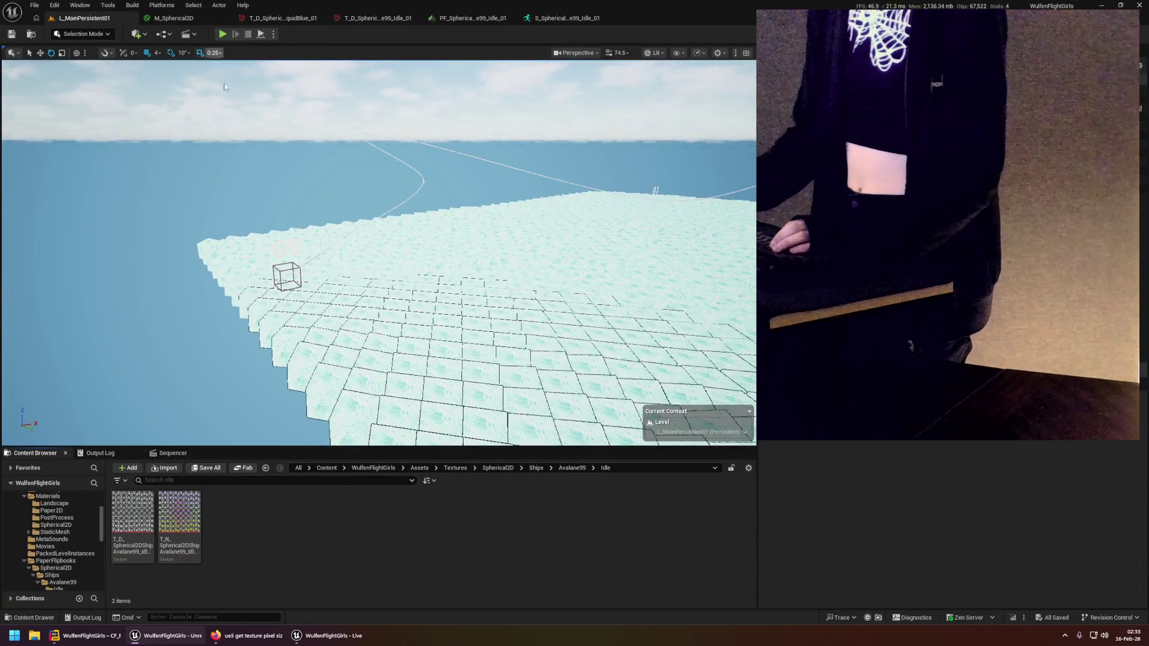
{"action": "left_click", "coordinate": [222, 34]}
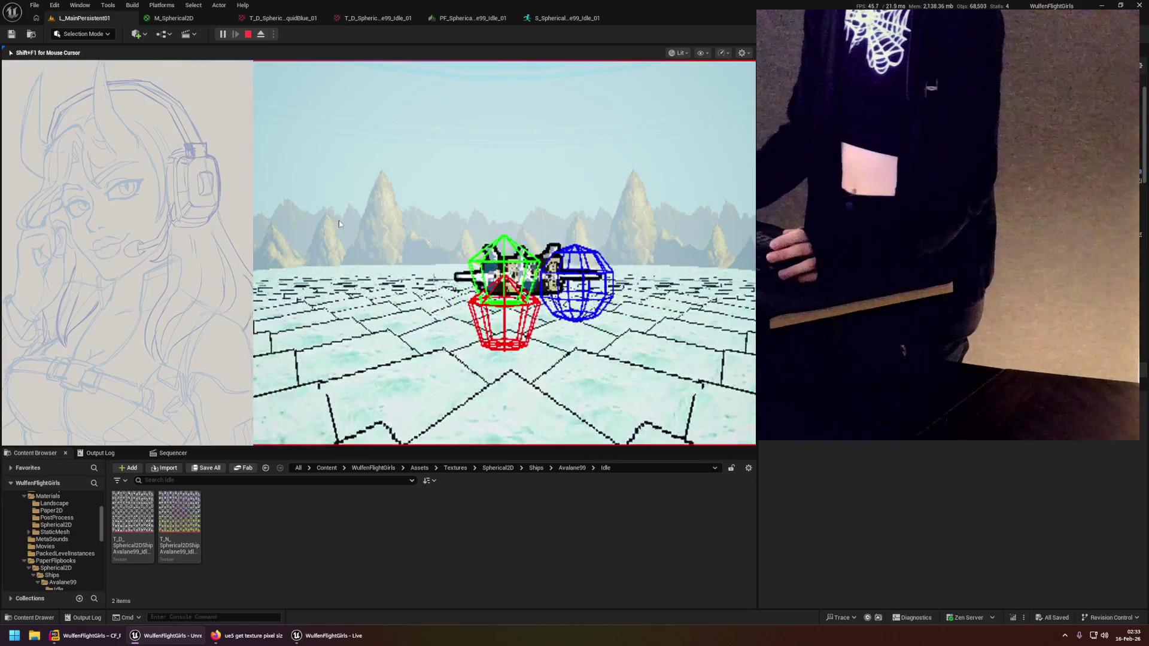
{"action": "key", "text": "Escape"}
{"action": "left_click", "coordinate": [87, 636]}
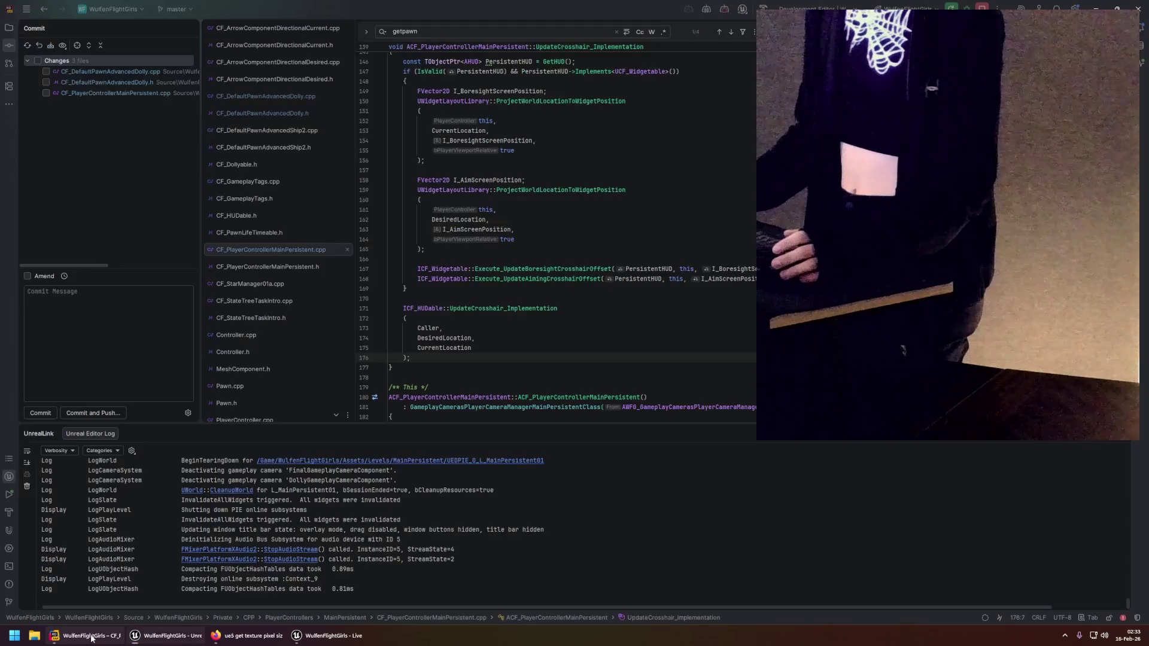
{"action": "scroll", "coordinate": [468, 299], "scroll_direction": "up", "scroll_amount": 5}
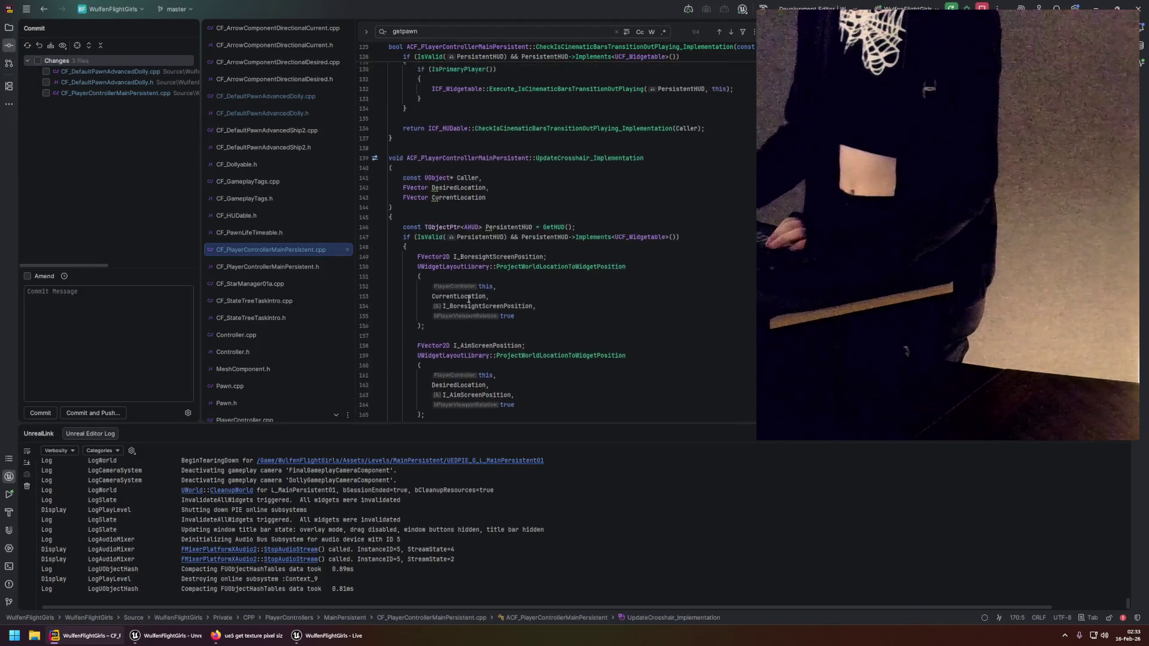
{"action": "left_click", "coordinate": [277, 264]}
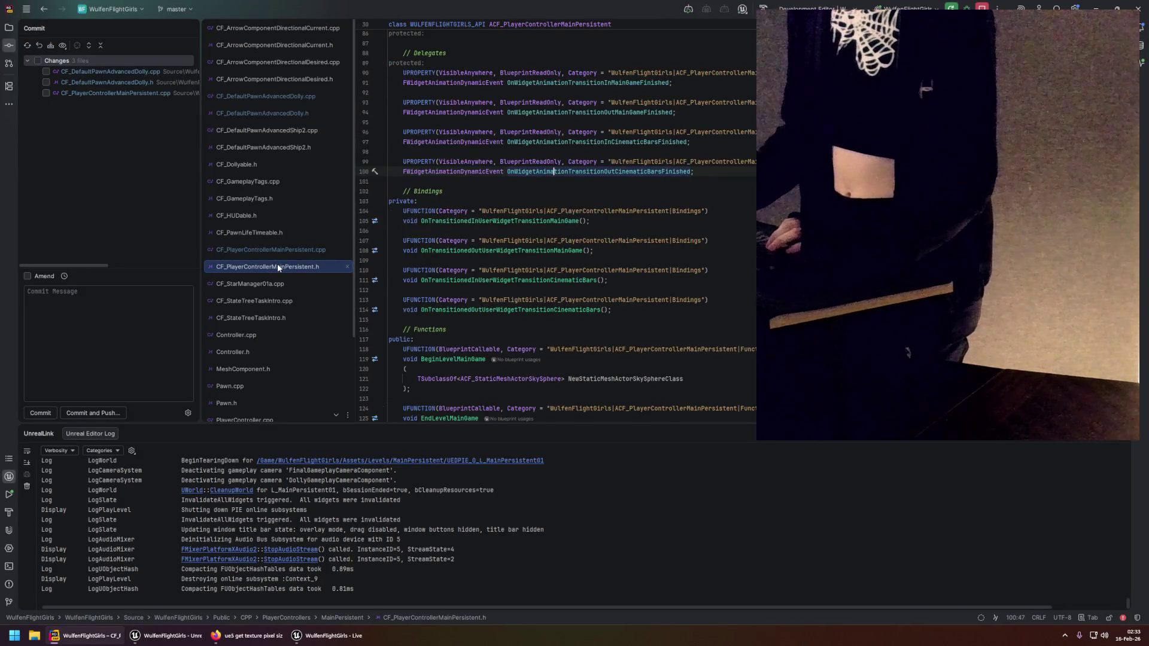
{"action": "left_click", "coordinate": [275, 250]}
{"action": "scroll", "coordinate": [473, 262], "scroll_direction": "up", "scroll_amount": 10}
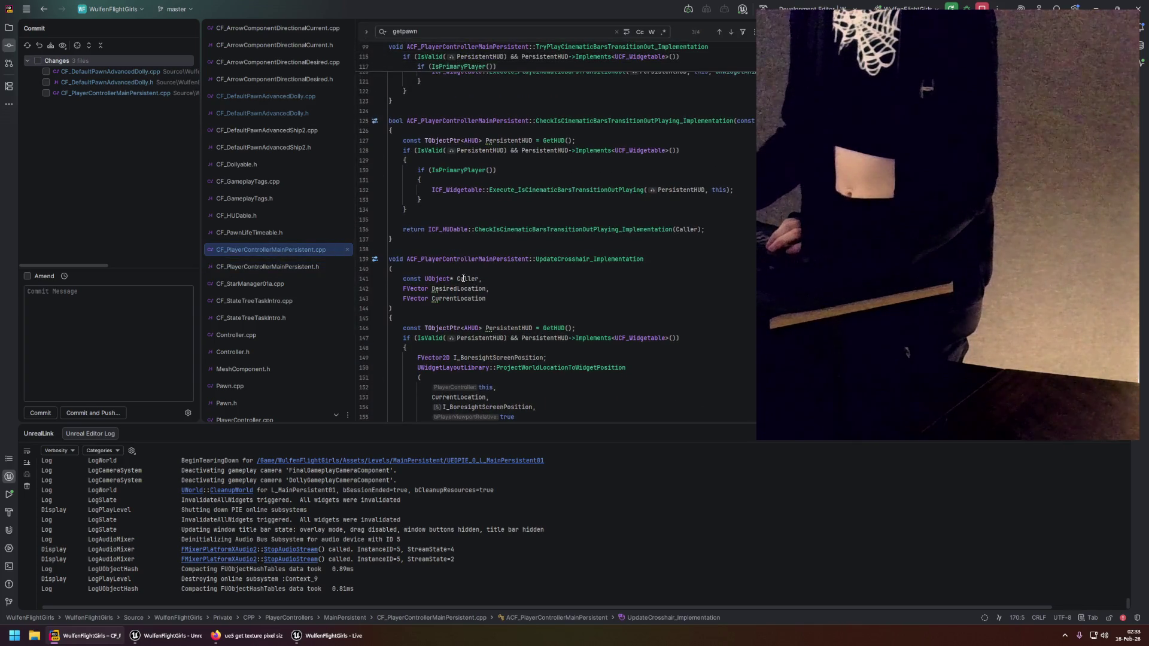
{"action": "scroll", "coordinate": [472, 263], "scroll_direction": "down", "scroll_amount": 2}
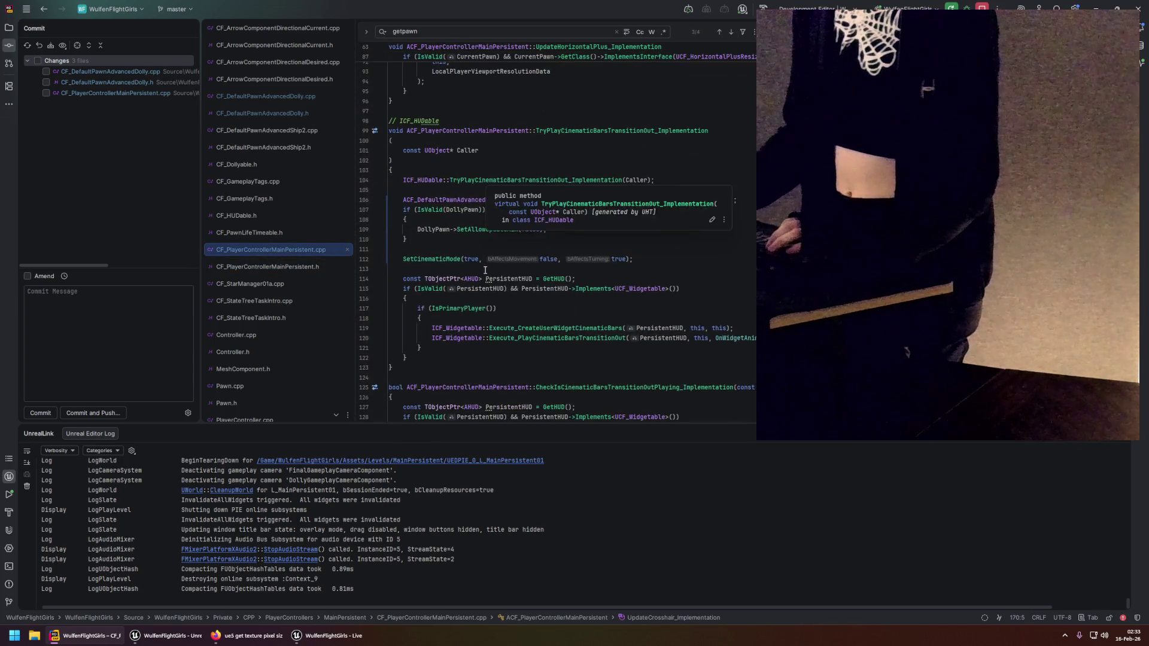
{"action": "left_click", "coordinate": [445, 260]}
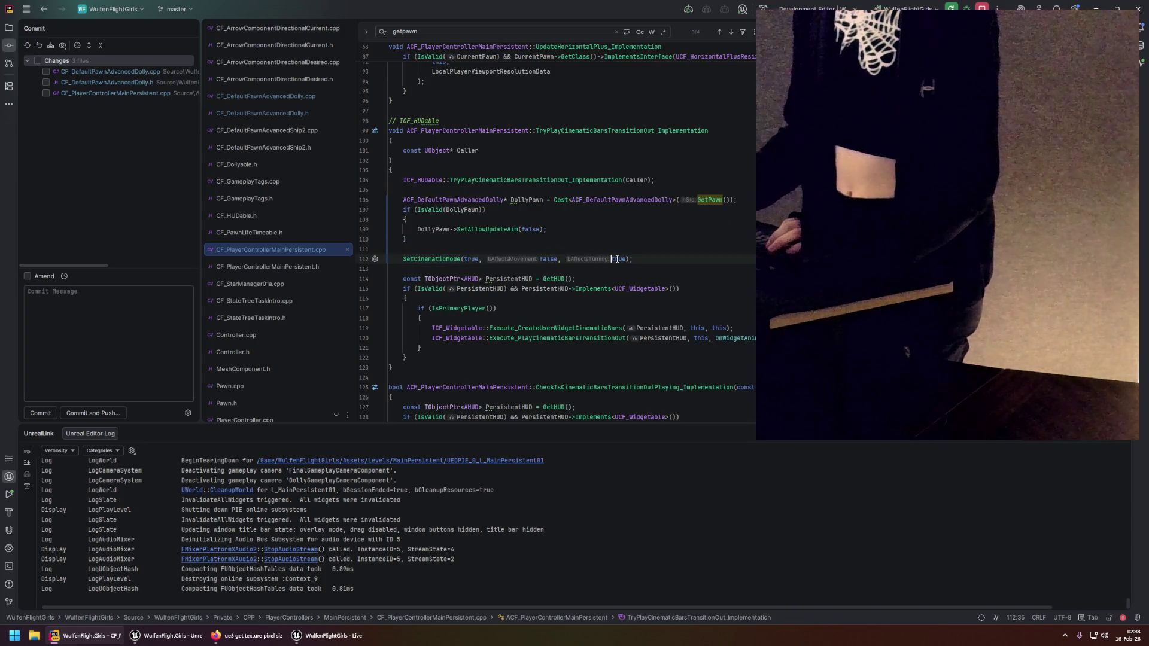
{"action": "scroll", "coordinate": [494, 261], "scroll_direction": "down", "scroll_amount": 15}
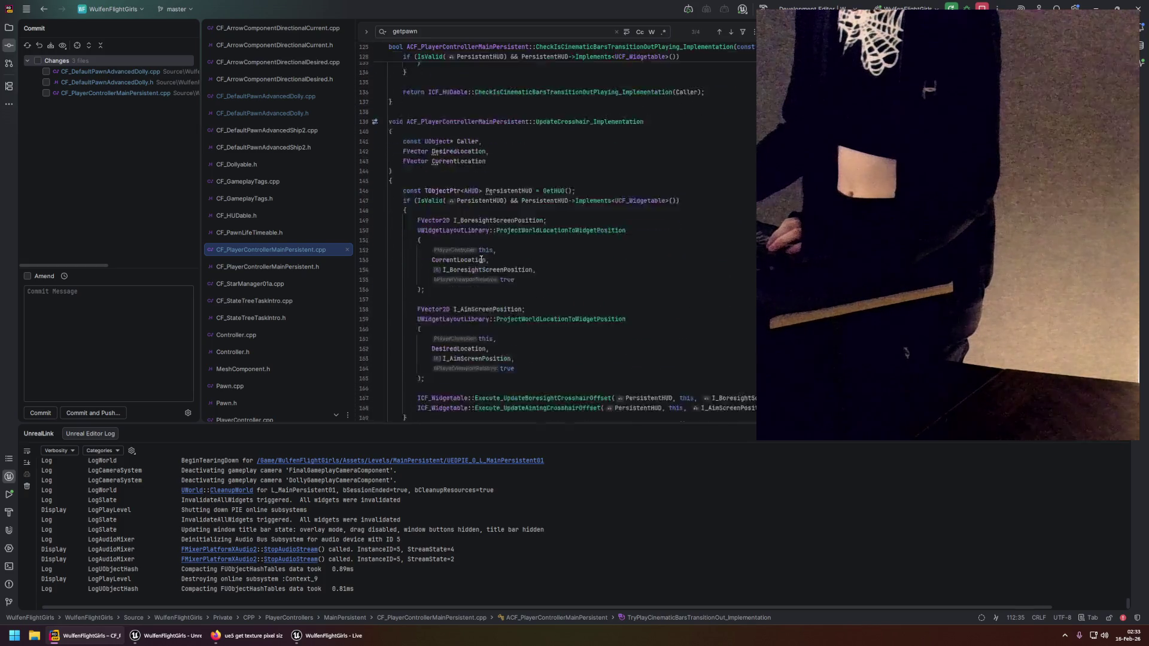
{"action": "scroll", "coordinate": [481, 259], "scroll_direction": "down", "scroll_amount": 10}
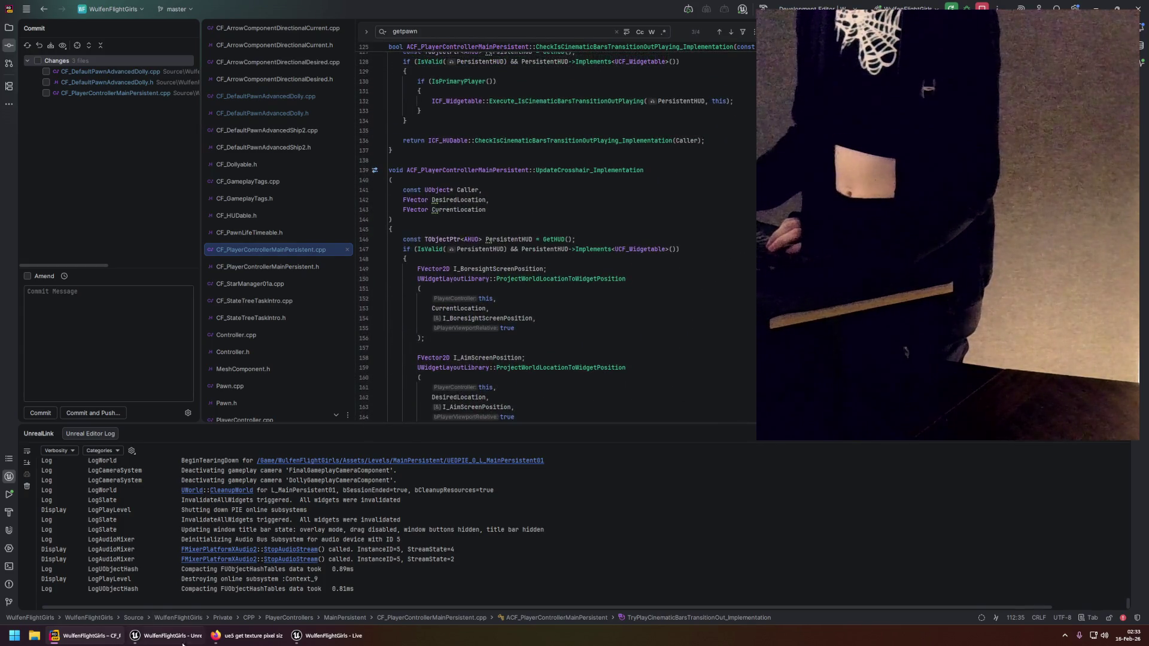
In Unreal's Content Browser, open LevelSequences > LS_Intro01.
{"action": "left_click", "coordinate": [168, 635]}
{"action": "scroll", "coordinate": [74, 548], "scroll_direction": "down", "scroll_amount": 2}
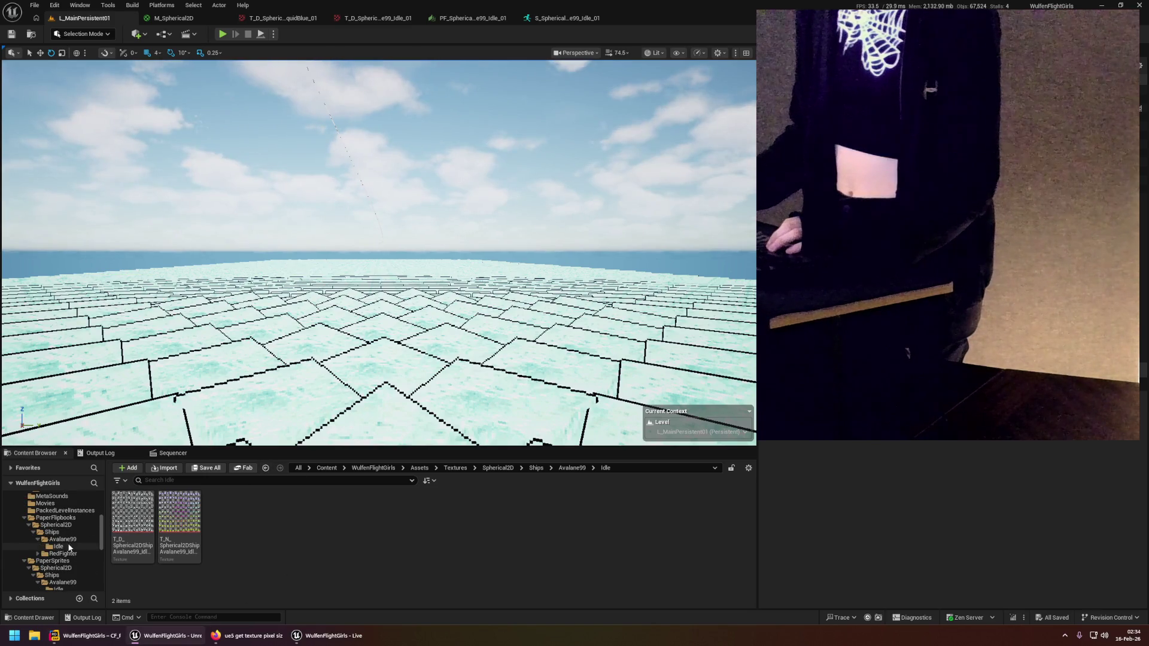
{"action": "left_click_drag", "start_coordinate": [176, 447], "coordinate": [198, 391]}
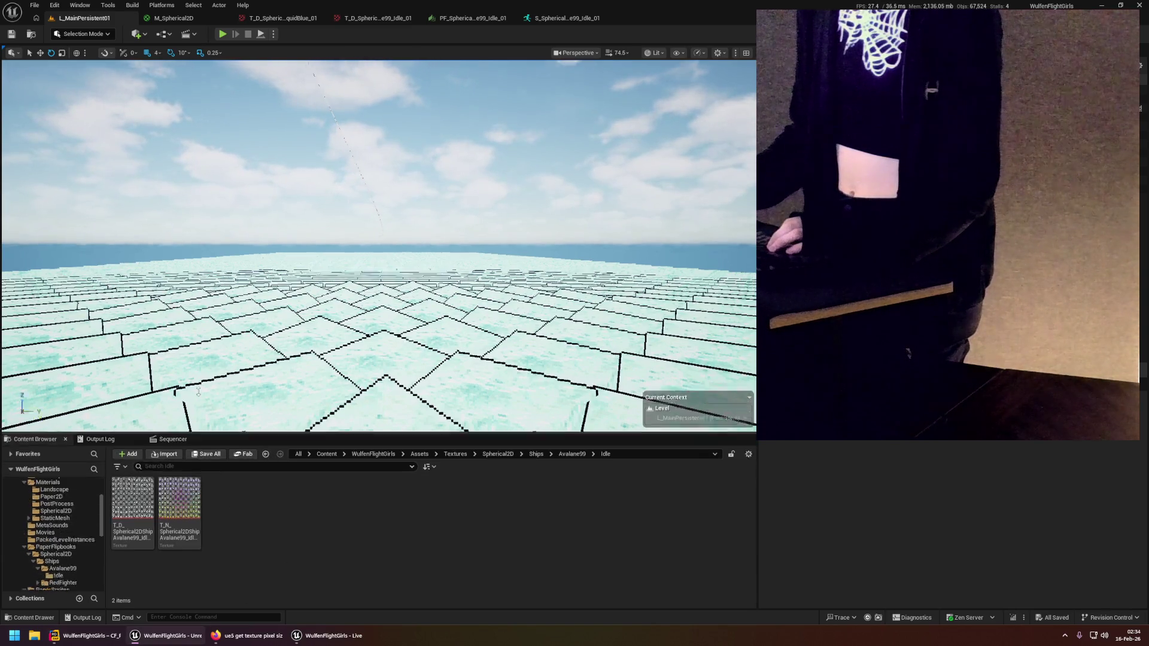
{"action": "scroll", "coordinate": [73, 503], "scroll_direction": "up", "scroll_amount": 3}
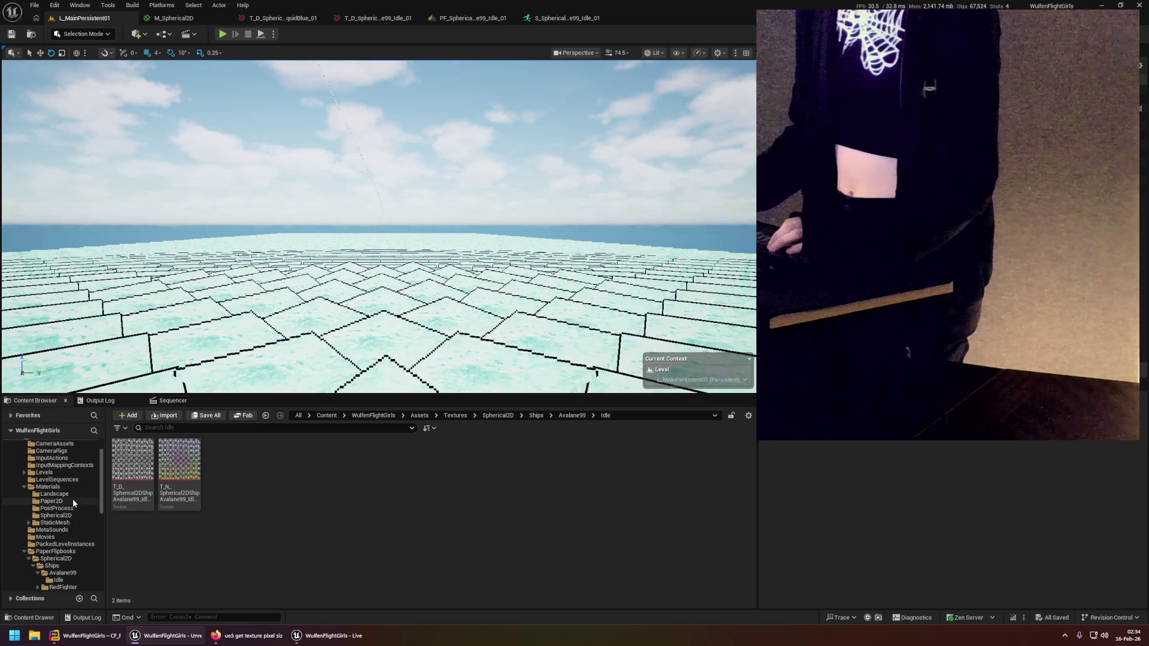
{"action": "scroll", "coordinate": [62, 504], "scroll_direction": "down", "scroll_amount": 5}
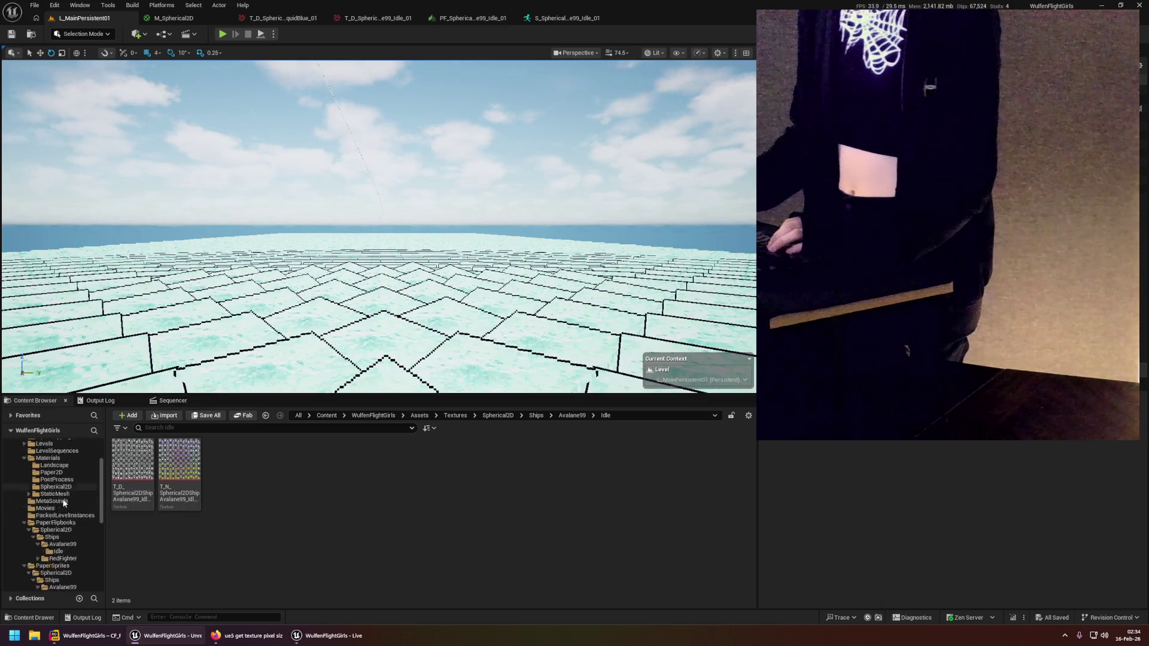
{"action": "scroll", "coordinate": [62, 515], "scroll_direction": "up", "scroll_amount": 3}
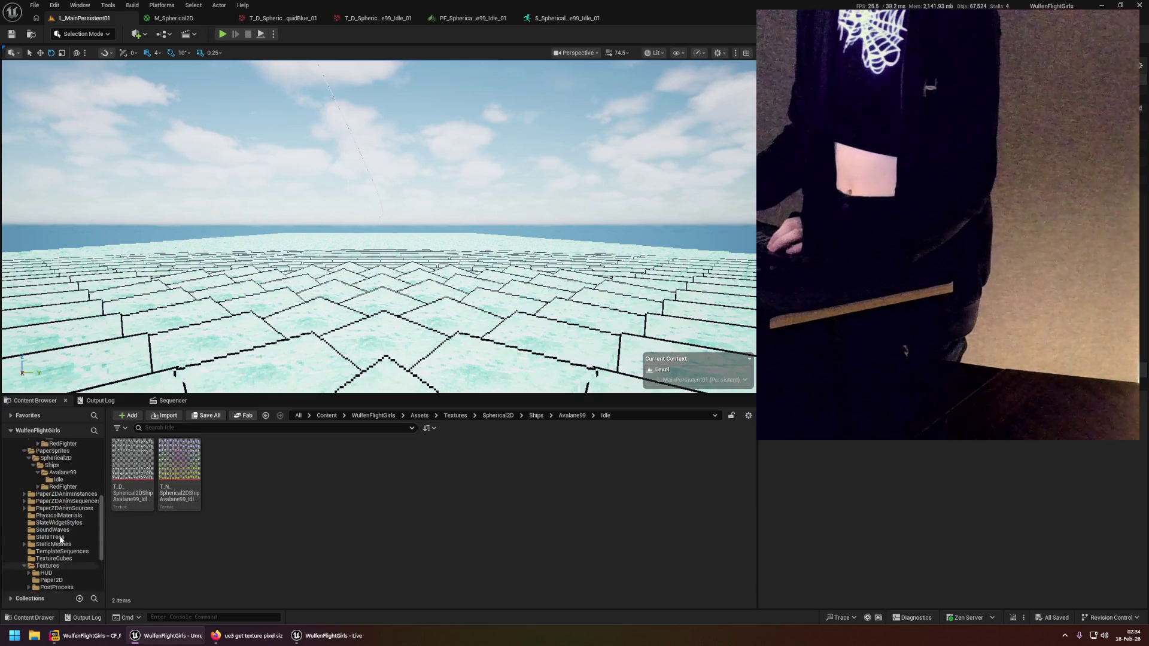
{"action": "scroll", "coordinate": [62, 529], "scroll_direction": "up", "scroll_amount": 4}
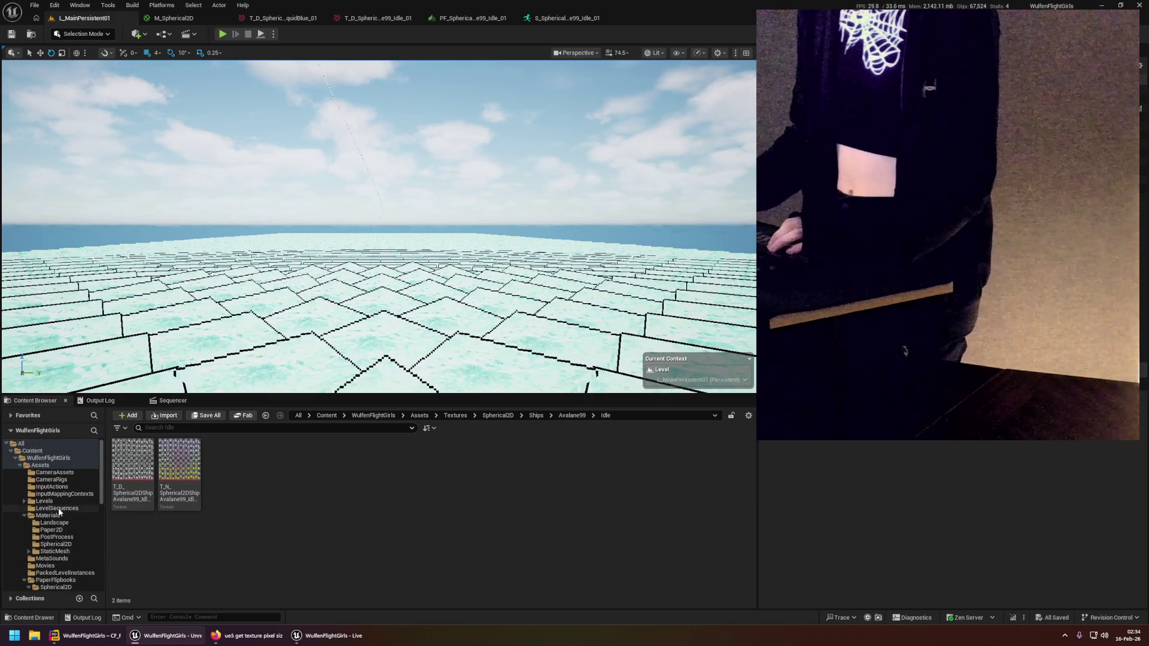
{"action": "left_click", "coordinate": [59, 508]}
{"action": "left_click", "coordinate": [126, 471]}
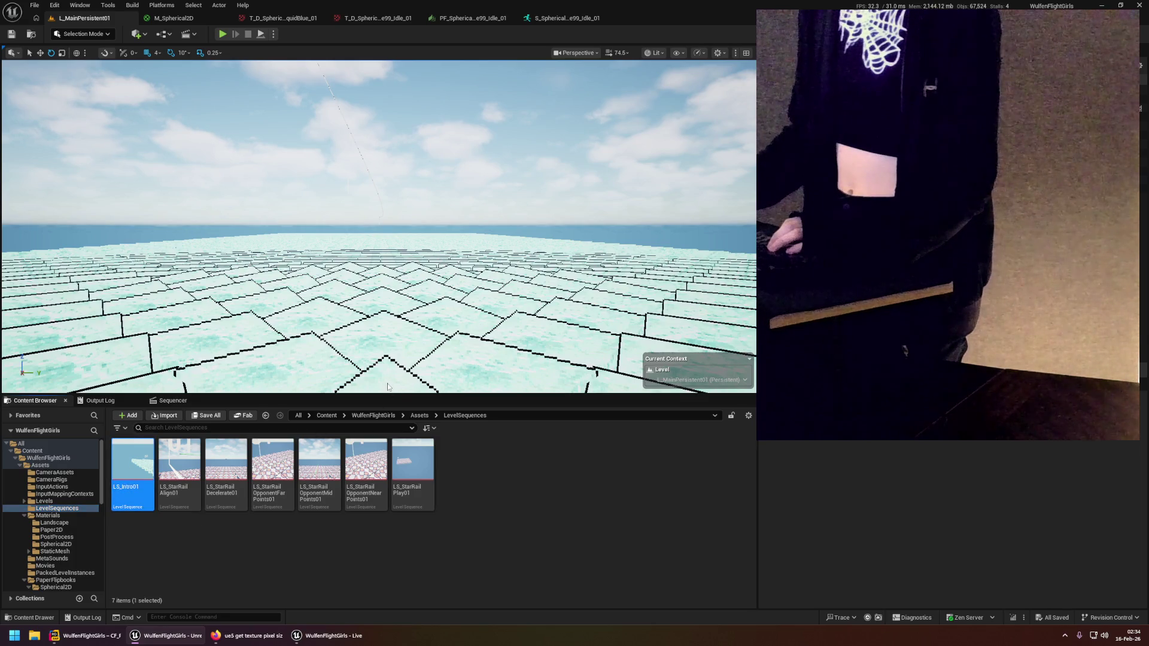
Select CF_DefaultPawnAdvancedDolly in Sequencer, scrub to about 2 seconds, then return to Rider.
{"action": "left_click_drag", "start_coordinate": [357, 395], "coordinate": [357, 357]}
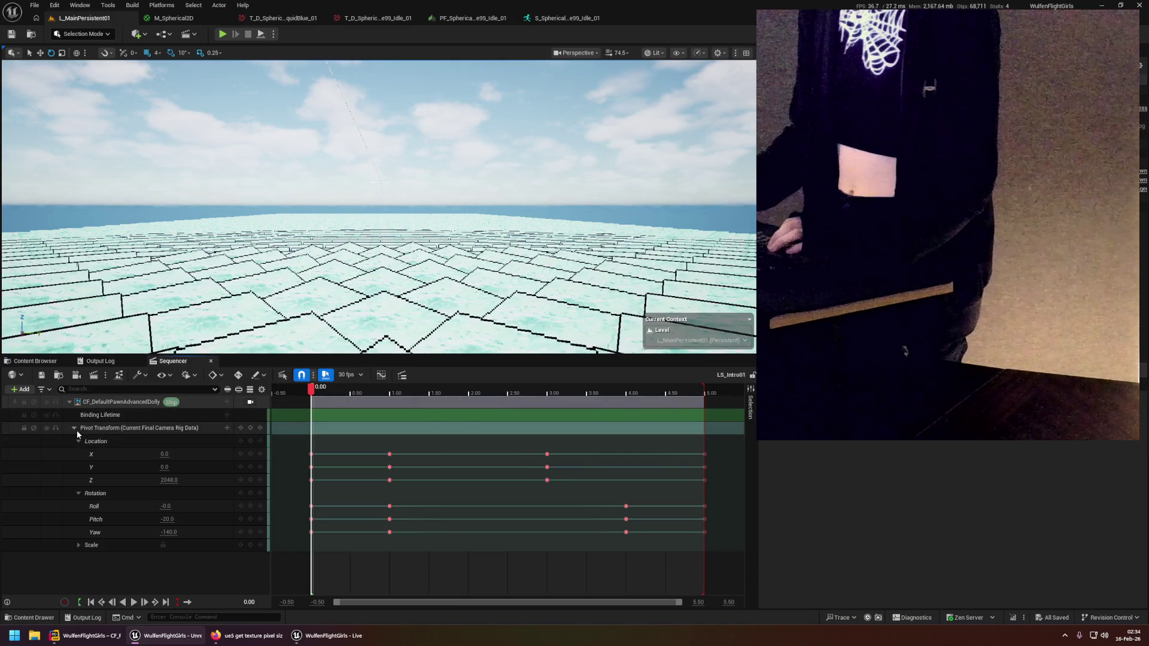
{"action": "scroll", "coordinate": [469, 172], "scroll_direction": "down", "scroll_amount": 5}
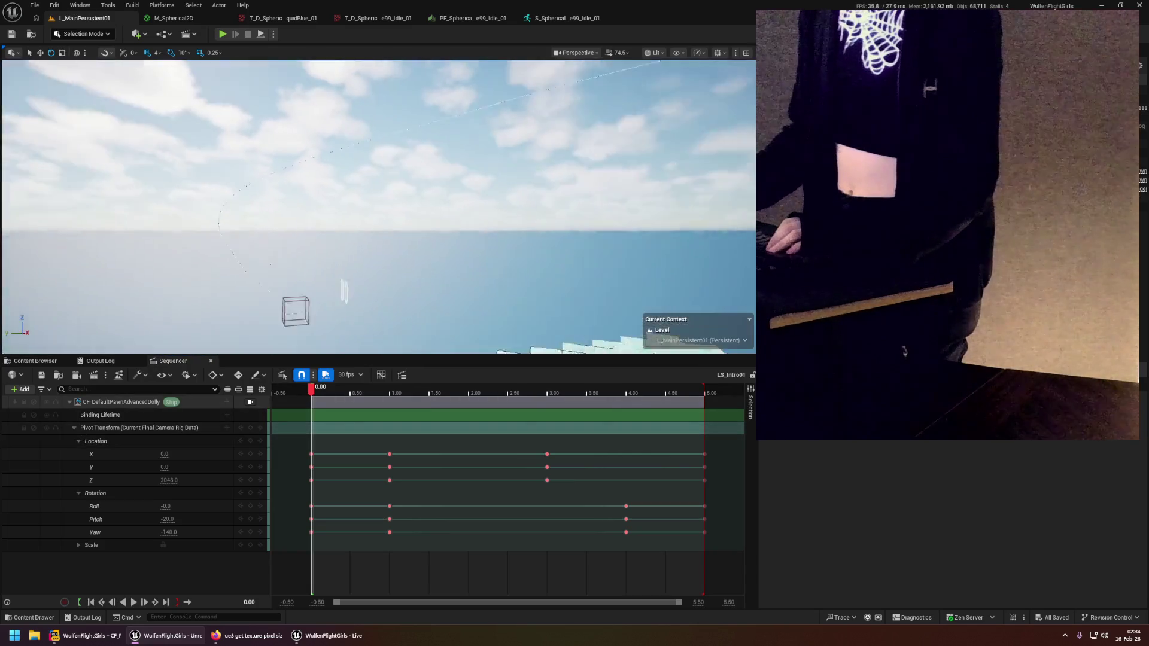
{"action": "scroll", "coordinate": [379, 207], "scroll_direction": "down", "scroll_amount": 3}
{"action": "scroll", "coordinate": [379, 206], "scroll_direction": "down", "scroll_amount": 5}
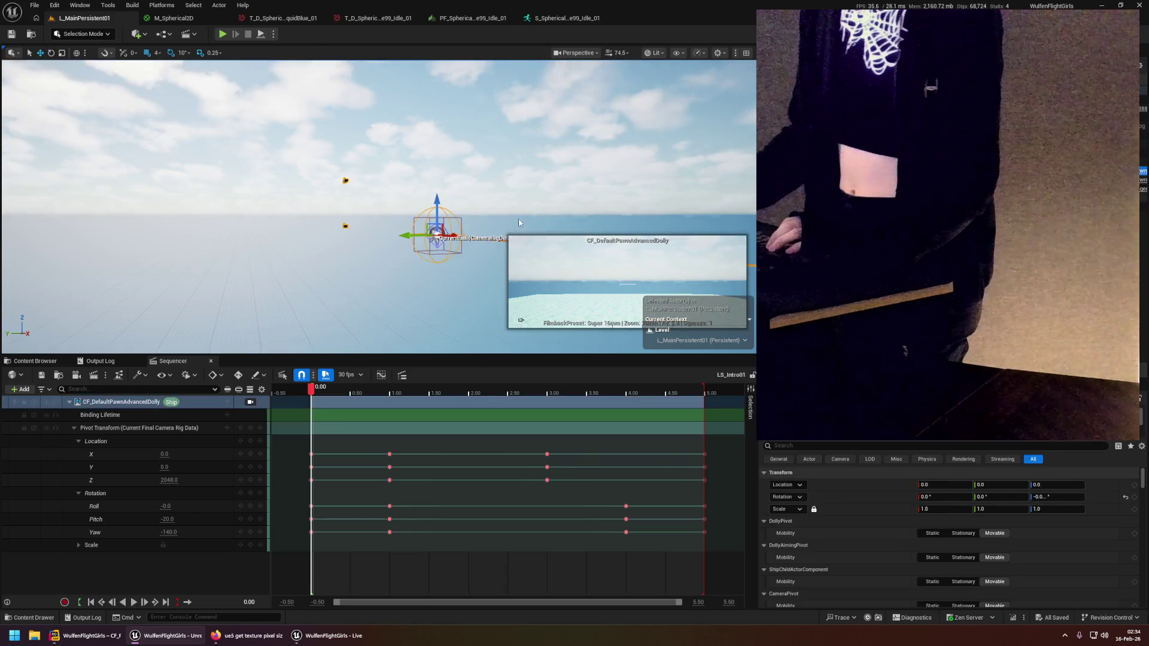
{"action": "scroll", "coordinate": [379, 207], "scroll_direction": "down", "scroll_amount": 5}
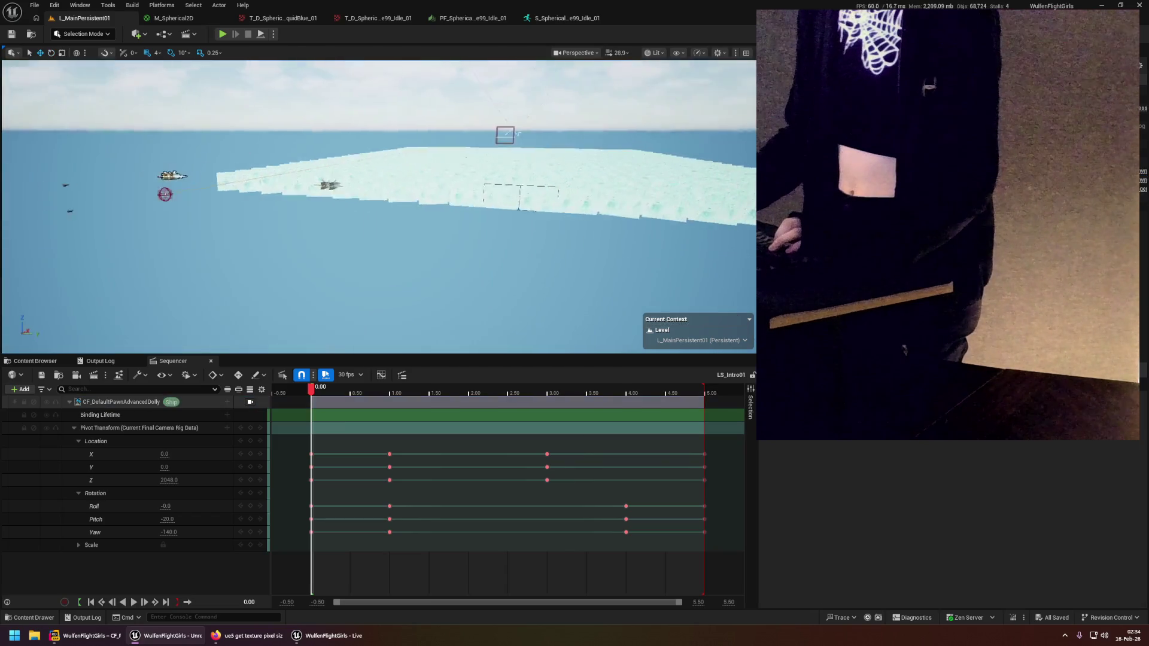
{"action": "scroll", "coordinate": [379, 206], "scroll_direction": "up", "scroll_amount": 5}
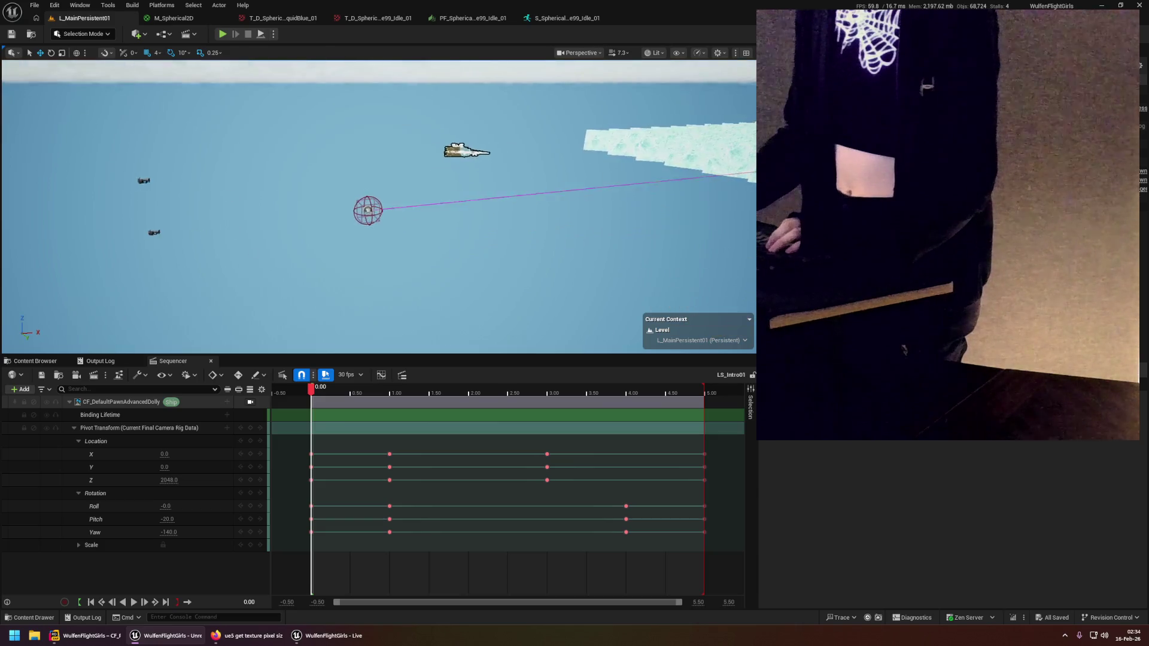
{"action": "left_click_drag", "start_coordinate": [379, 206], "coordinate": [383, 281]}
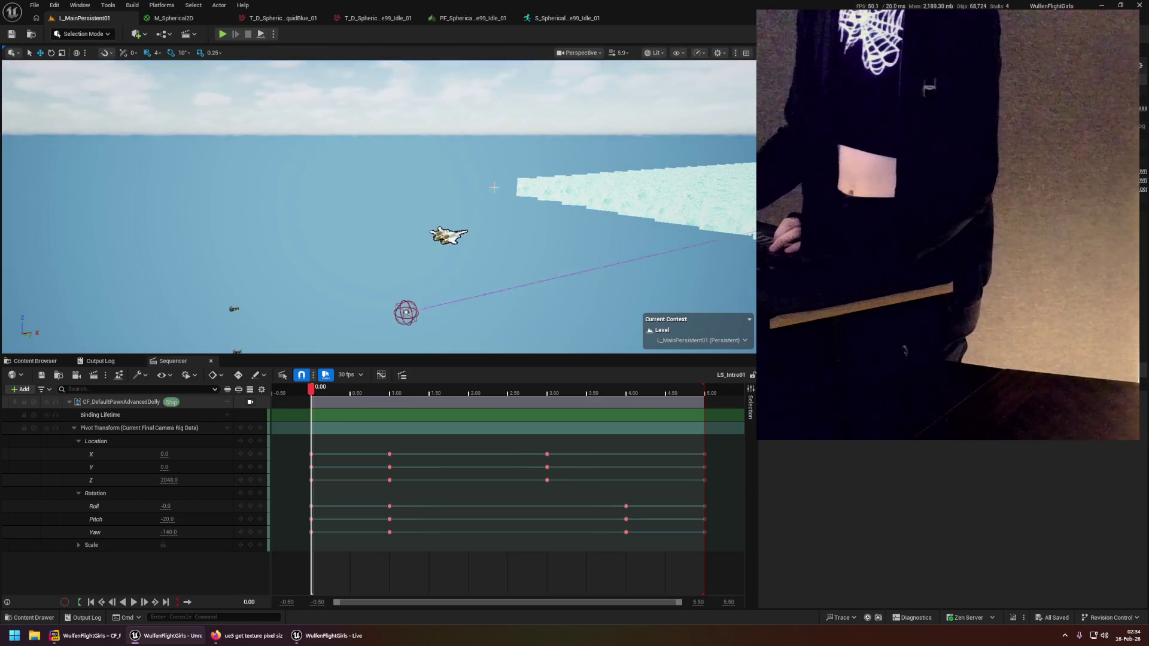
{"action": "left_click", "coordinate": [356, 313]}
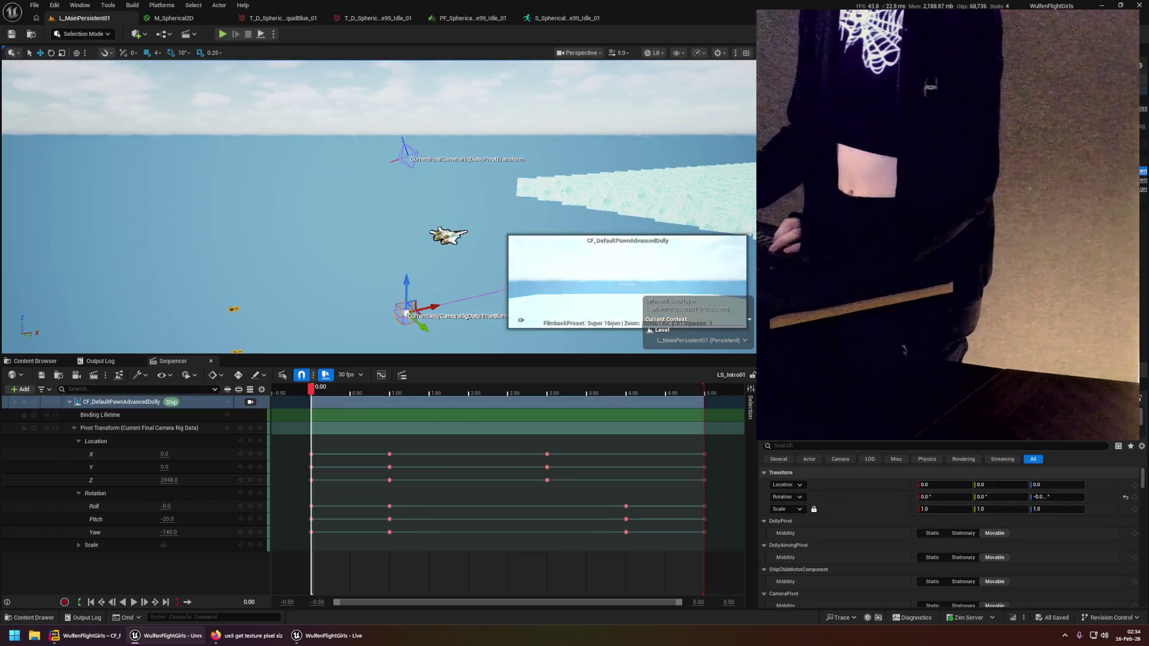
{"action": "mouse_move", "coordinate": [311, 390]}
{"action": "left_mouse_down"}
{"action": "mouse_move", "coordinate": [674, 404]}
{"action": "mouse_move", "coordinate": [311, 401]}
{"action": "left_mouse_up"}
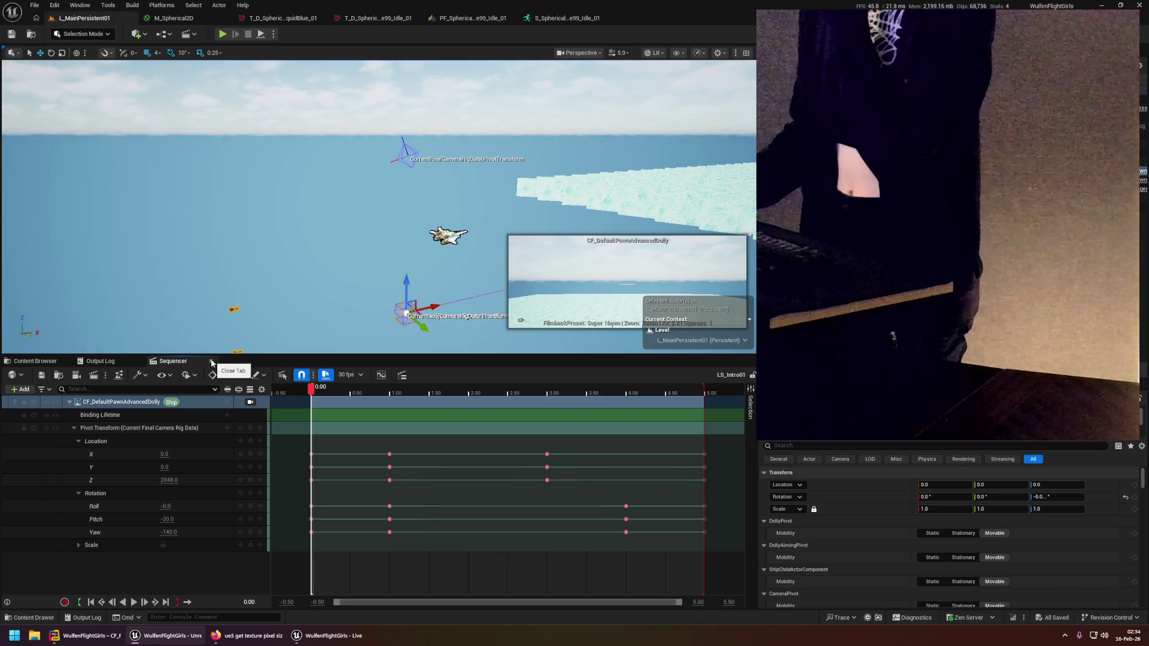
{"action": "left_click", "coordinate": [83, 636]}
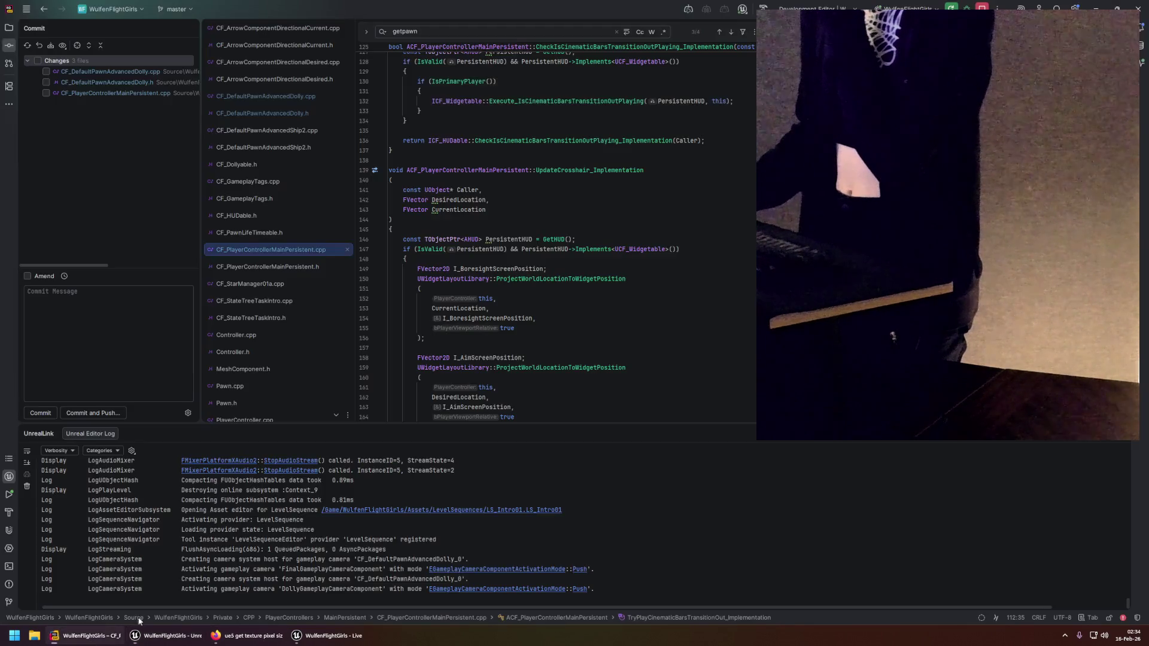
Inspect the SetCinematicMode call on line 112 of the player controller source.
{"action": "scroll", "coordinate": [502, 263], "scroll_direction": "up", "scroll_amount": 10}
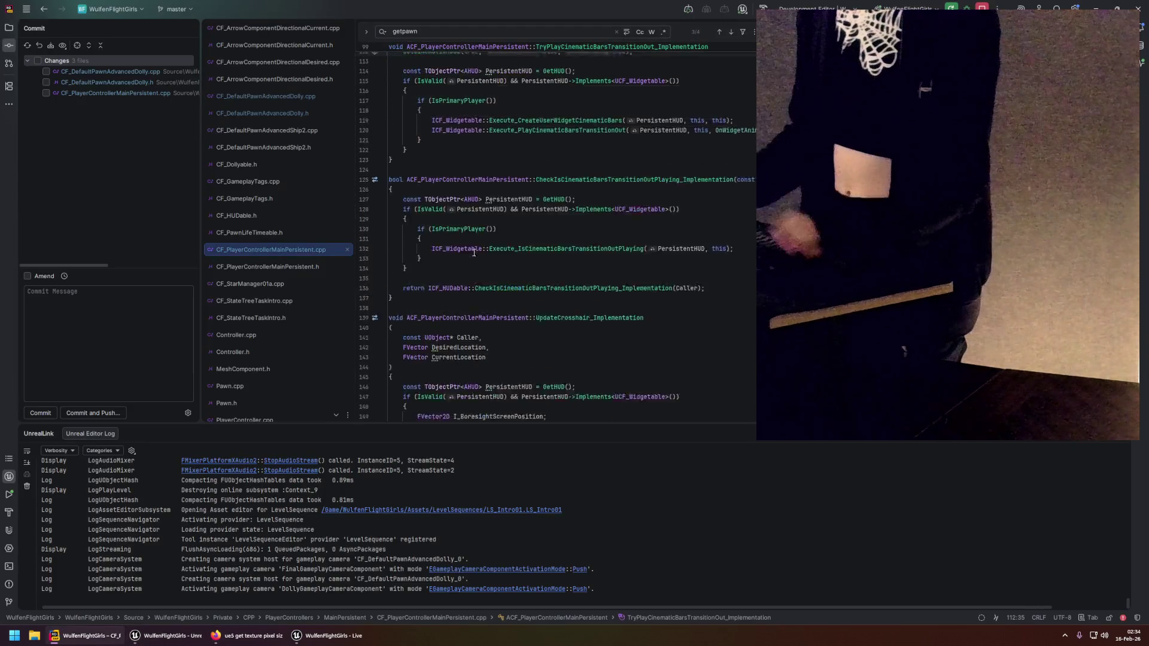
{"action": "double_click", "coordinate": [449, 200]}
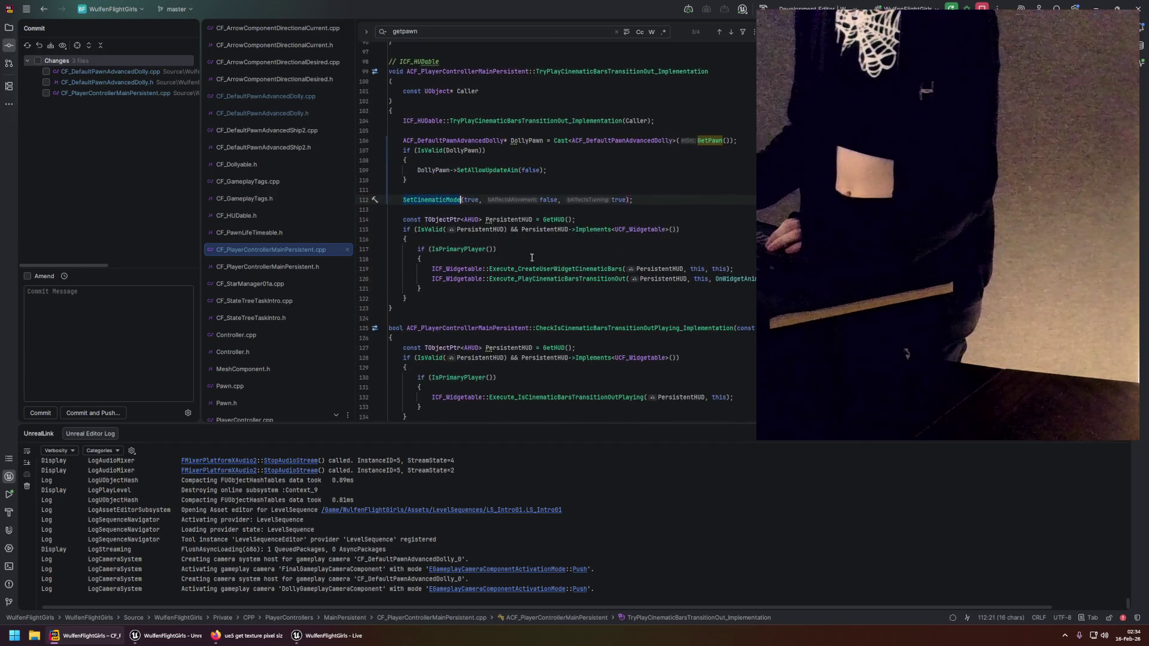
{"action": "scroll", "coordinate": [534, 275], "scroll_direction": "up", "scroll_amount": 2}
{"action": "left_click", "coordinate": [488, 261]}
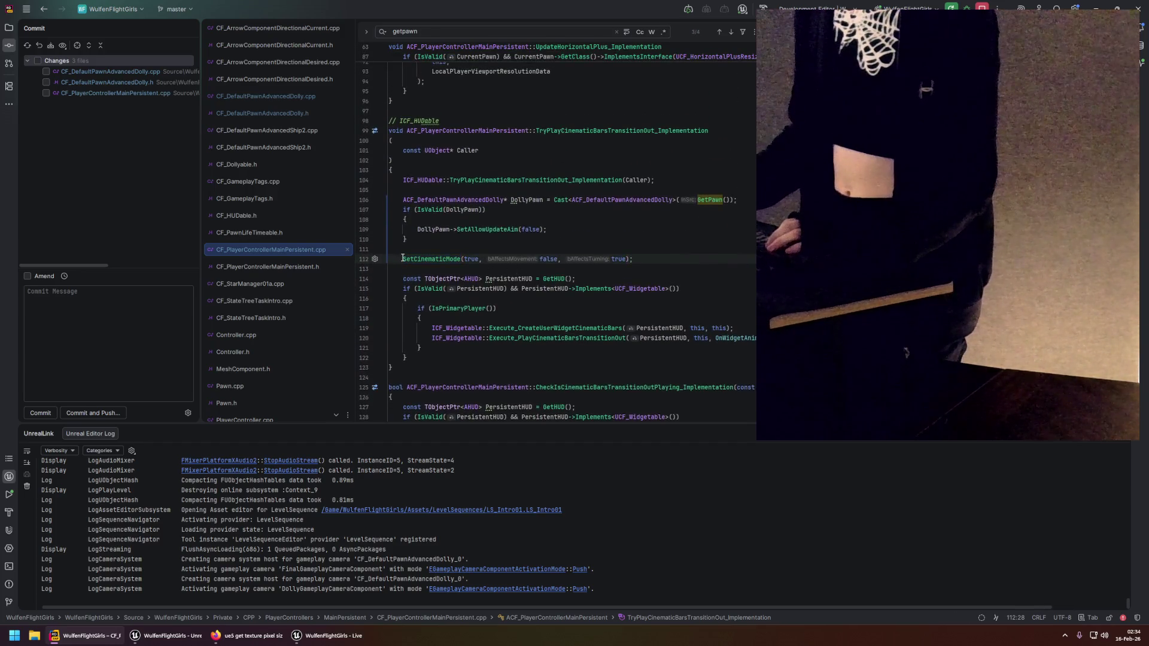
{"action": "left_click", "coordinate": [410, 258]}
{"action": "scroll", "coordinate": [445, 321], "scroll_direction": "down", "scroll_amount": 14}
{"action": "scroll", "coordinate": [446, 320], "scroll_direction": "down", "scroll_amount": 20}
{"action": "scroll", "coordinate": [441, 327], "scroll_direction": "down", "scroll_amount": 2}
{"action": "scroll", "coordinate": [442, 328], "scroll_direction": "up", "scroll_amount": 2}
Comment out SetCinematicMode(false, false, false) on line 226 and trigger Live Coding with Ctrl+Alt+F11.
{"action": "left_click", "coordinate": [649, 200]}
{"action": "key", "text": "Home"}
{"action": "type", "text": "//"}
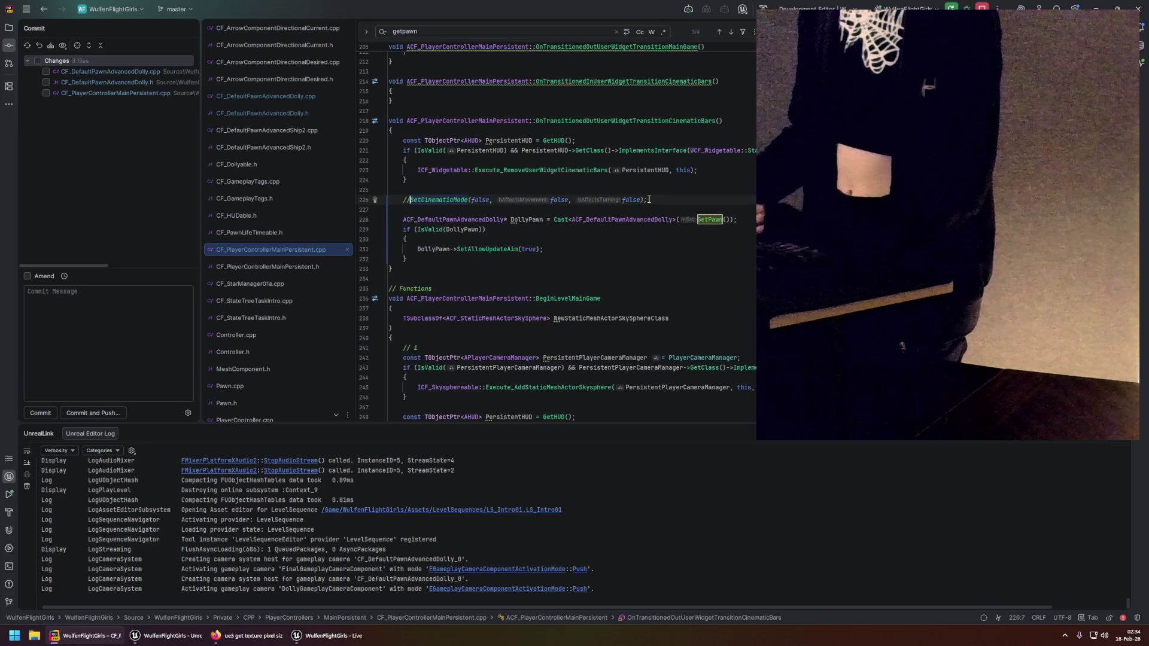
{"action": "key", "text": "End"}
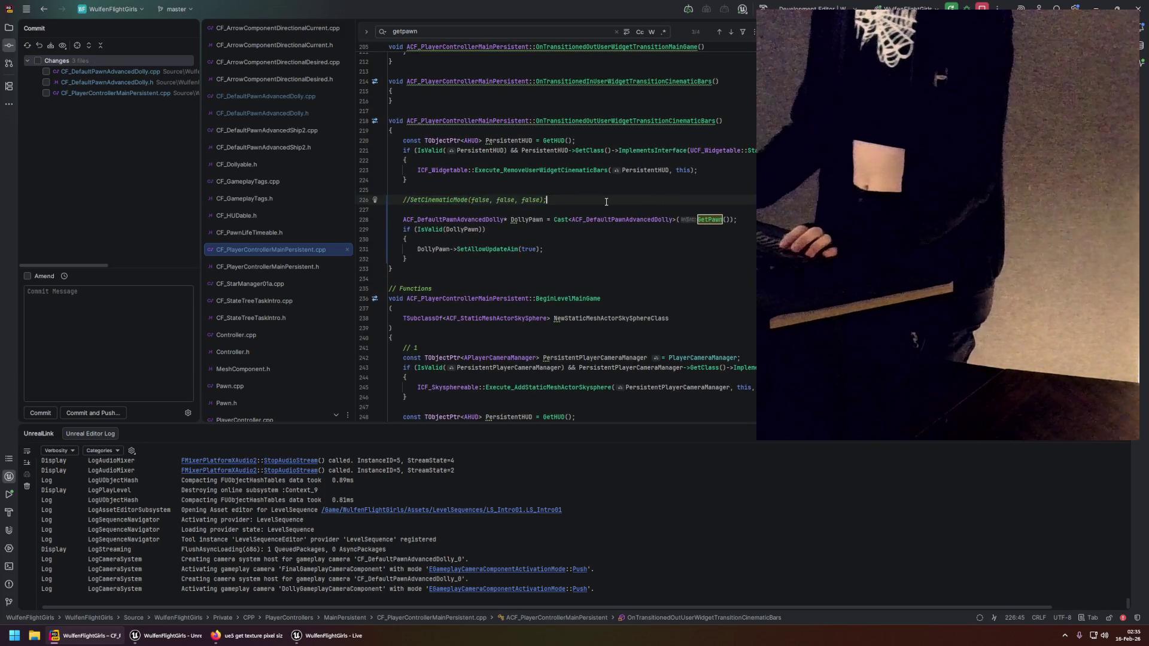
{"action": "key", "text": "ctrl+alt+F11"}
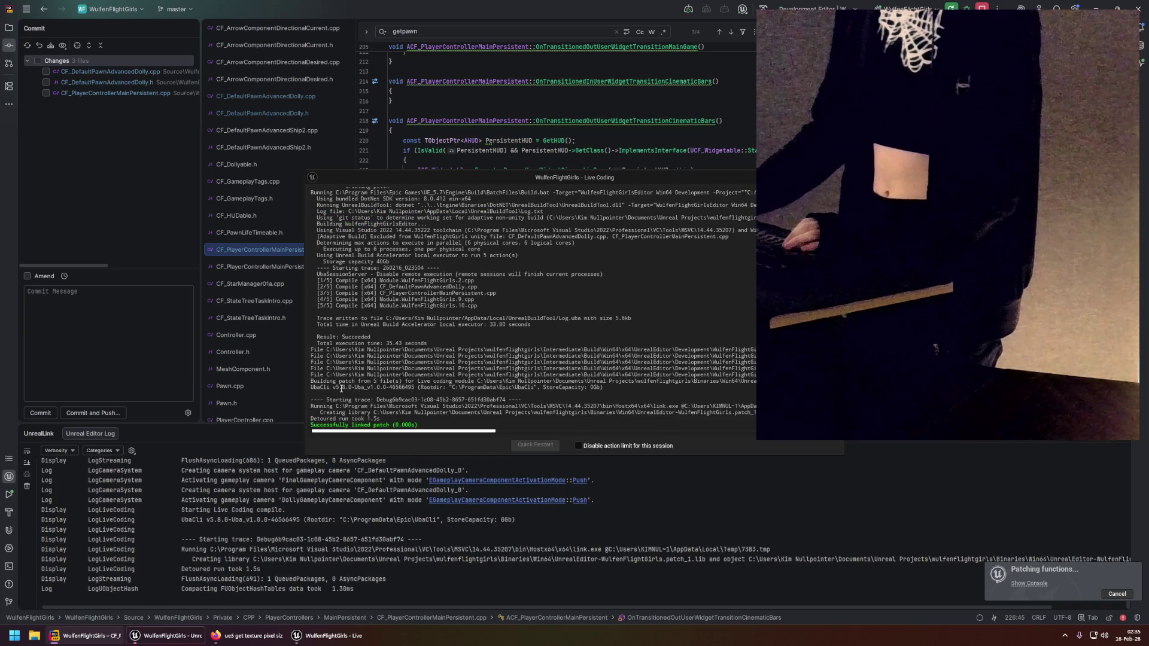
Close the Sequencer, run a Play-In-Editor test with the patched code, then stop it with Esc.
{"action": "left_click", "coordinate": [167, 635]}
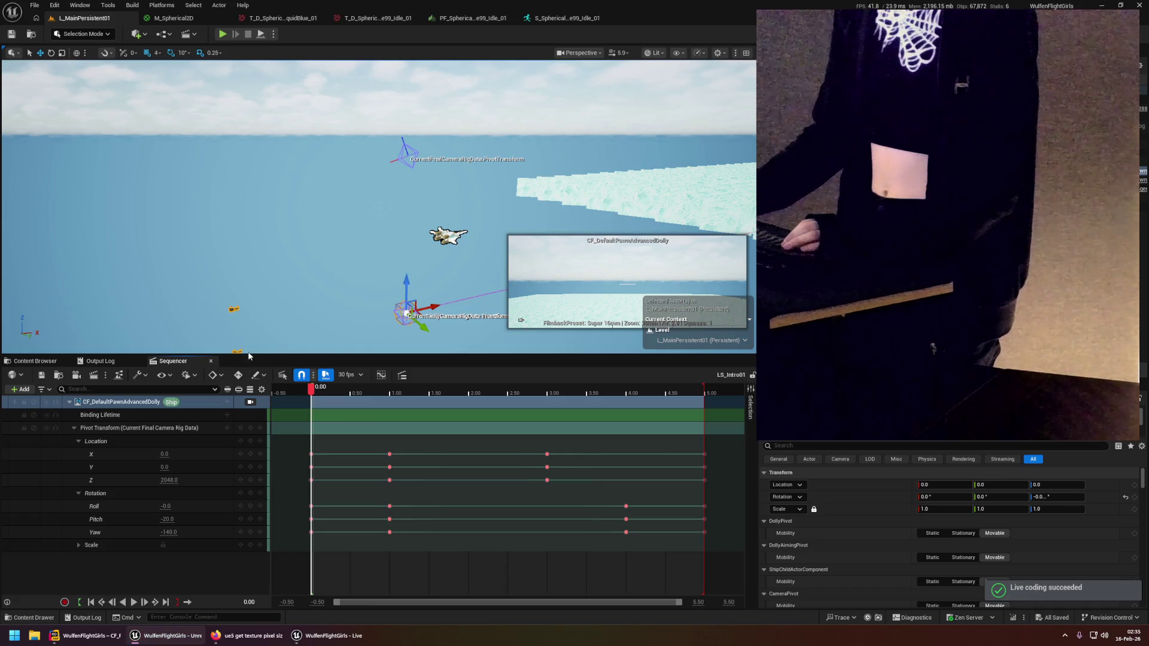
{"action": "left_click", "coordinate": [211, 361]}
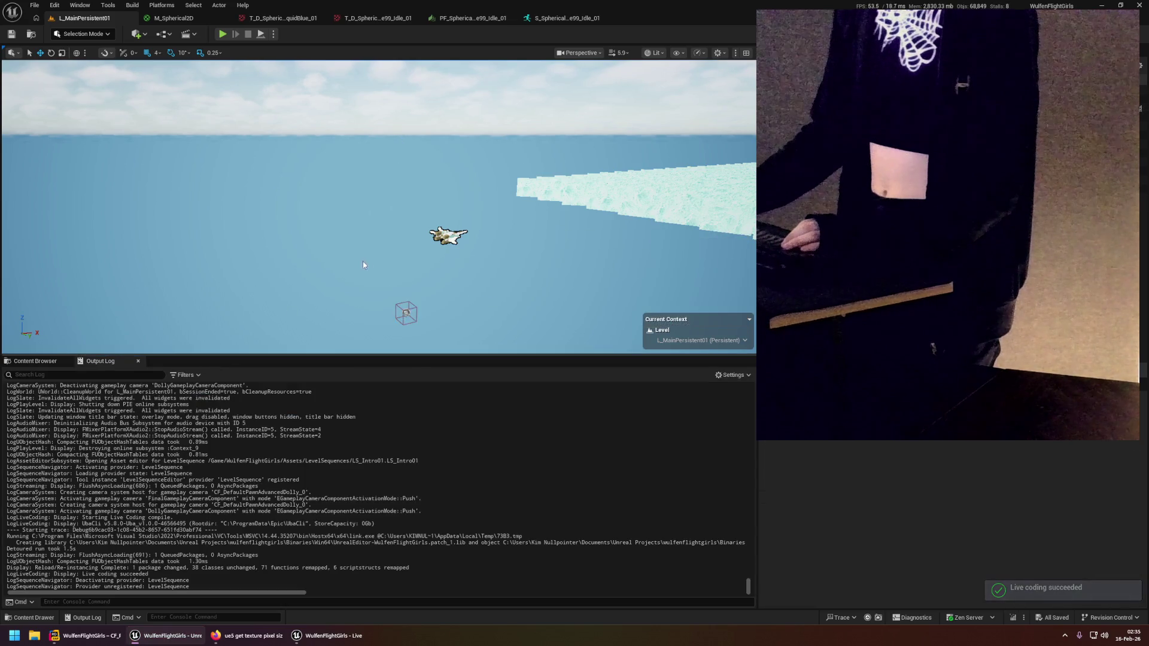
{"action": "left_click", "coordinate": [221, 34]}
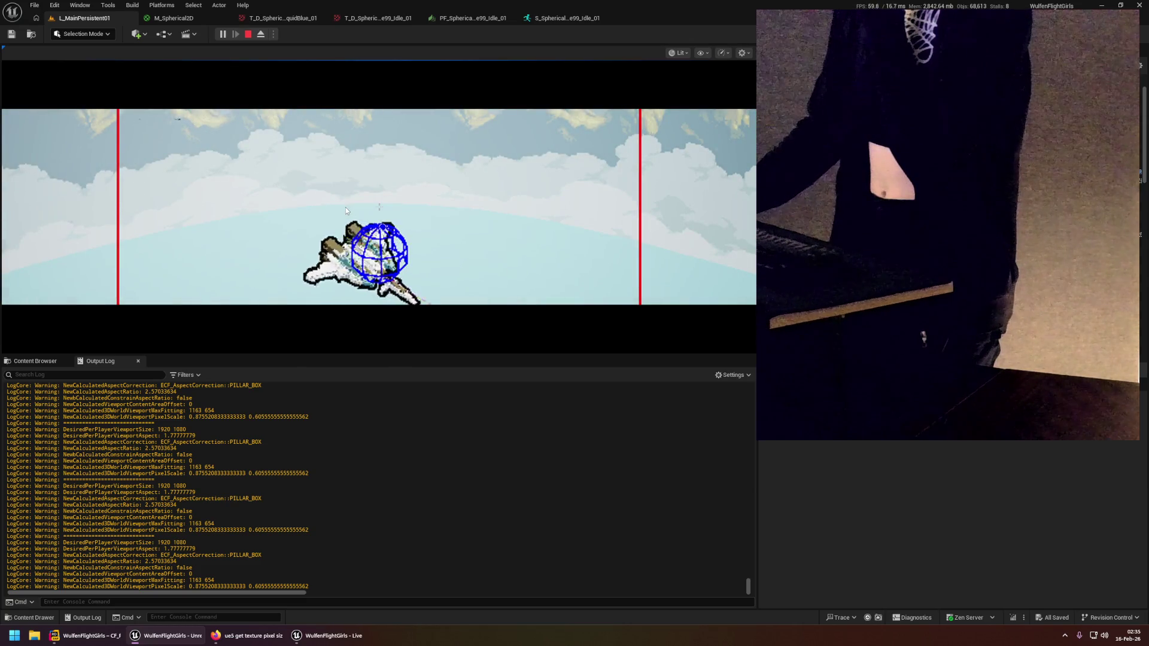
{"action": "left_click", "coordinate": [346, 207]}
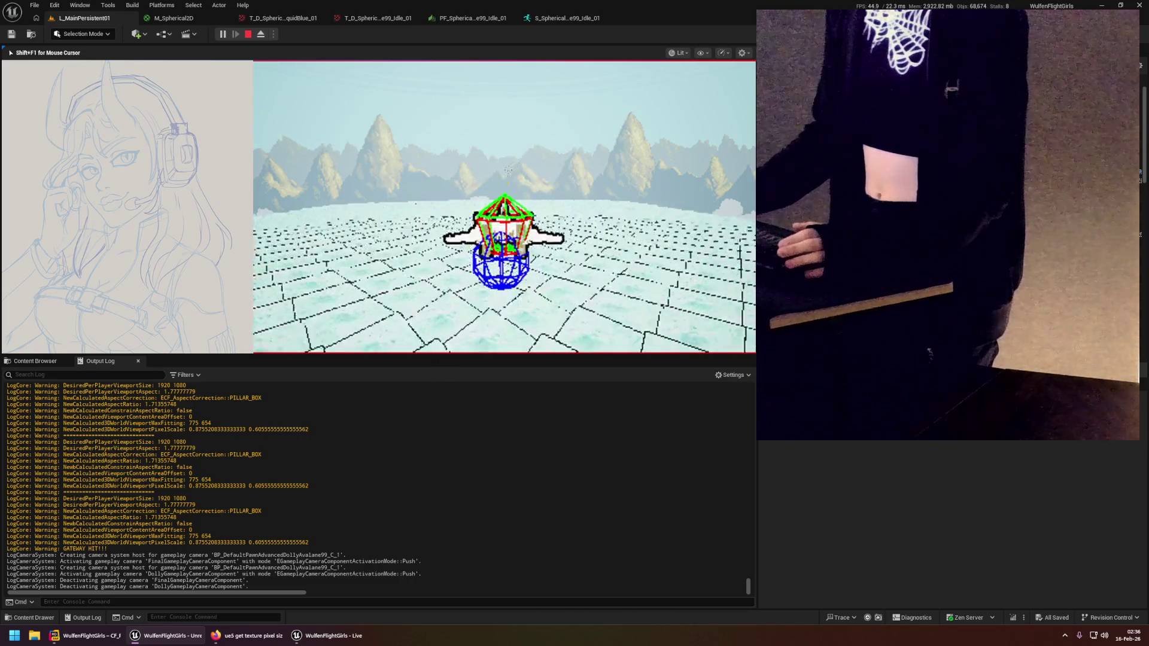
{"action": "key", "text": "Escape"}
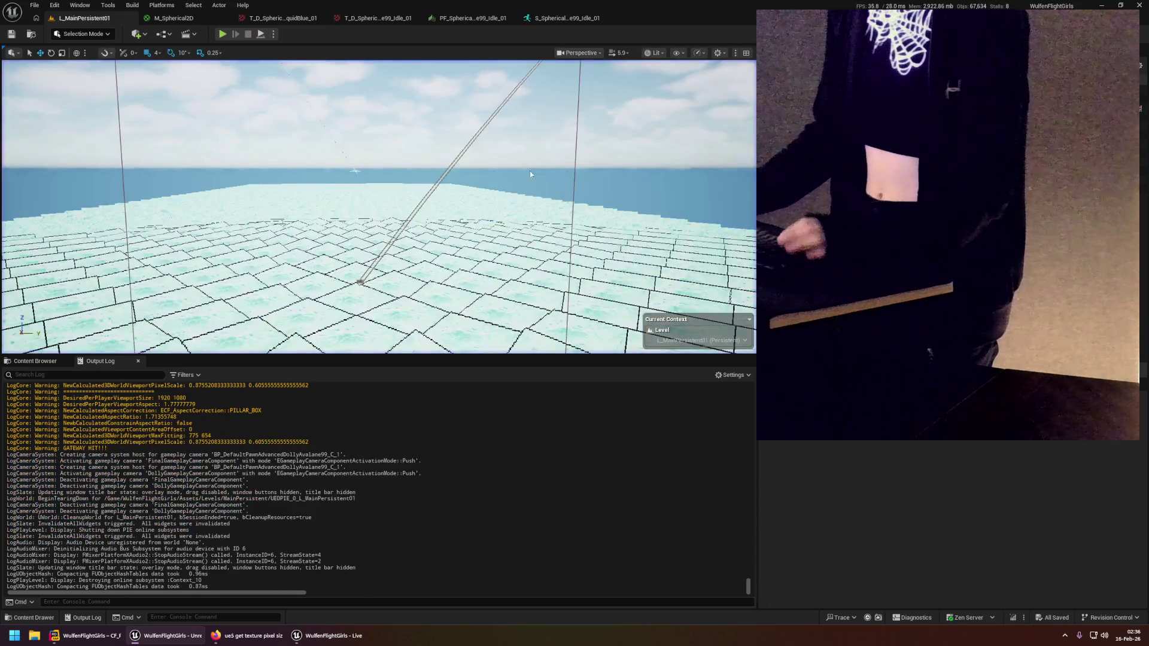
Reset the actor's X location to 0 and save the L_MainPersistent01 level.
{"action": "left_click", "coordinate": [1134, 485]}
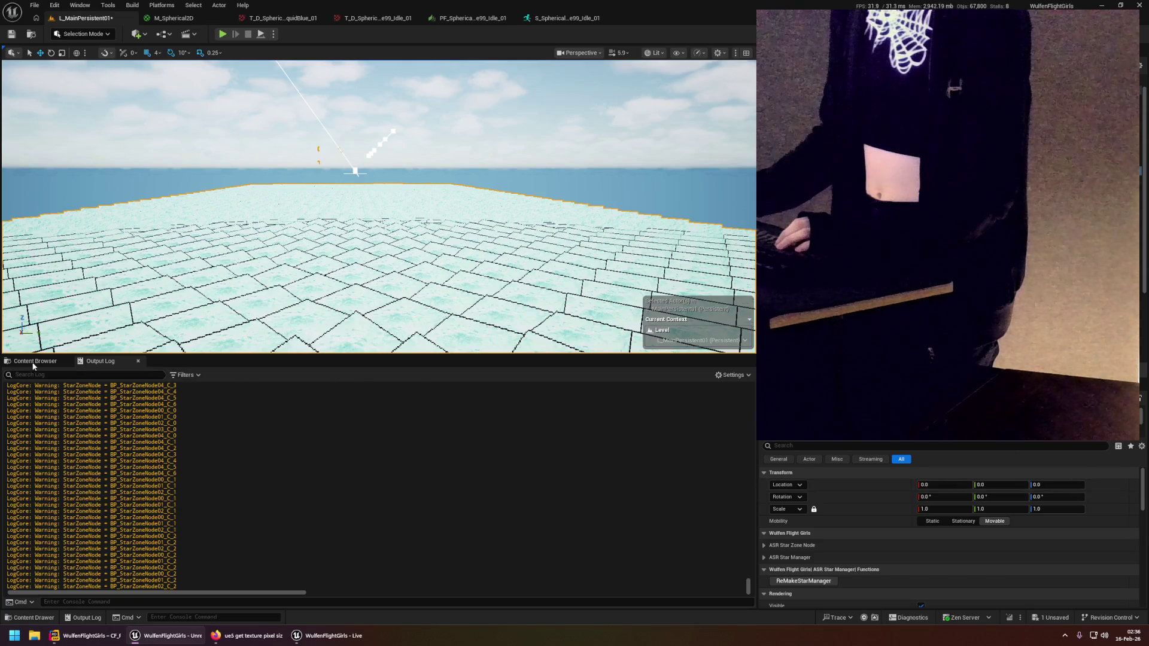
{"action": "left_click", "coordinate": [32, 363]}
{"action": "left_click", "coordinate": [213, 378]}
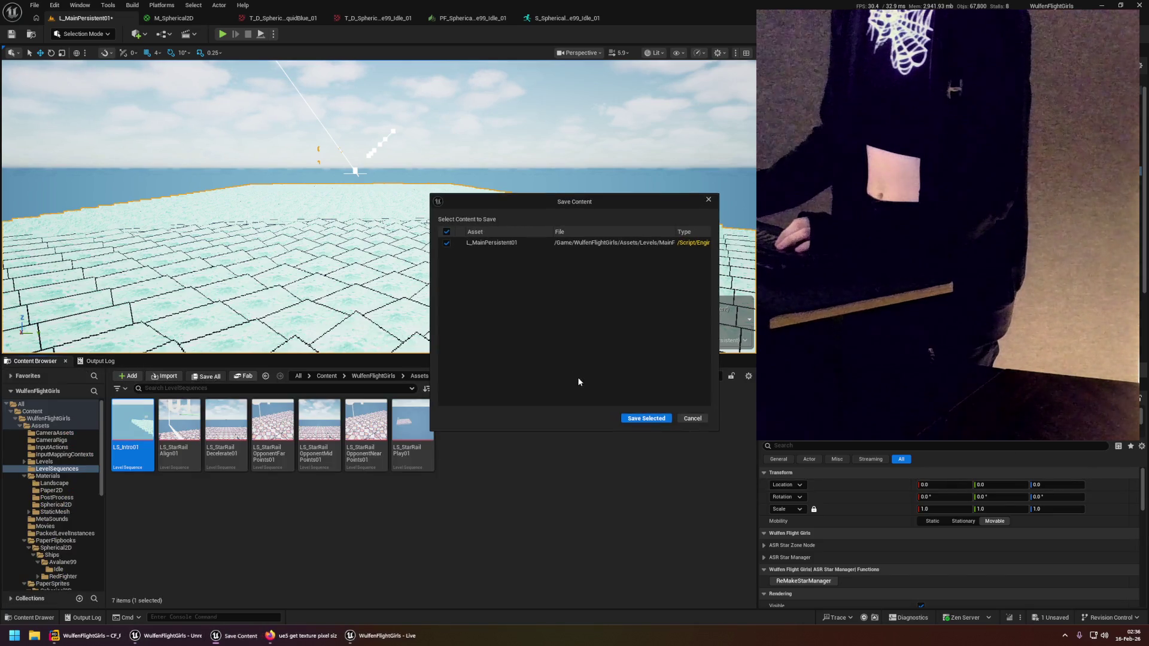
{"action": "left_click", "coordinate": [649, 421]}
Play-test the level again, toggling fullscreen with F11, then stop the session with Esc.
{"action": "scroll", "coordinate": [378, 206], "scroll_direction": "up", "scroll_amount": 3}
{"action": "key", "text": "s"}
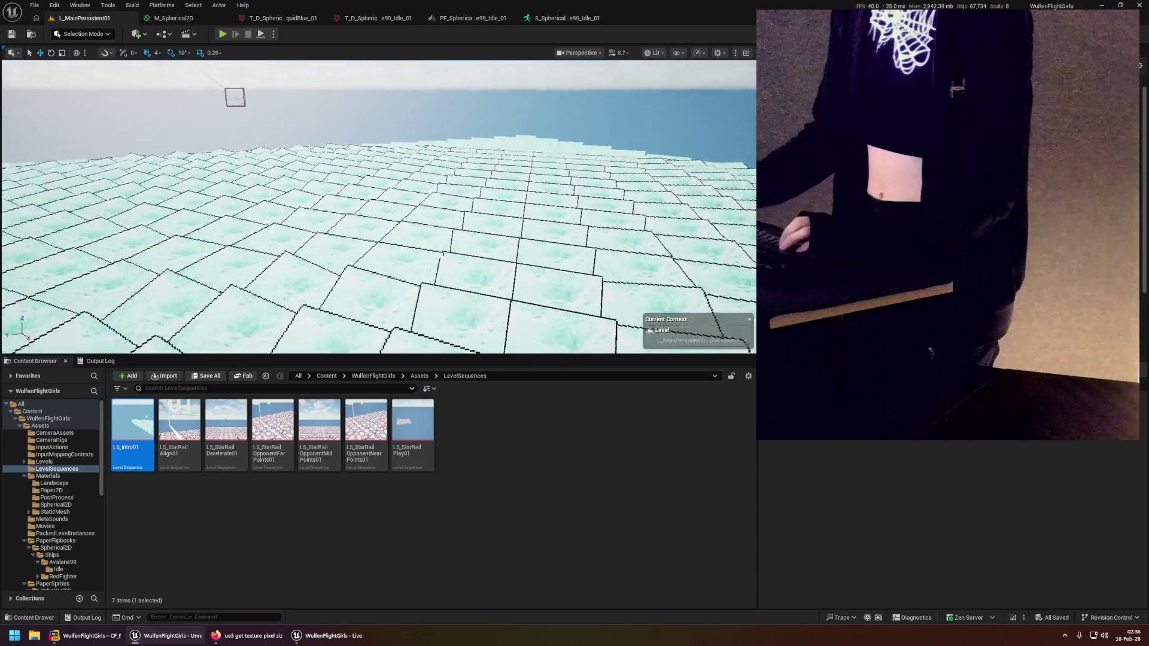
{"action": "scroll", "coordinate": [378, 207], "scroll_direction": "up", "scroll_amount": 2}
{"action": "key", "text": "s"}
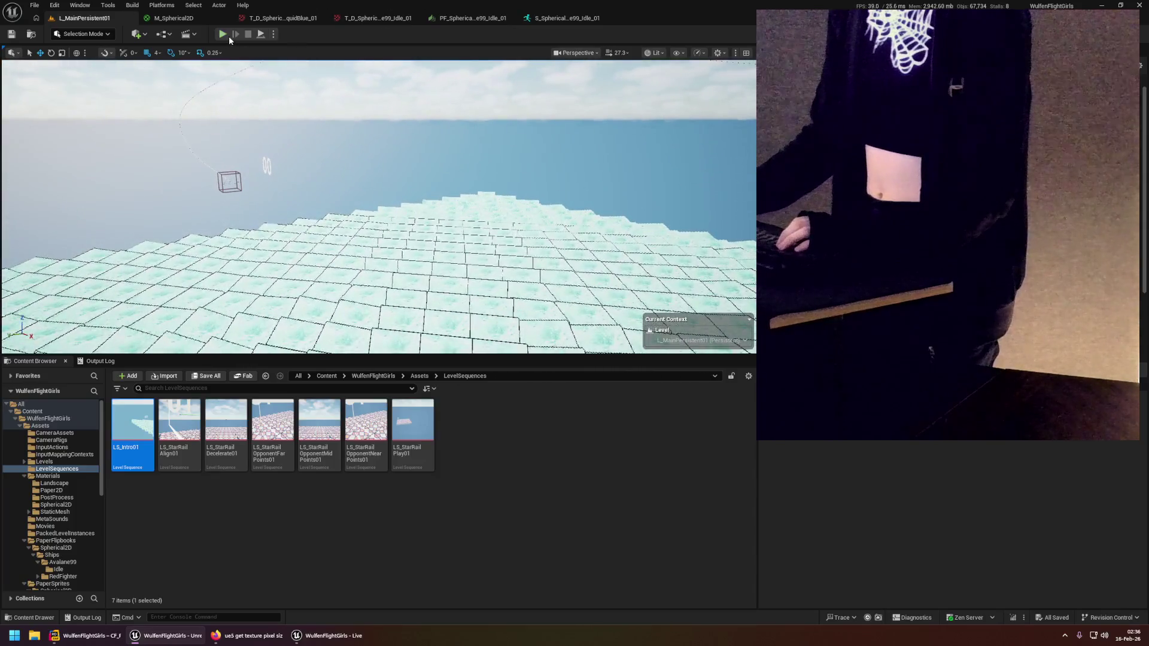
{"action": "left_click", "coordinate": [223, 34]}
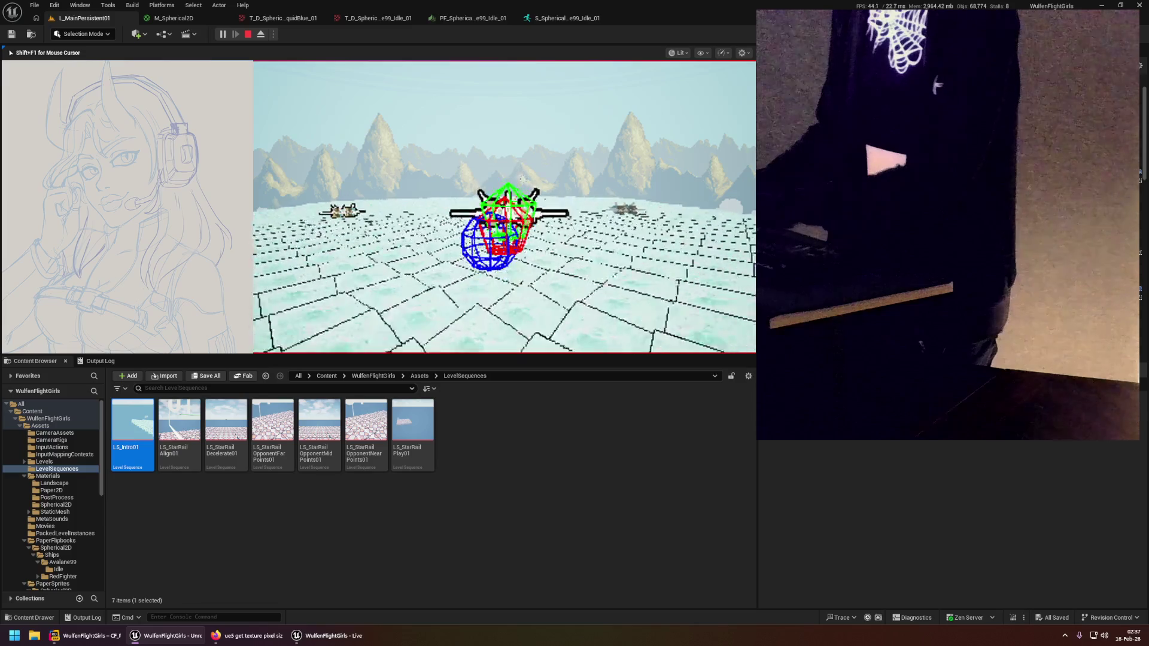
{"action": "key", "text": "F11"}
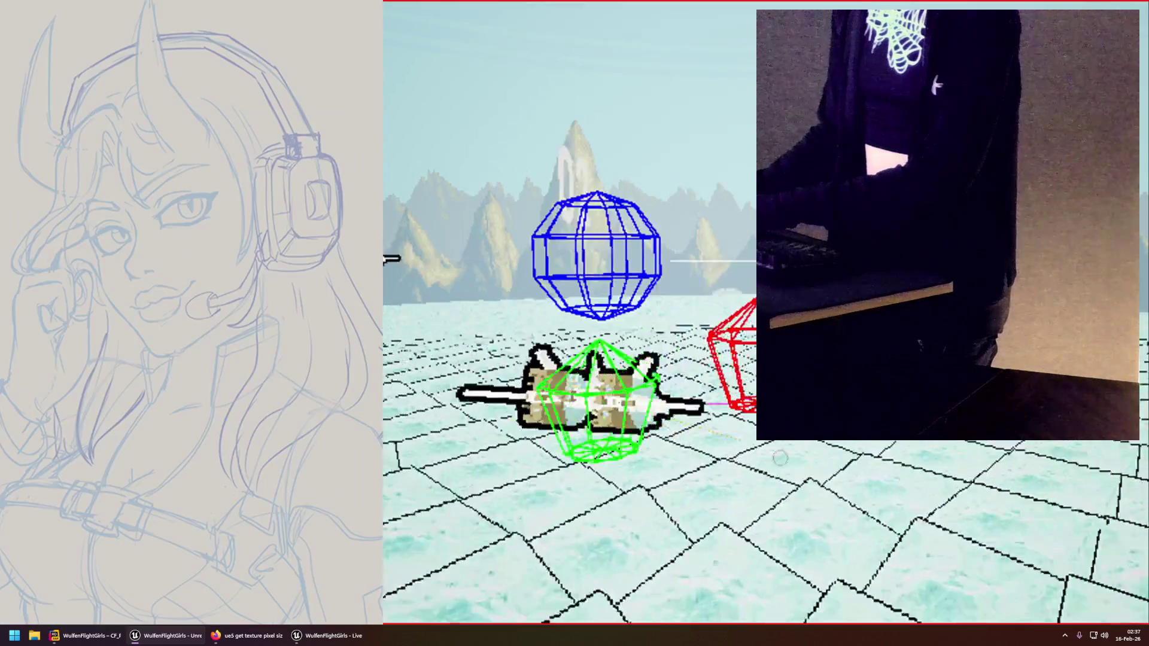
{"action": "key", "text": "F11"}
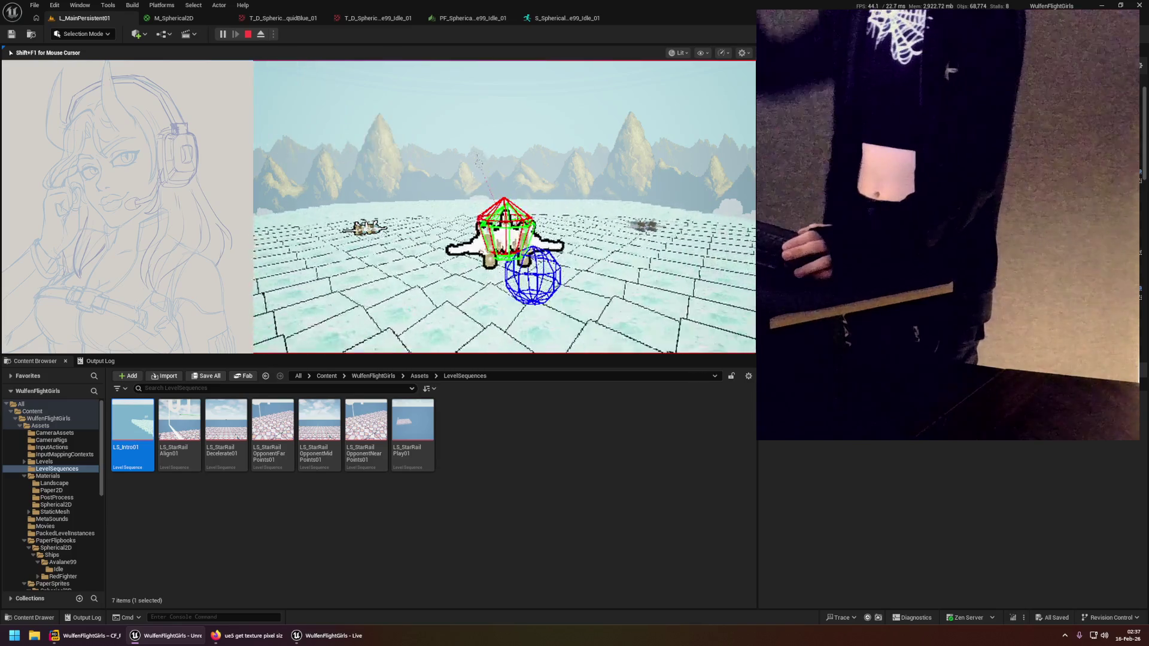
{"action": "key", "text": "Escape"}
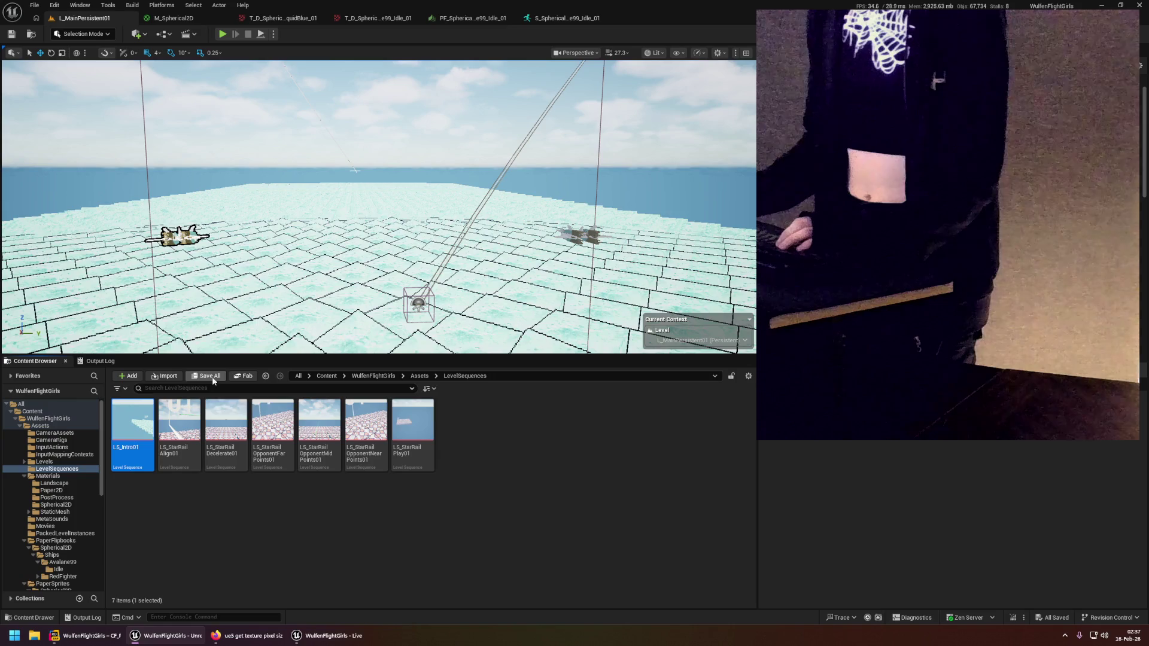
Deselect the LS_Intro01 asset, briefly check Firefox, then switch to Rider.
{"action": "left_click", "coordinate": [412, 513]}
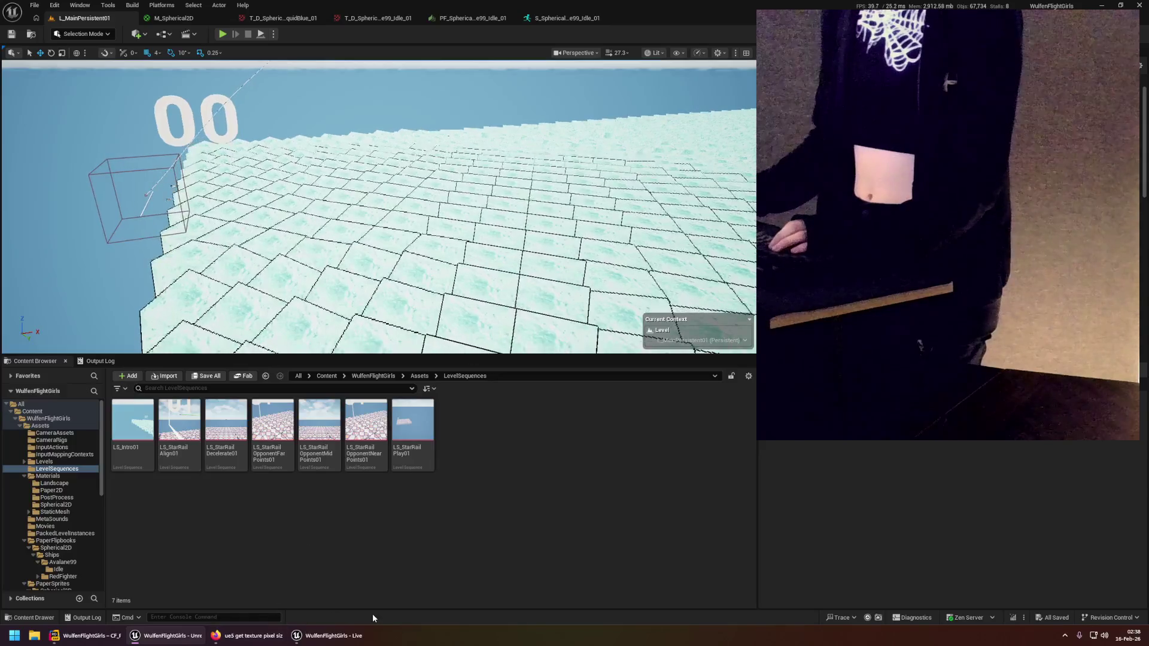
{"action": "left_click", "coordinate": [244, 640]}
{"action": "left_click", "coordinate": [250, 639]}
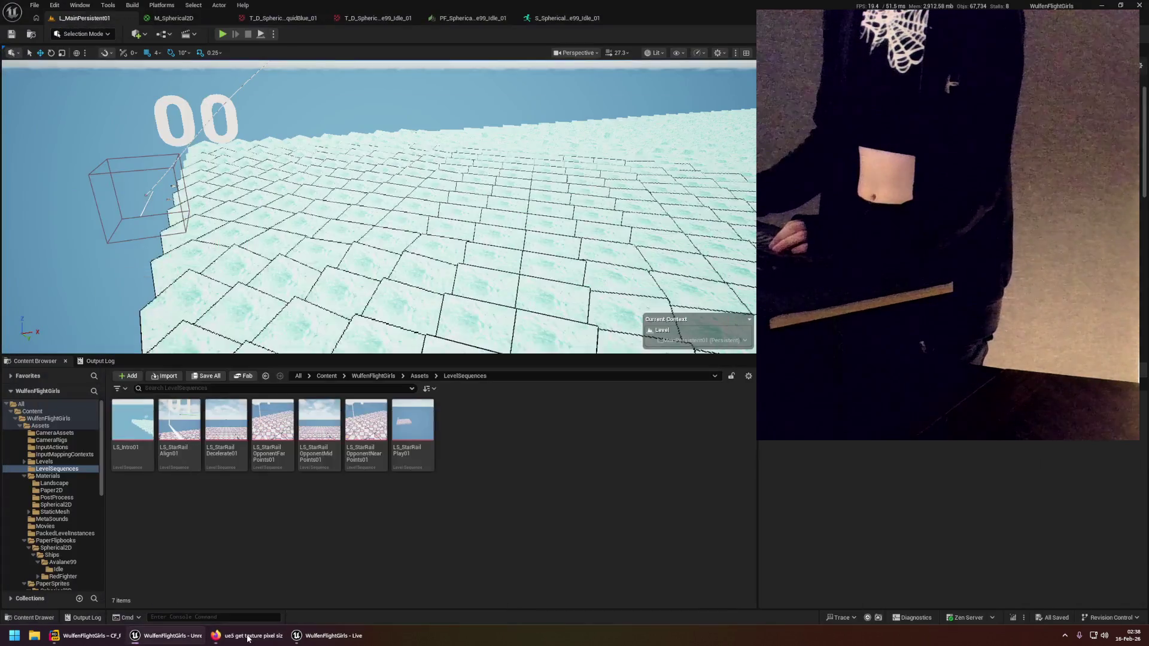
{"action": "right_click", "coordinate": [246, 636]}
{"action": "left_click", "coordinate": [214, 590]}
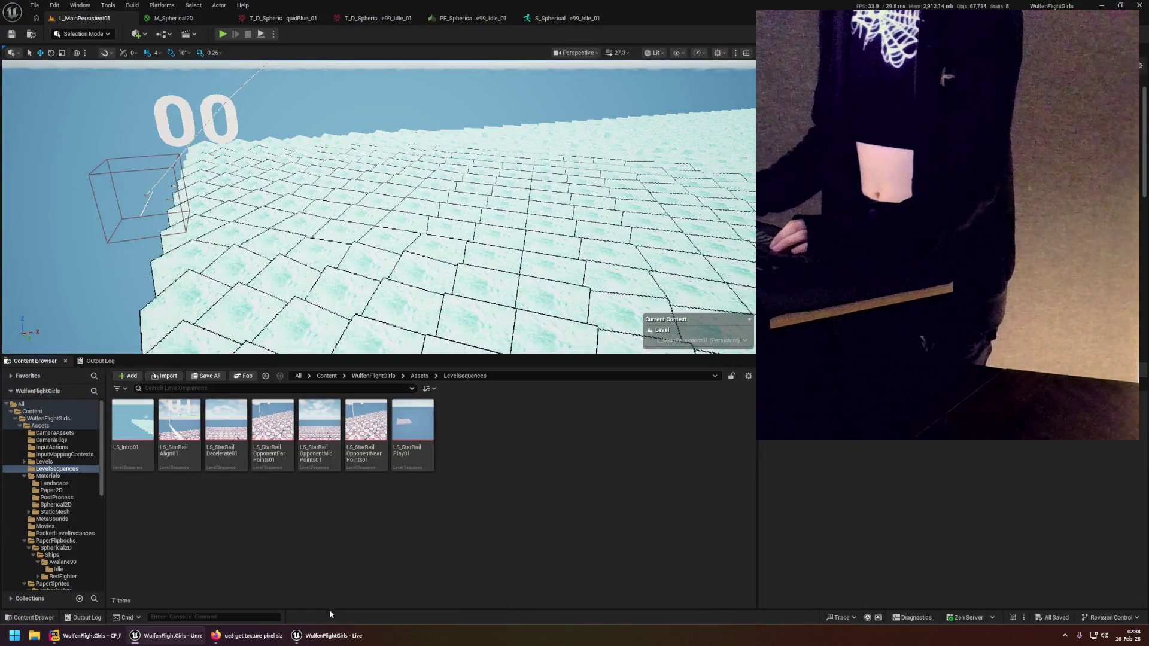
{"action": "left_click", "coordinate": [119, 634]}
Delete the commented-out SetCinematicMode line 226 in Rider, then return to Unreal Editor.
{"action": "left_click", "coordinate": [429, 207]}
{"action": "key", "text": "Home"}
{"action": "key", "text": "shift+Up"}
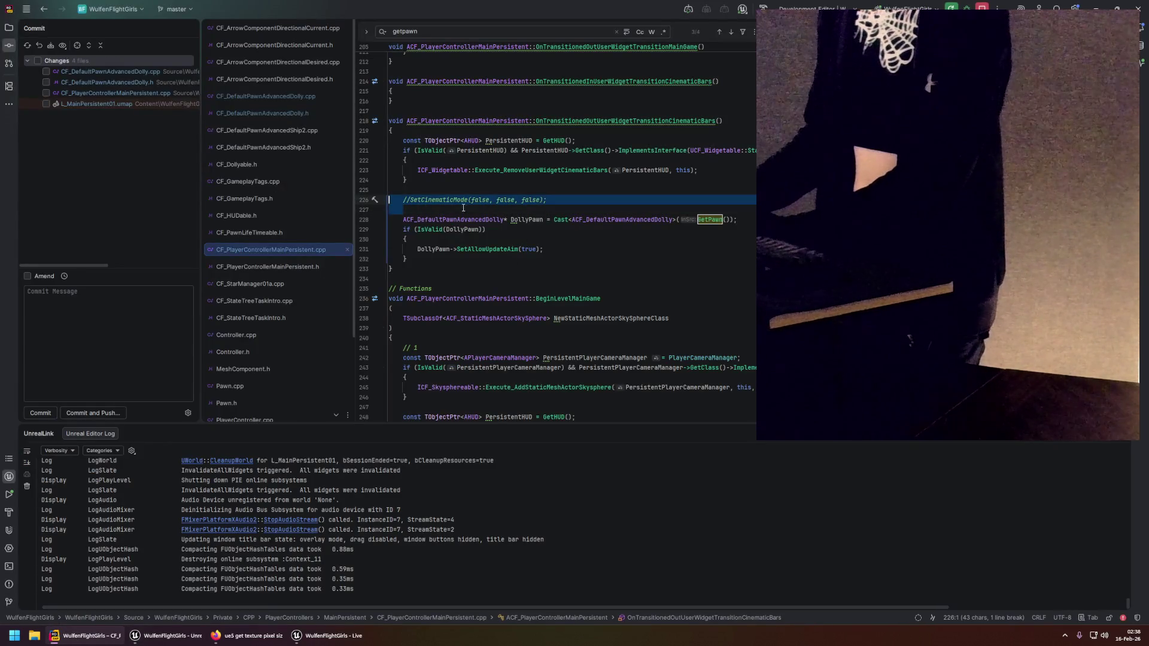
{"action": "key", "text": "BackSpace"}
{"action": "key", "text": "BackSpace"}
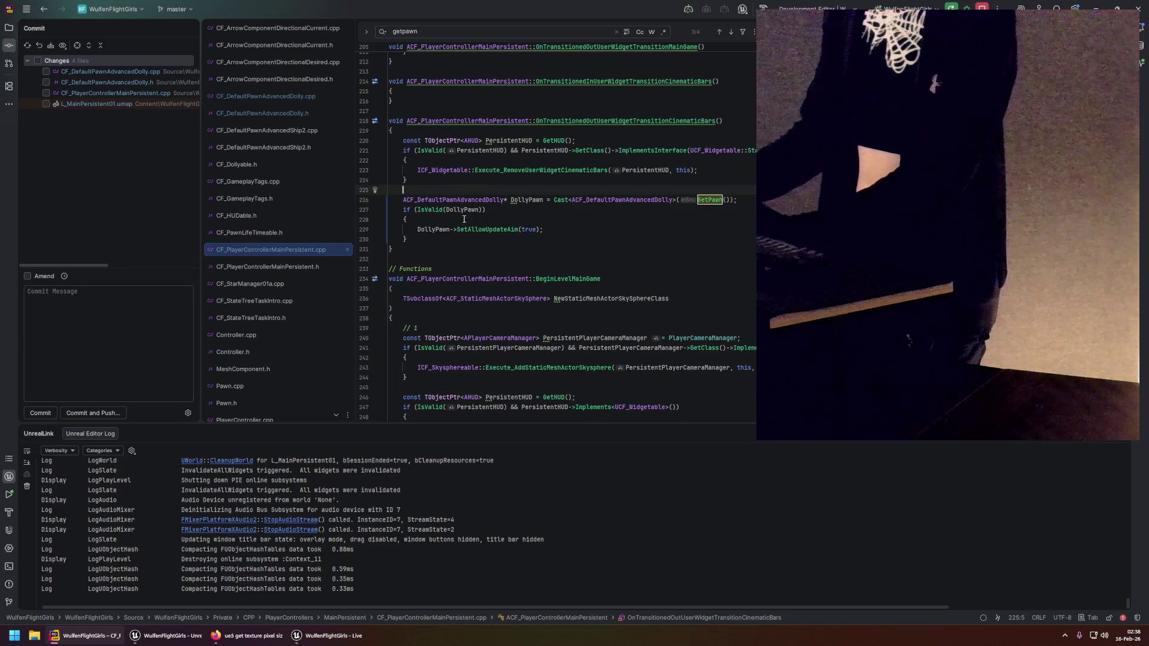
{"action": "scroll", "coordinate": [464, 218], "scroll_direction": "down", "scroll_amount": 8}
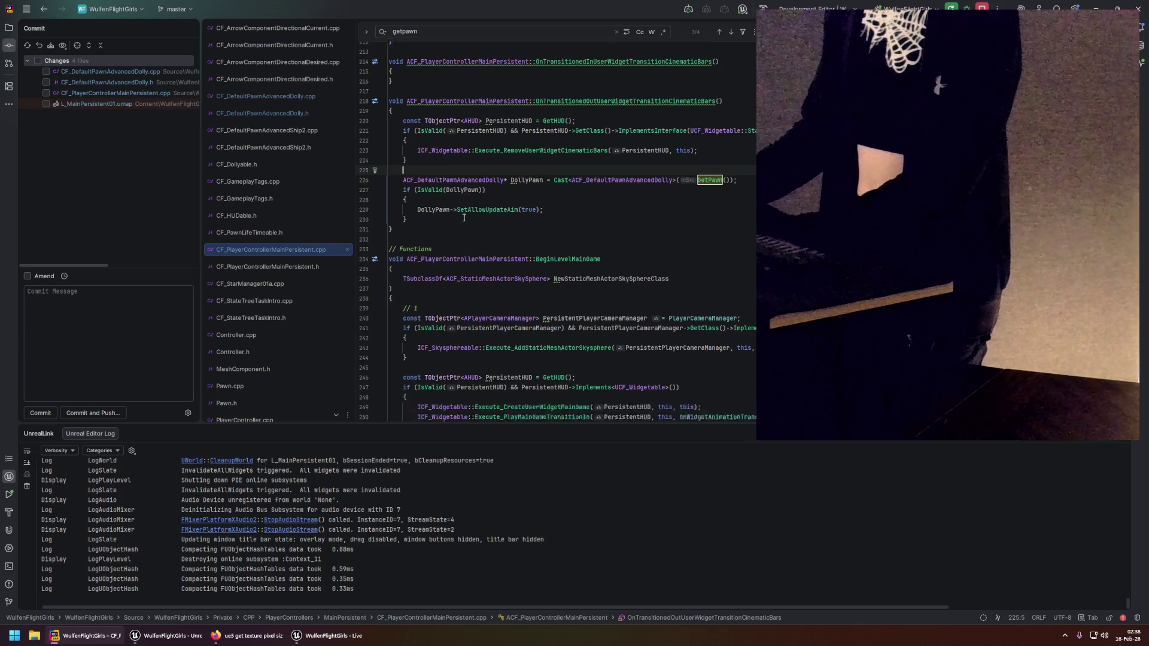
{"action": "left_click", "coordinate": [174, 635]}
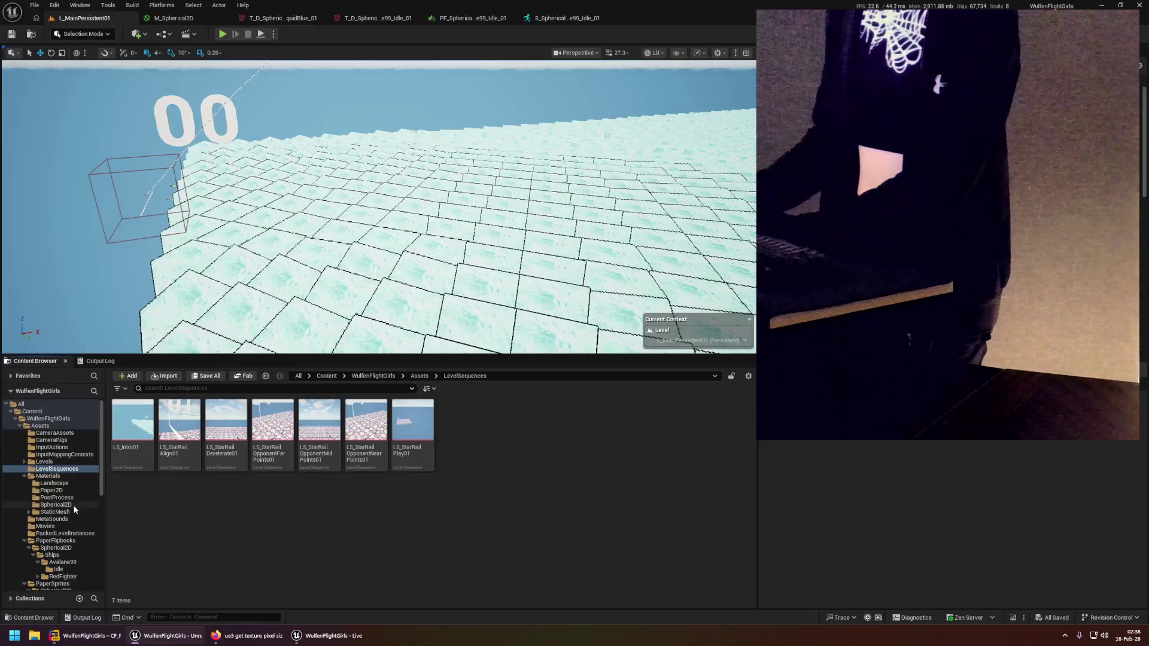
Browse to Blueprints/UserWidgets/Prebuild/Transition and select the CinematicBars folder.
{"action": "scroll", "coordinate": [65, 527], "scroll_direction": "down", "scroll_amount": 10}
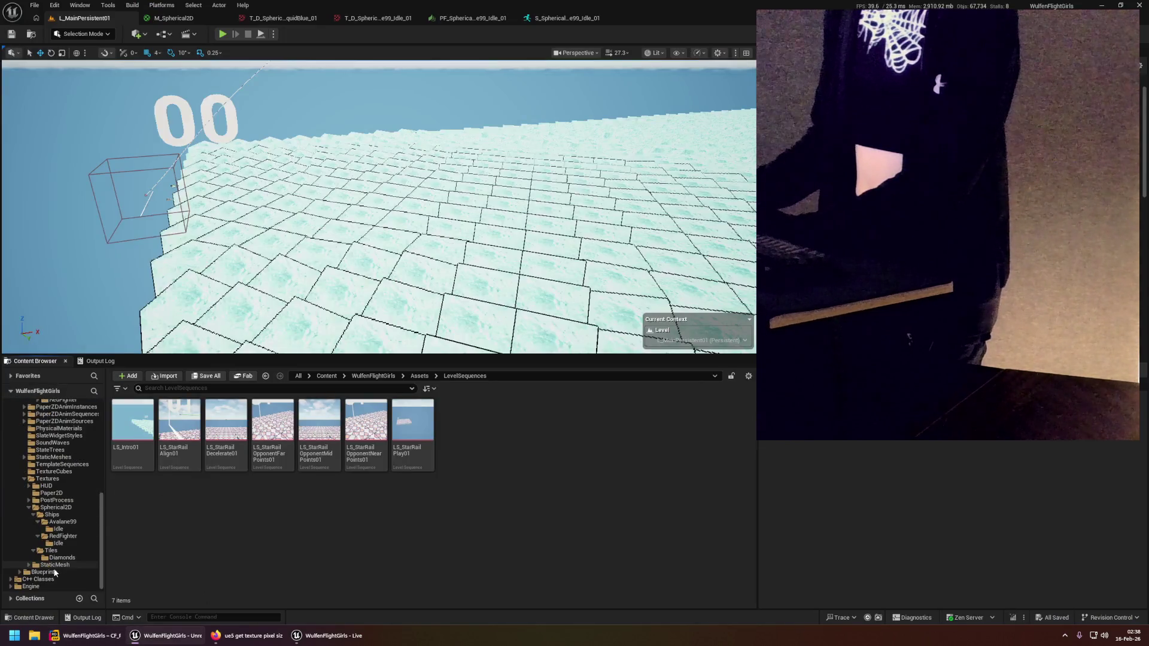
{"action": "left_click", "coordinate": [45, 573]}
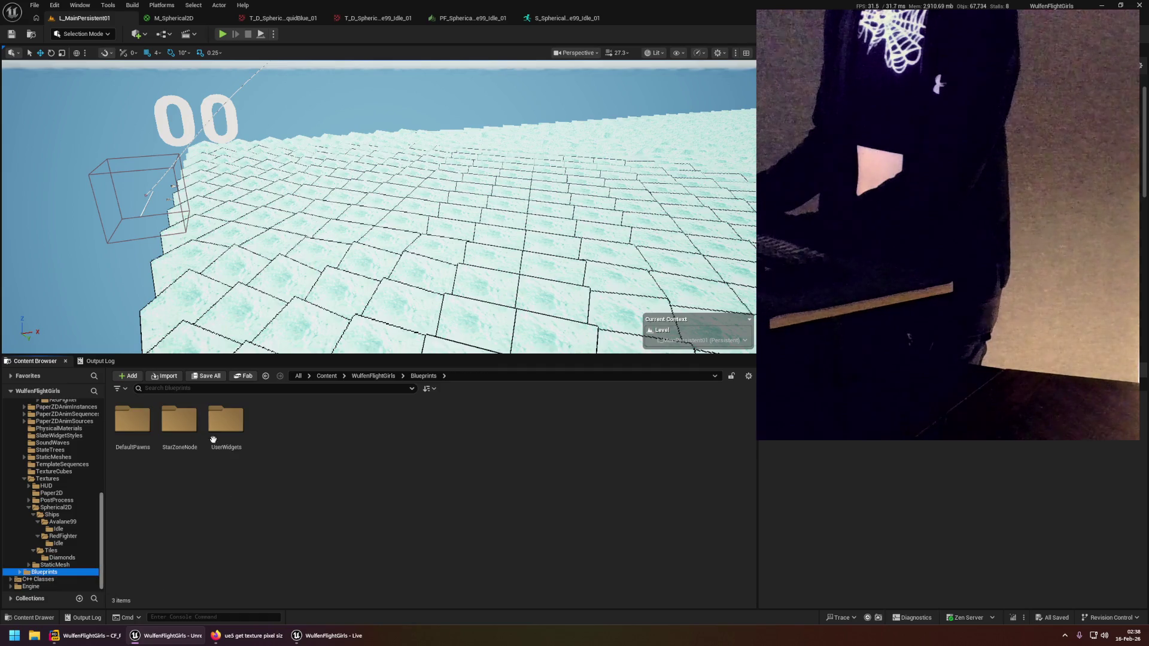
{"action": "double_click", "coordinate": [225, 425]}
{"action": "left_click", "coordinate": [129, 426]}
{"action": "double_click", "coordinate": [129, 426]}
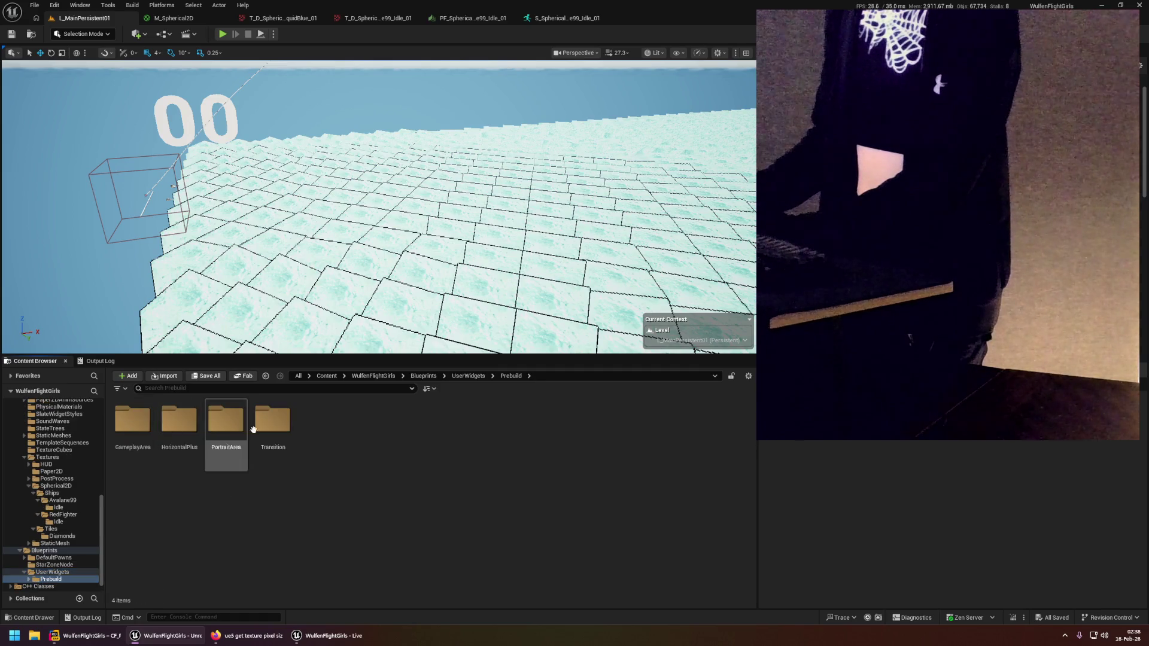
{"action": "double_click", "coordinate": [271, 425]}
{"action": "left_click", "coordinate": [132, 422]}
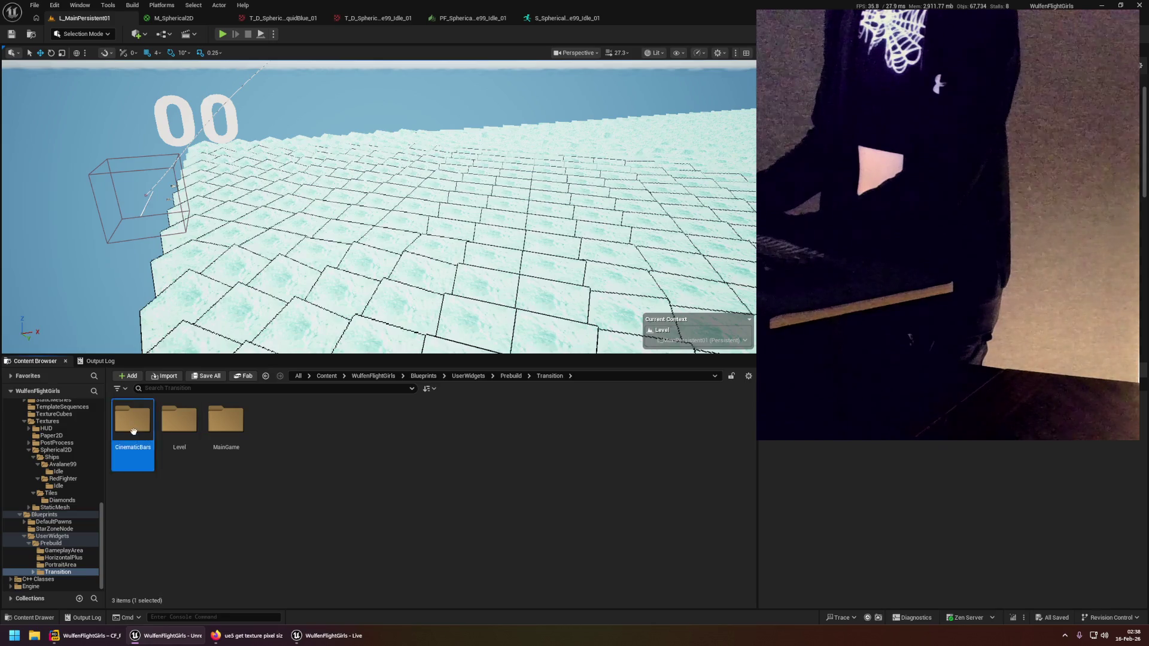
Open BP_UserWidgetPrebuildTransitionCinematicBars, inspect its TransitionIn bars, then select WidgetAnimationTransitionOut.
{"action": "double_click", "coordinate": [132, 422]}
{"action": "double_click", "coordinate": [132, 428]}
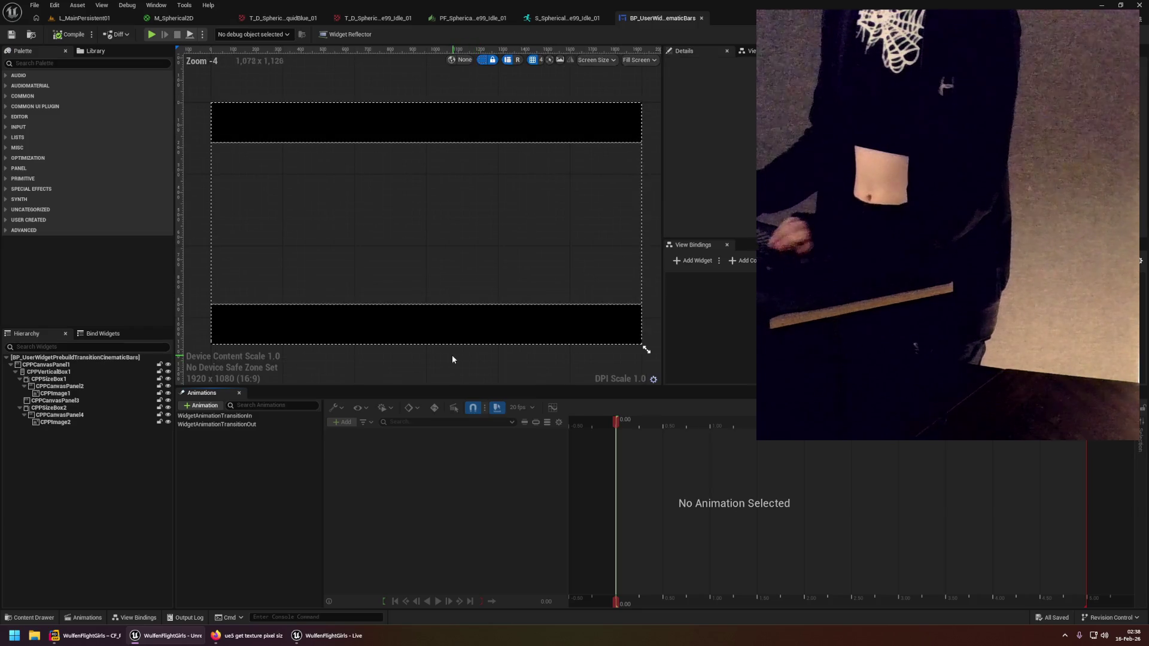
{"action": "left_click", "coordinate": [244, 417]}
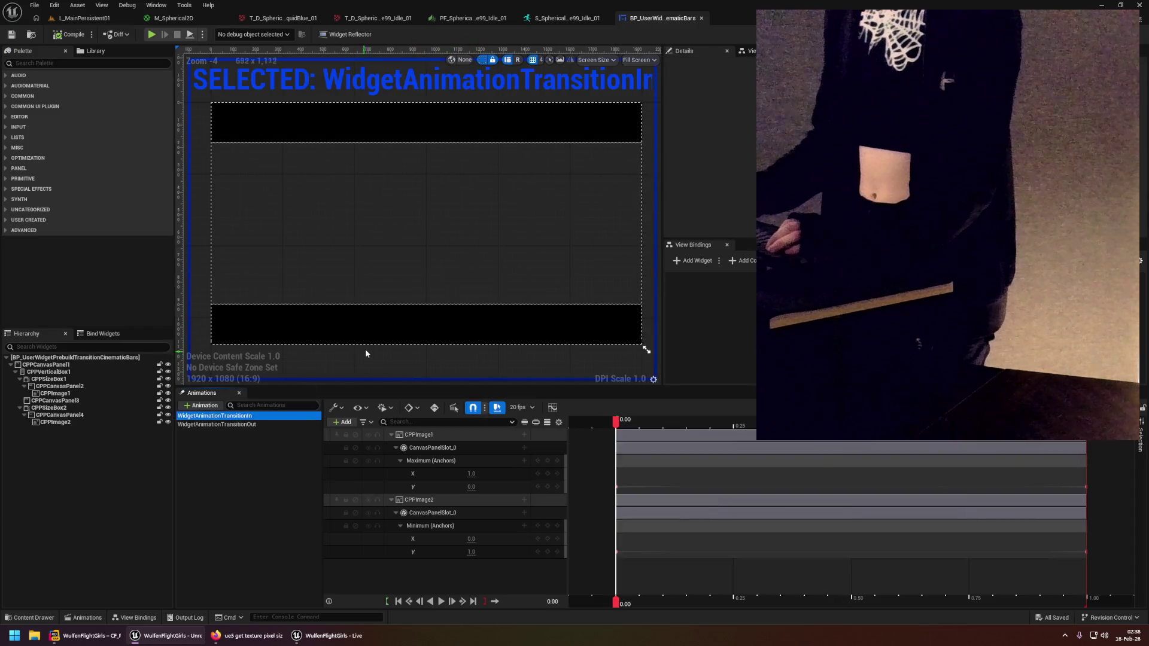
{"action": "scroll", "coordinate": [391, 332], "scroll_direction": "down", "scroll_amount": 2}
{"action": "scroll", "coordinate": [391, 331], "scroll_direction": "up", "scroll_amount": 1}
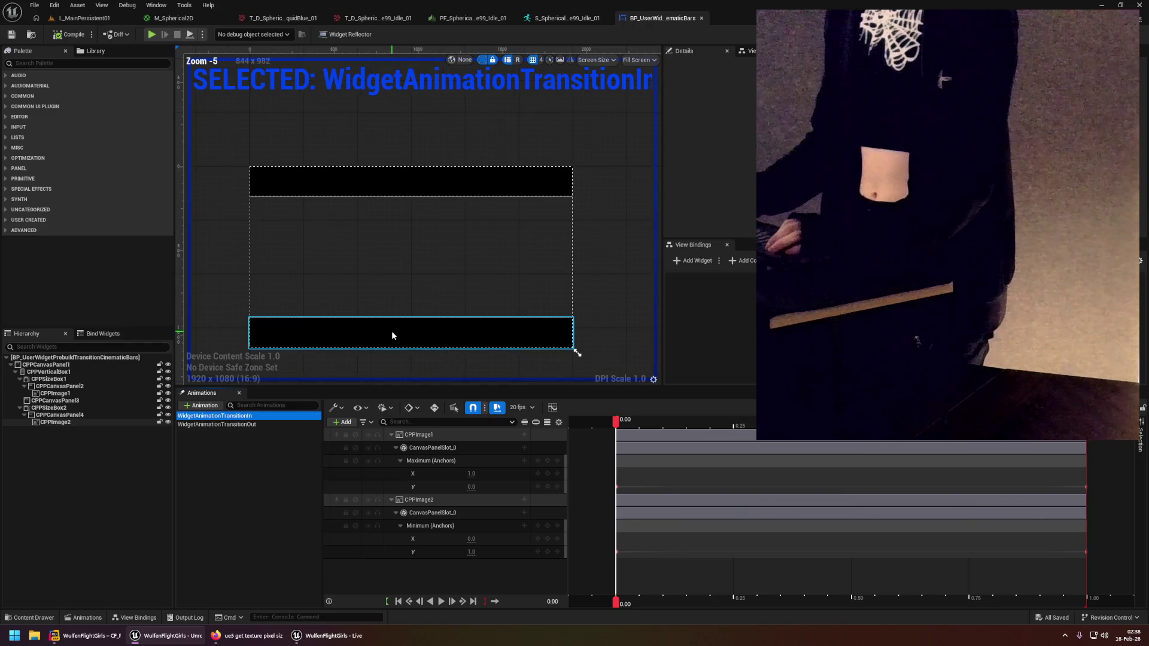
{"action": "left_click", "coordinate": [386, 331]}
{"action": "left_click", "coordinate": [410, 256]}
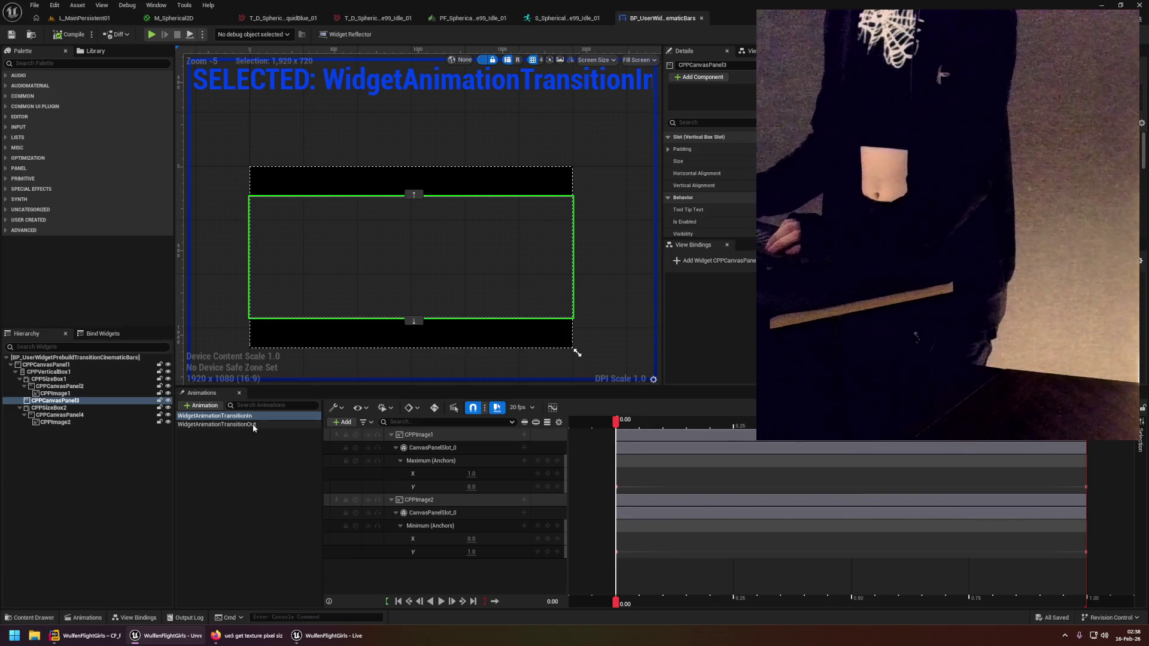
{"action": "left_click", "coordinate": [216, 424]}
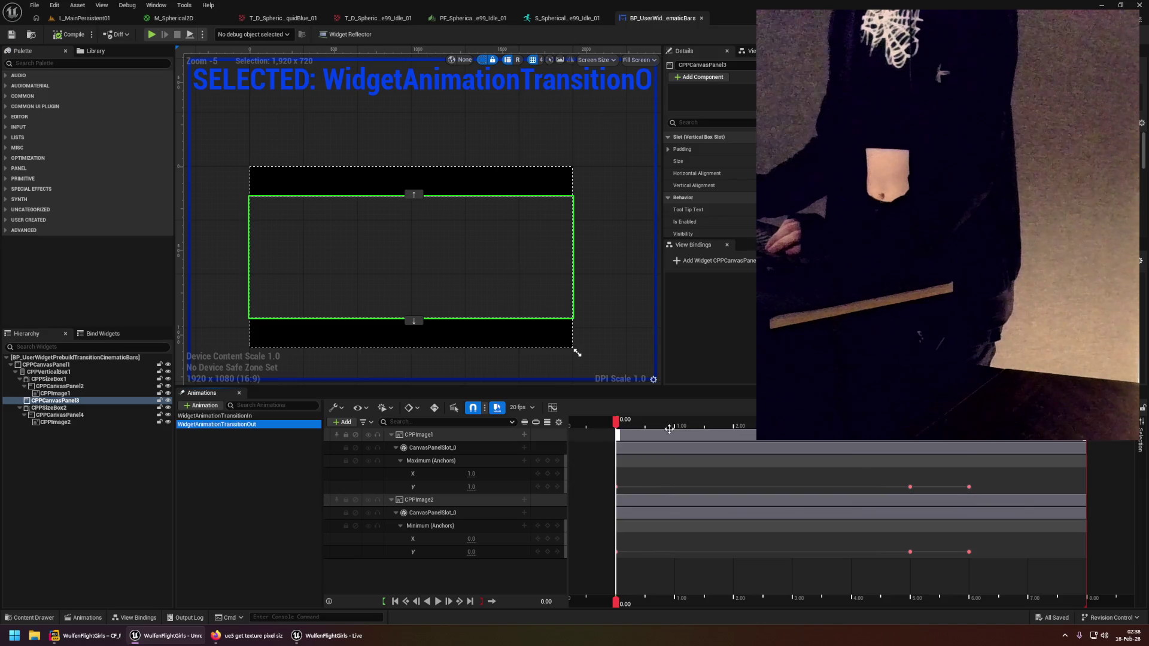
Scrub the WidgetAnimationTransitionOut timeline to find where both bars finish, at 6.00.
{"action": "left_click_drag", "start_coordinate": [616, 601], "coordinate": [987, 601]}
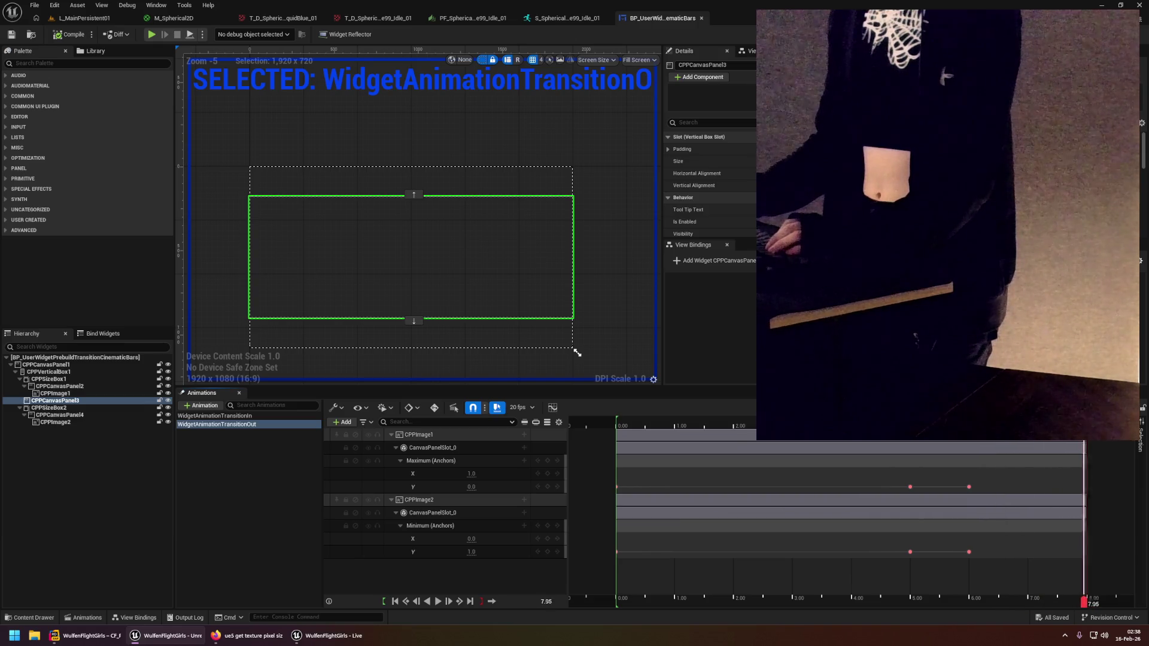
{"action": "left_click", "coordinate": [616, 422]}
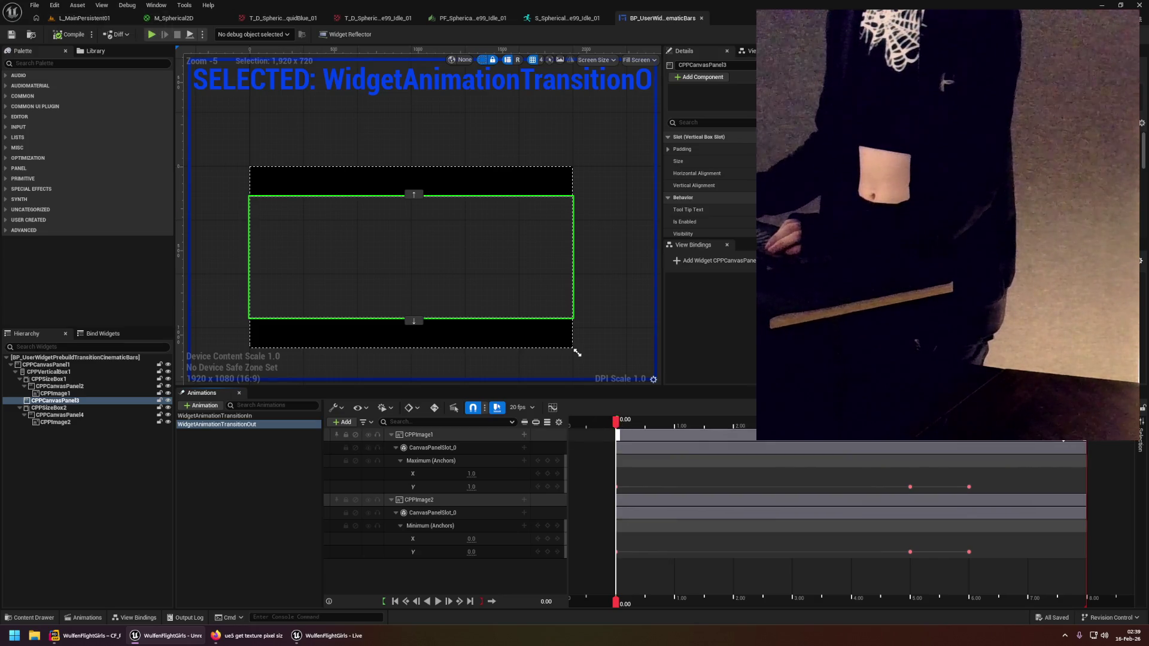
{"action": "key", "text": "Left"}
{"action": "key", "text": "Left"}
{"action": "key", "text": "Left"}
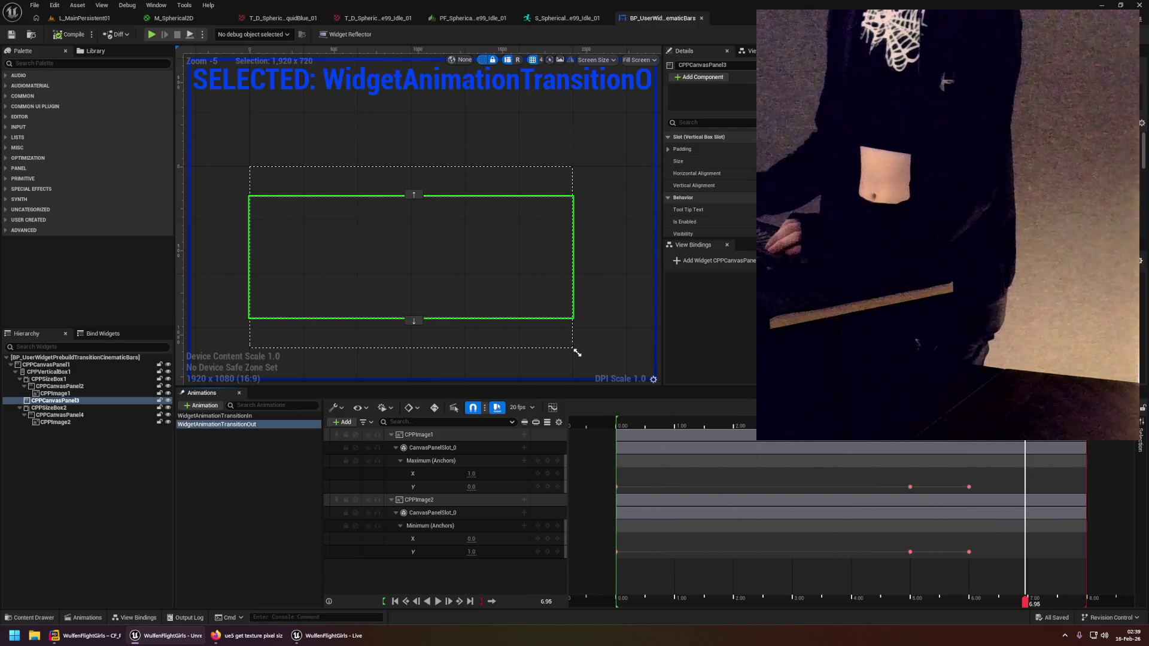
{"action": "key", "text": "Left"}
{"action": "key", "text": "Left"}
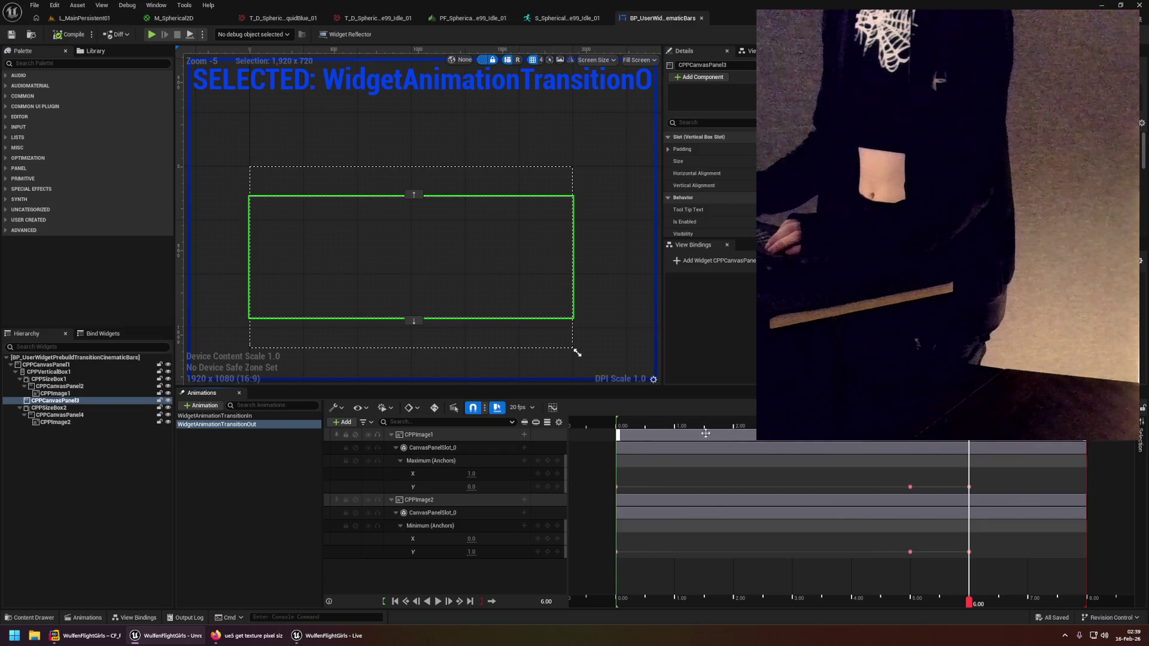
{"action": "left_click", "coordinate": [411, 409]}
Set the TransitionOut animation's playback end time to 6.00 in Playback Options.
{"action": "left_click", "coordinate": [385, 407]}
{"action": "left_click", "coordinate": [385, 408]}
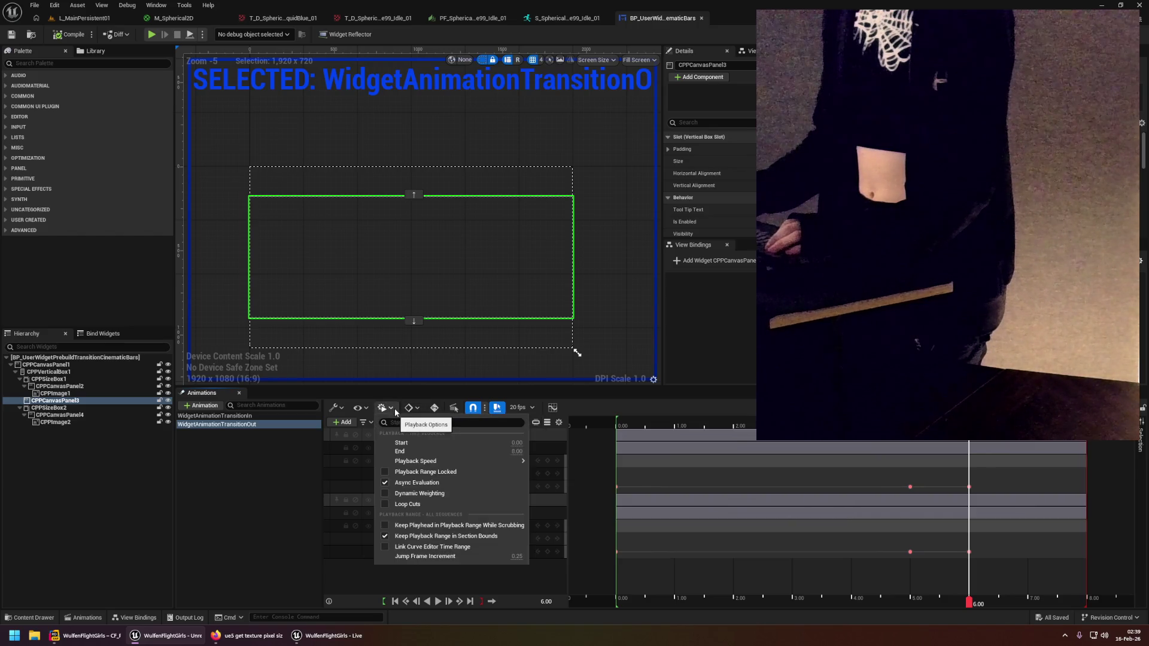
{"action": "left_click", "coordinate": [518, 451]}
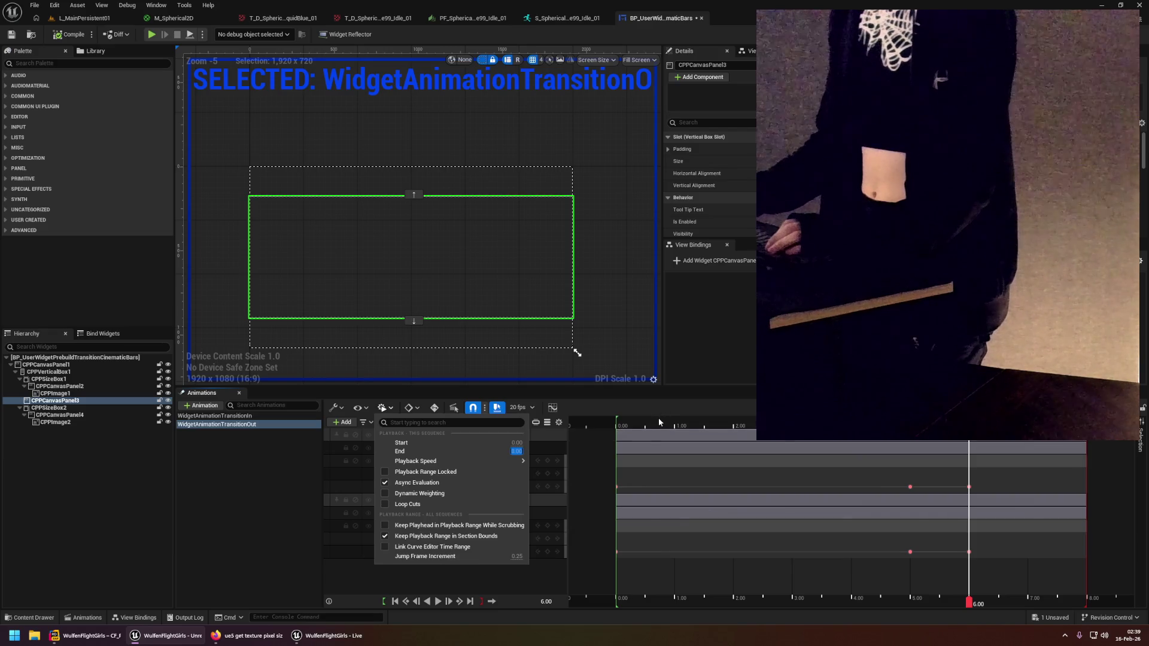
{"action": "mouse_move", "coordinate": [519, 461]}
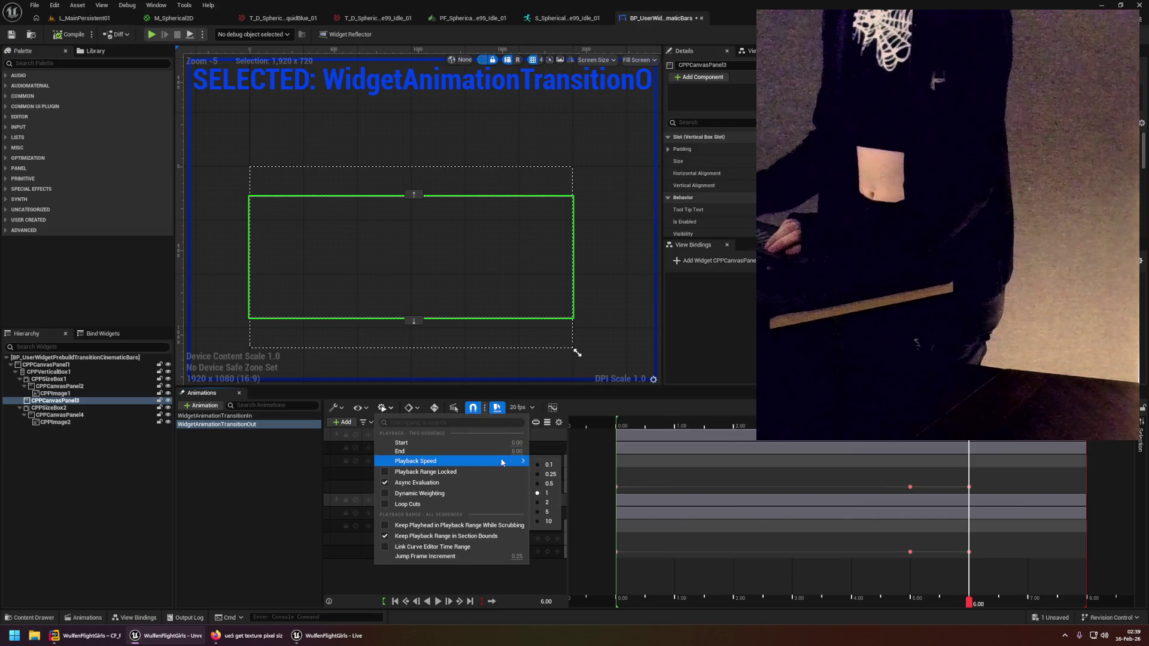
{"action": "left_click", "coordinate": [792, 441]}
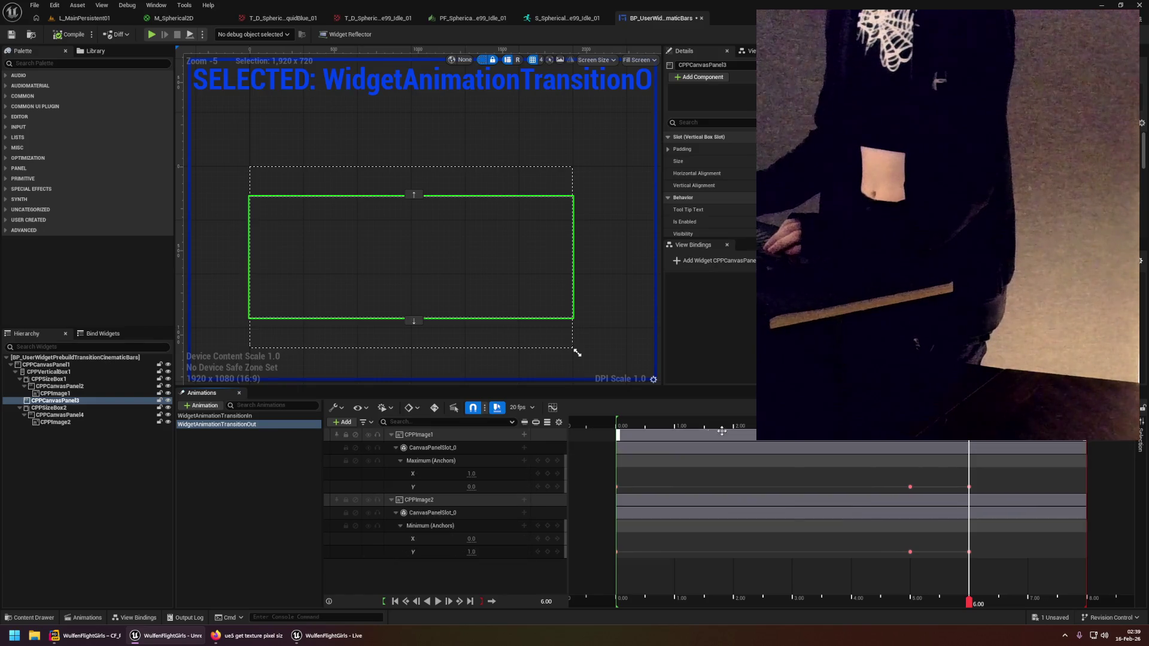
Trim the CPPImage1 and CPPImage2 sections to end at 6.00s, preview, and compile the widget.
{"action": "left_click", "coordinate": [745, 436]}
{"action": "mouse_move", "coordinate": [1086, 447]}
{"action": "left_mouse_down"}
{"action": "mouse_move", "coordinate": [971, 447]}
{"action": "mouse_move", "coordinate": [1086, 447]}
{"action": "left_mouse_up"}
{"action": "left_click", "coordinate": [872, 502]}
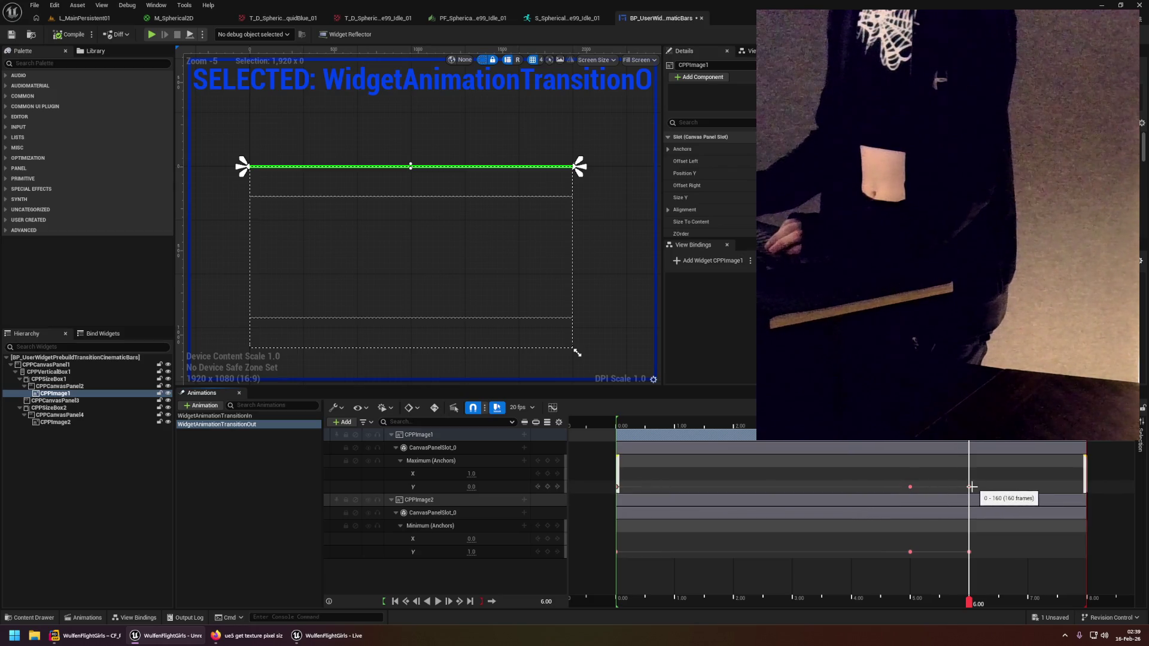
{"action": "left_click_drag", "start_coordinate": [1086, 475], "coordinate": [967, 477]}
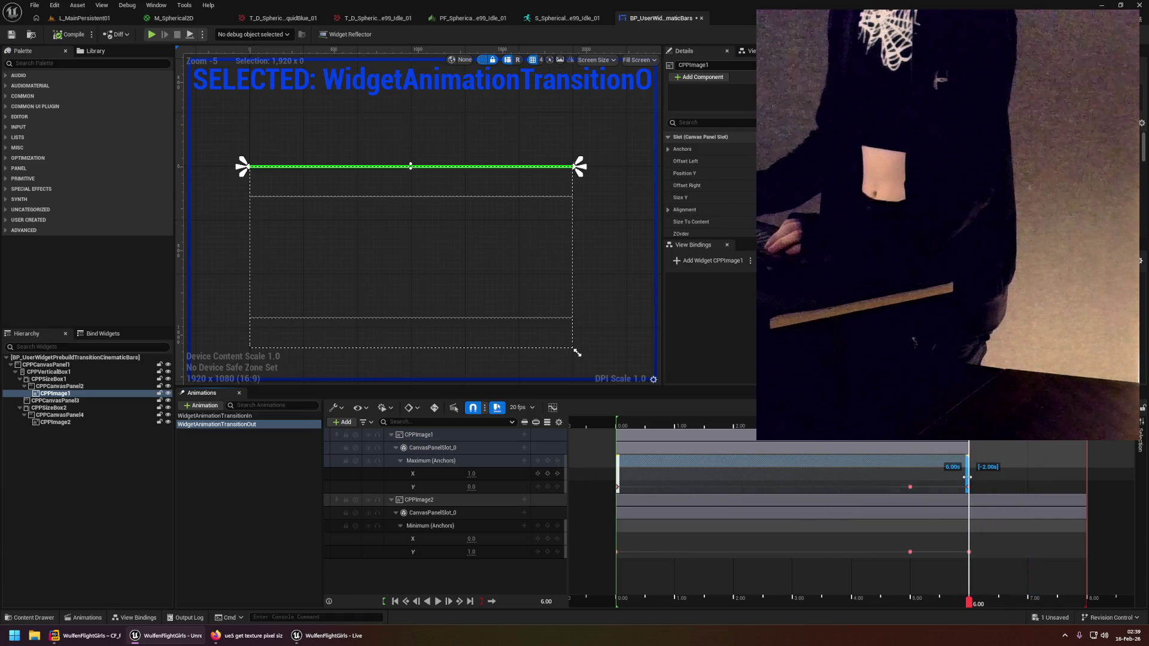
{"action": "left_click_drag", "start_coordinate": [1086, 547], "coordinate": [966, 547]}
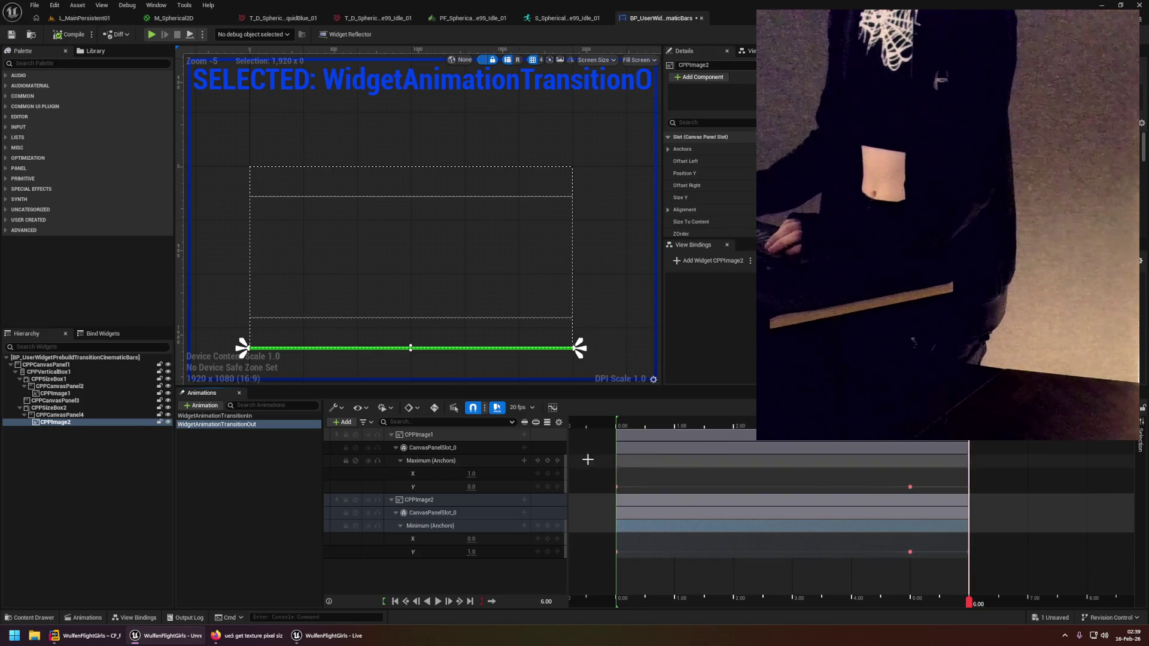
{"action": "left_click", "coordinate": [437, 602]}
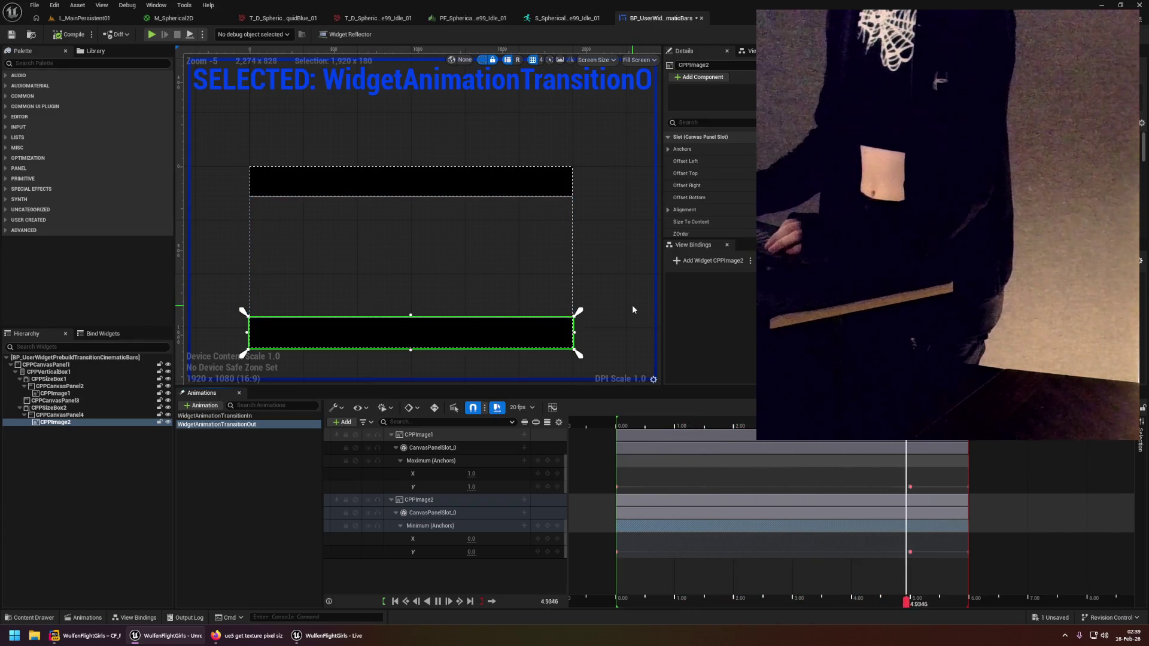
{"action": "left_click", "coordinate": [75, 34]}
{"action": "left_click", "coordinate": [95, 19]}
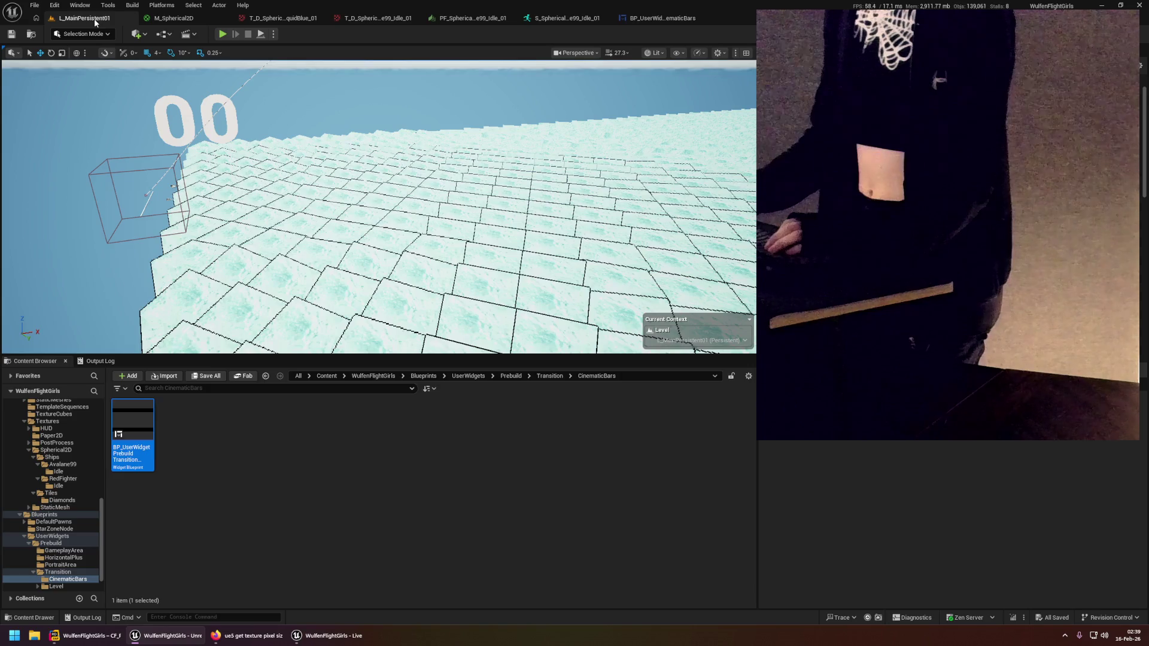
Play-test the level with Alt+P to check the shortened bar animation, then stop with Esc.
{"action": "key", "text": "alt+p"}
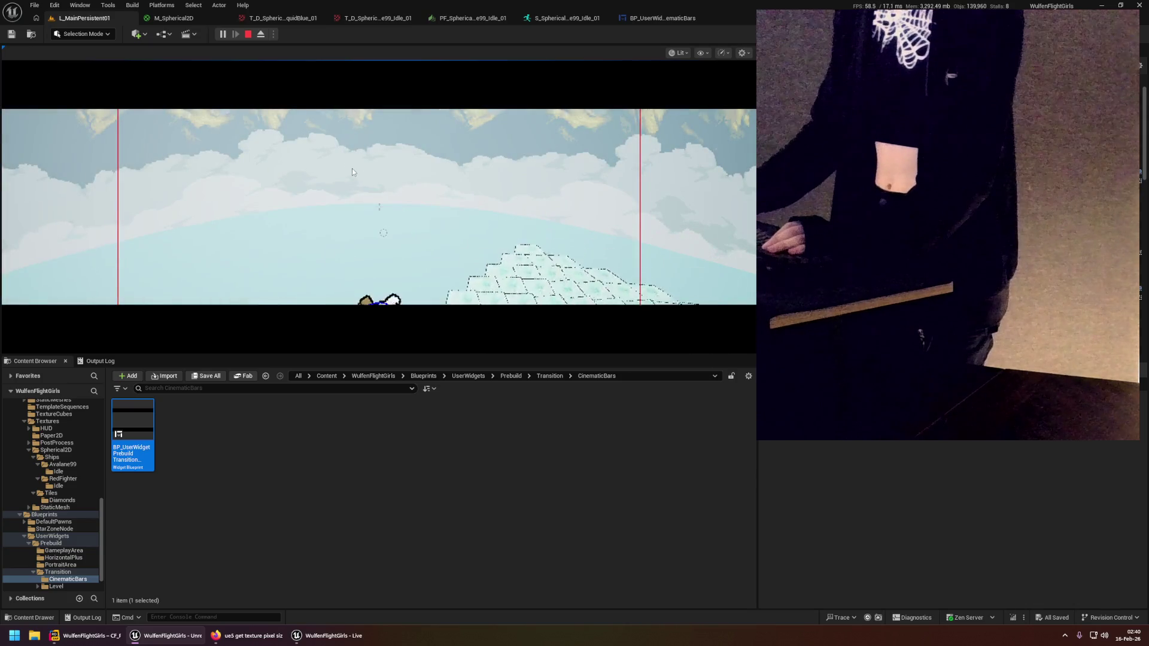
{"action": "left_click", "coordinate": [358, 170]}
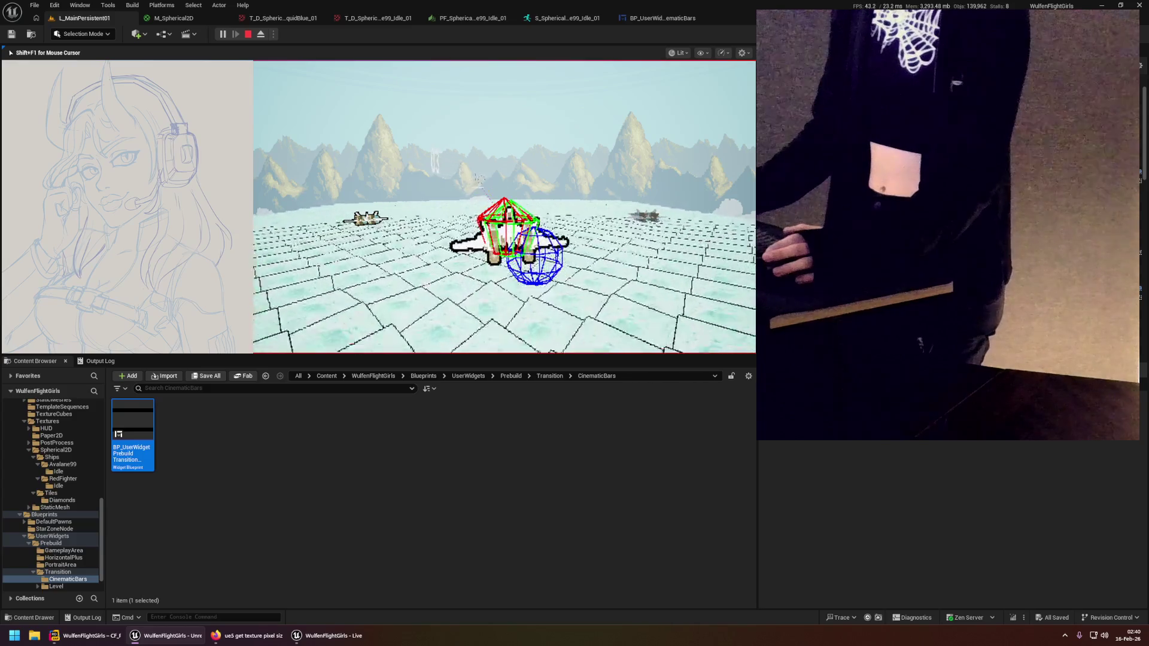
{"action": "key", "text": "Escape"}
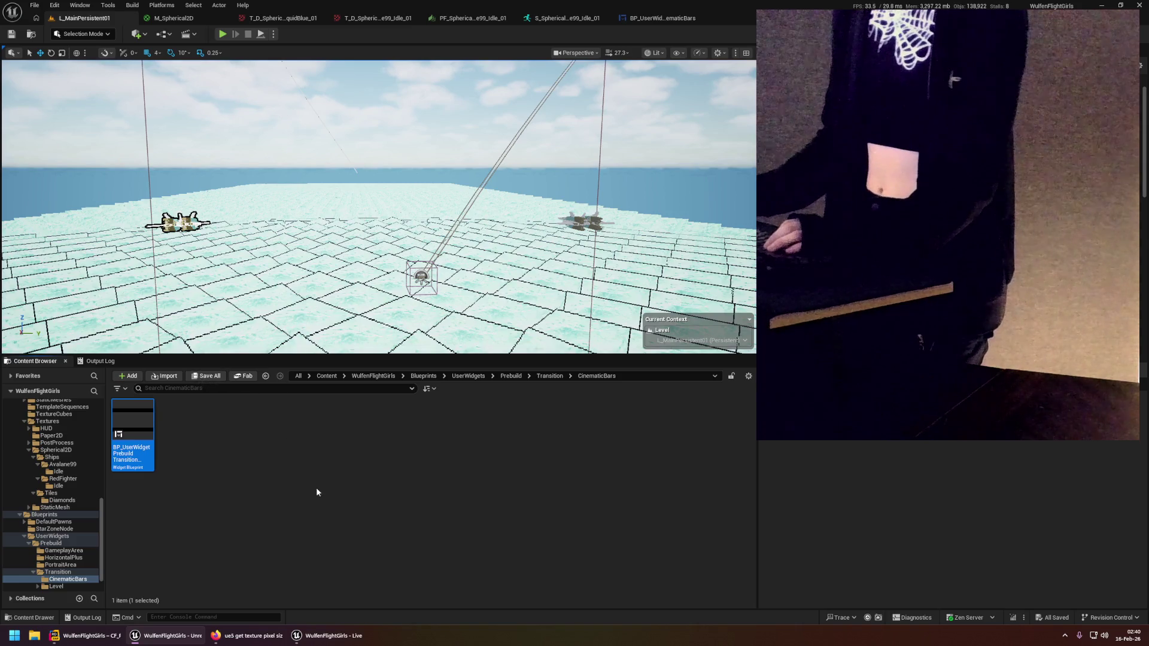
{"action": "left_click", "coordinate": [96, 637]}
Open the CF_DefaultPawnAdvancedDolly.h header at the SetAllowUpdateAim declaration.
{"action": "scroll", "coordinate": [546, 208], "scroll_direction": "up", "scroll_amount": 8}
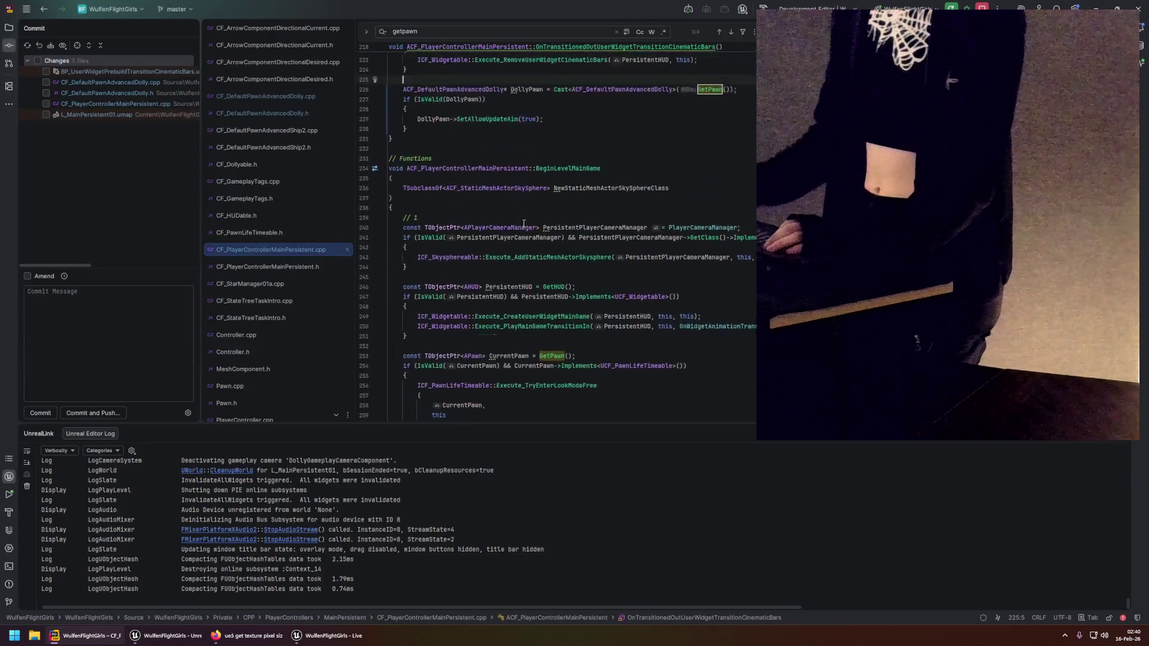
{"action": "left_click", "coordinate": [285, 95]}
{"action": "scroll", "coordinate": [526, 286], "scroll_direction": "down", "scroll_amount": 10}
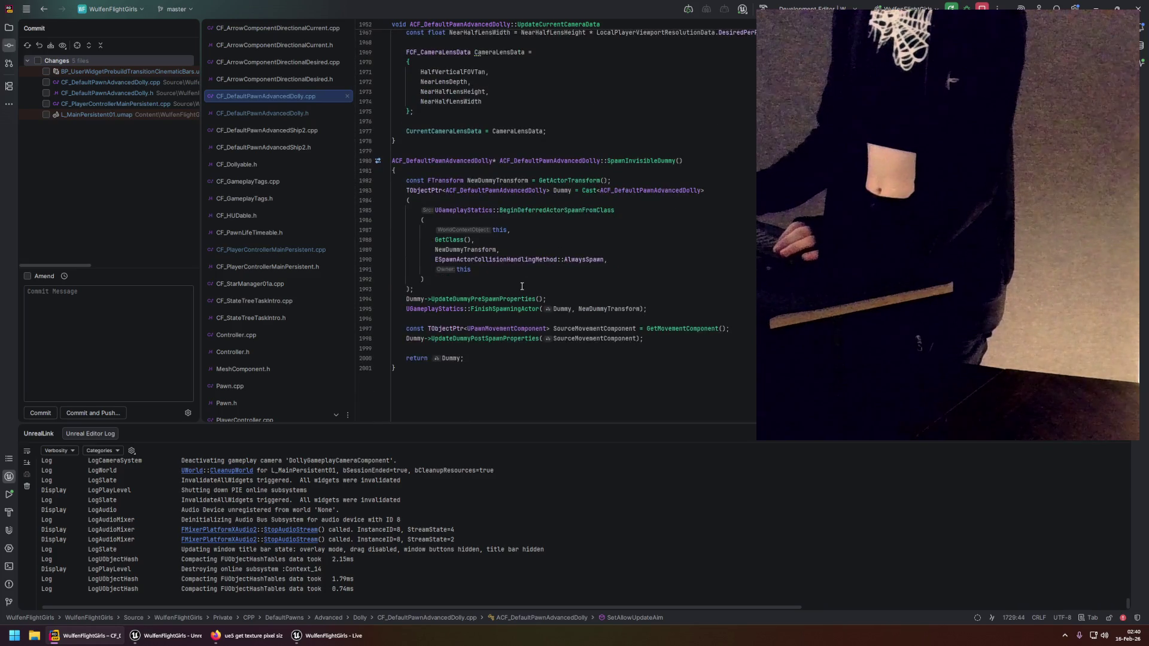
{"action": "scroll", "coordinate": [522, 286], "scroll_direction": "up", "scroll_amount": 15}
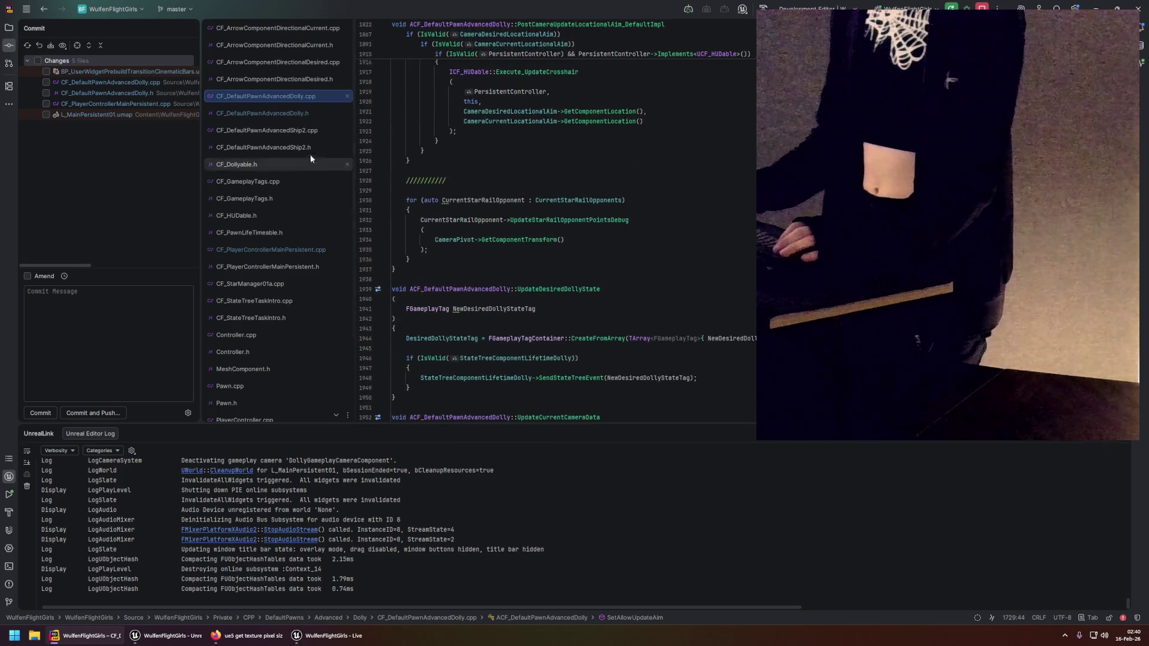
{"action": "left_click", "coordinate": [290, 113]}
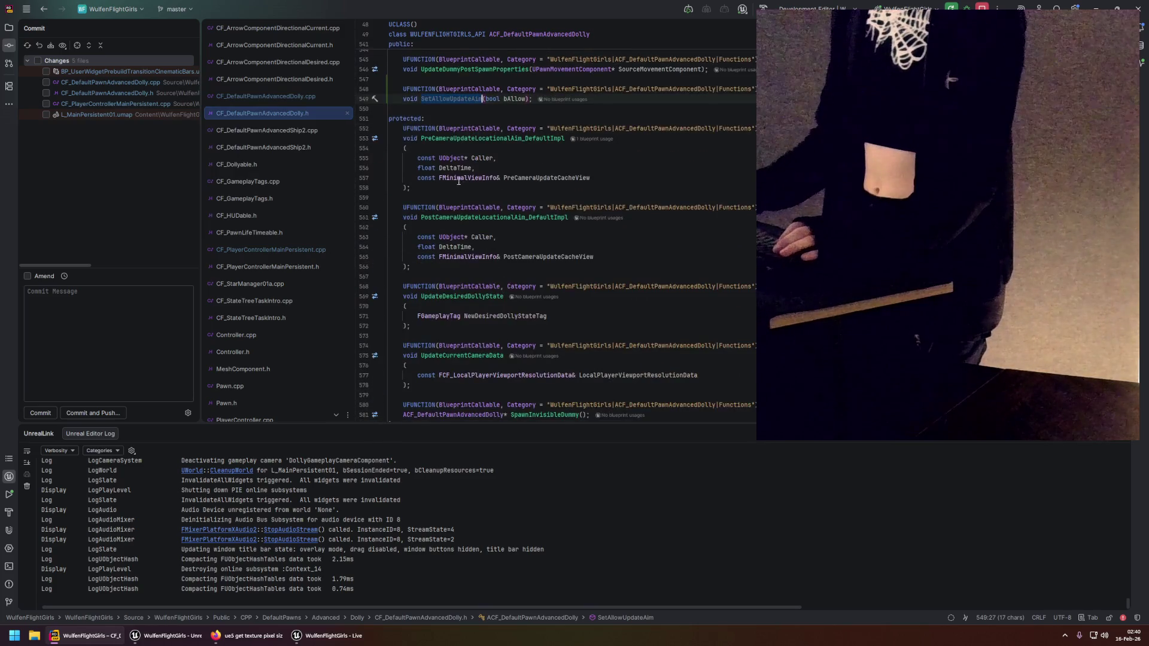
{"action": "scroll", "coordinate": [449, 173], "scroll_direction": "up", "scroll_amount": 2}
Rename SetAllowUpdateAim to UpdateAllowUpdateAim everywhere, without a Core Redirect.
{"action": "key", "text": "ctrl+r"}
{"action": "key", "text": "r"}
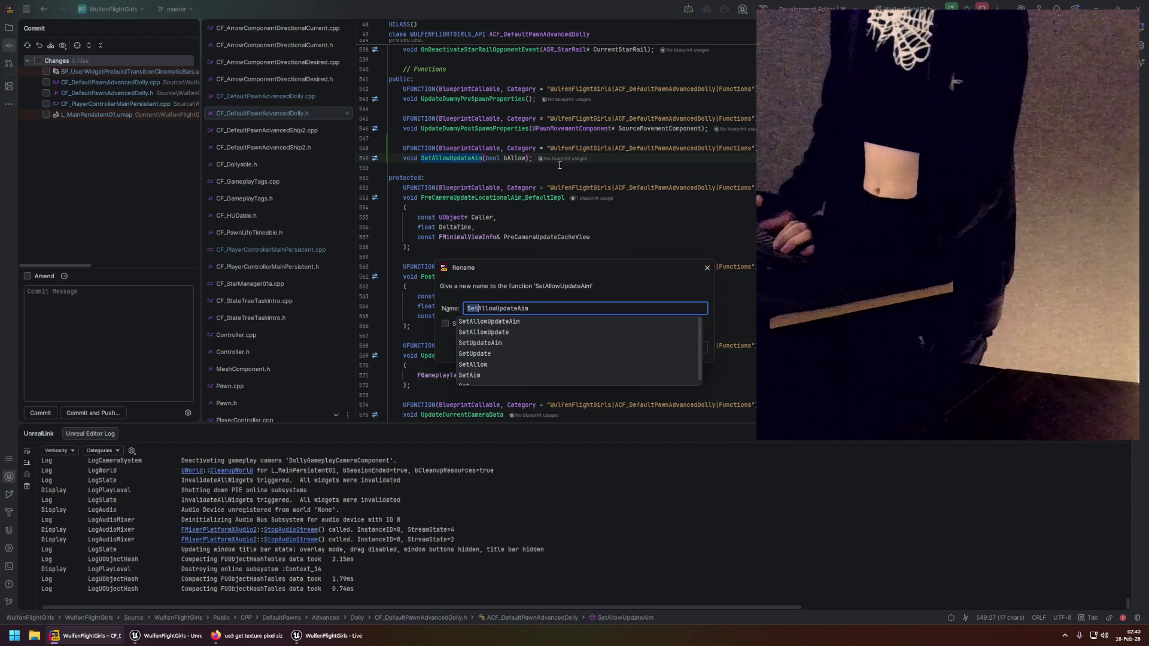
{"action": "type", "text": "Update"}
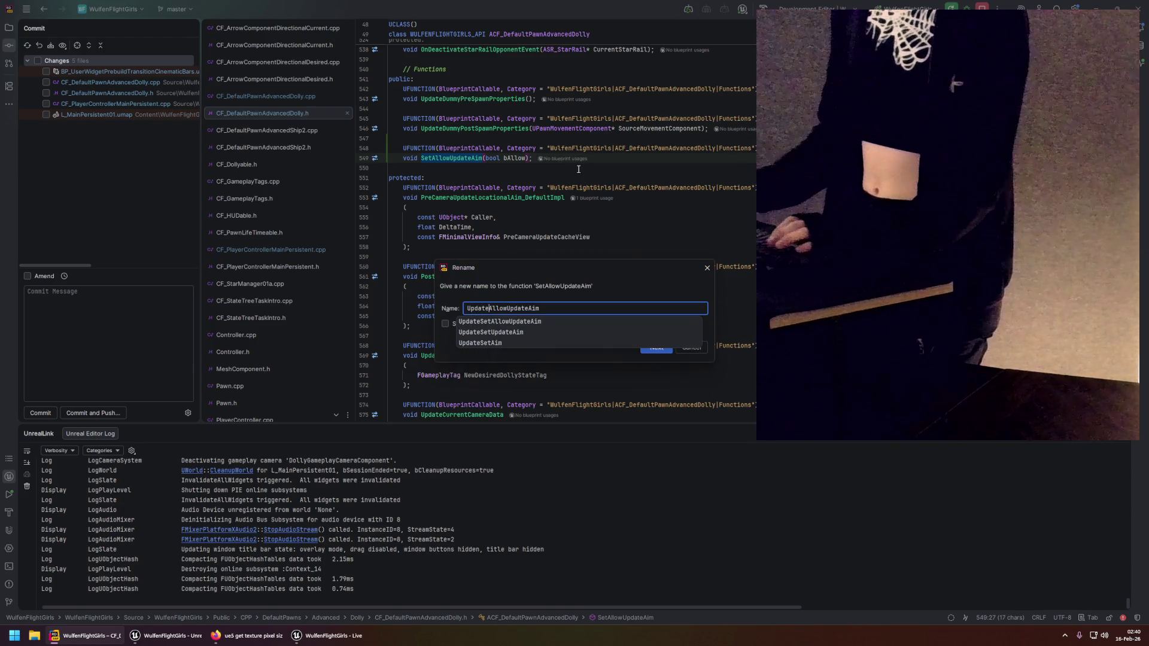
{"action": "key", "text": "Escape"}
{"action": "key", "text": "Return"}
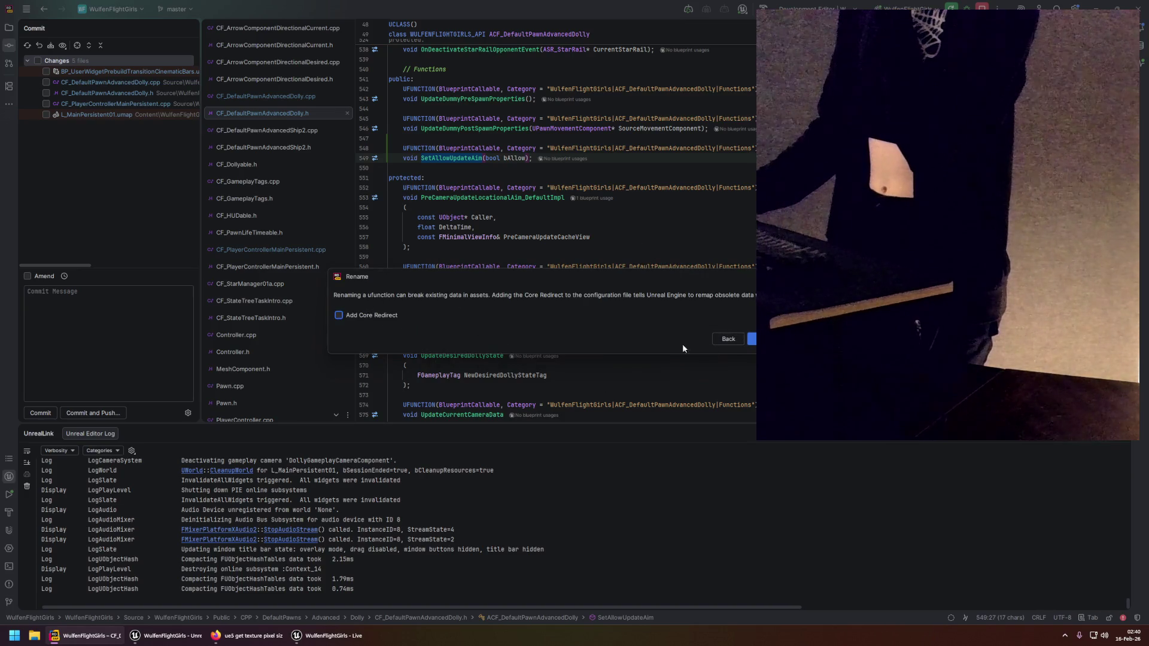
{"action": "left_click", "coordinate": [751, 338]}
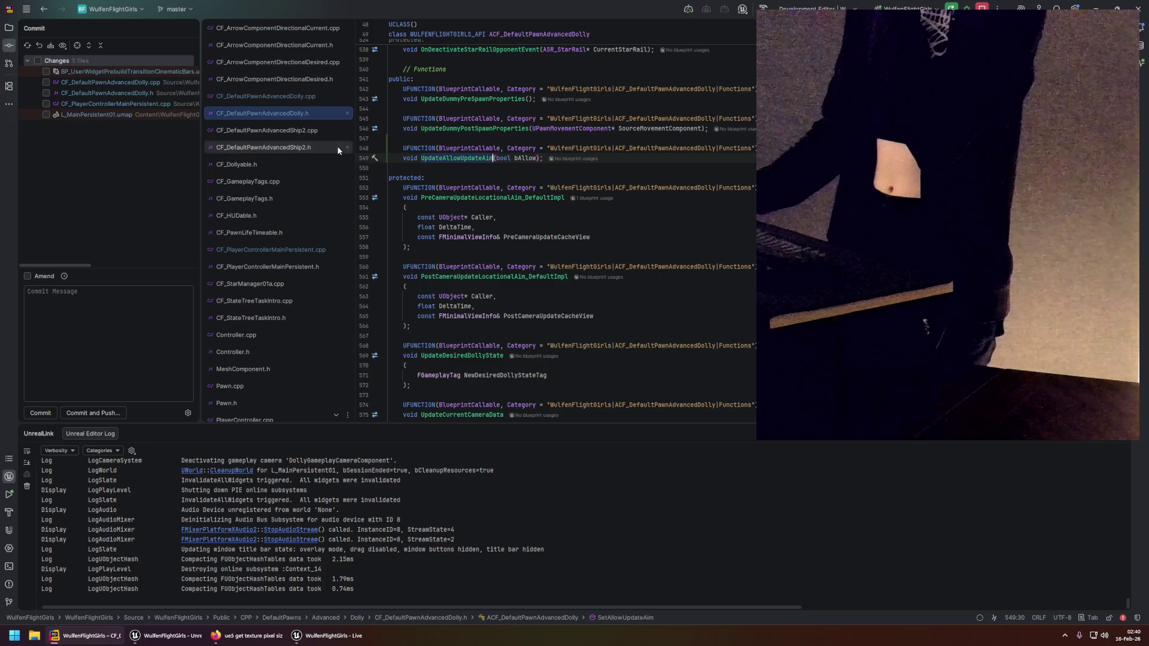
Jump to the UpdateAllowUpdateAim definition in CF_DefaultPawnAdvancedDolly.cpp.
{"action": "left_click", "coordinate": [441, 159], "text": "ctrl"}
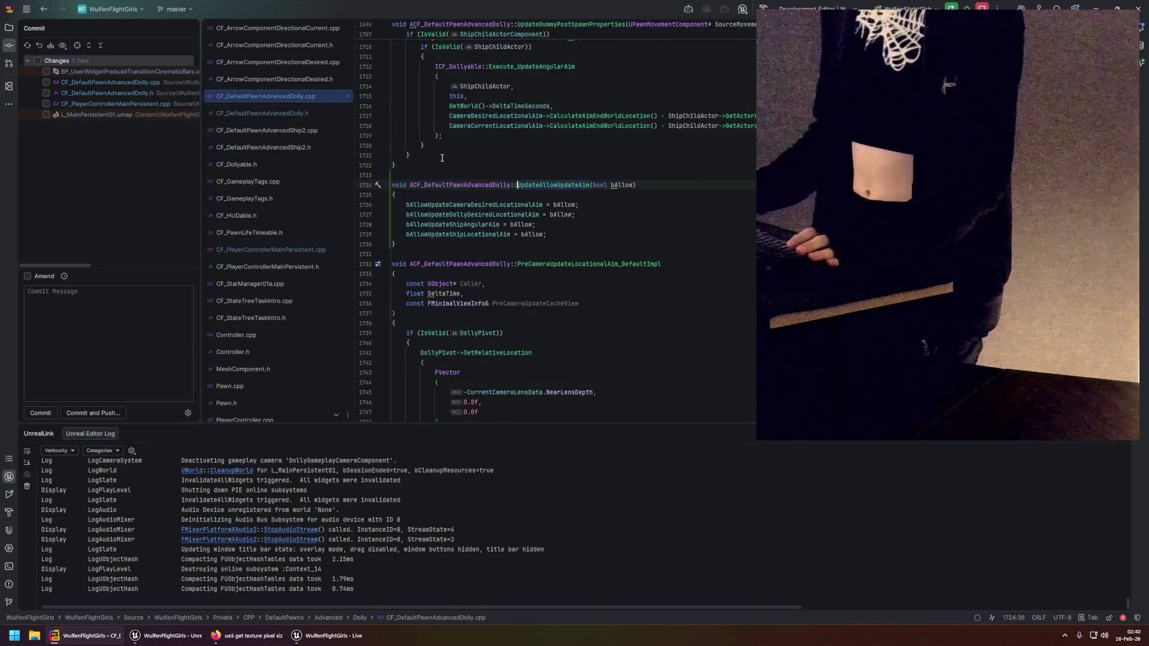
{"action": "left_click", "coordinate": [605, 234]}
{"action": "scroll", "coordinate": [539, 252], "scroll_direction": "up", "scroll_amount": 3}
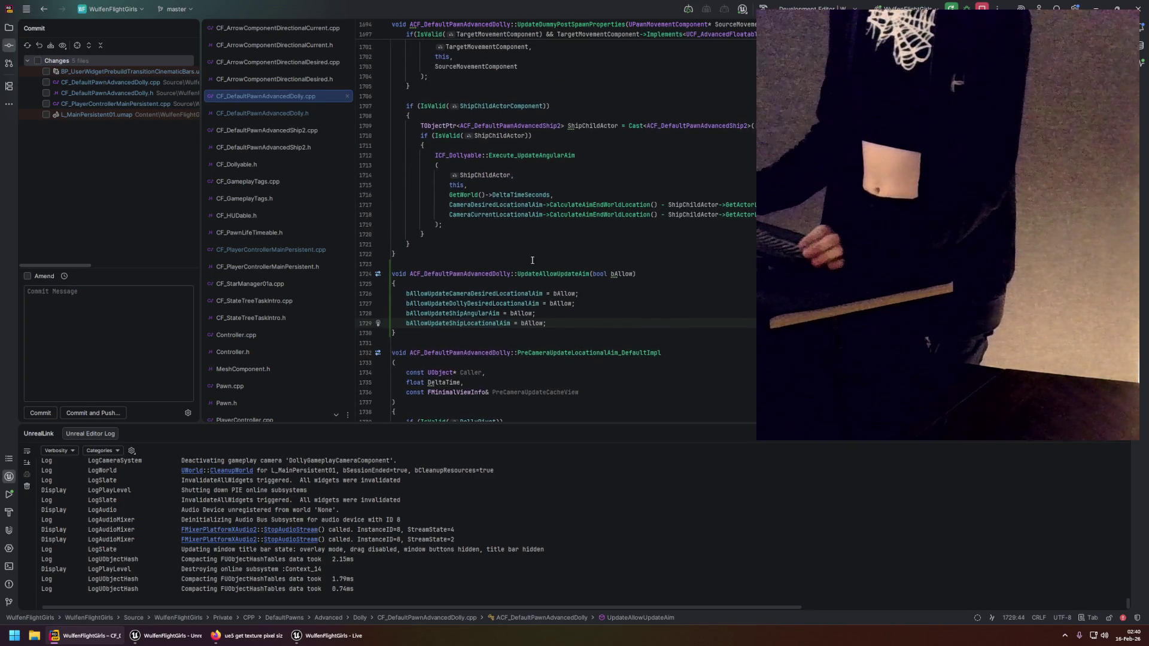
Inspect the dolly and ship angular/locational aim-update flags the function sets to bAllow.
{"action": "left_click", "coordinate": [461, 313]}
{"action": "left_click", "coordinate": [507, 294]}
{"action": "left_click", "coordinate": [508, 304]}
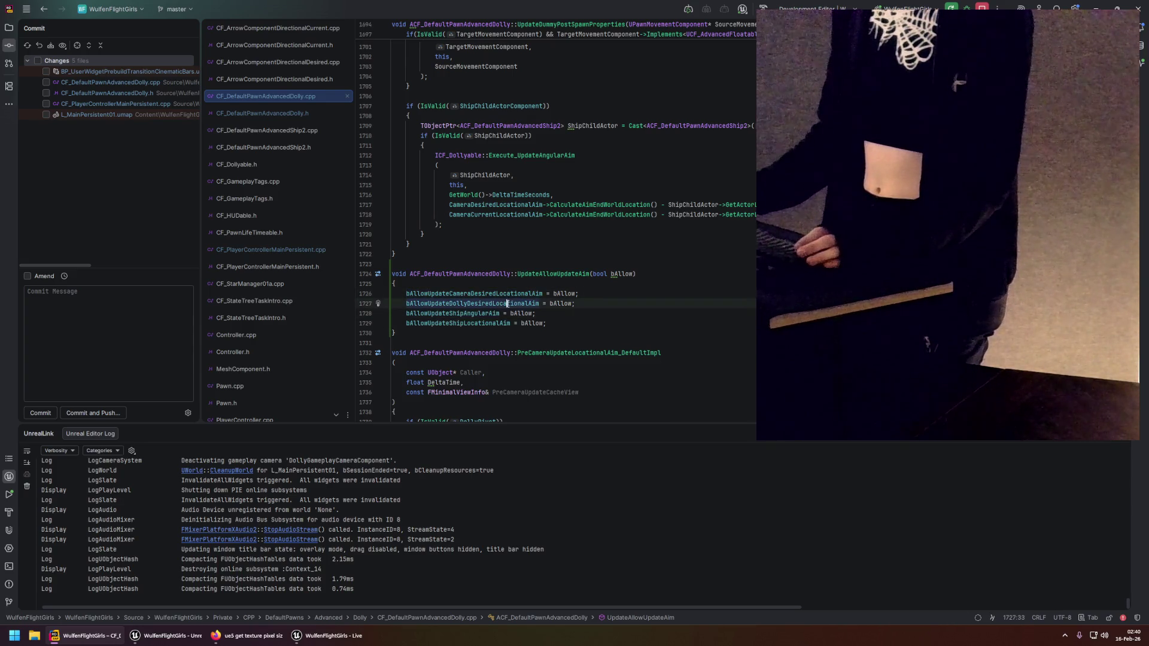
{"action": "mouse_move", "coordinate": [507, 302]}
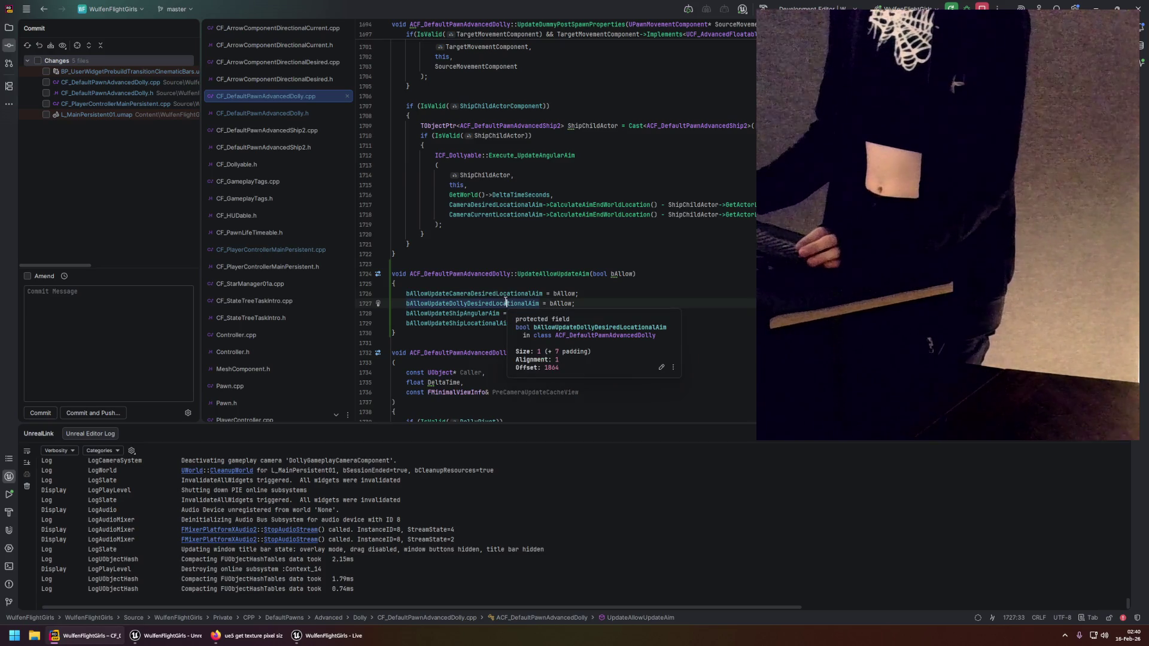
{"action": "left_click", "coordinate": [431, 314]}
{"action": "left_click", "coordinate": [485, 323]}
{"action": "left_click", "coordinate": [456, 314]}
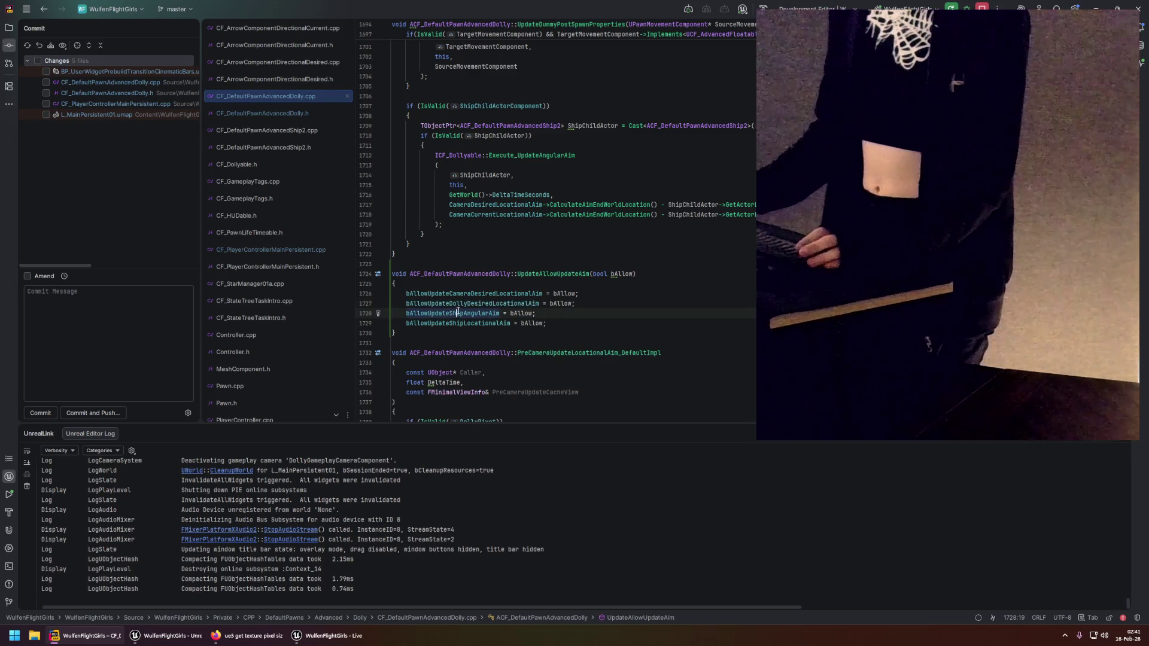
{"action": "mouse_move", "coordinate": [458, 312]}
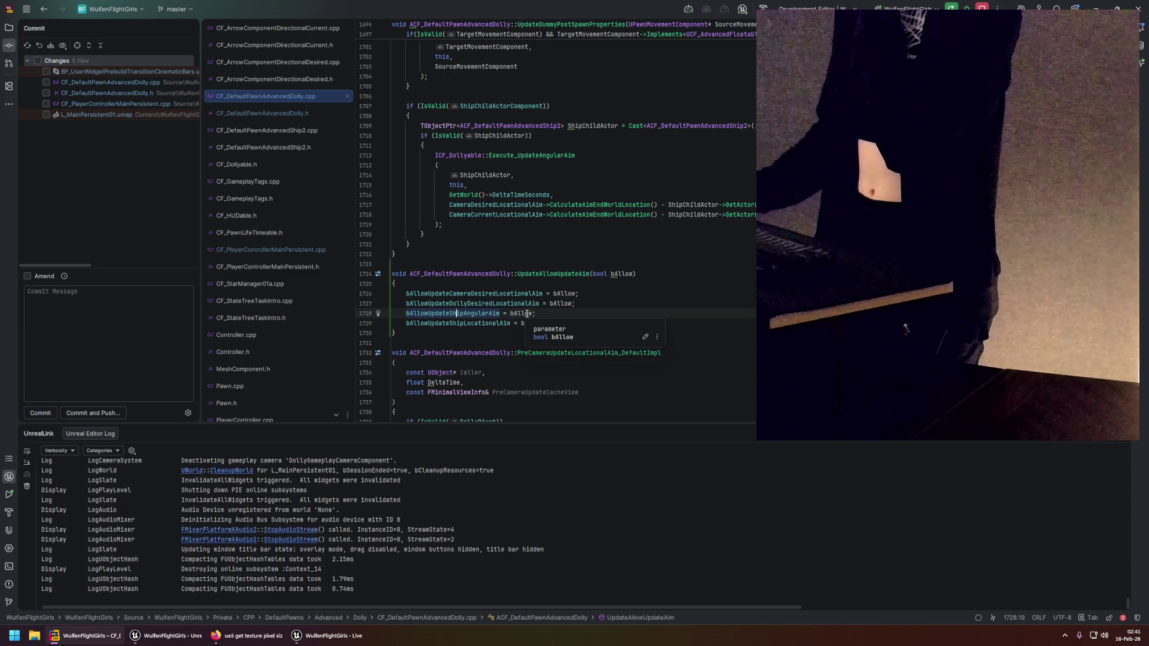
Comment out the DollyPawn aim call on line 109 of CF_PlayerControllerMainPersistent.cpp and live-compile in Unreal.
{"action": "left_click", "coordinate": [281, 249]}
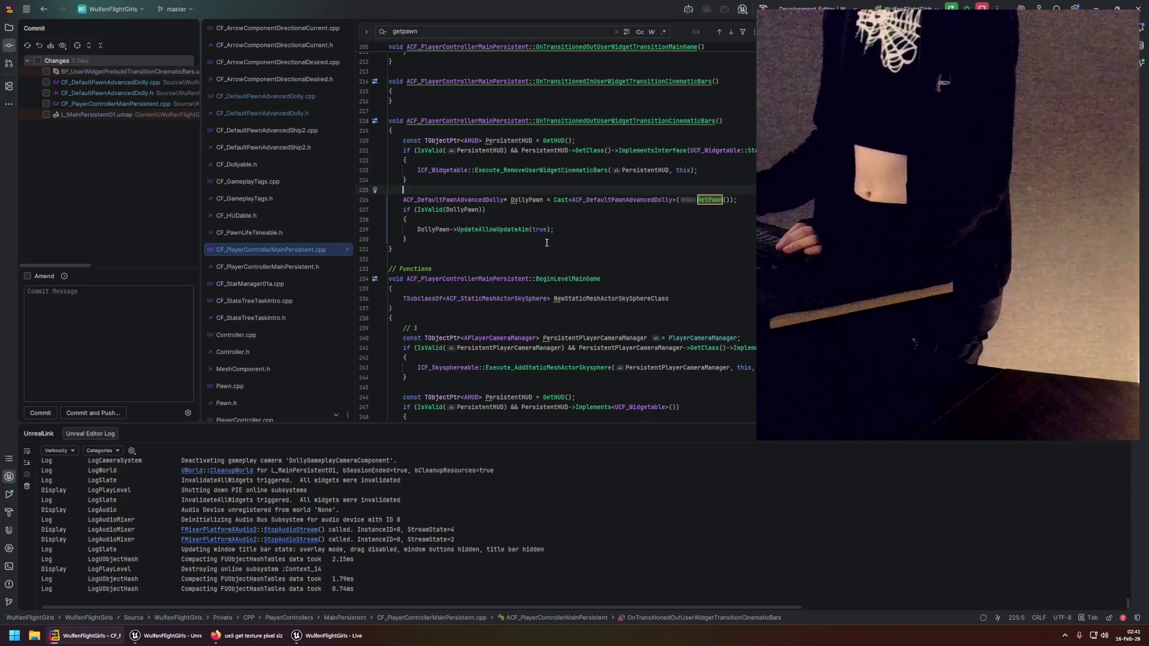
{"action": "scroll", "coordinate": [513, 293], "scroll_direction": "down", "scroll_amount": 8}
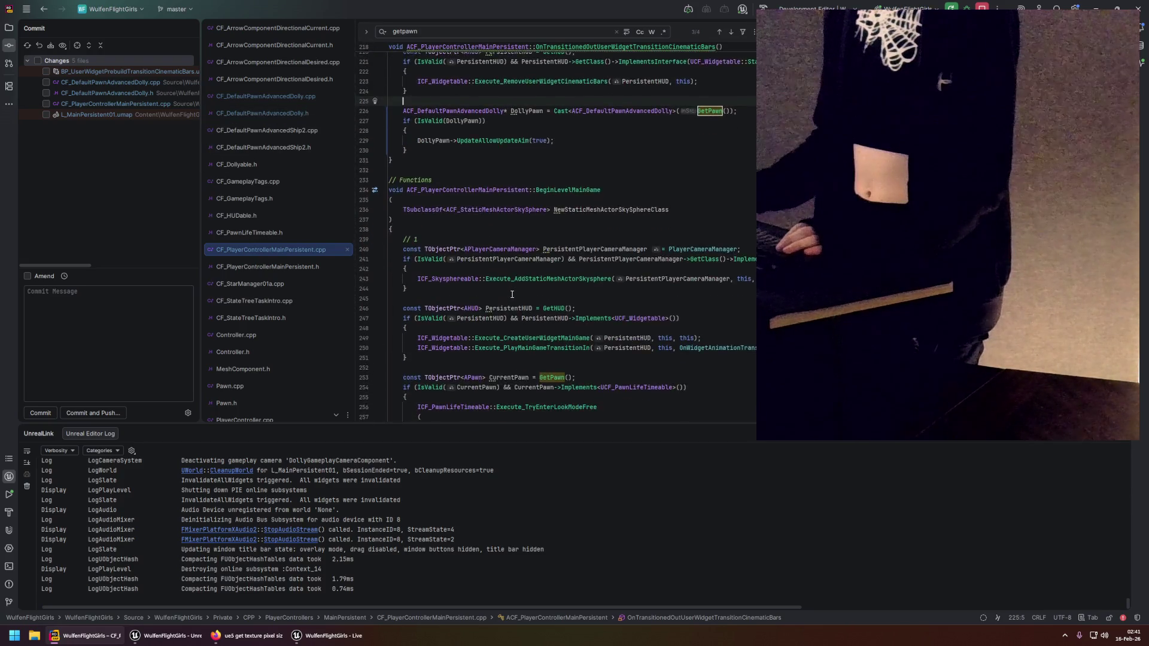
{"action": "scroll", "coordinate": [563, 290], "scroll_direction": "up", "scroll_amount": 19}
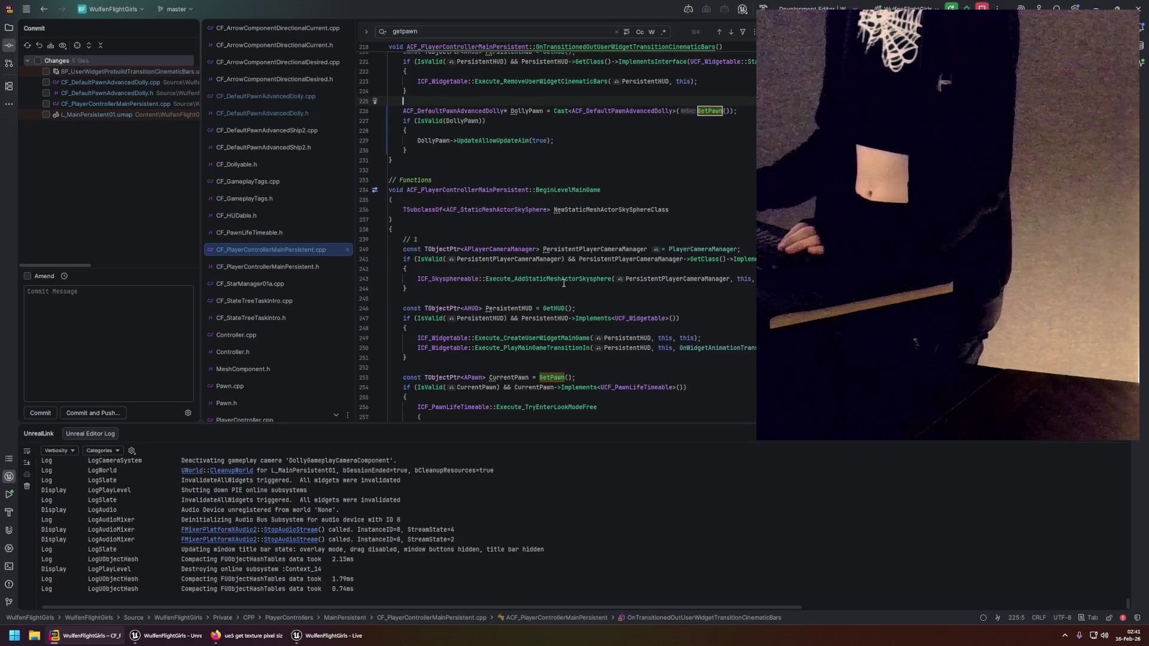
{"action": "scroll", "coordinate": [551, 270], "scroll_direction": "up", "scroll_amount": 20}
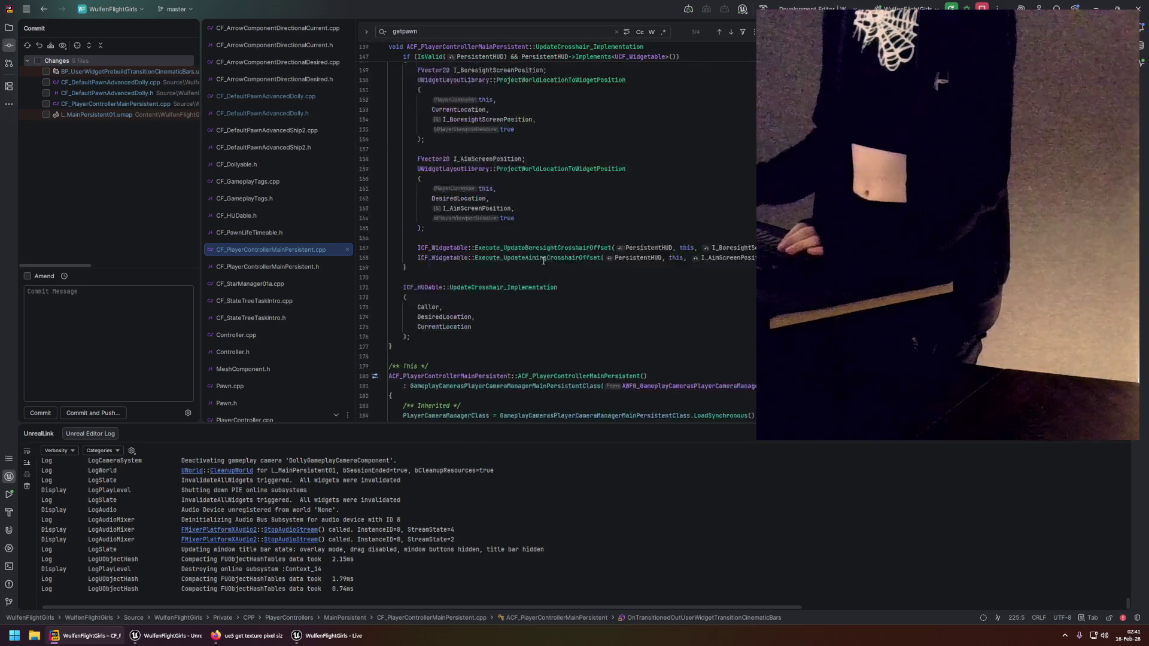
{"action": "scroll", "coordinate": [515, 273], "scroll_direction": "up", "scroll_amount": 7}
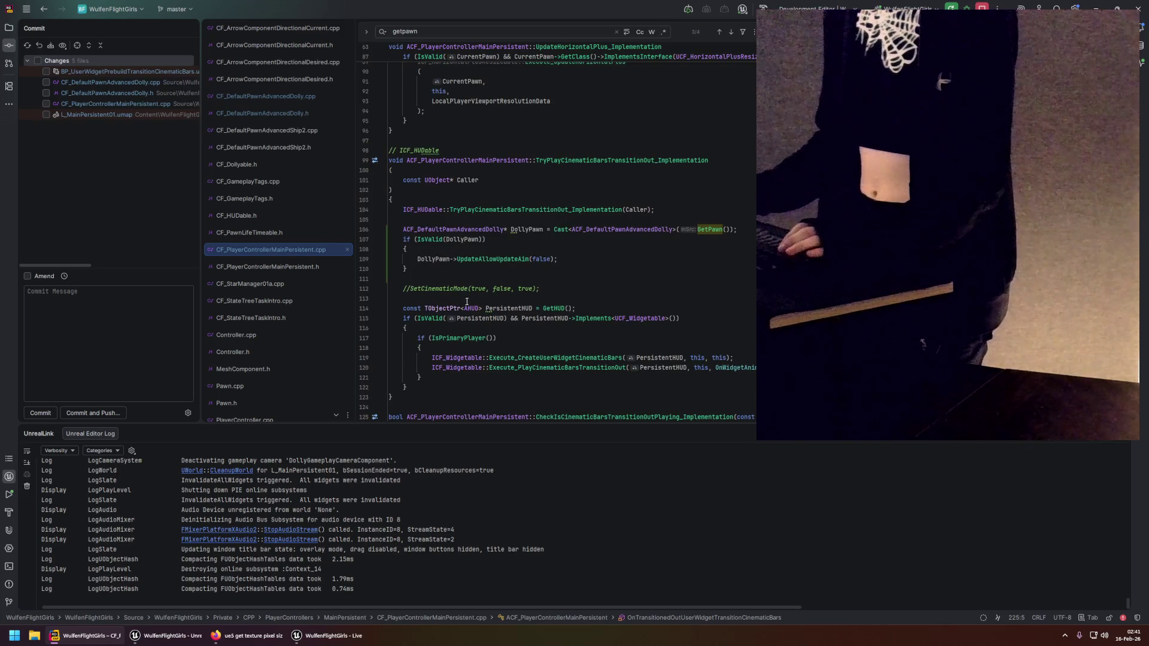
{"action": "left_click", "coordinate": [417, 261]}
{"action": "type", "text": "//"}
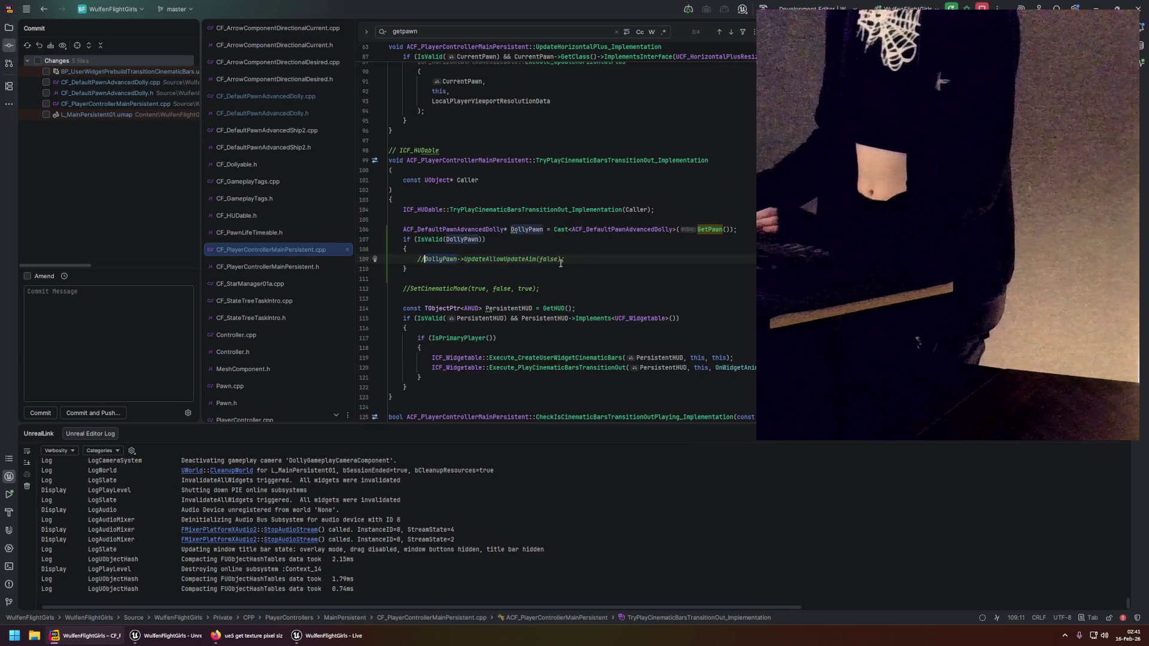
{"action": "left_click", "coordinate": [575, 261]}
{"action": "key", "text": "ctrl+alt+F11"}
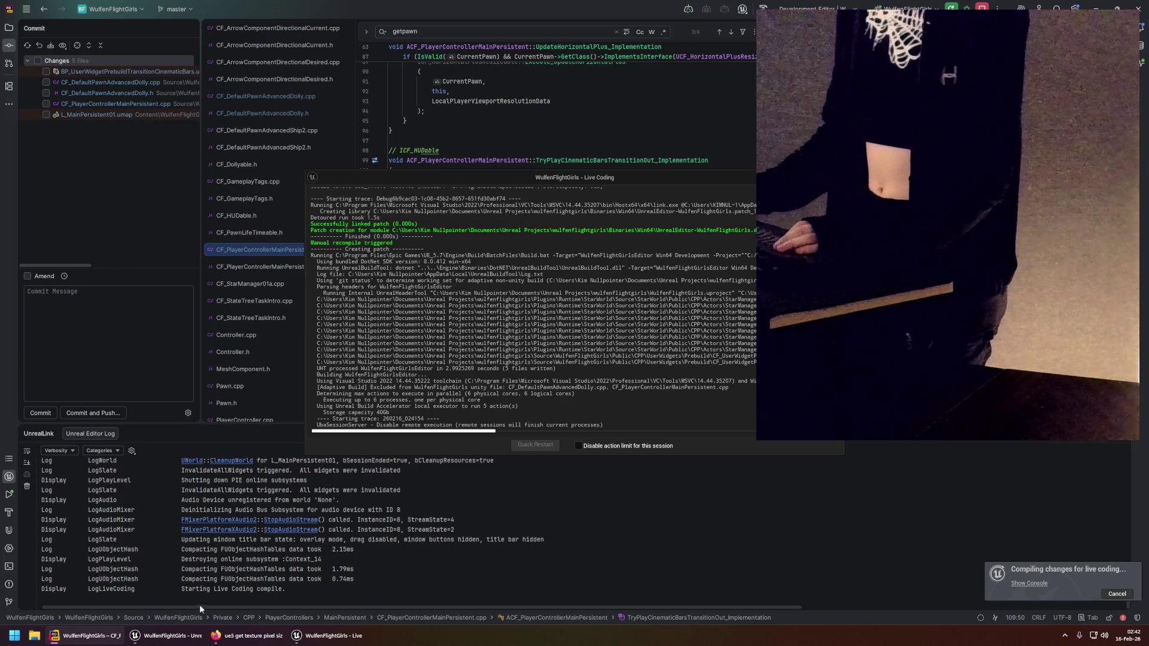
{"action": "left_click", "coordinate": [174, 636]}
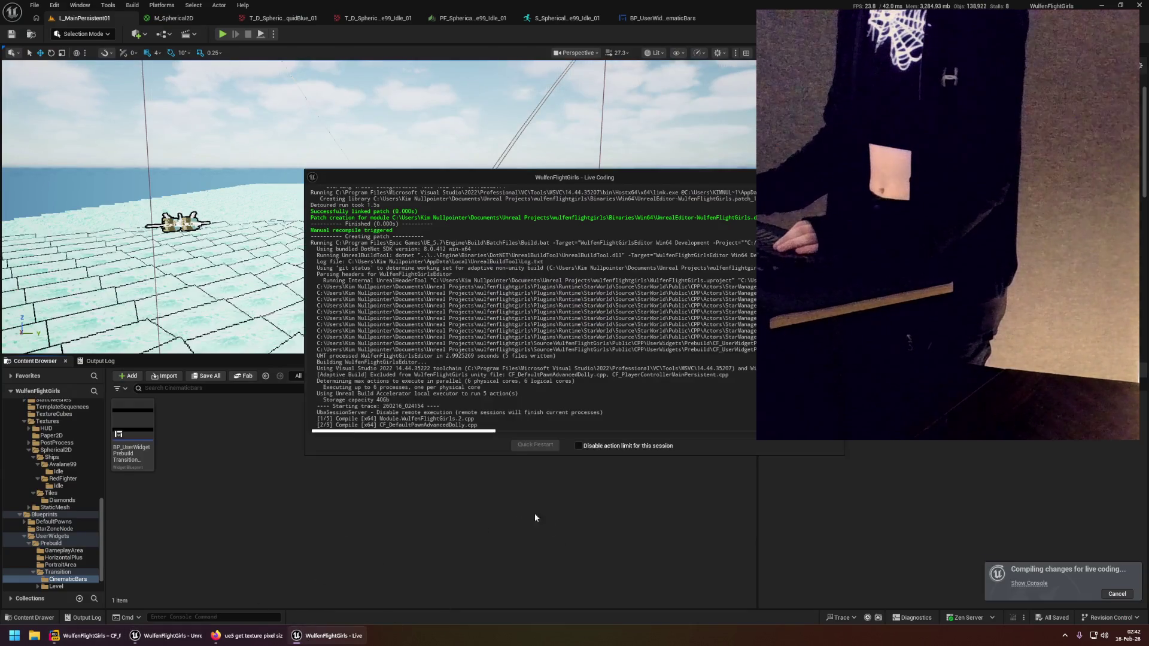